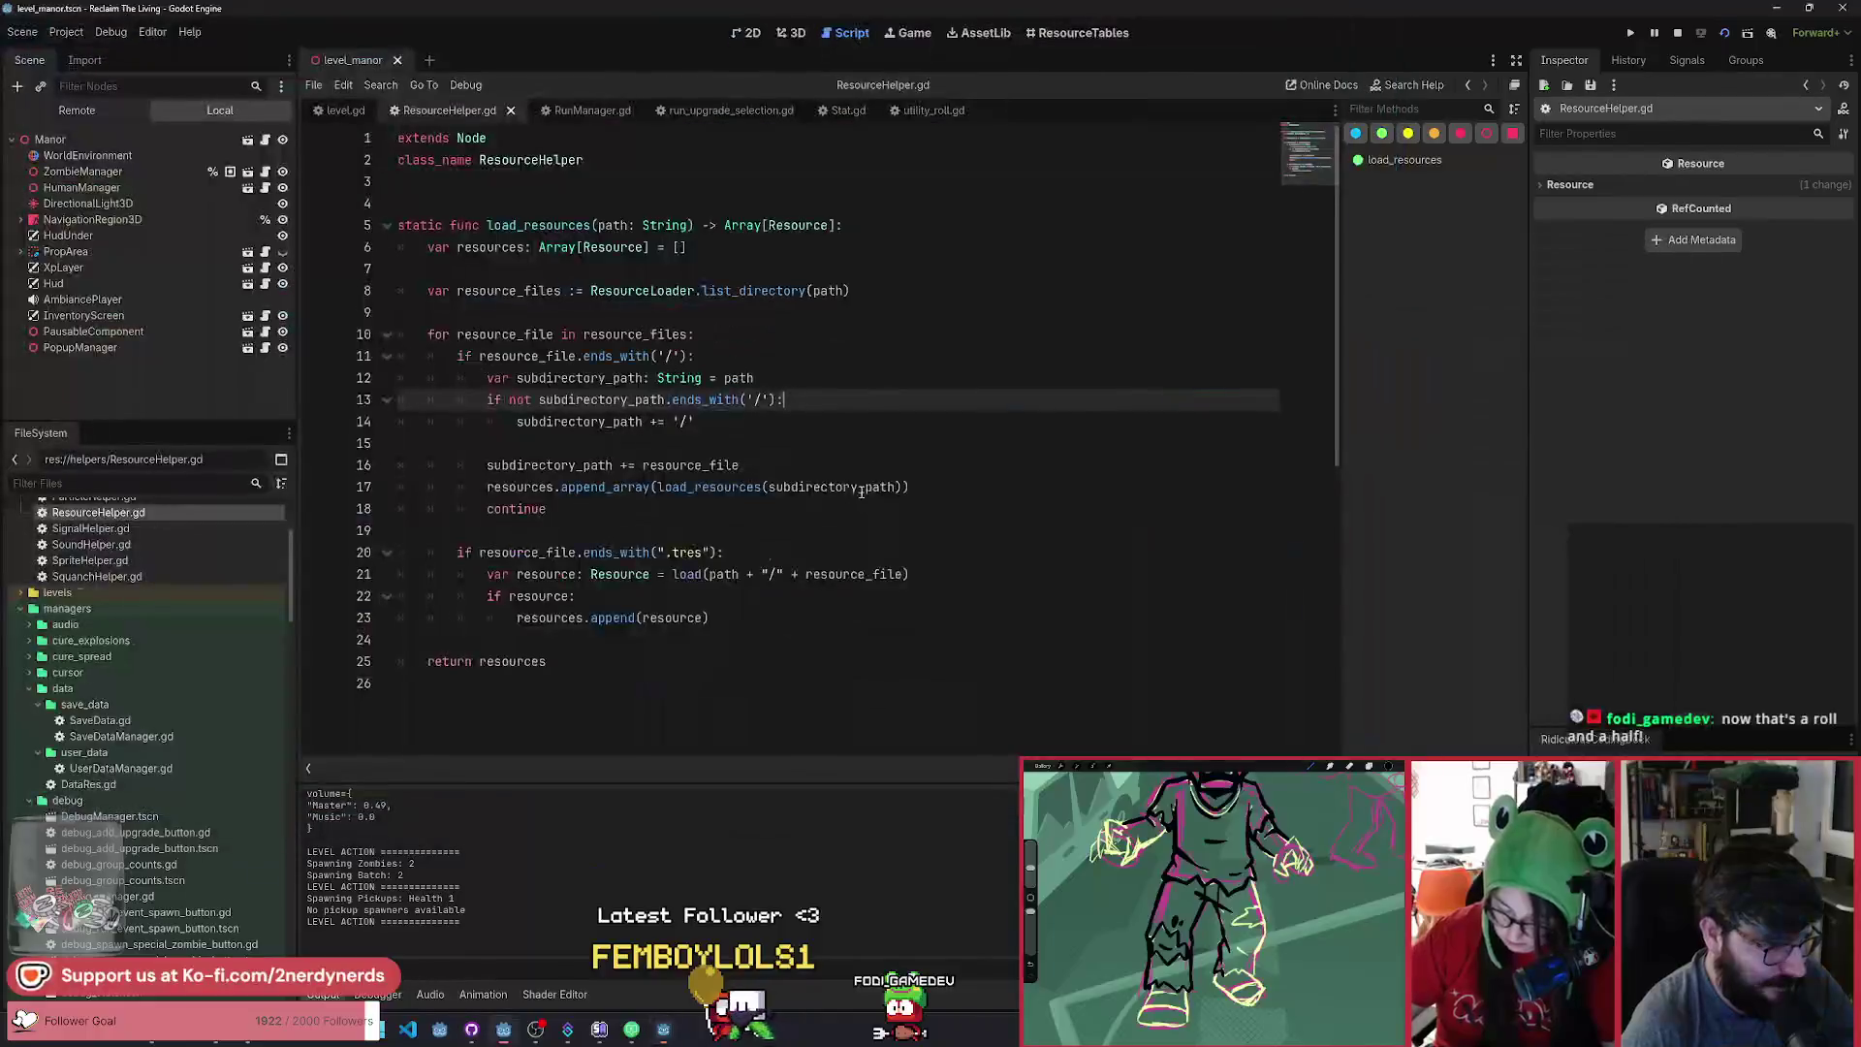
Open utility_roll.gd and highlight every use of direction in line 16's velocity assignment.
{"action": "left_click", "coordinate": [930, 111]}
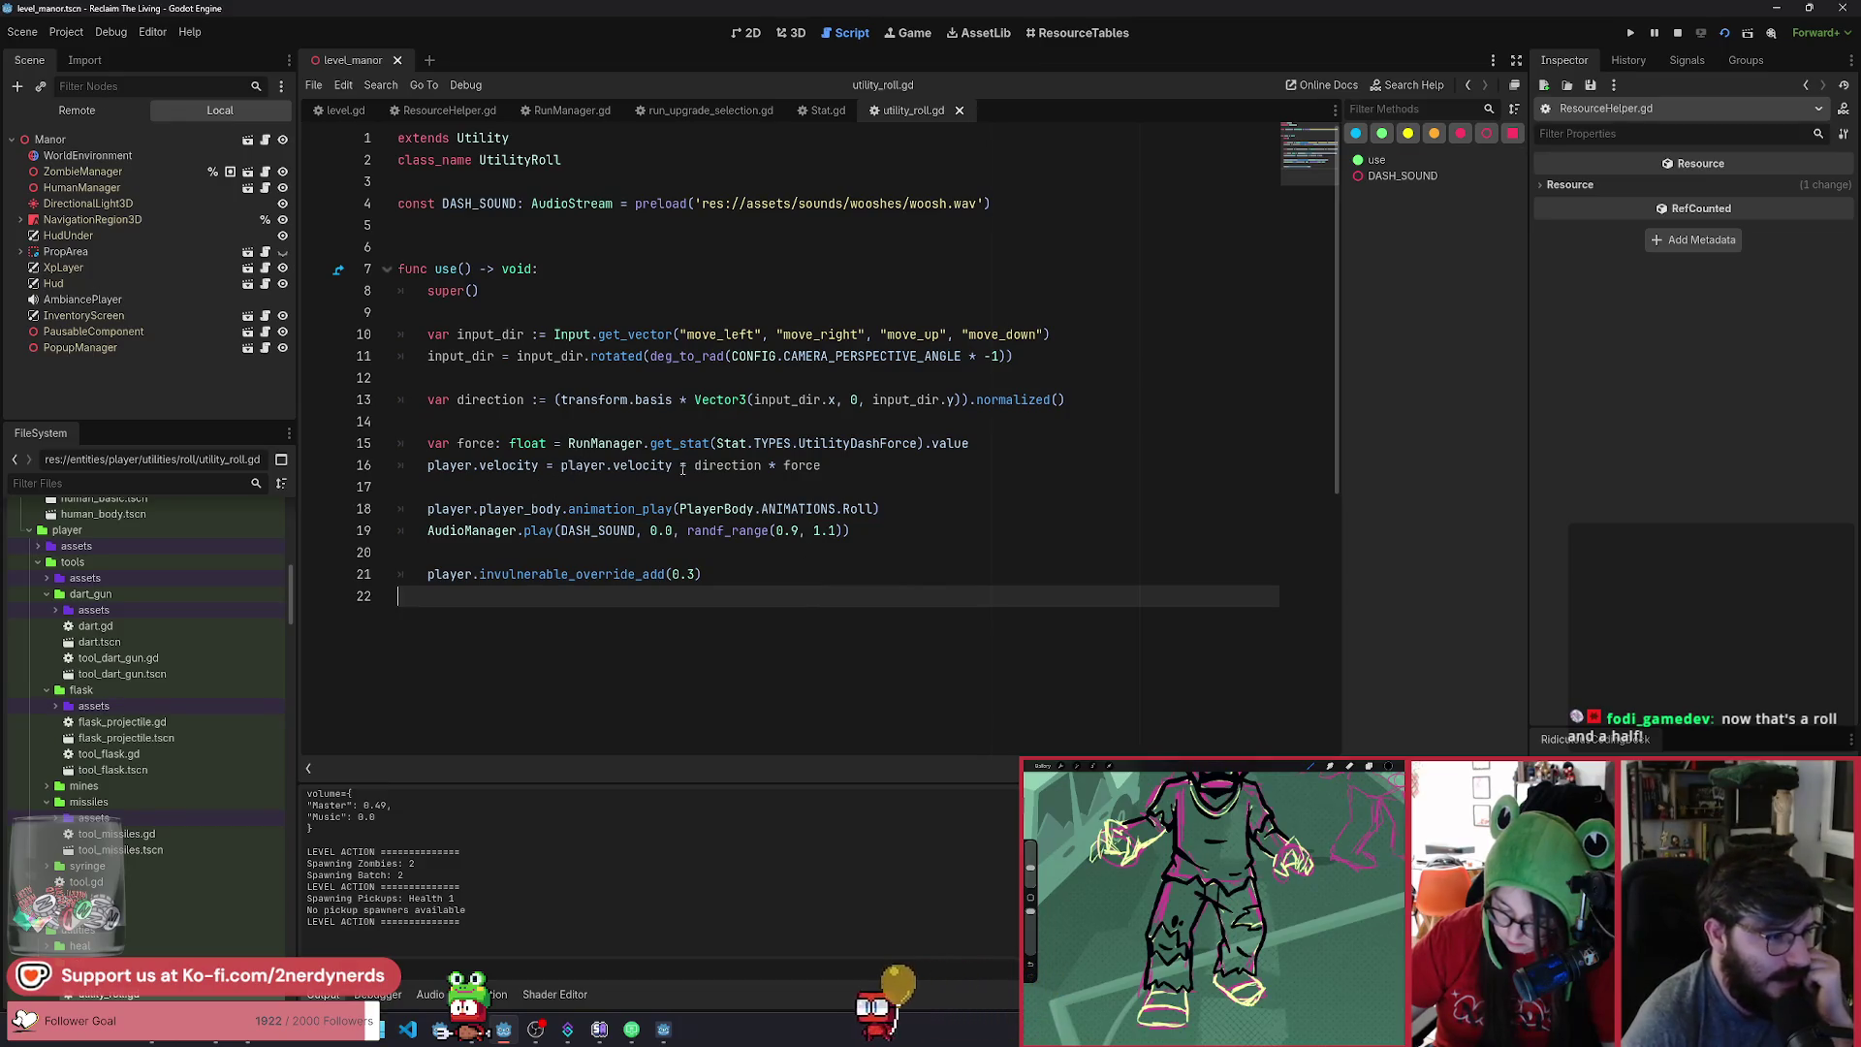
{"action": "left_click_drag", "start_coordinate": [833, 464], "coordinate": [473, 469]}
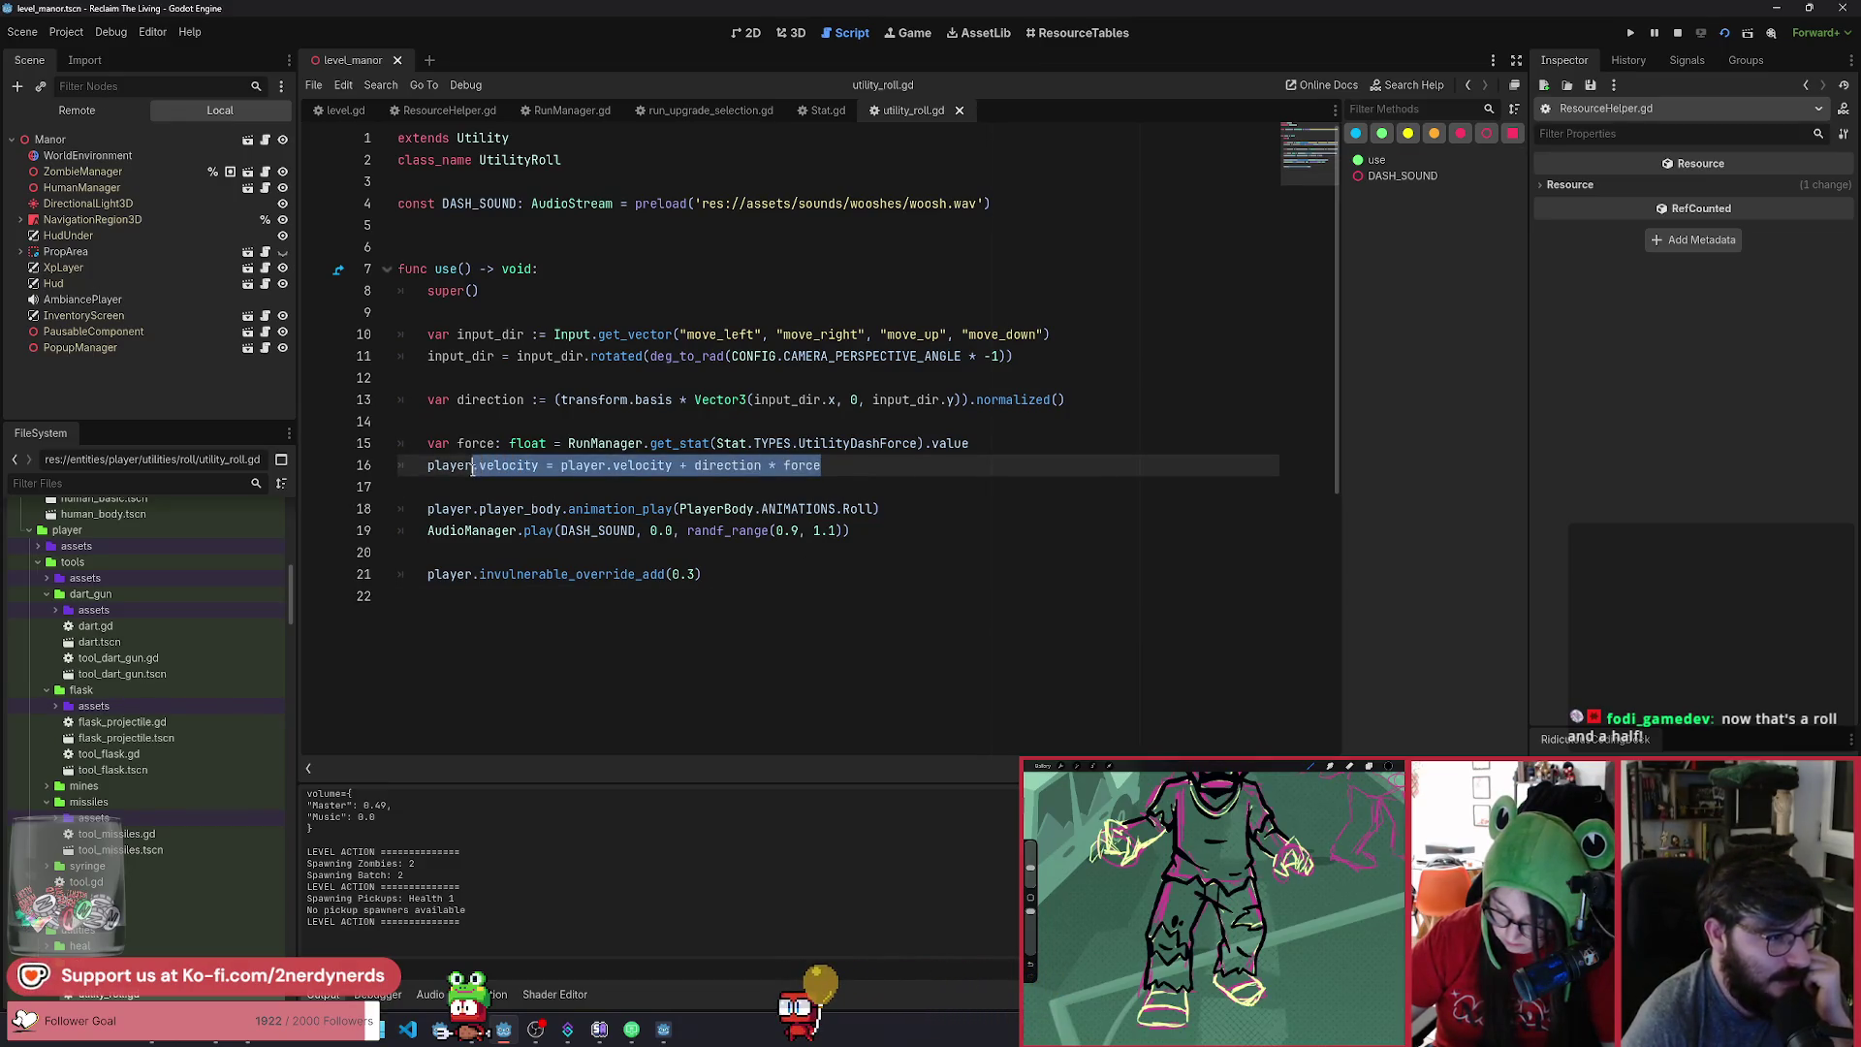
{"action": "left_click", "coordinate": [768, 466]}
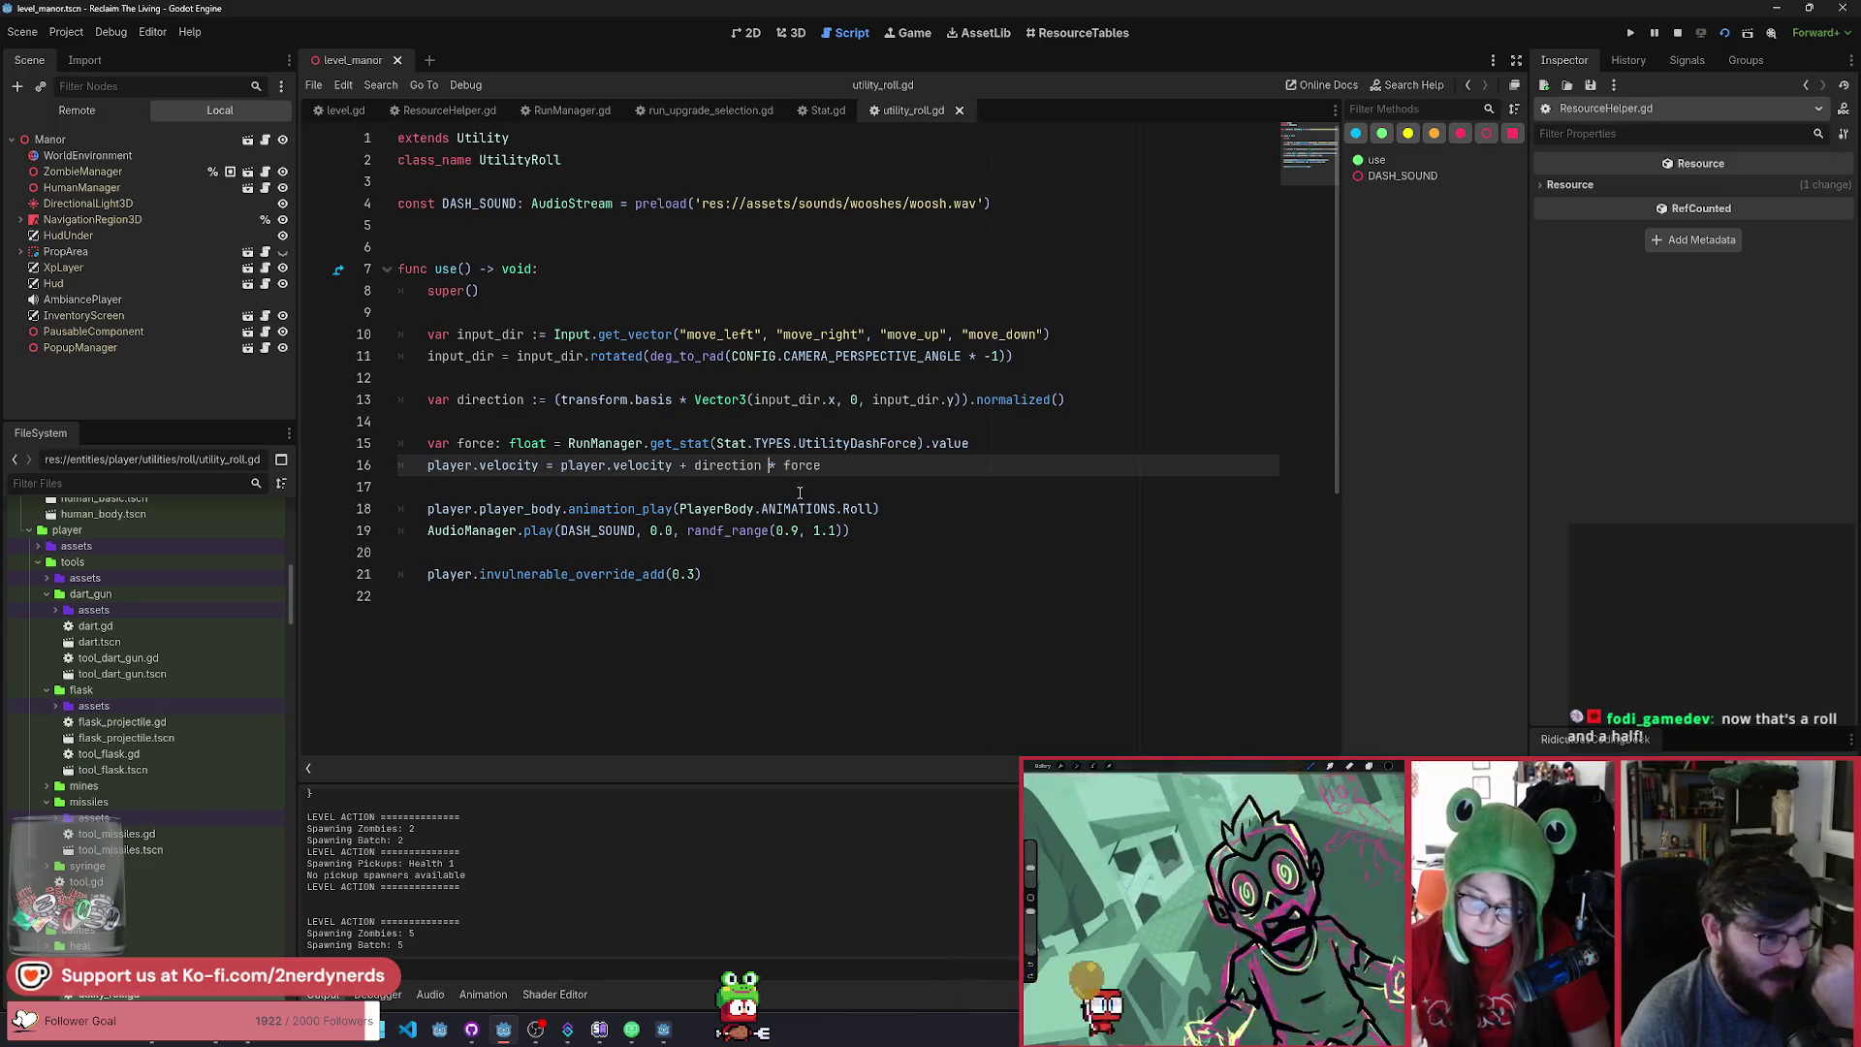
{"action": "double_click", "coordinate": [719, 466]}
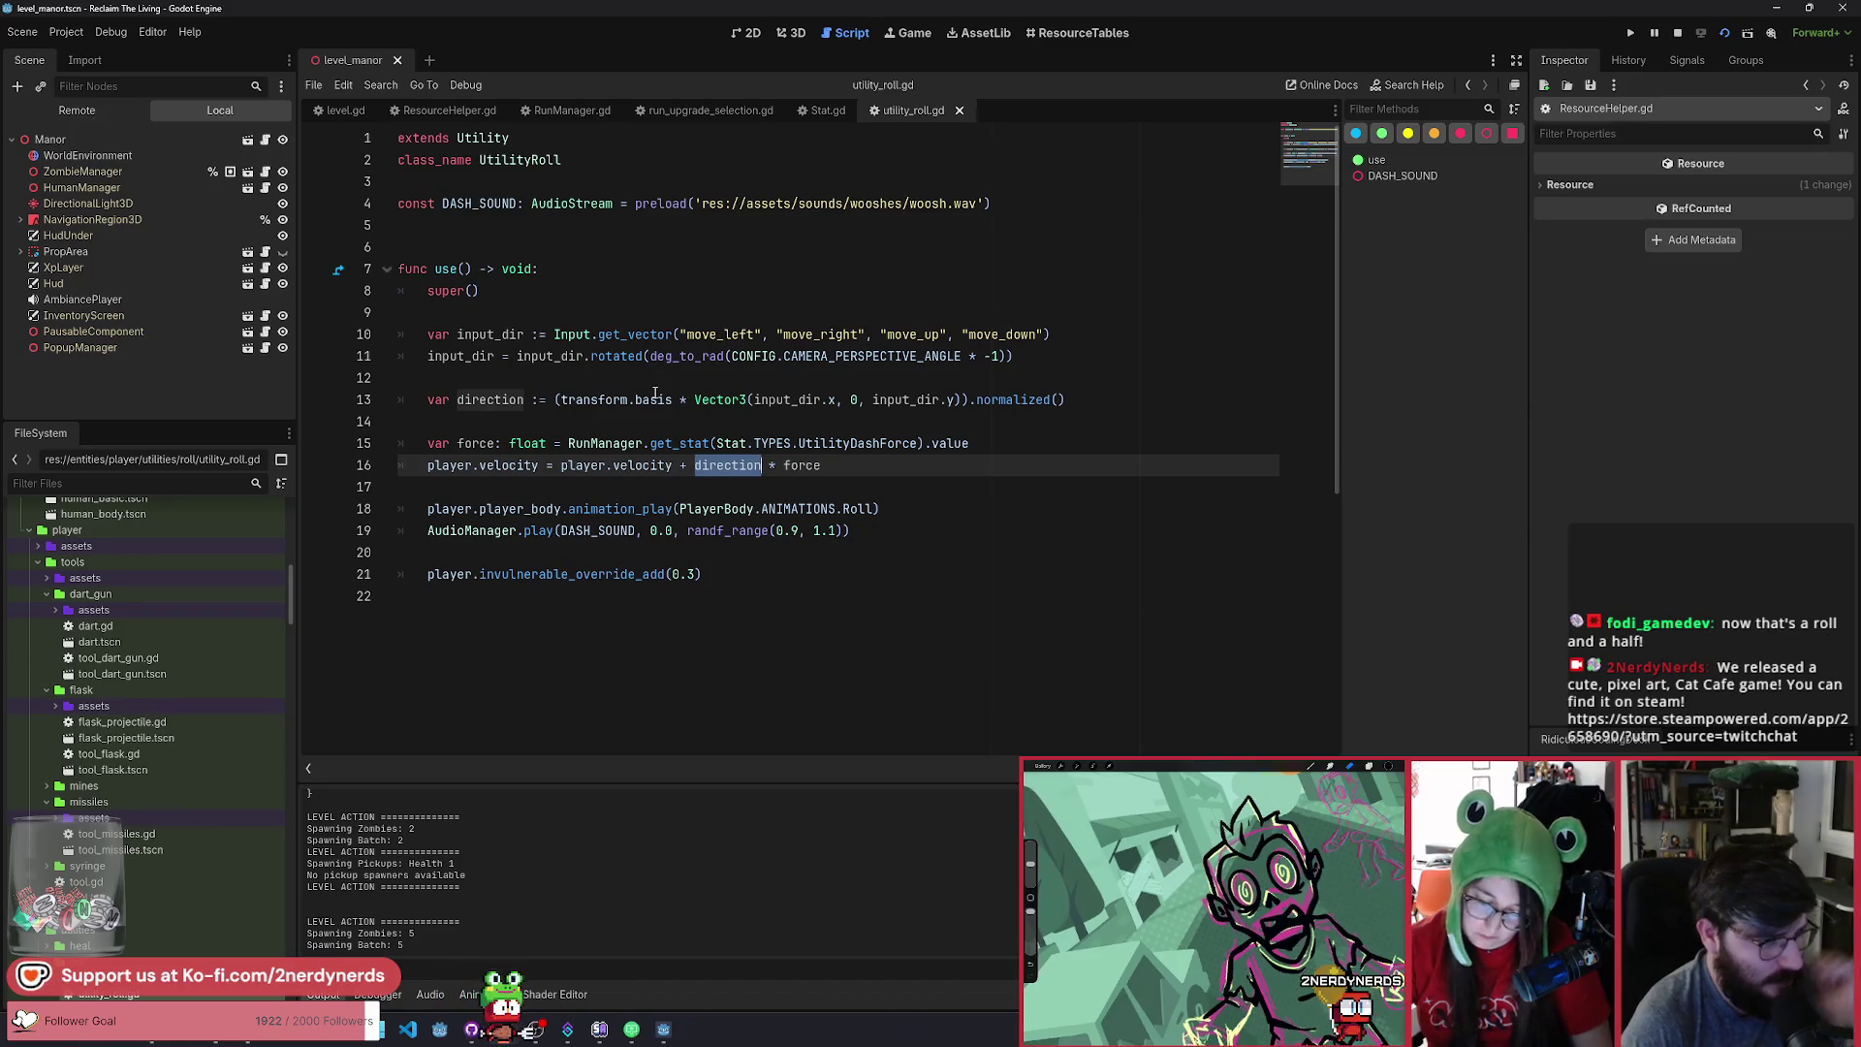
Walk the character east, north, west and south, then stop the game and go to the UtilityDashForce line.
{"action": "key", "text": "d"}
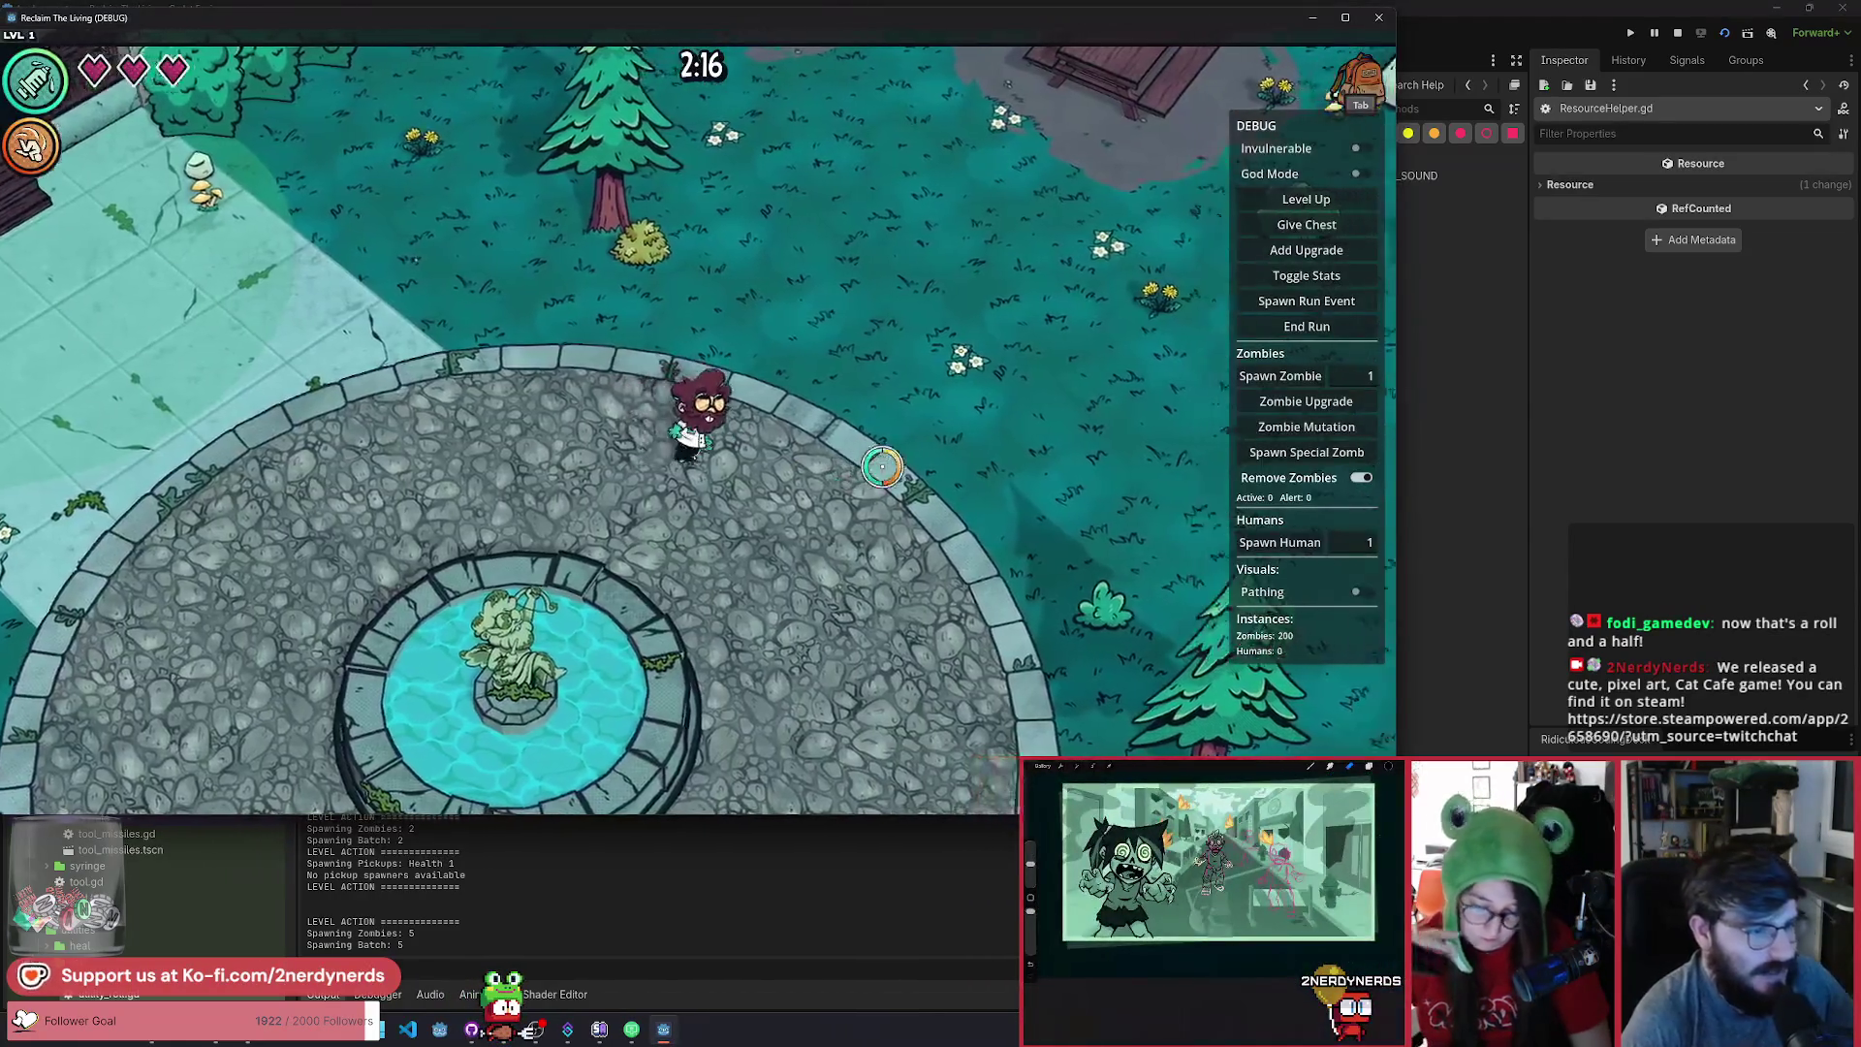
{"action": "key", "text": "w"}
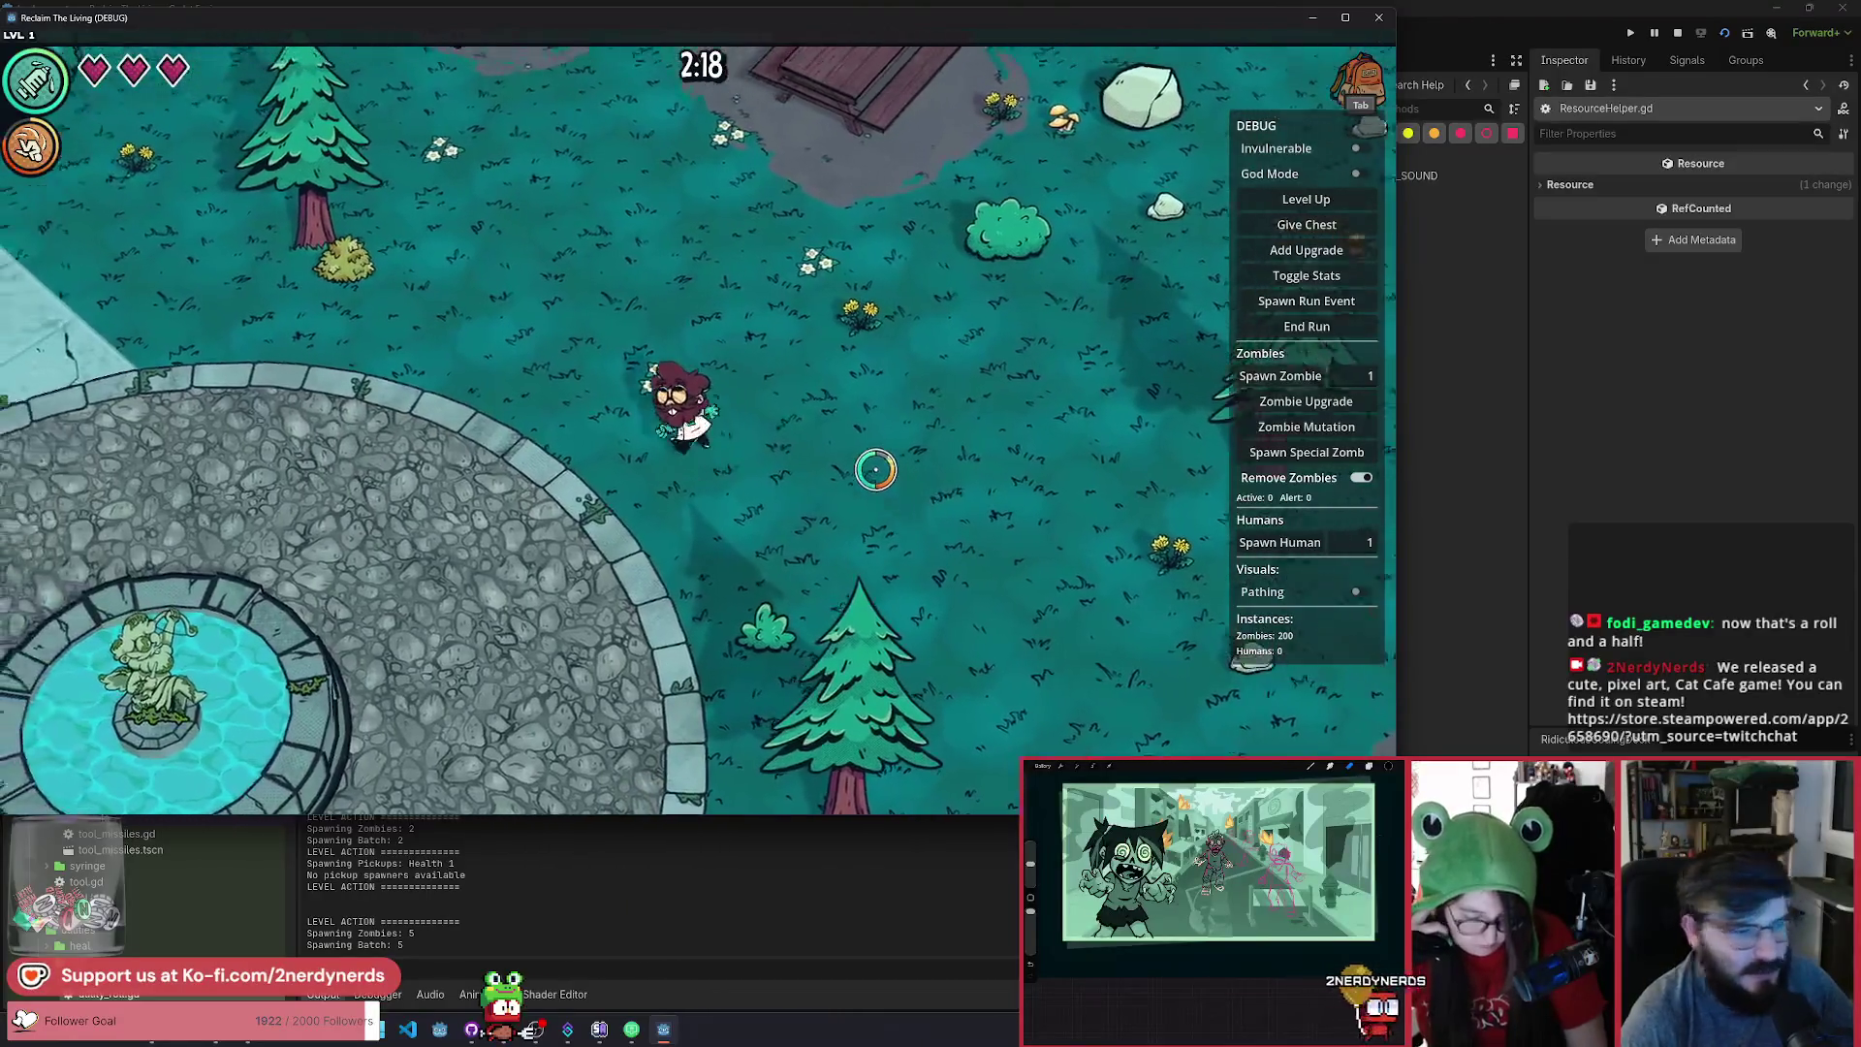
{"action": "key", "text": "a"}
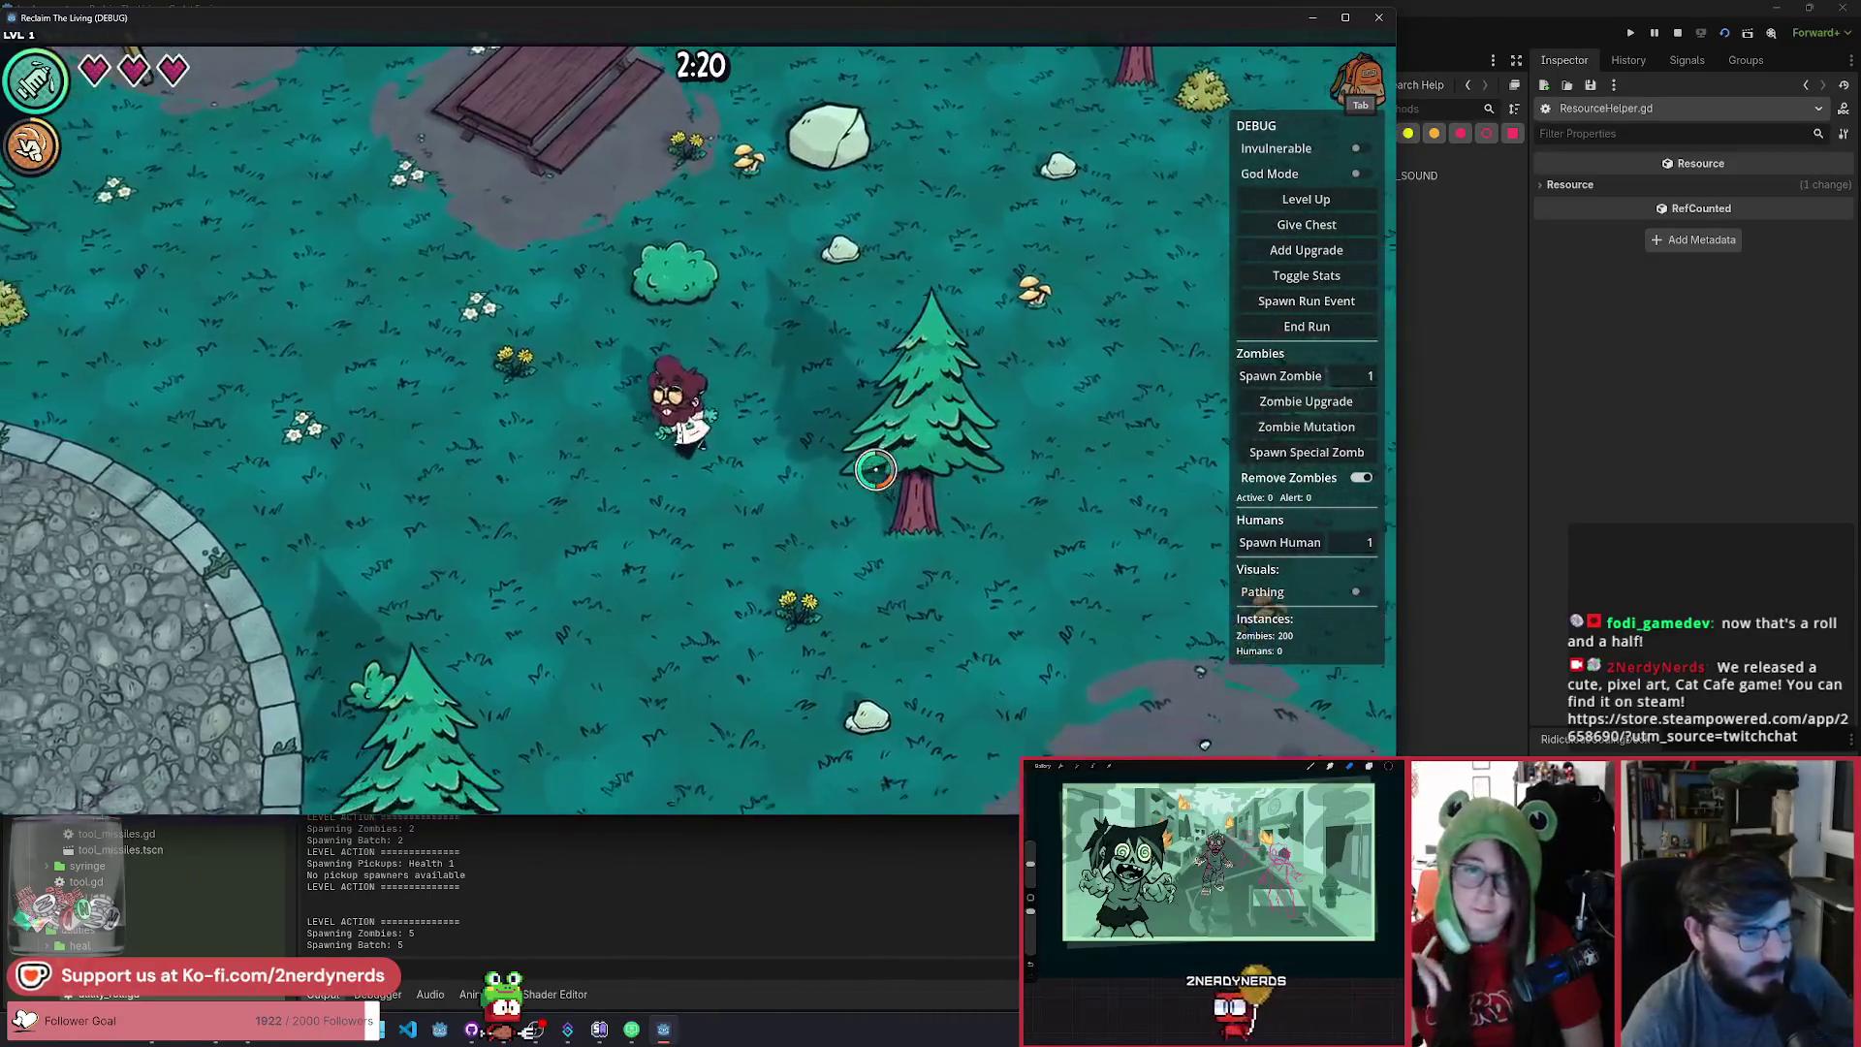
{"action": "key", "text": "a"}
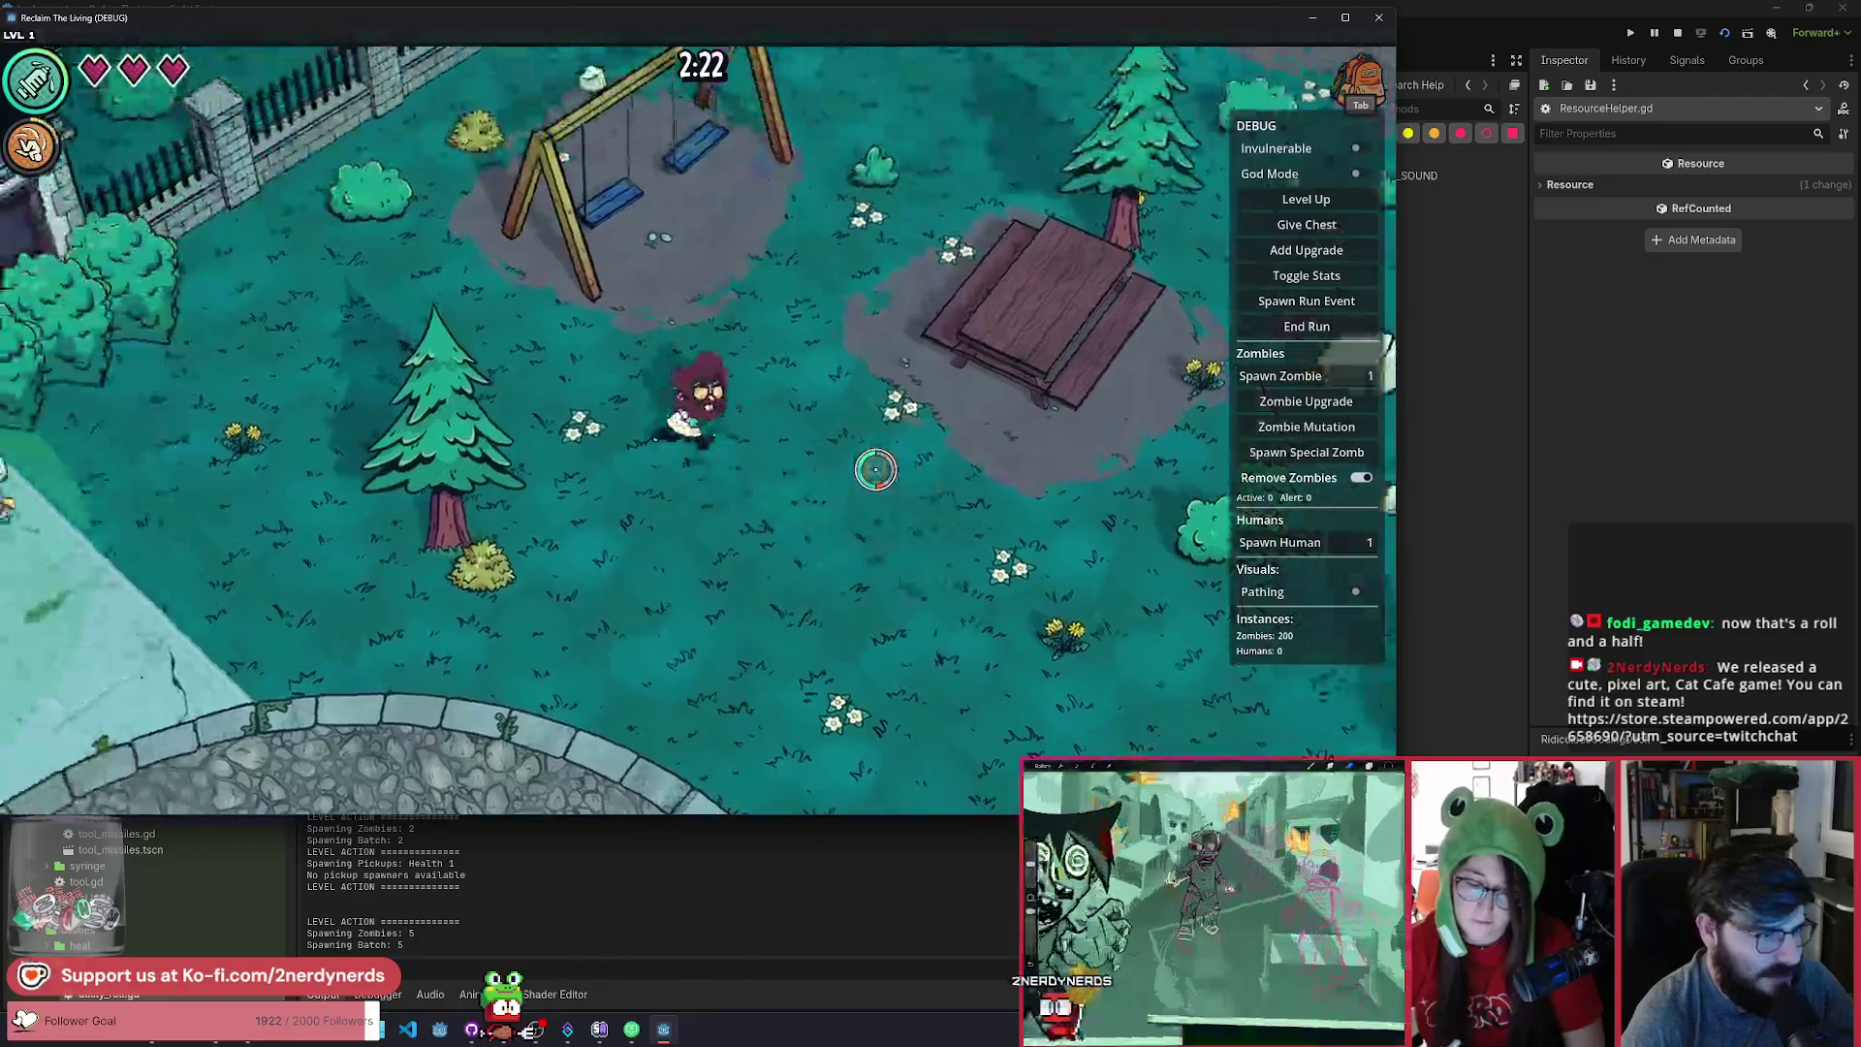
{"action": "key", "text": "s"}
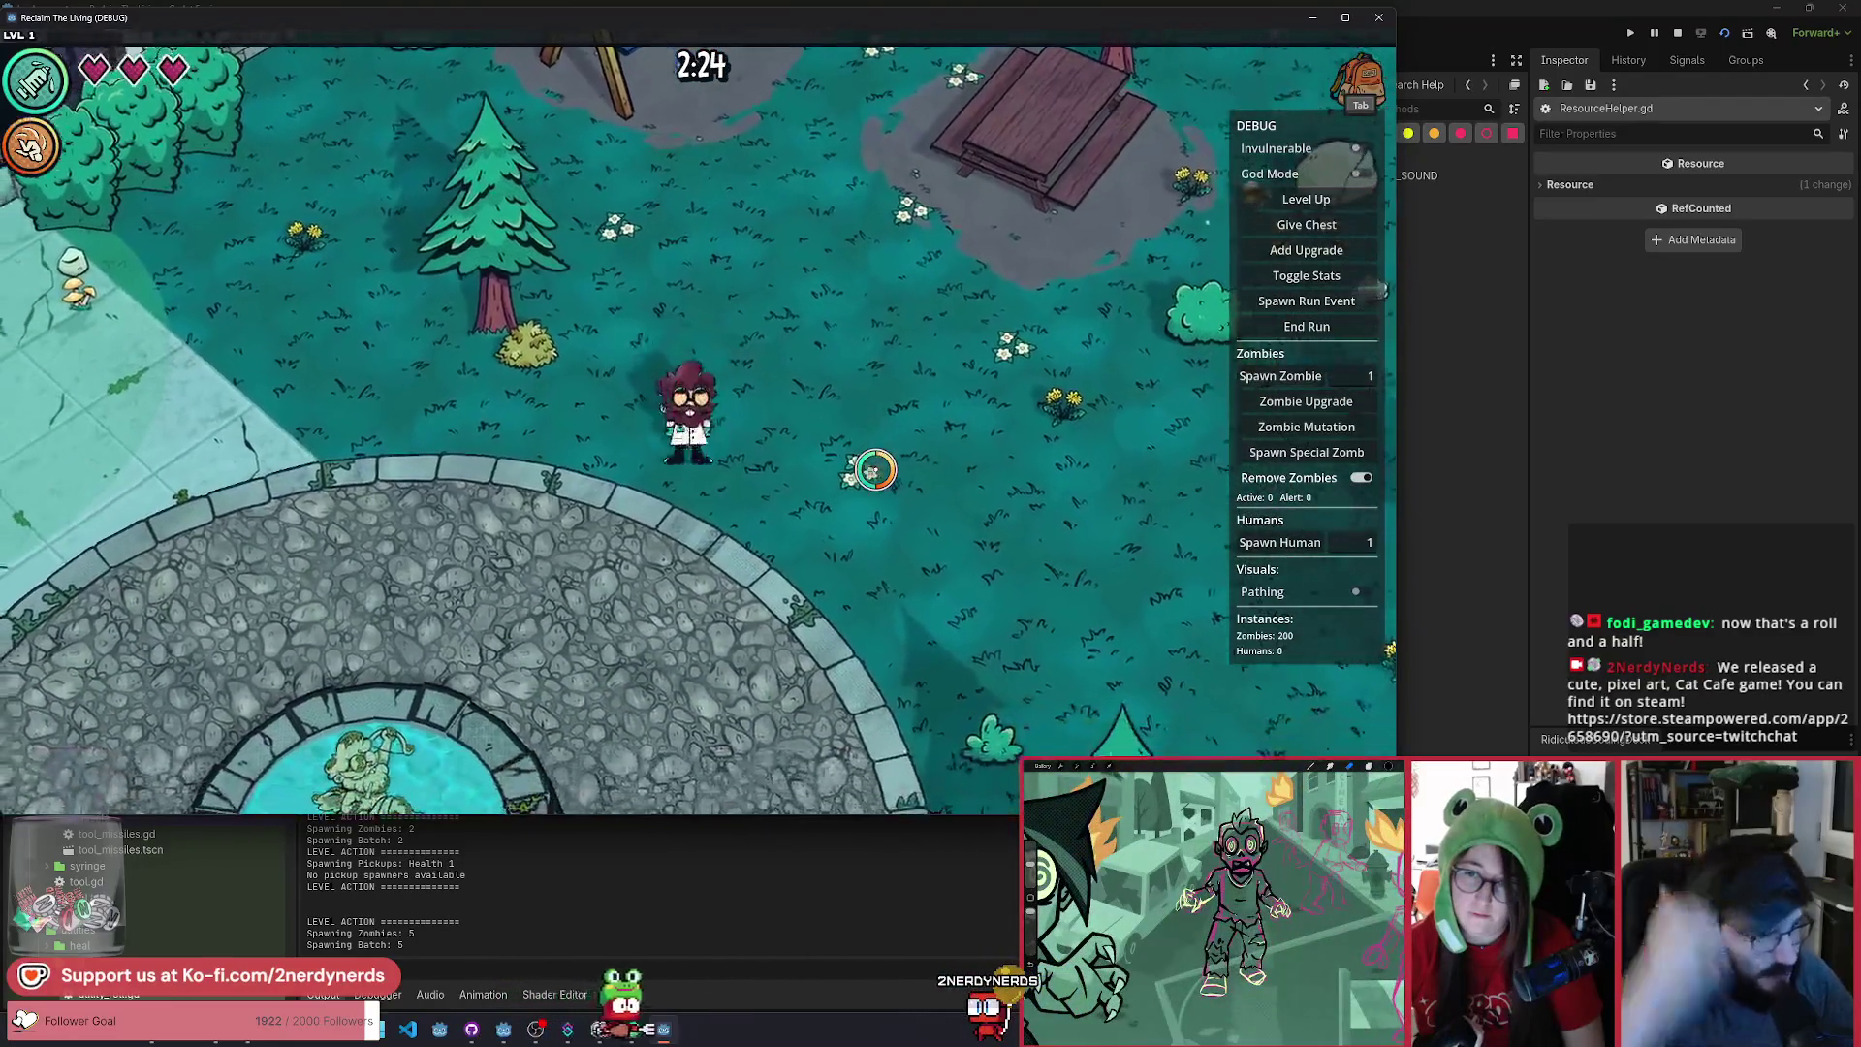
{"action": "key", "text": "F8"}
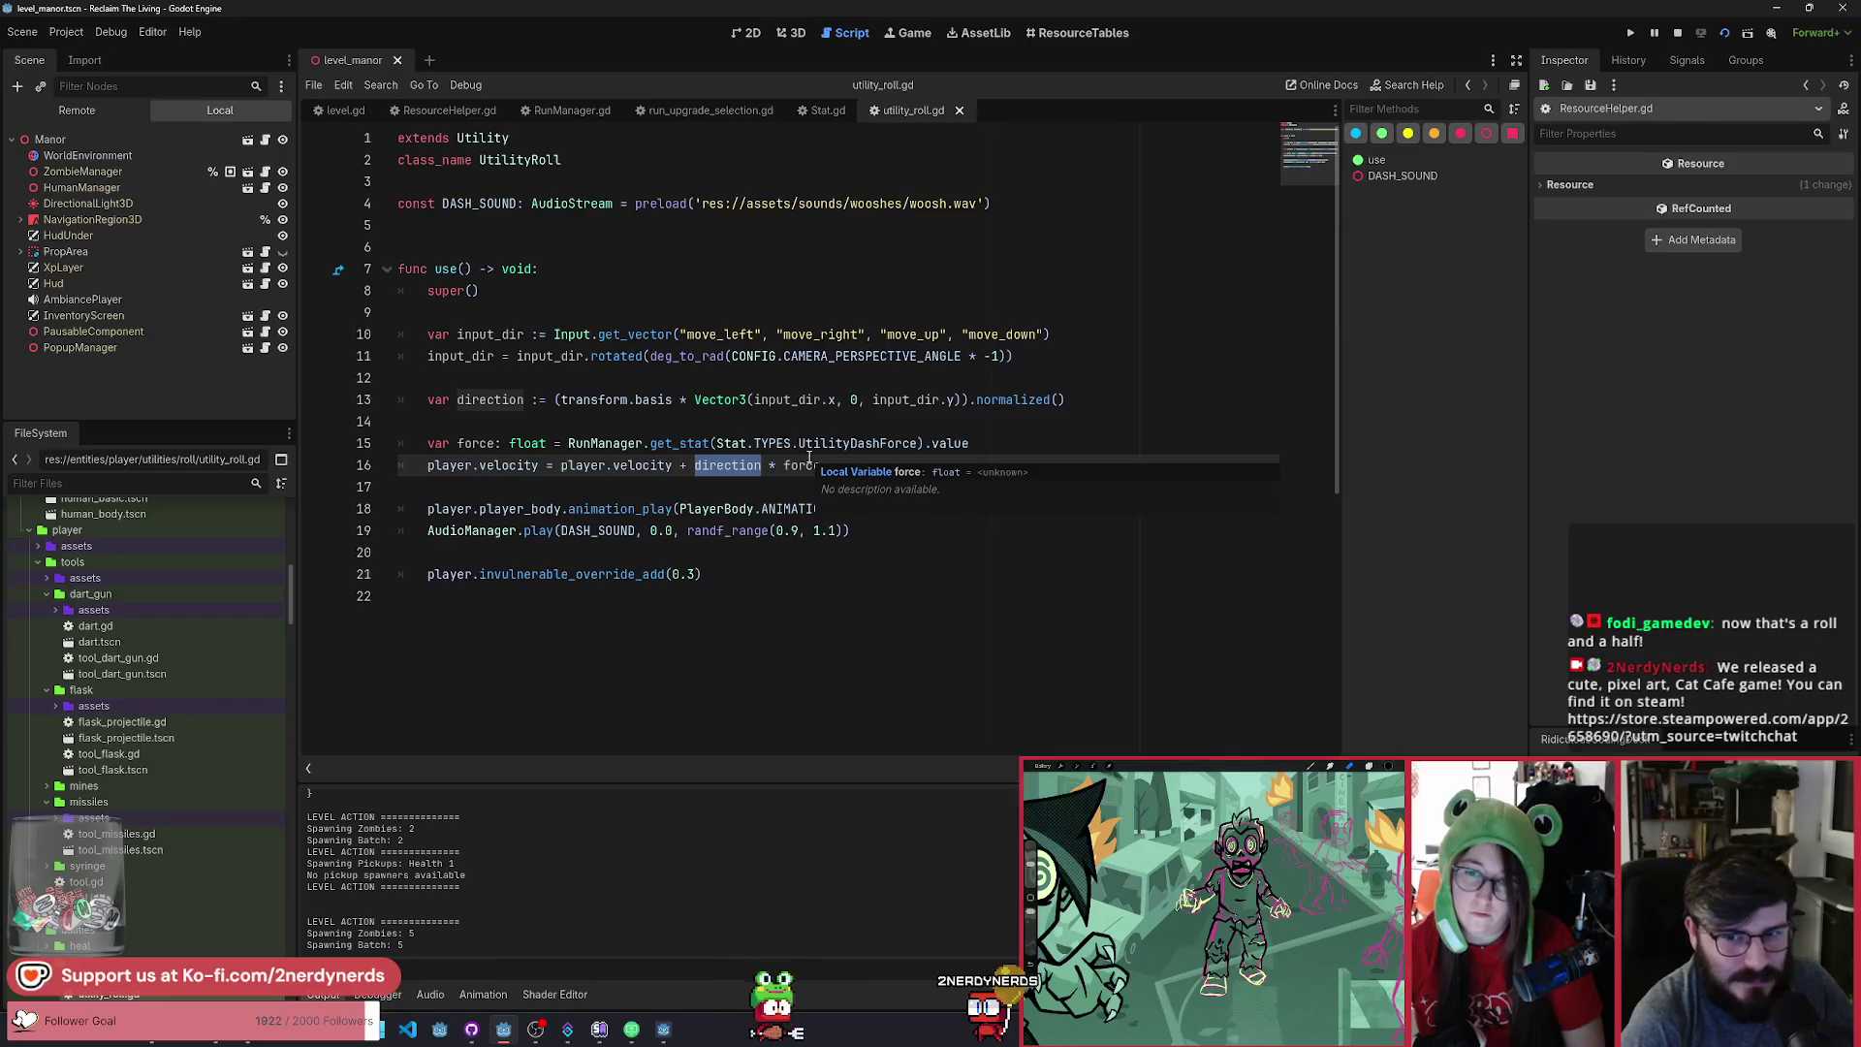
{"action": "left_click", "coordinate": [901, 443]}
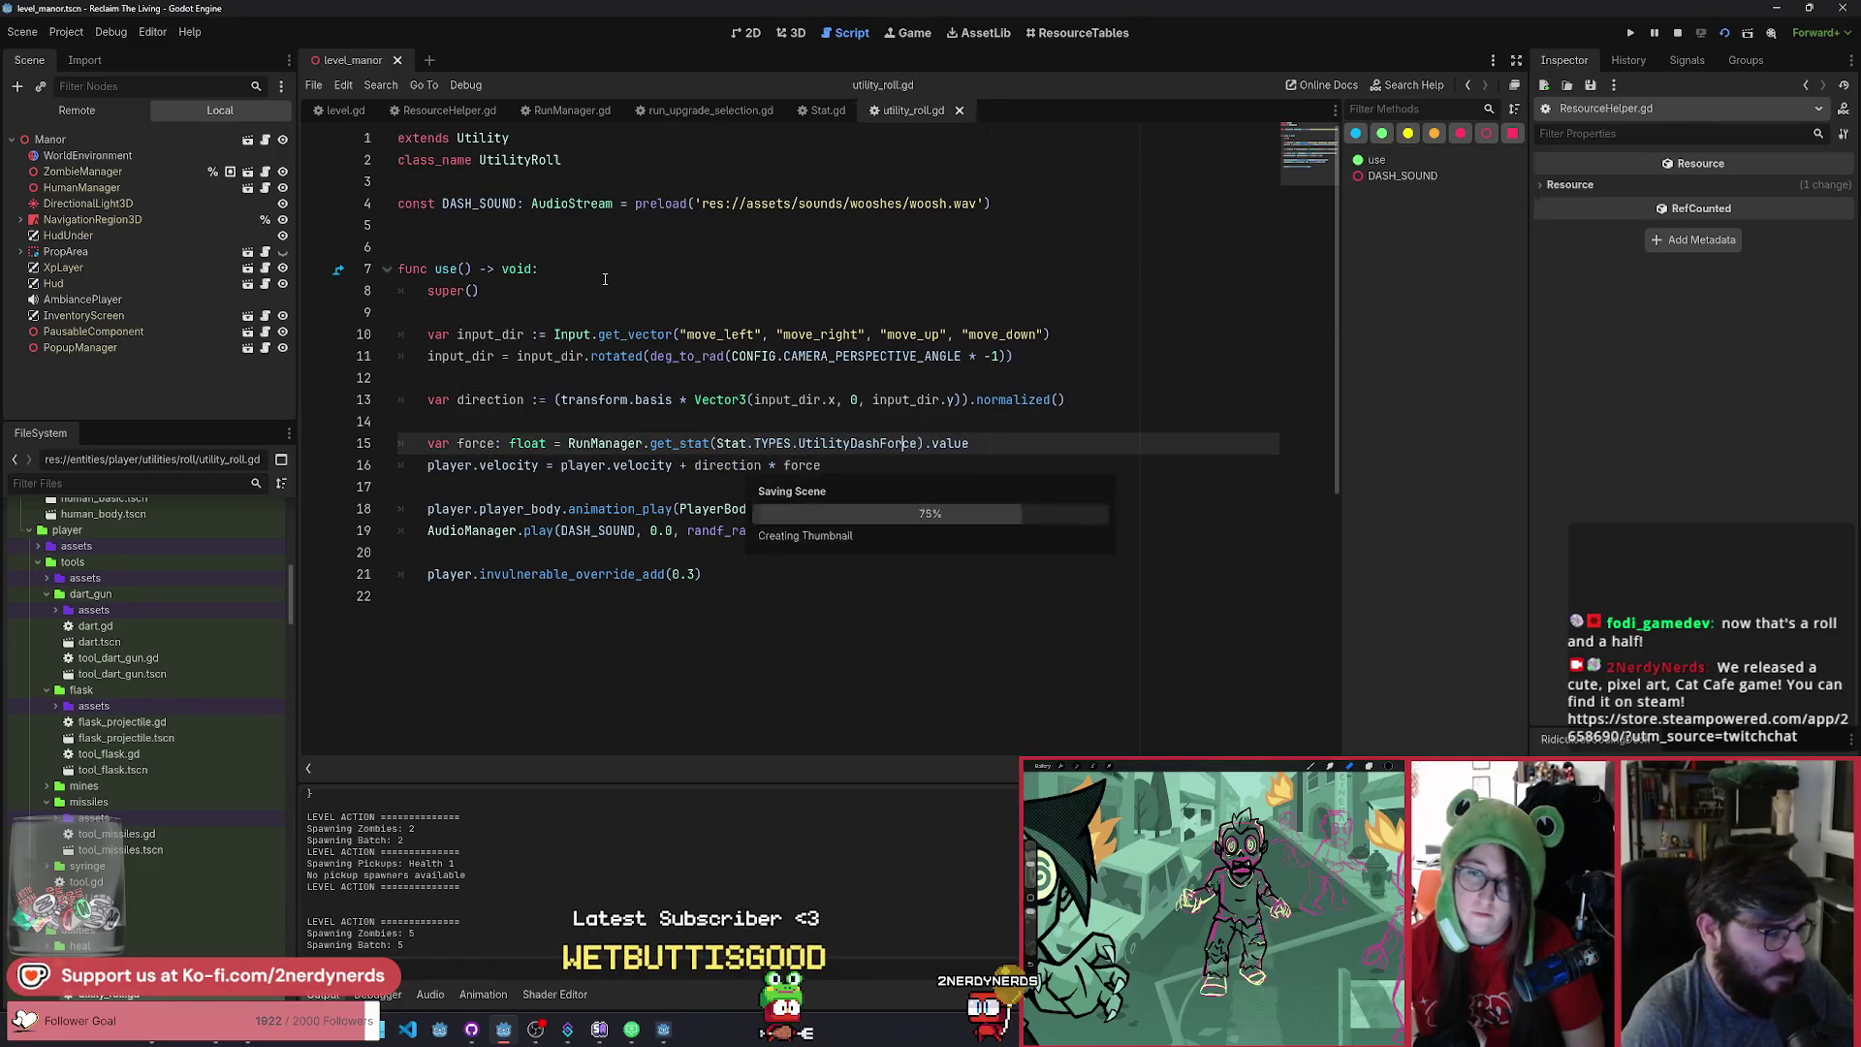
Filter the FileSystem for 'dash' and open the DashForce upgrade resource.
{"action": "scroll", "coordinate": [155, 601], "scroll_direction": "up", "scroll_amount": 15}
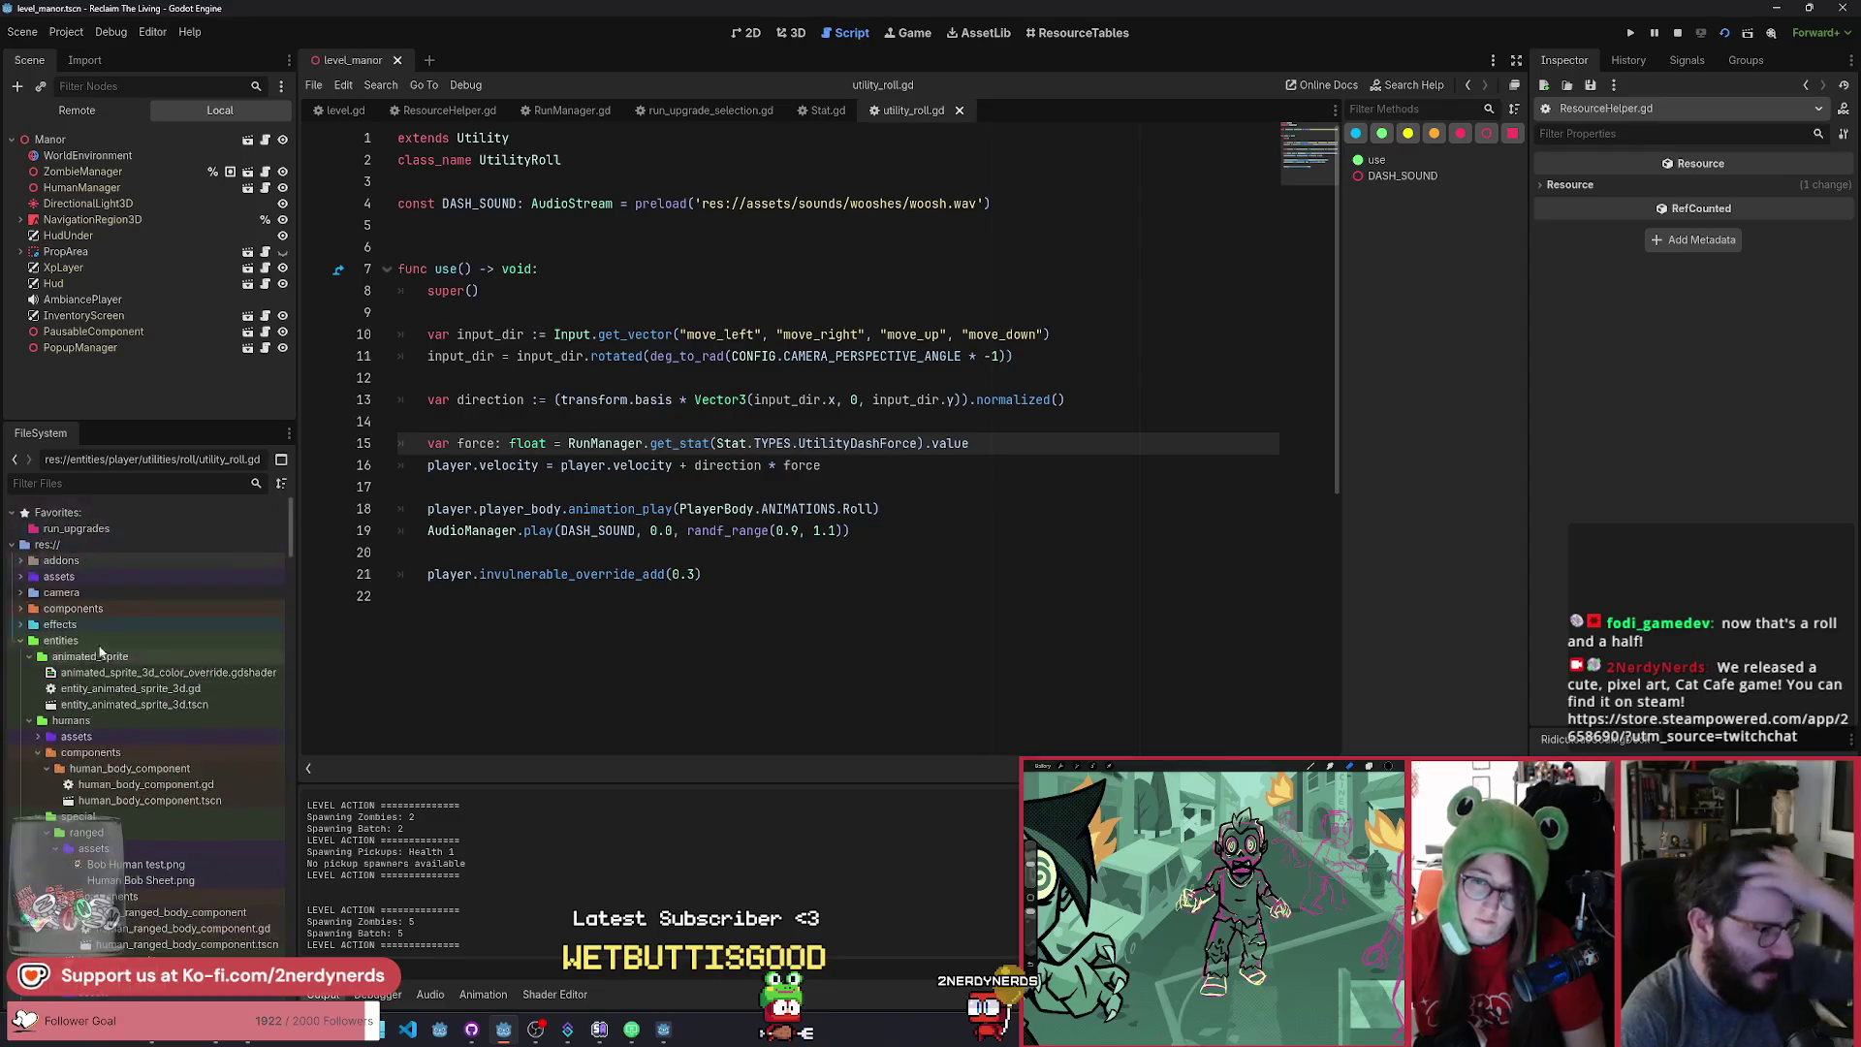
{"action": "left_click", "coordinate": [131, 483]}
{"action": "type", "text": "dash"}
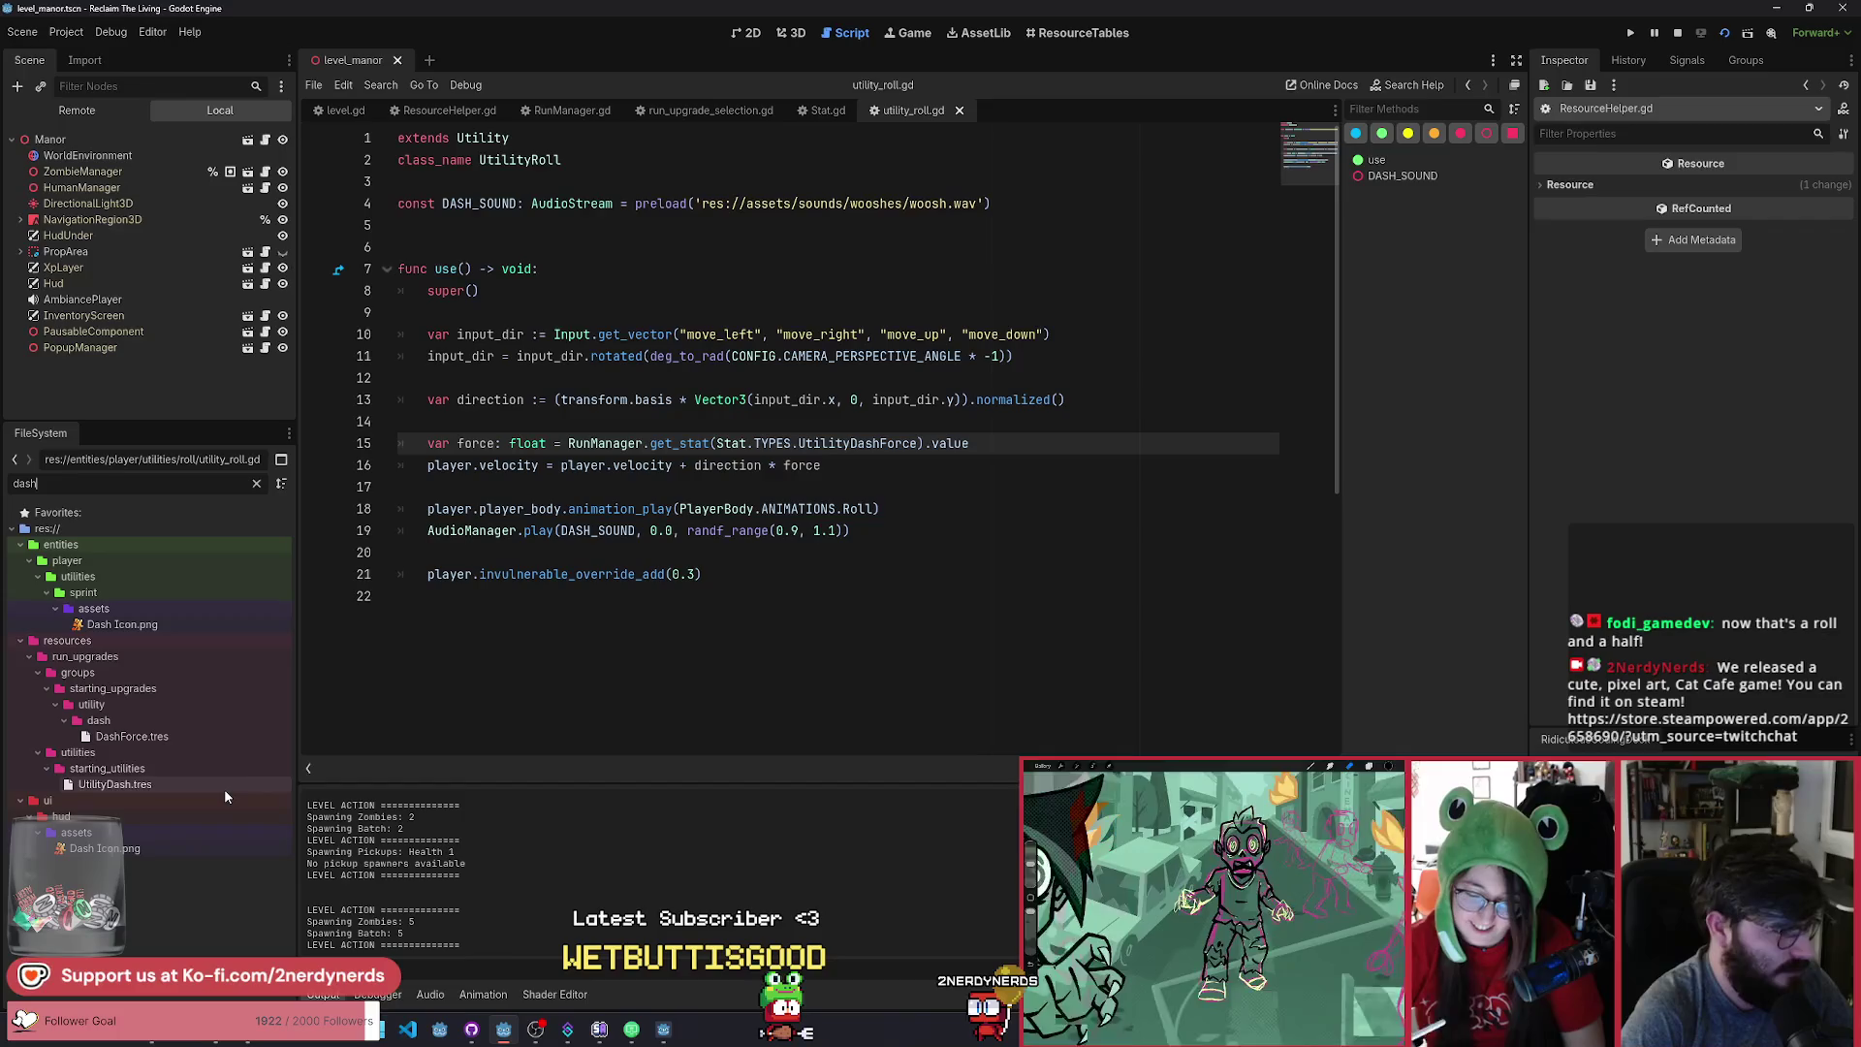
{"action": "left_click", "coordinate": [131, 736]}
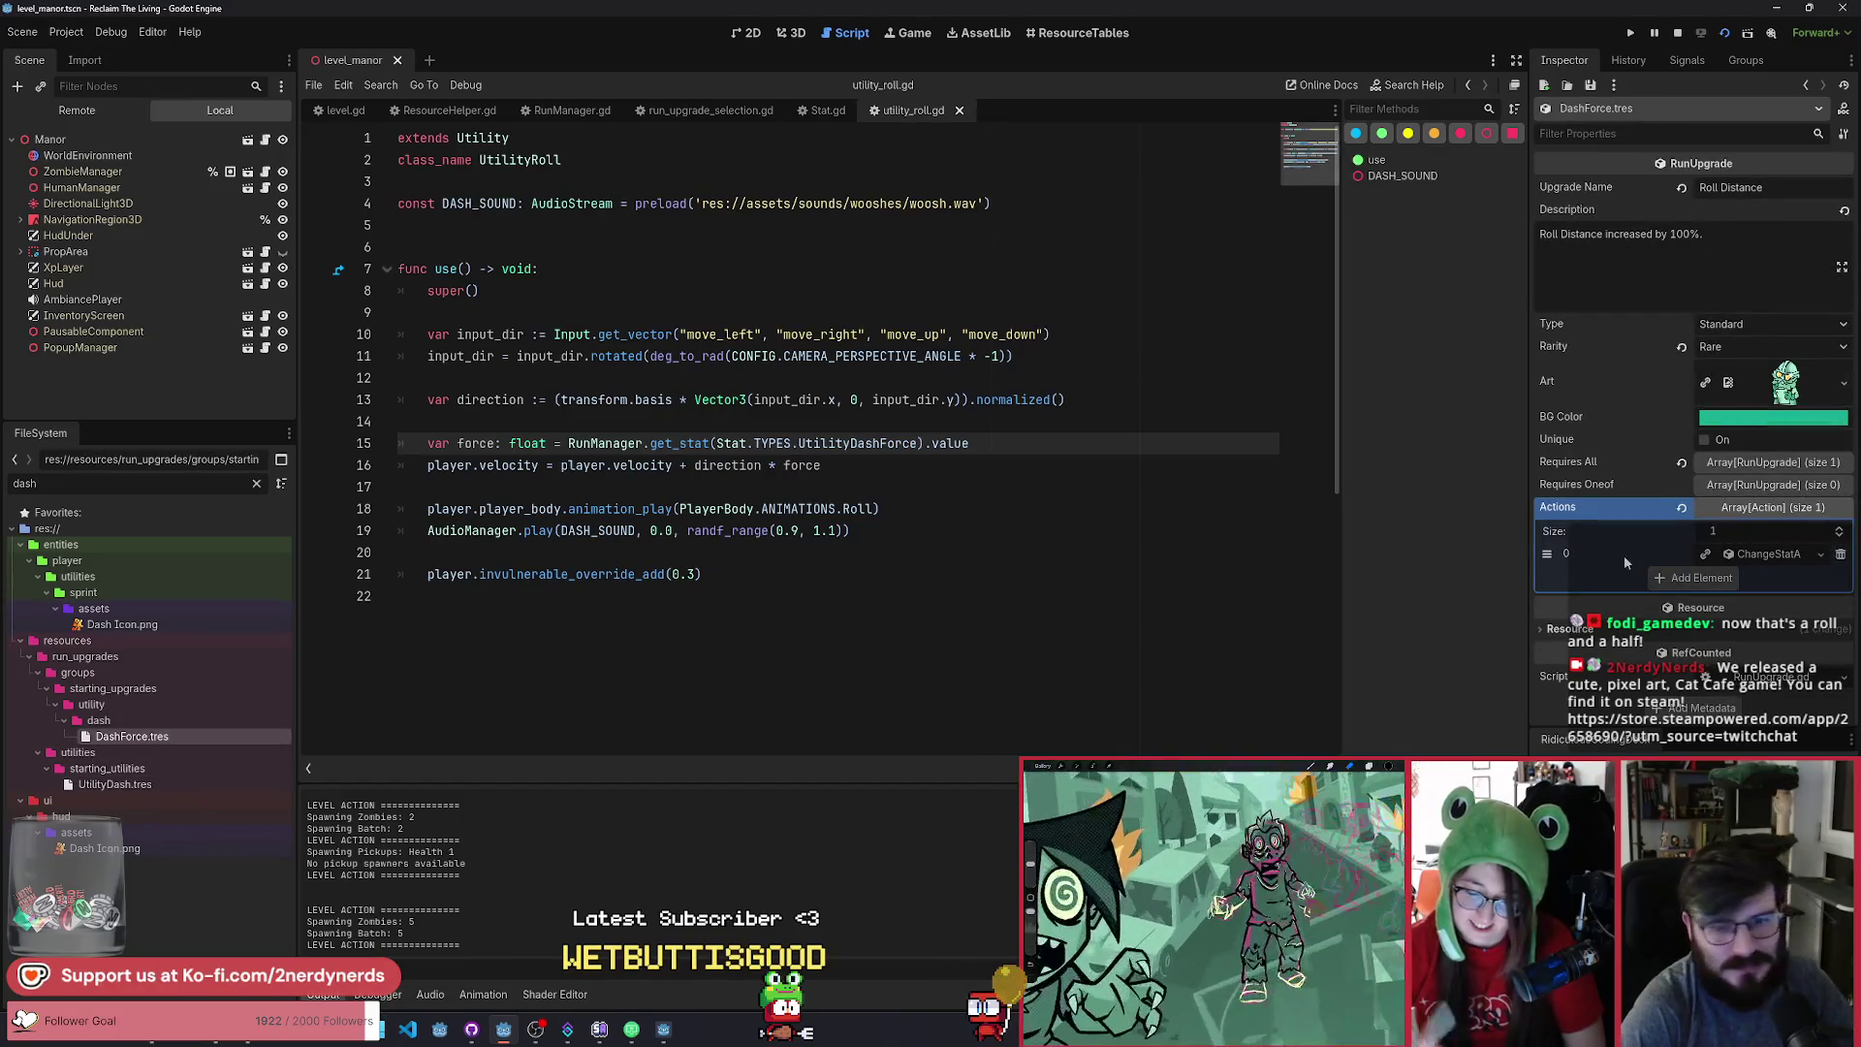
Set the ChangeStat action's Multiplier to 2 and select the end of the description.
{"action": "left_click", "coordinate": [1756, 554]}
{"action": "left_click", "coordinate": [1735, 630]}
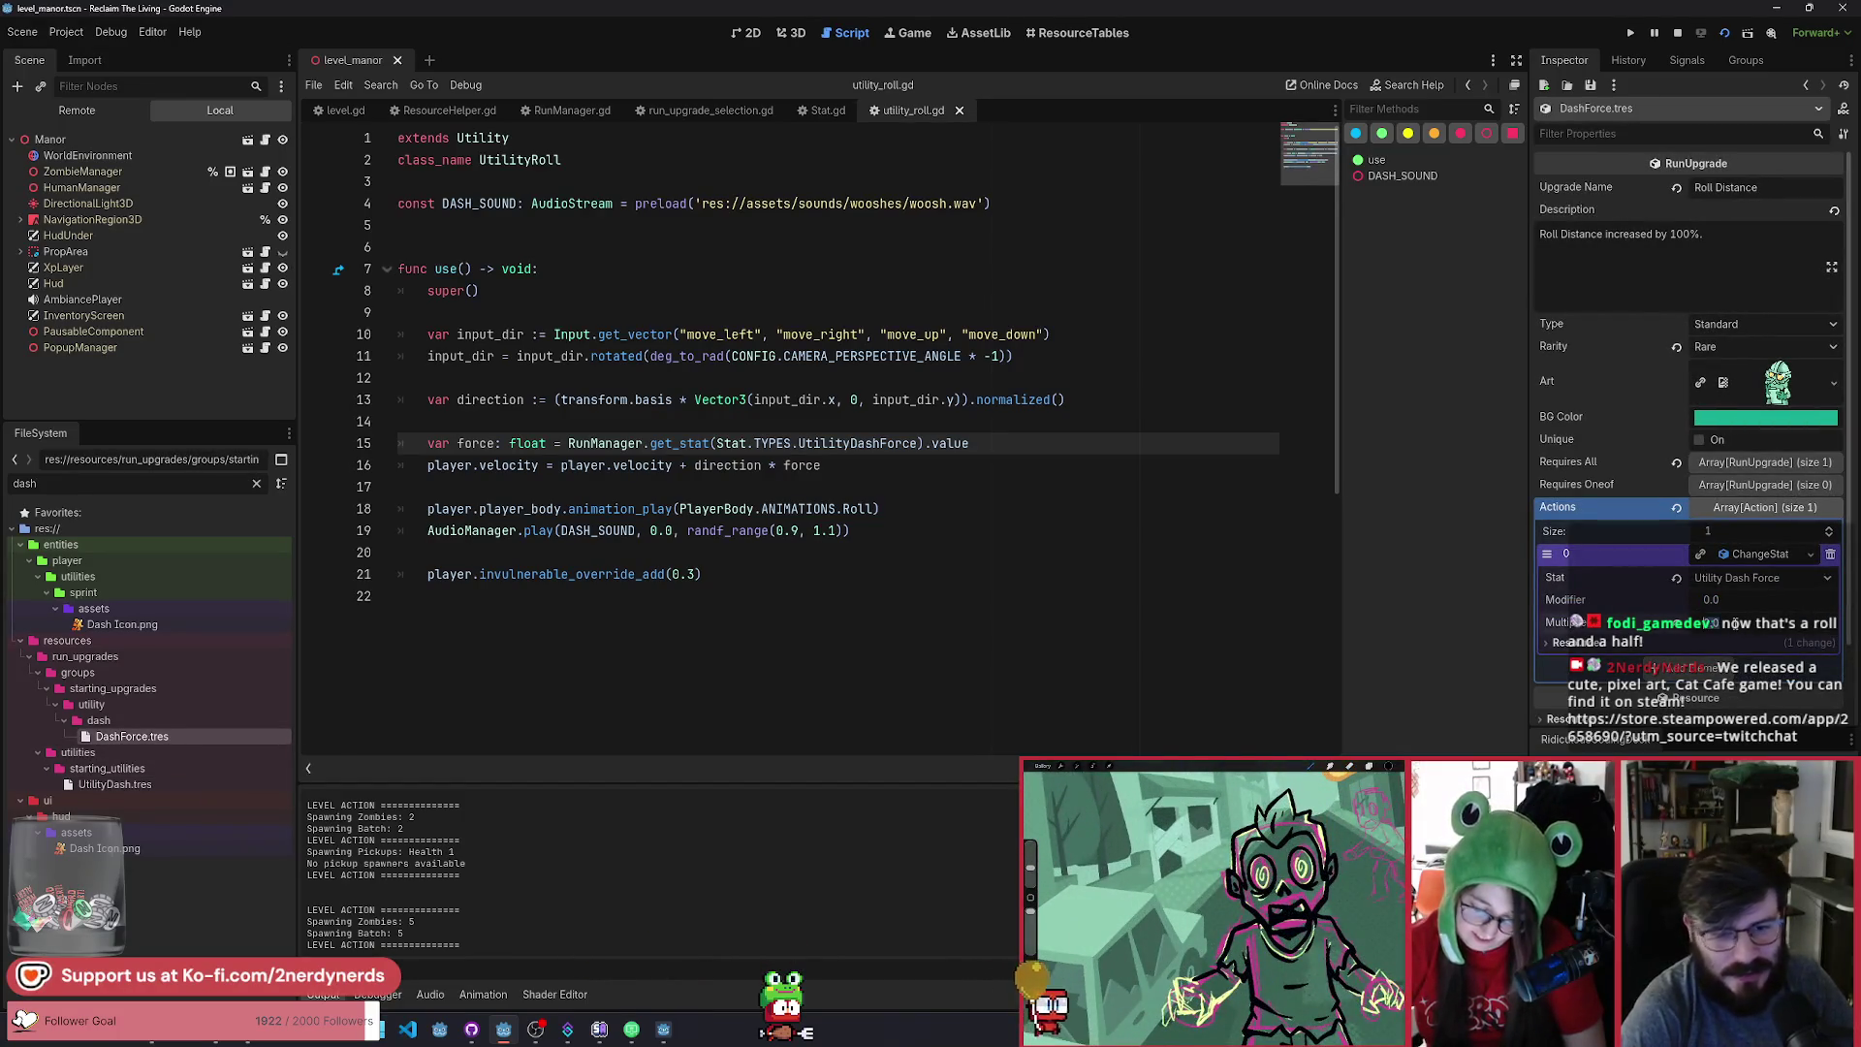
{"action": "type", "text": "2"}
{"action": "key", "text": "Return"}
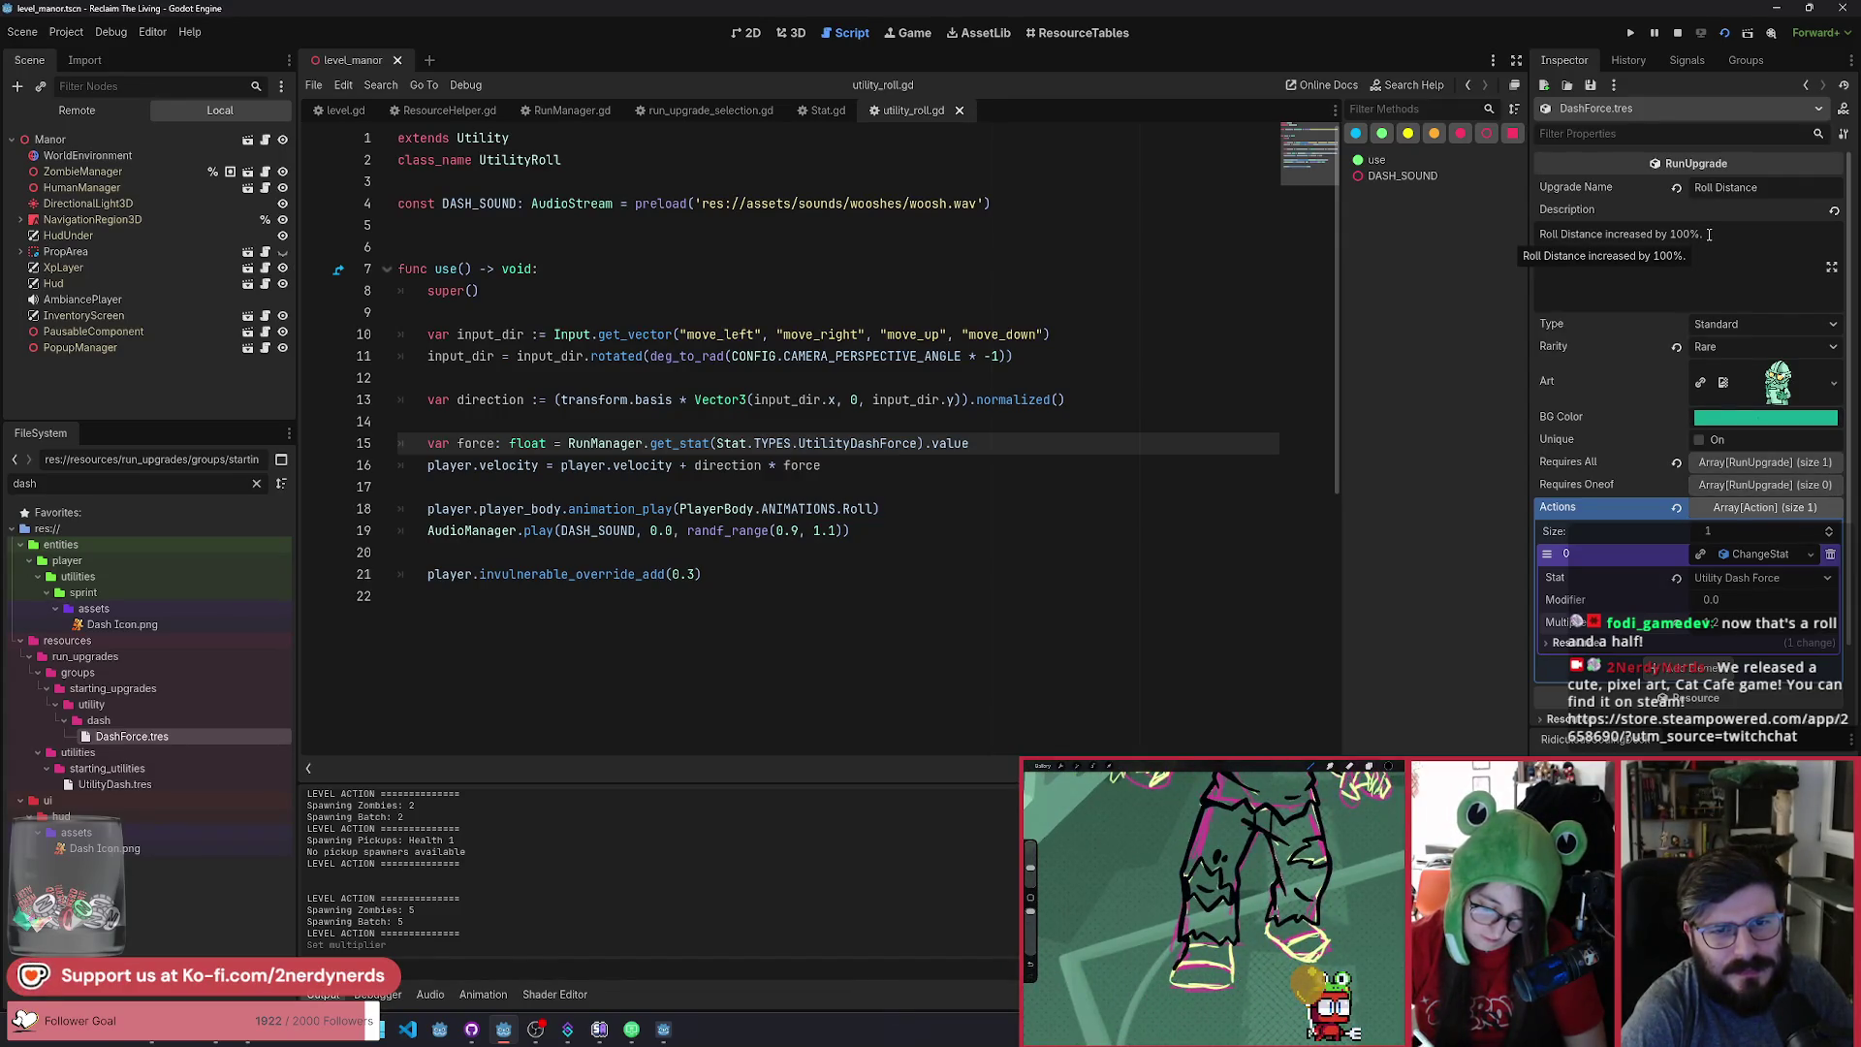
{"action": "left_click_drag", "start_coordinate": [1708, 234], "coordinate": [1628, 230]}
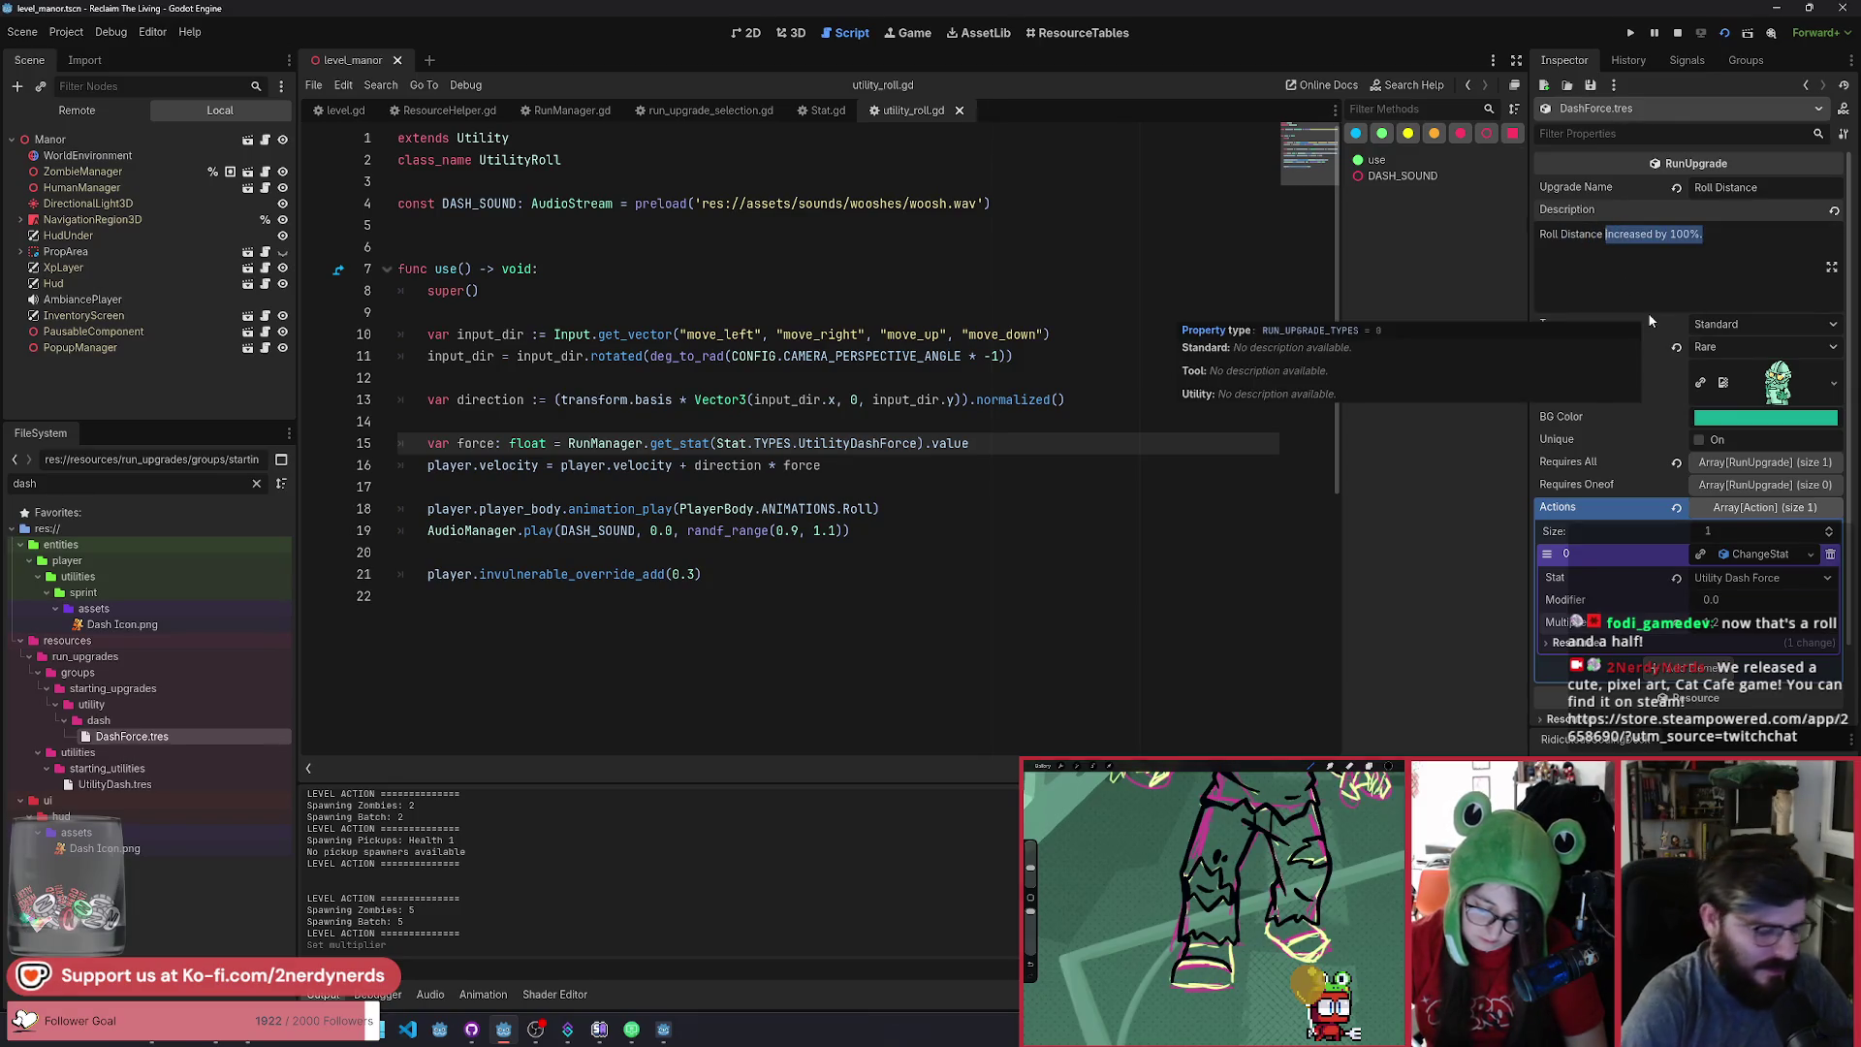
Finish the description as 'Roll Distance is doubled.', save, and relaunch the game scene.
{"action": "type", "text": "is doubled."}
{"action": "key", "text": "ctrl+s"}
{"action": "key", "text": "alt+Tab"}
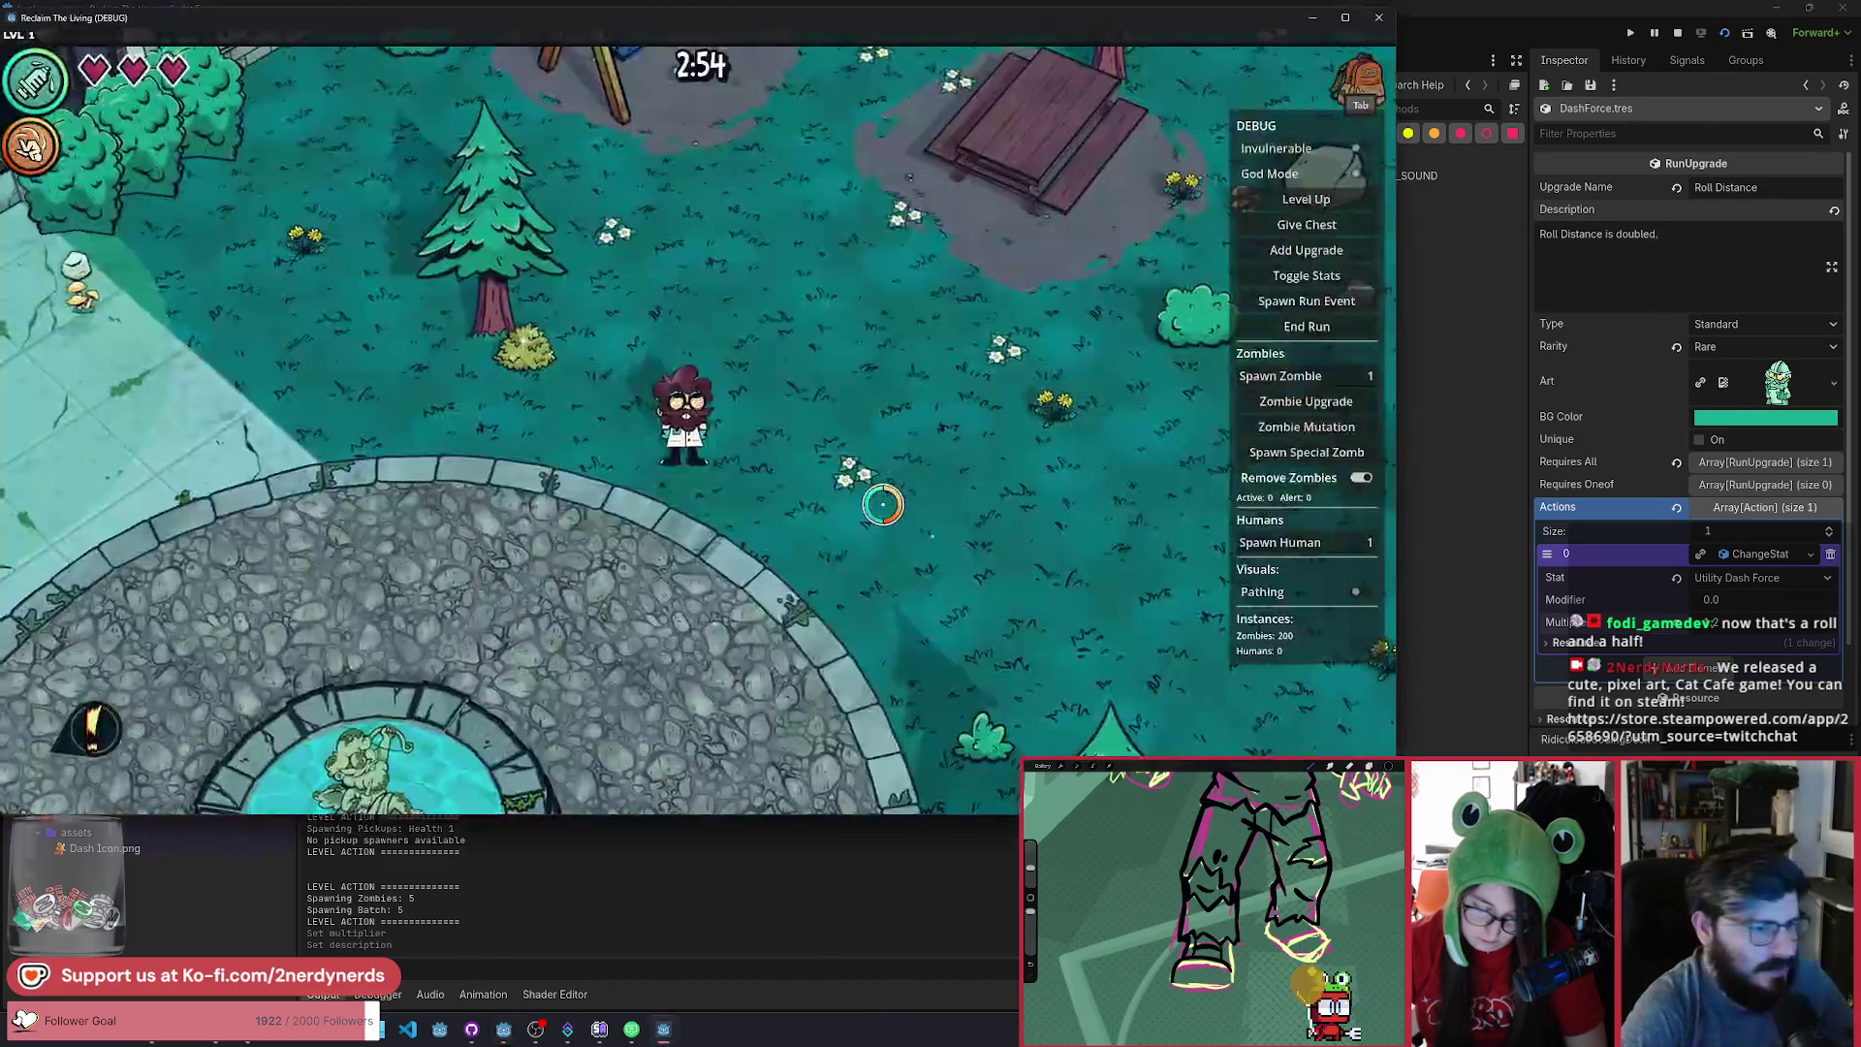
{"action": "key", "text": "d"}
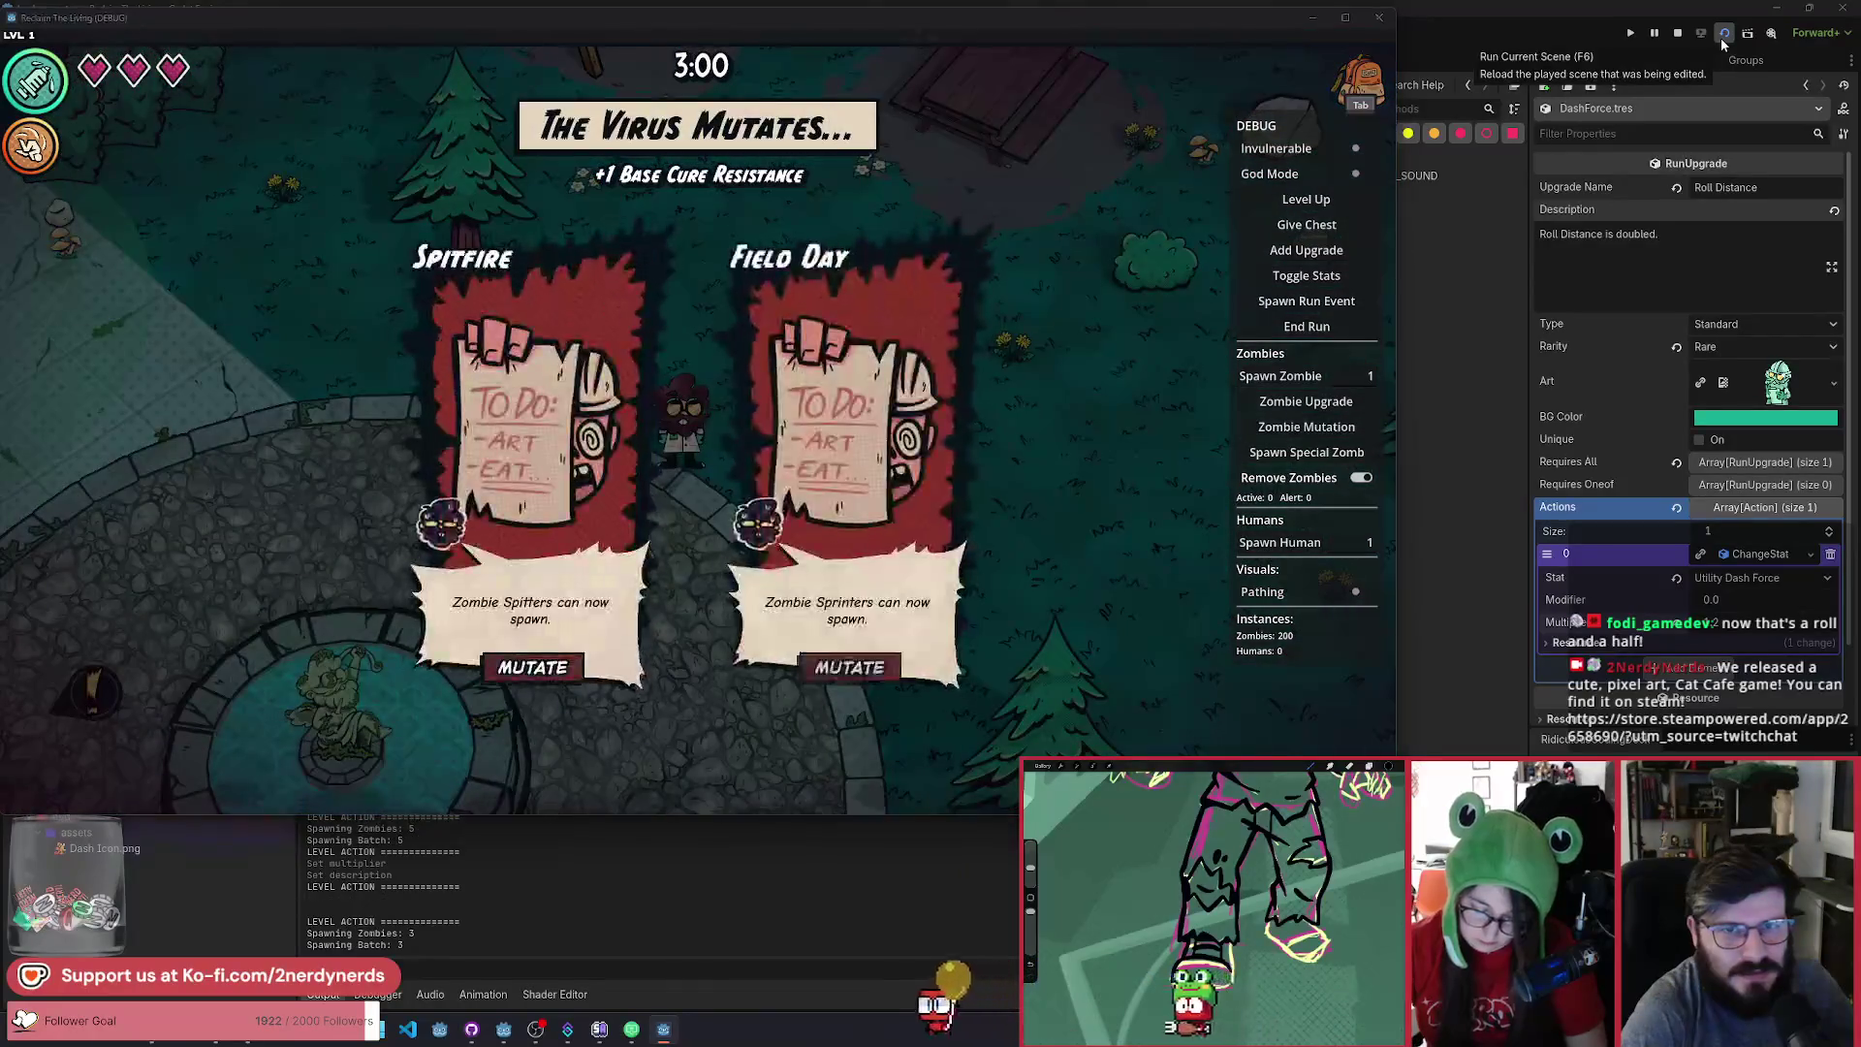
{"action": "left_click", "coordinate": [1723, 36]}
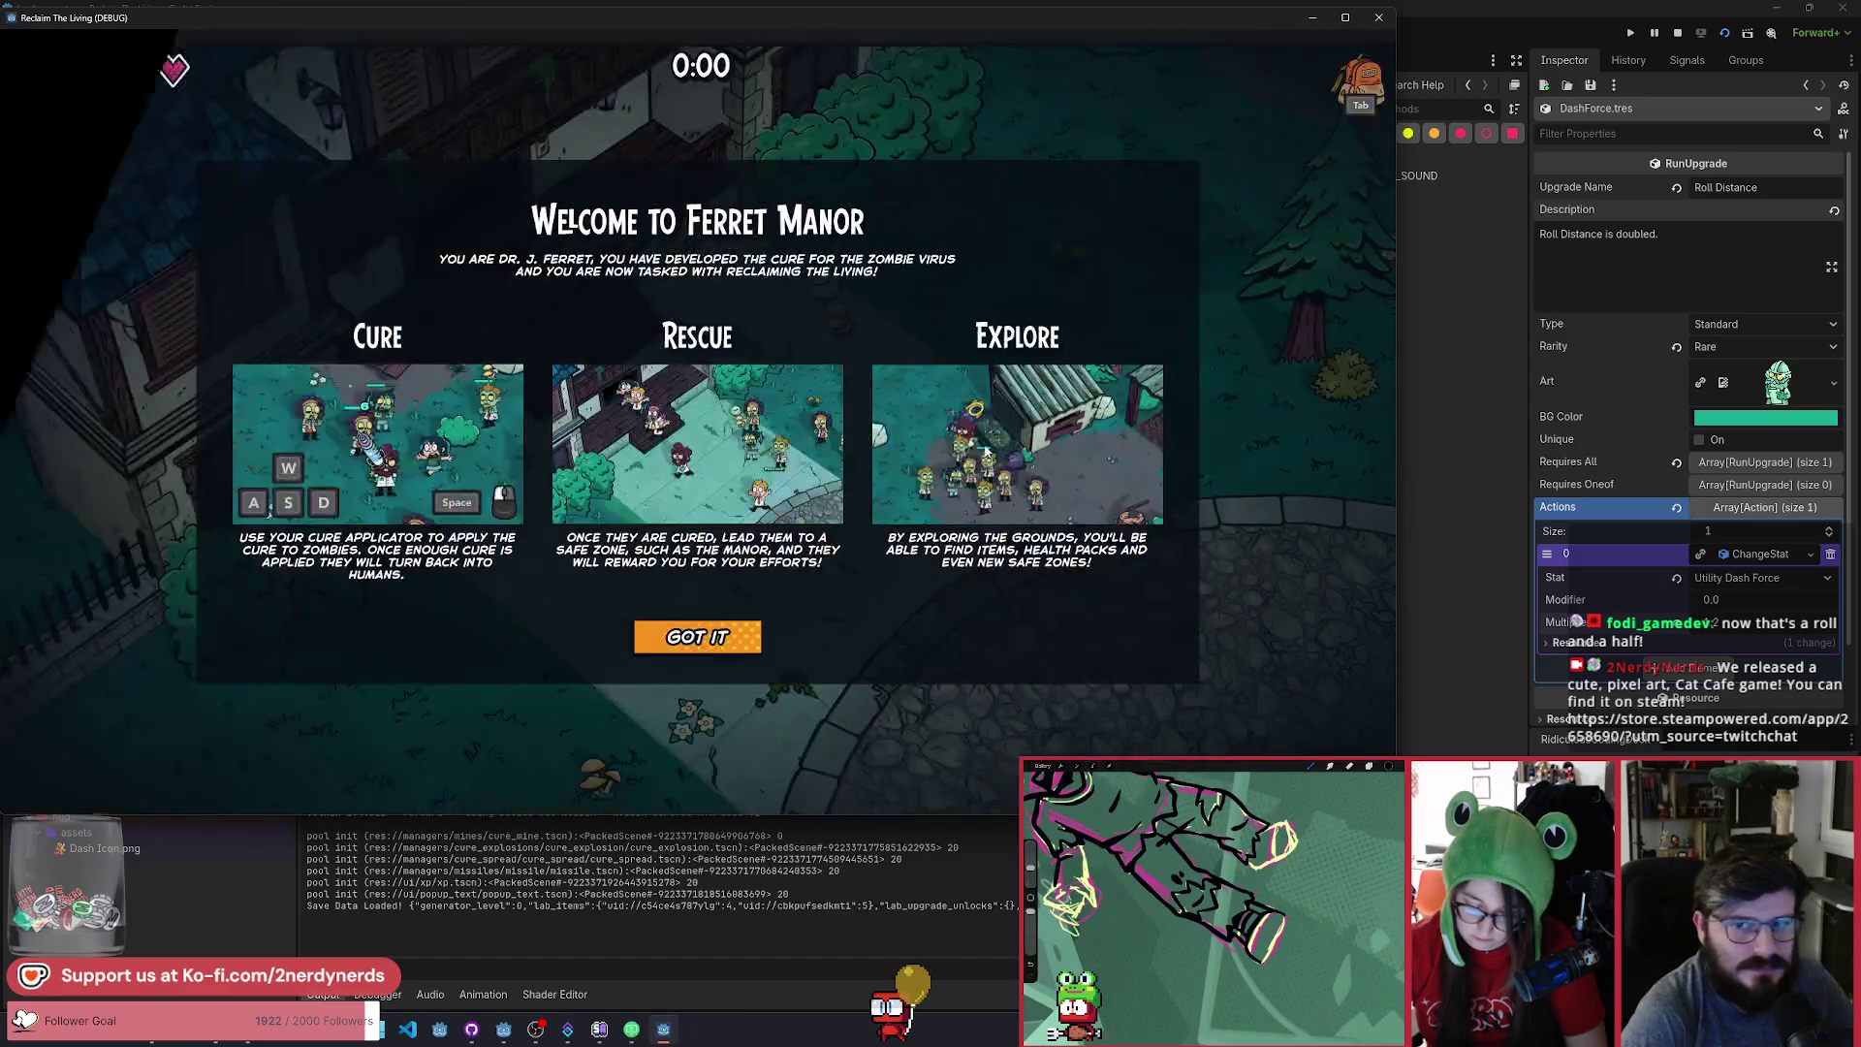
Start playing, level the character to 2 and choose the Roll upgrade.
{"action": "left_click", "coordinate": [702, 645]}
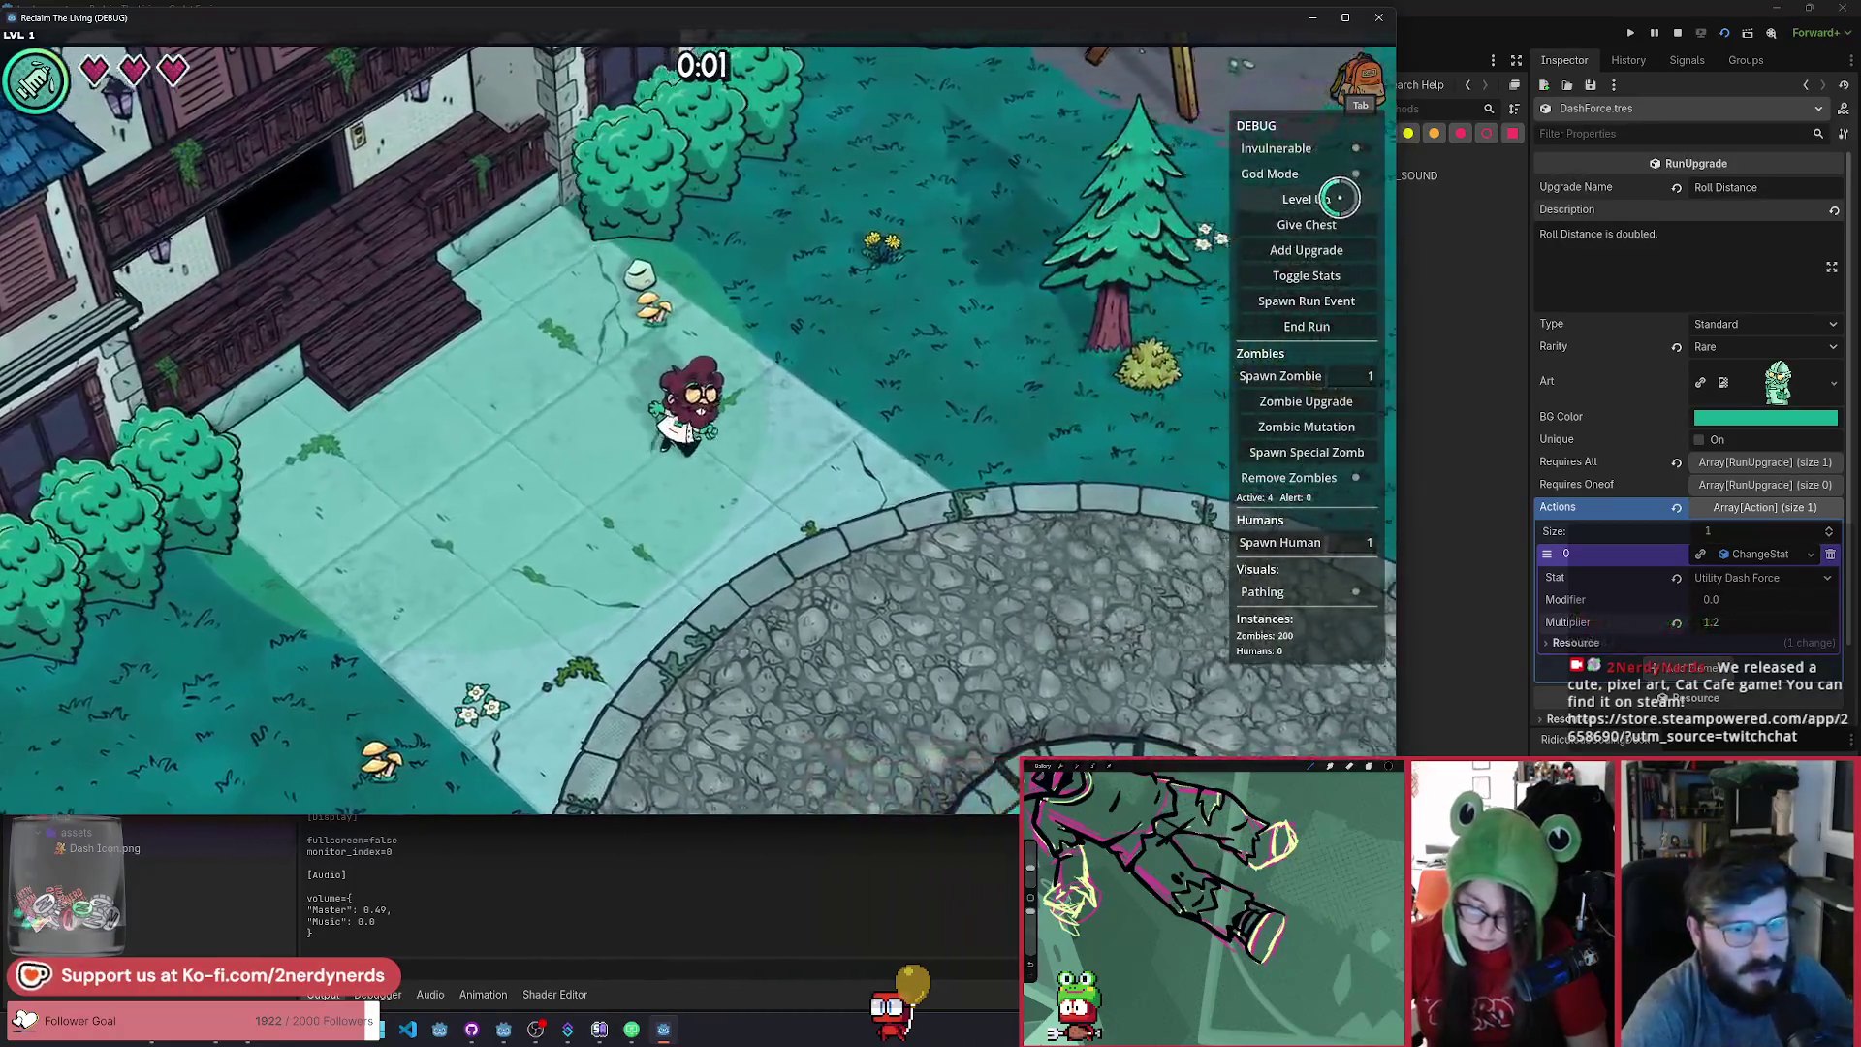
{"action": "left_click", "coordinate": [1339, 198]}
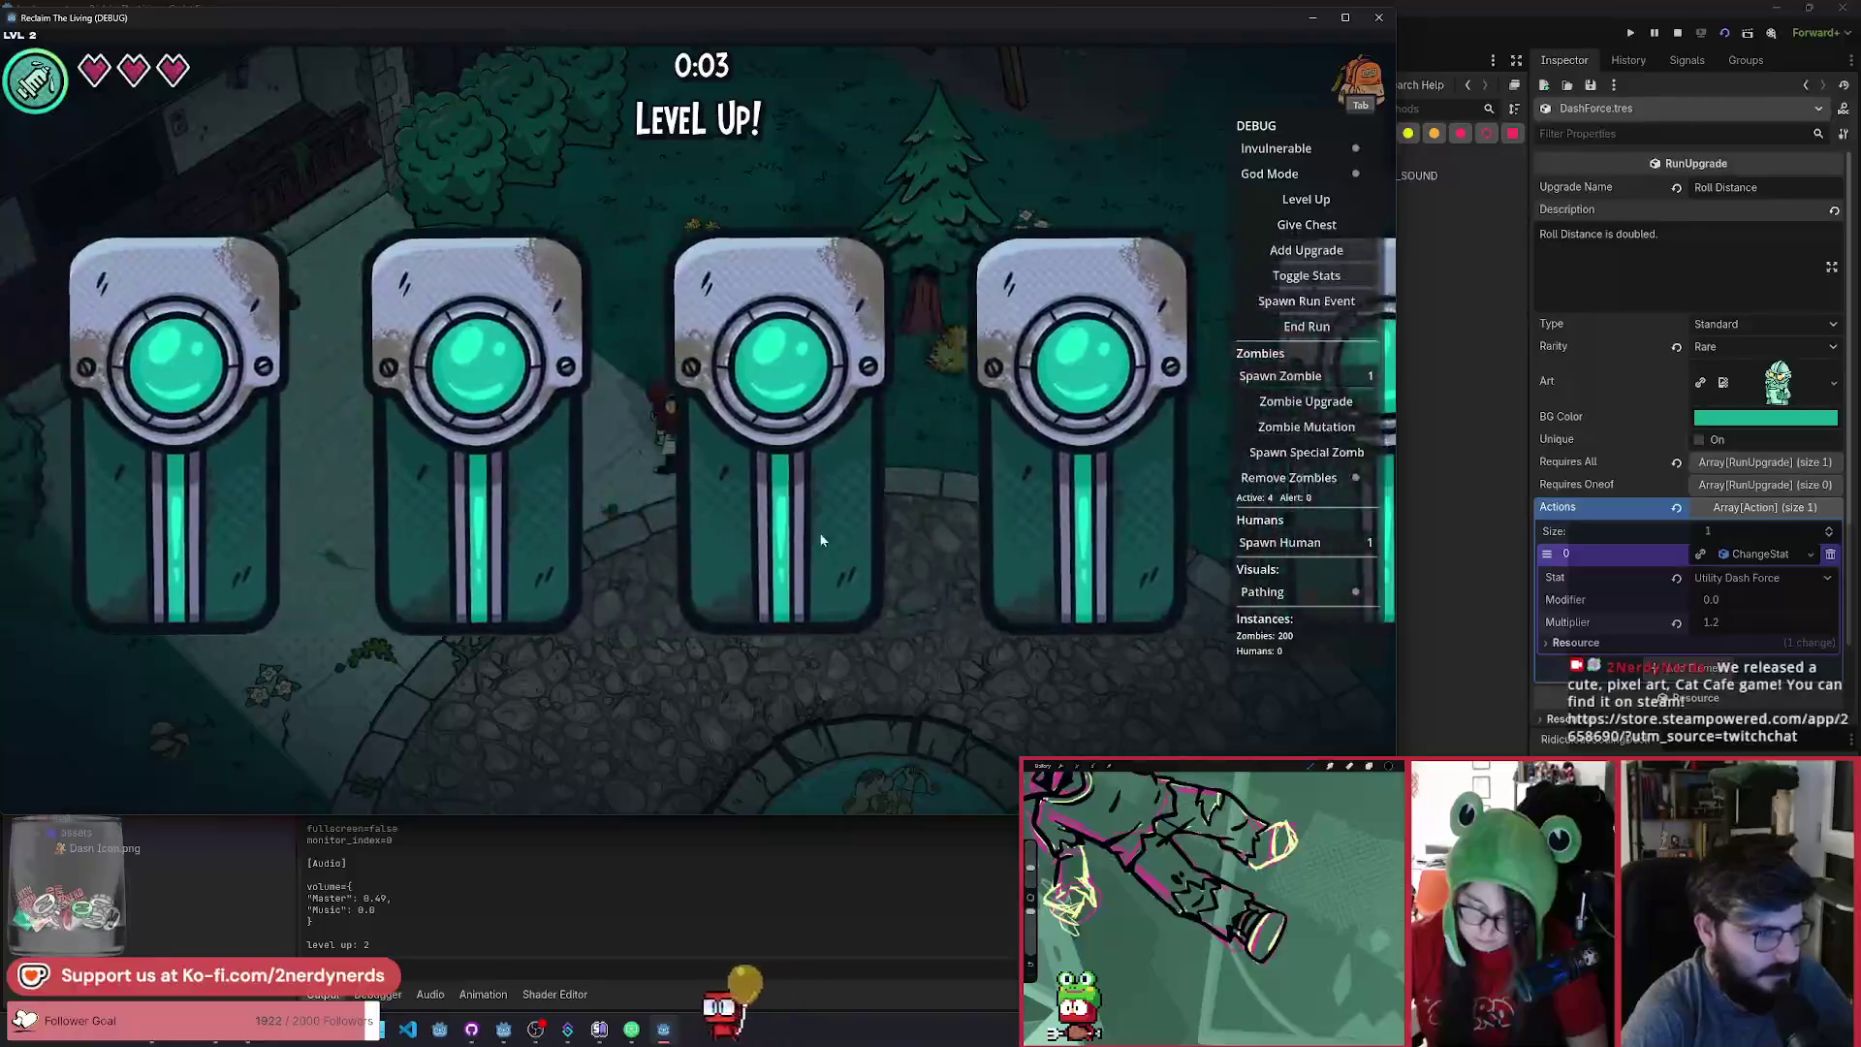
{"action": "left_click", "coordinate": [740, 603]}
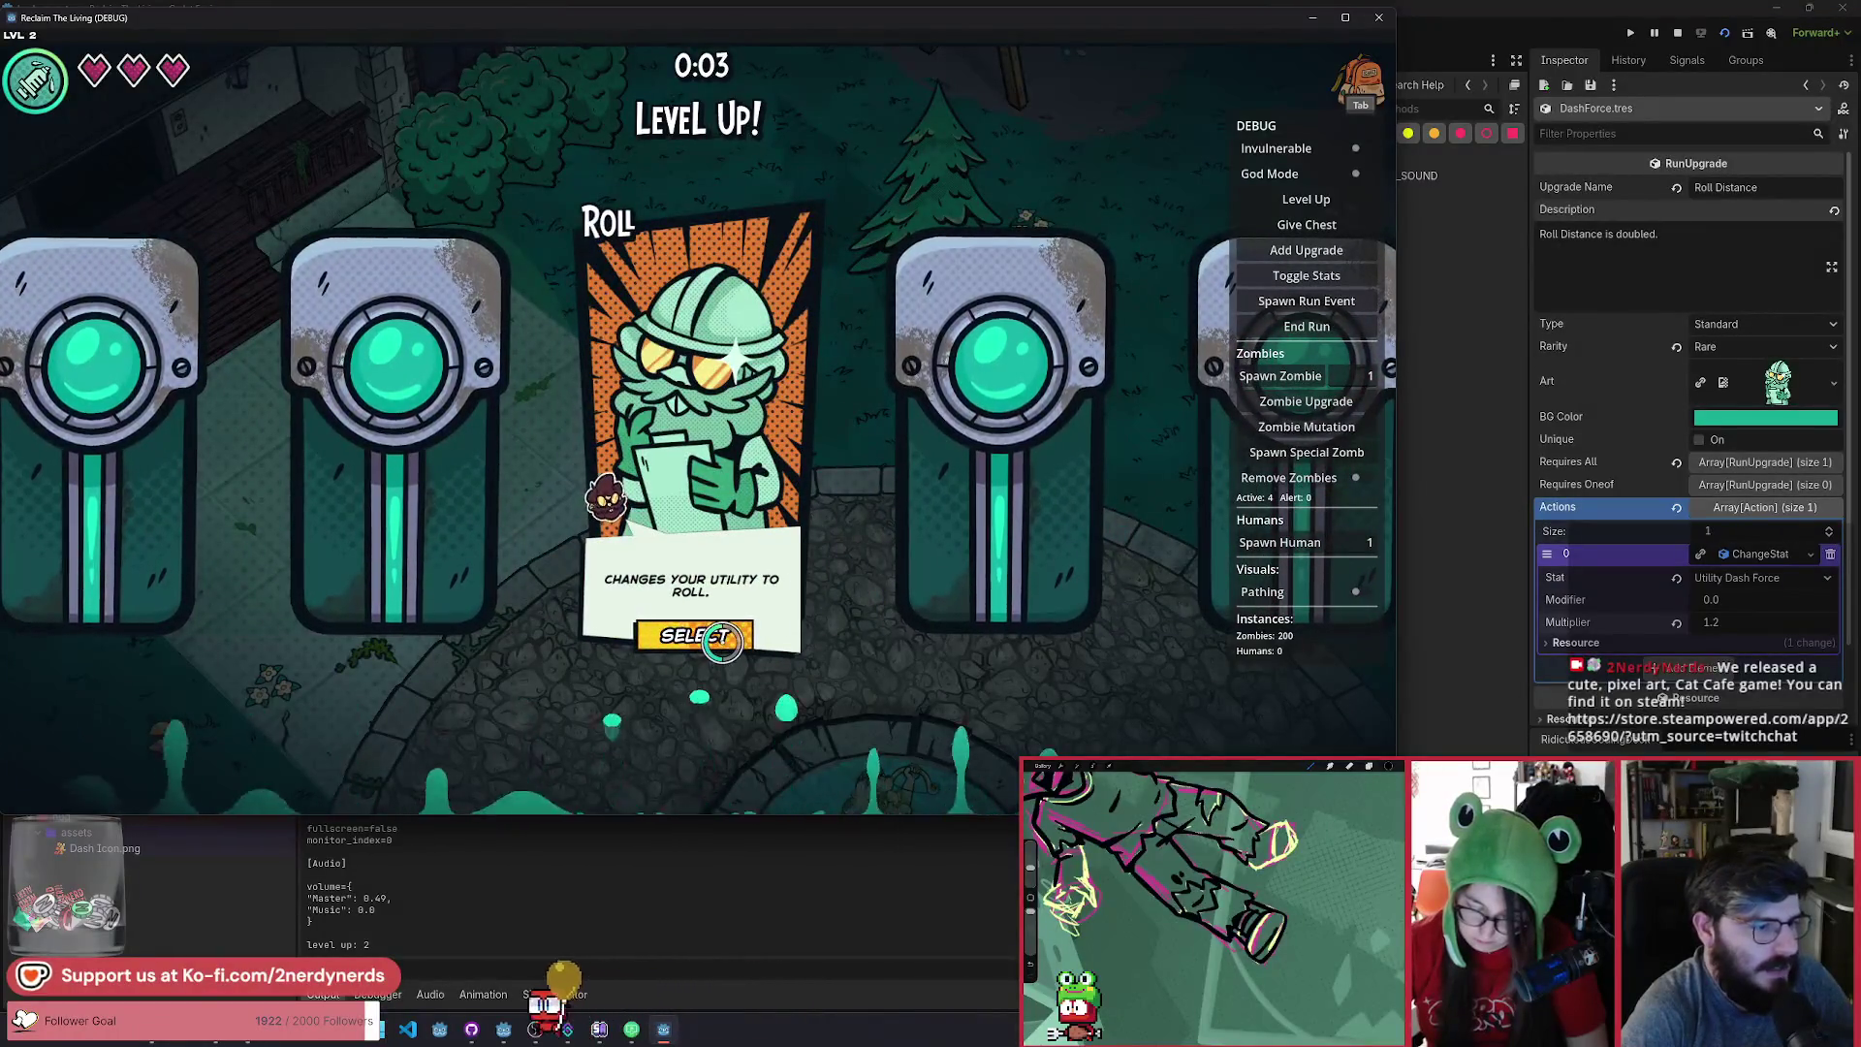
{"action": "left_click", "coordinate": [737, 640]}
{"action": "key", "text": "Escape"}
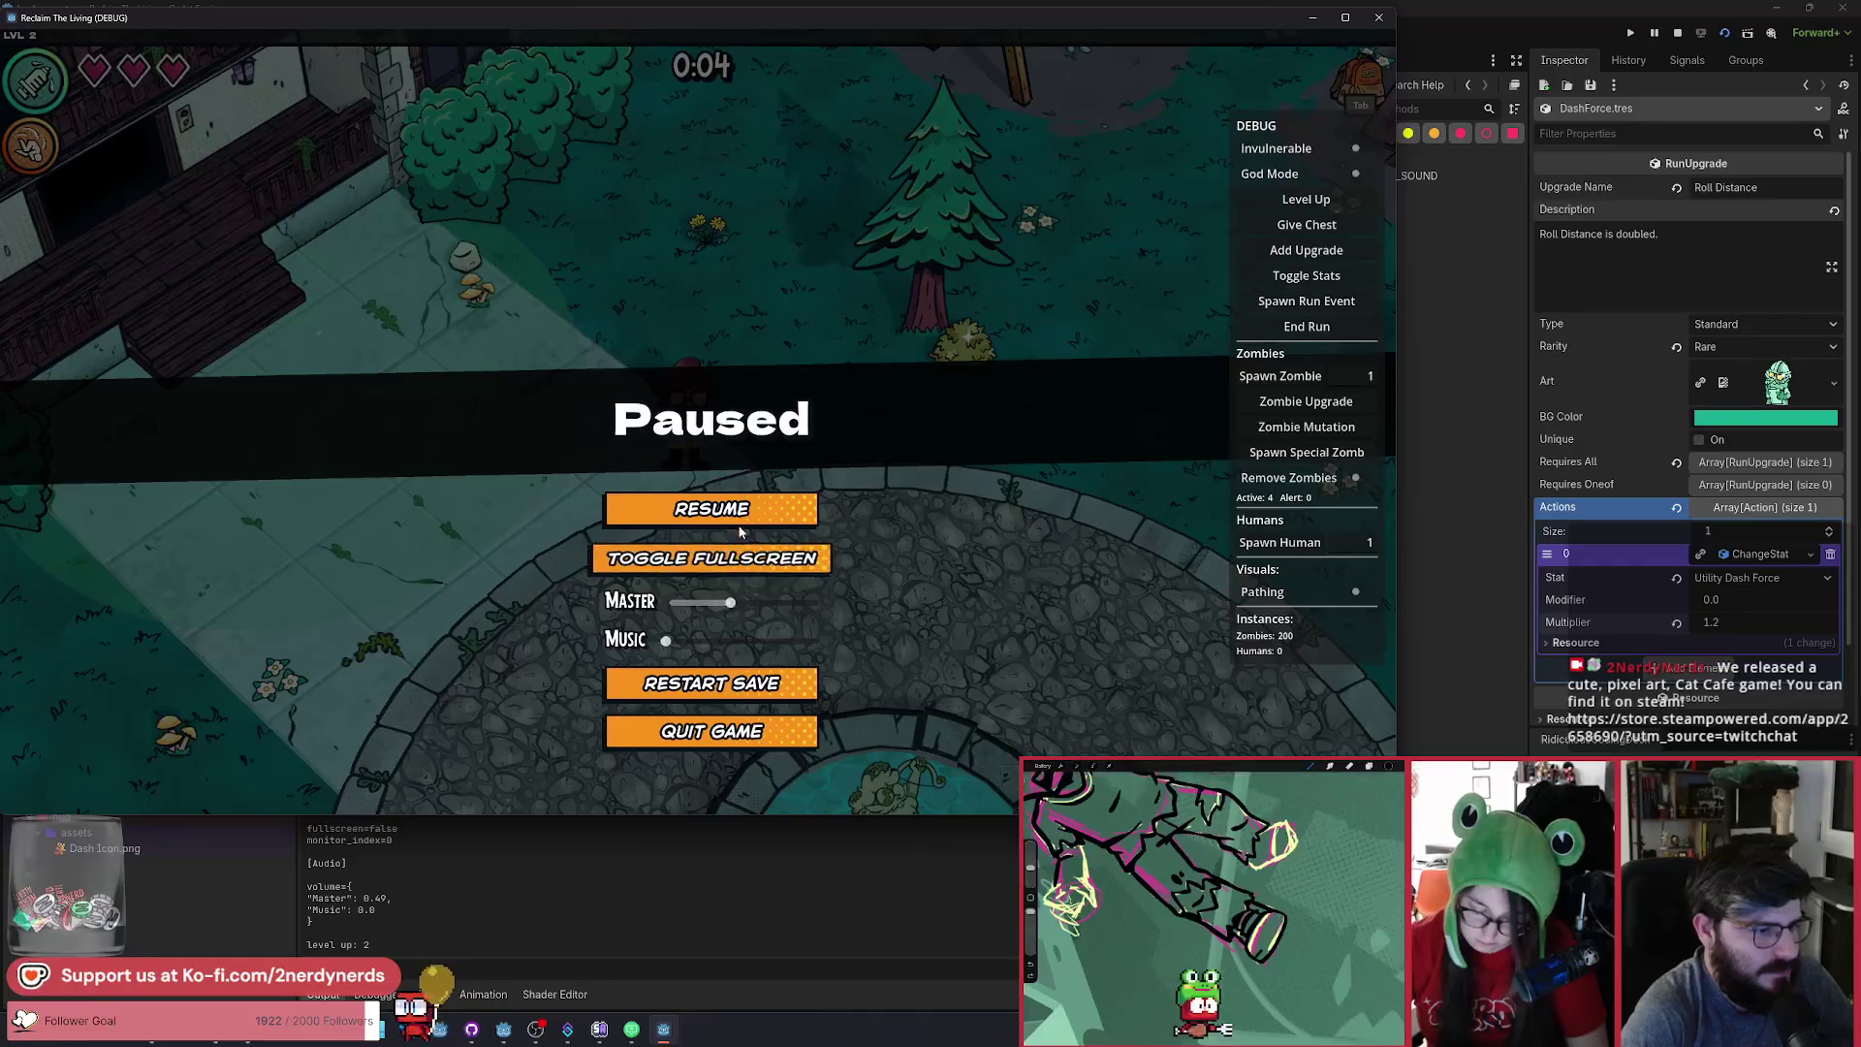
{"action": "key", "text": "Escape"}
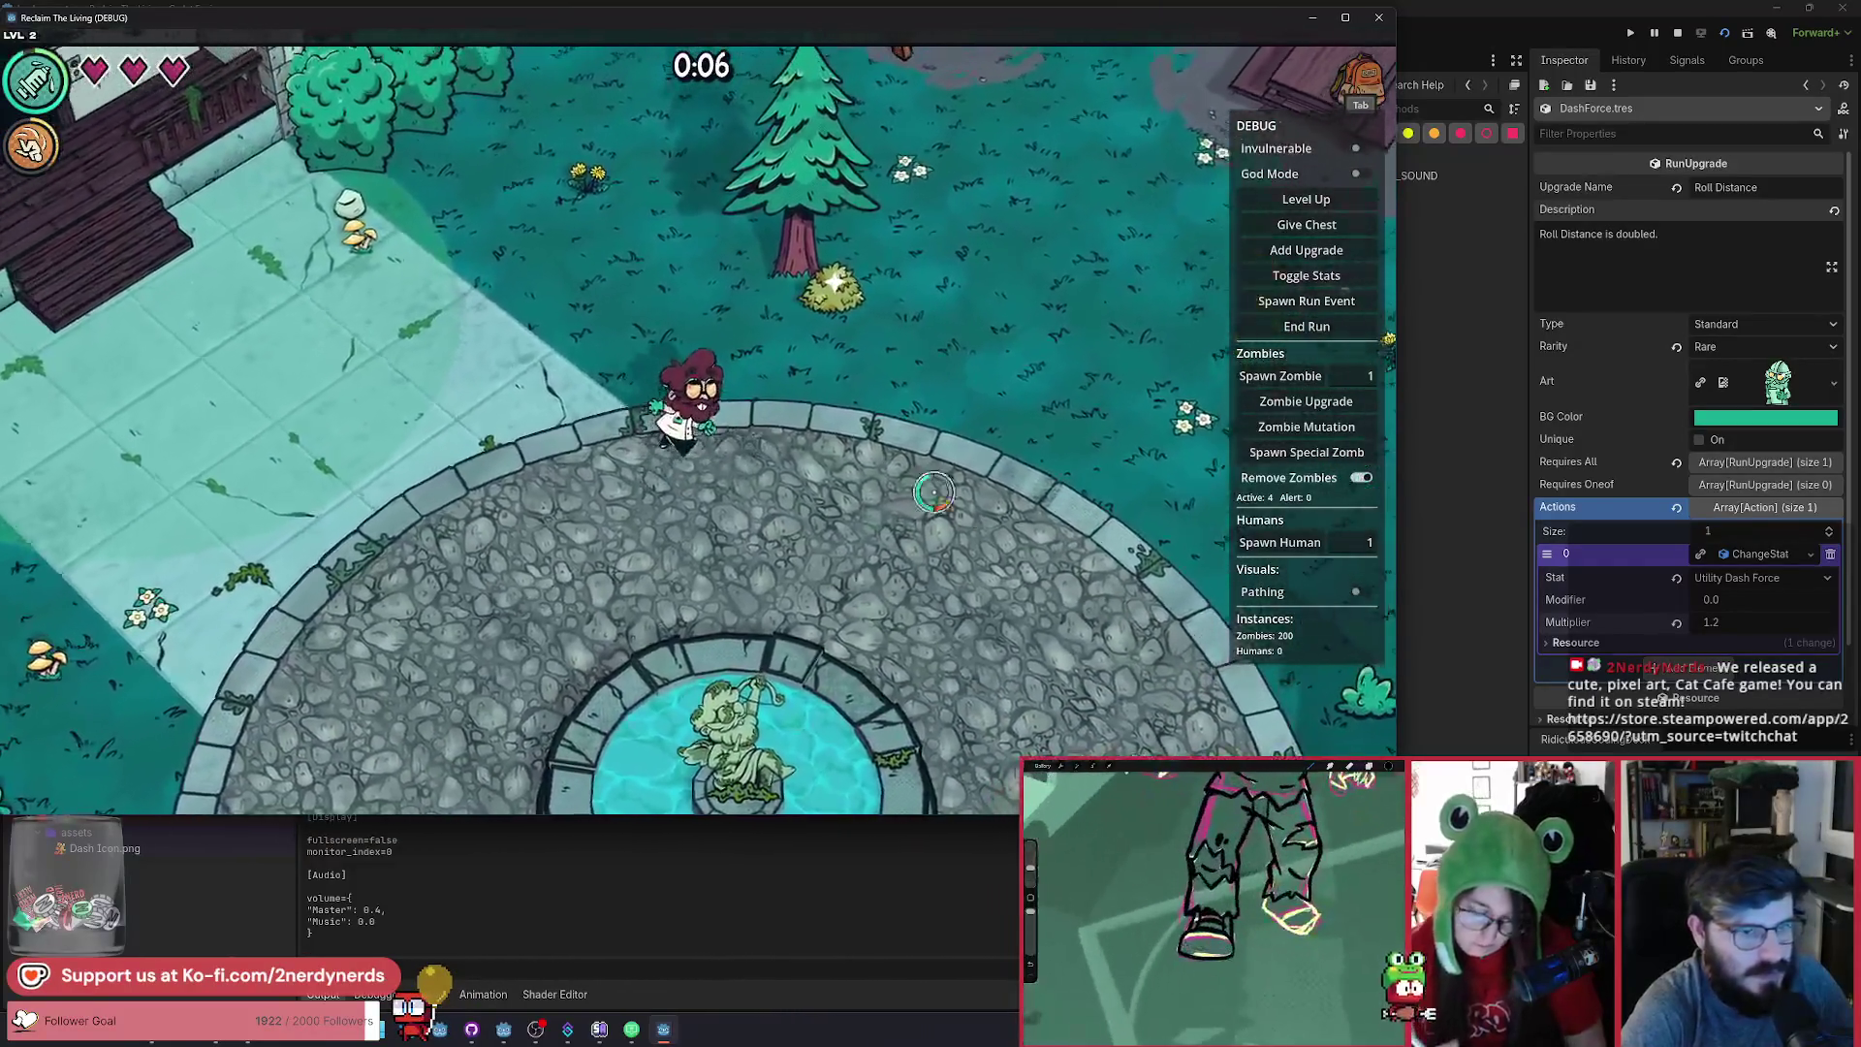
Walk the character left, right and up around the park past the zombies.
{"action": "key", "text": "d"}
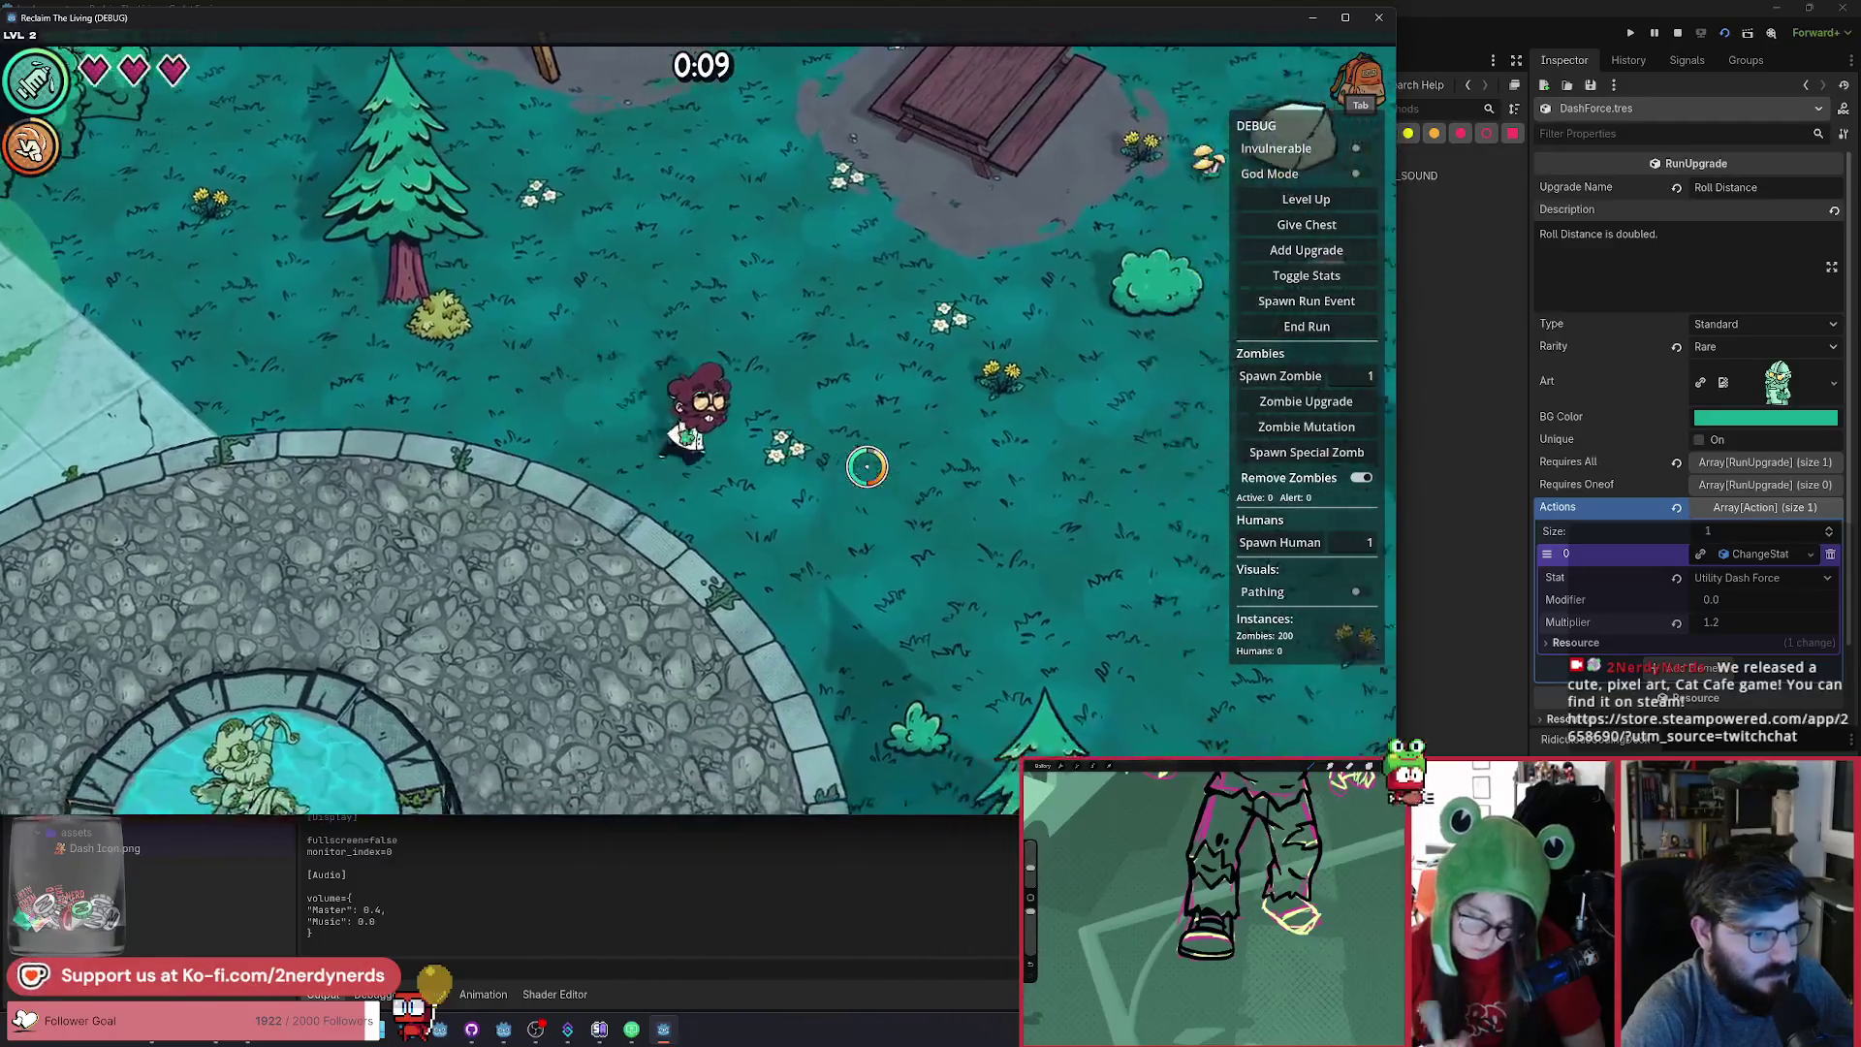
{"action": "key", "text": "a"}
{"action": "key", "text": "a"}
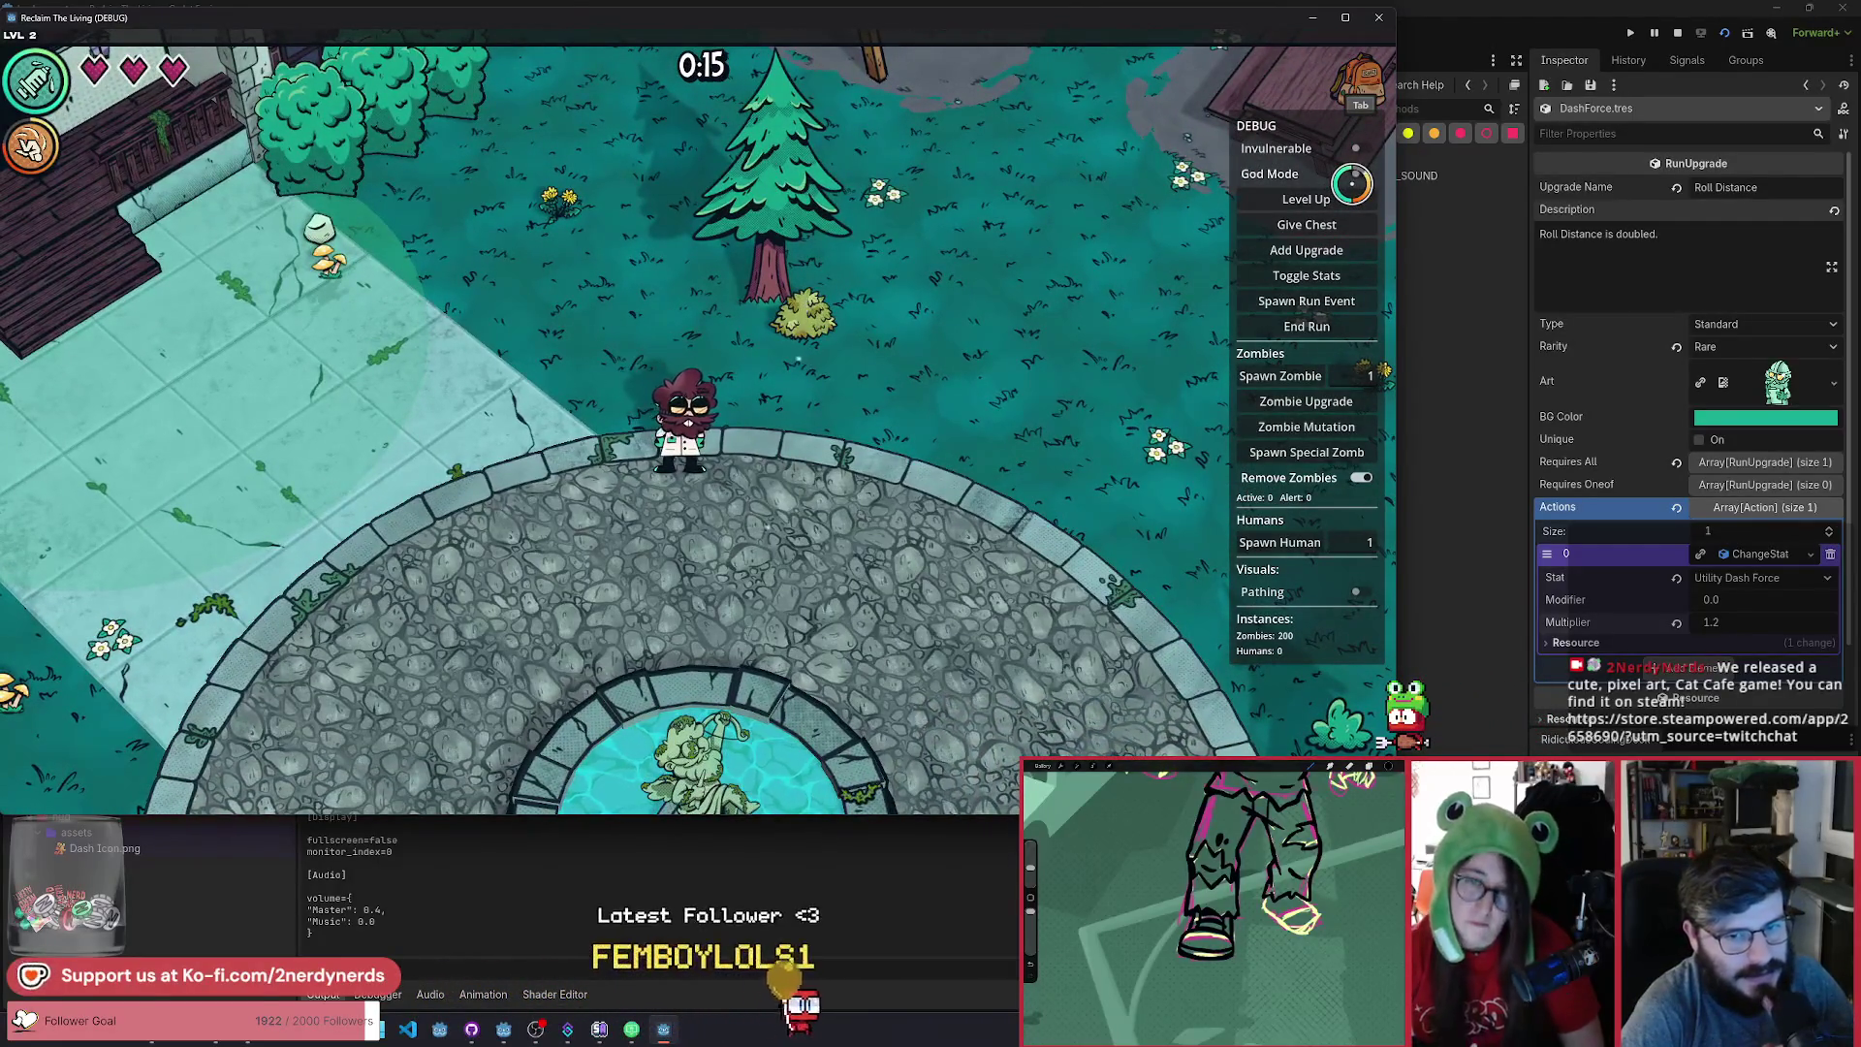
{"action": "key", "text": "d"}
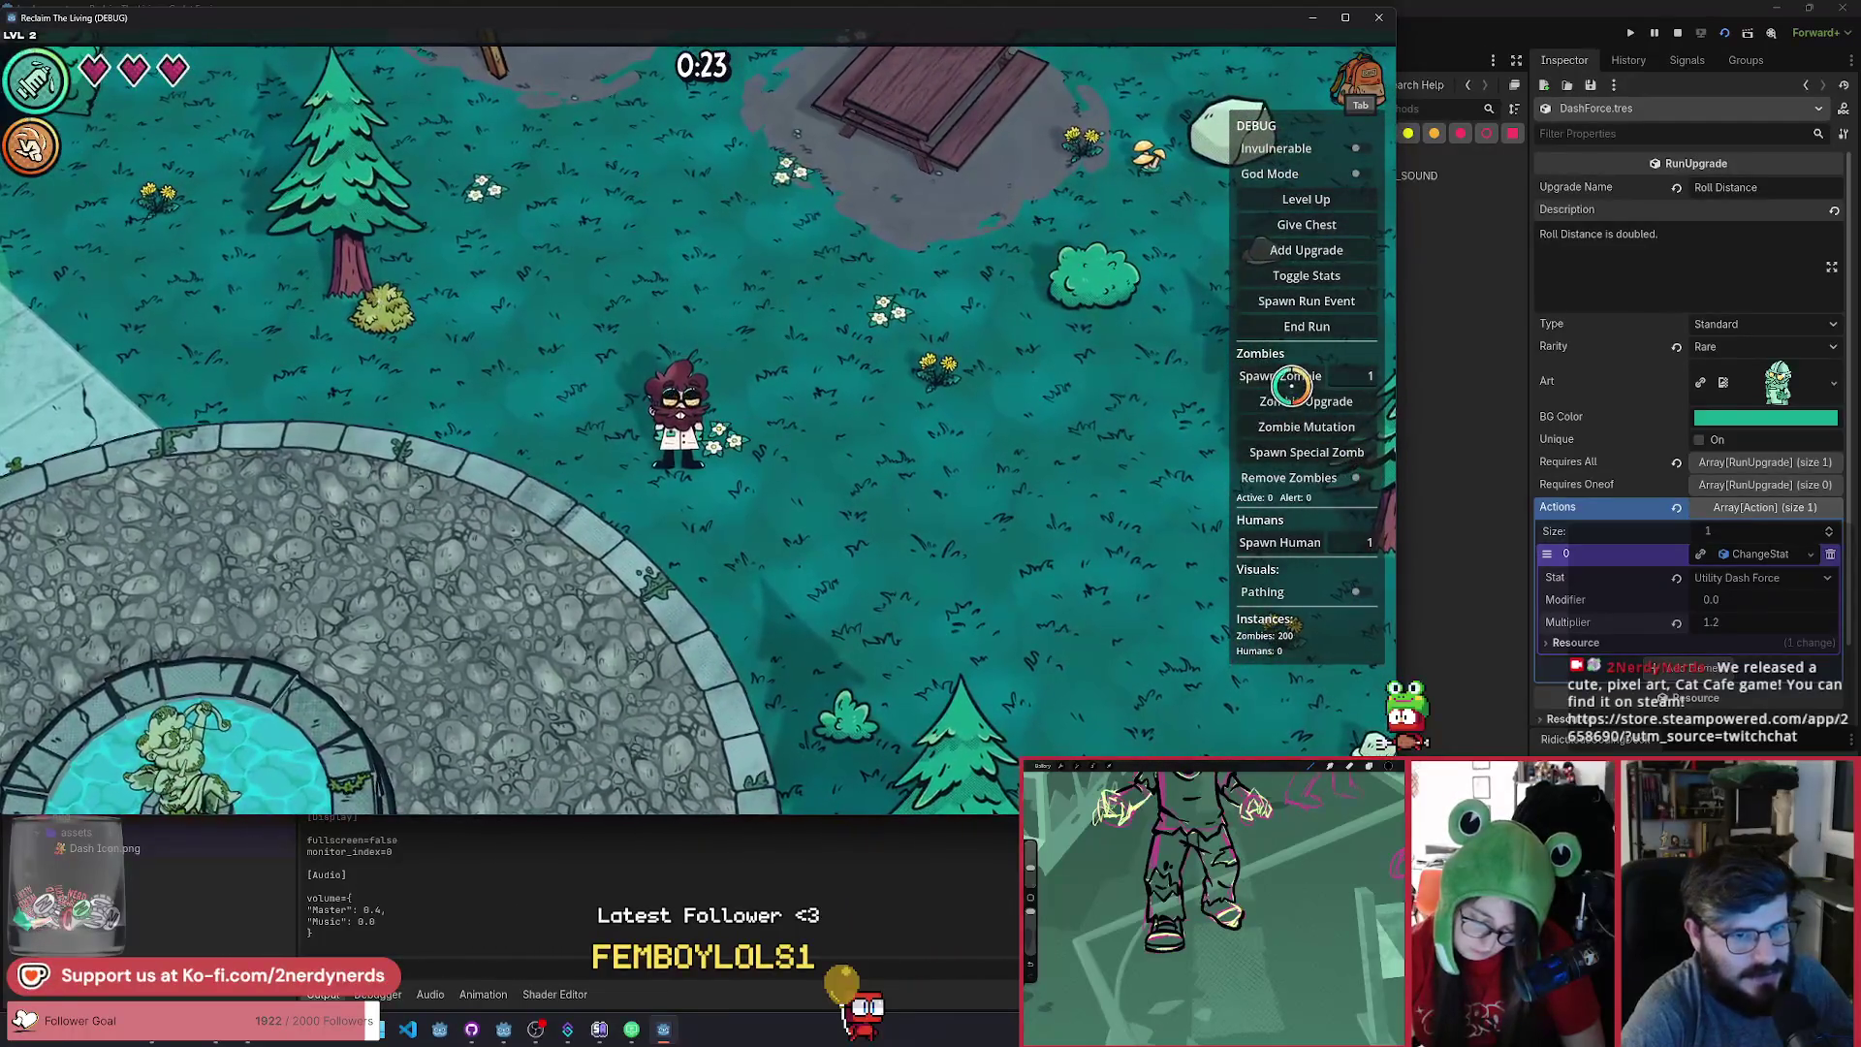
{"action": "key", "text": "a"}
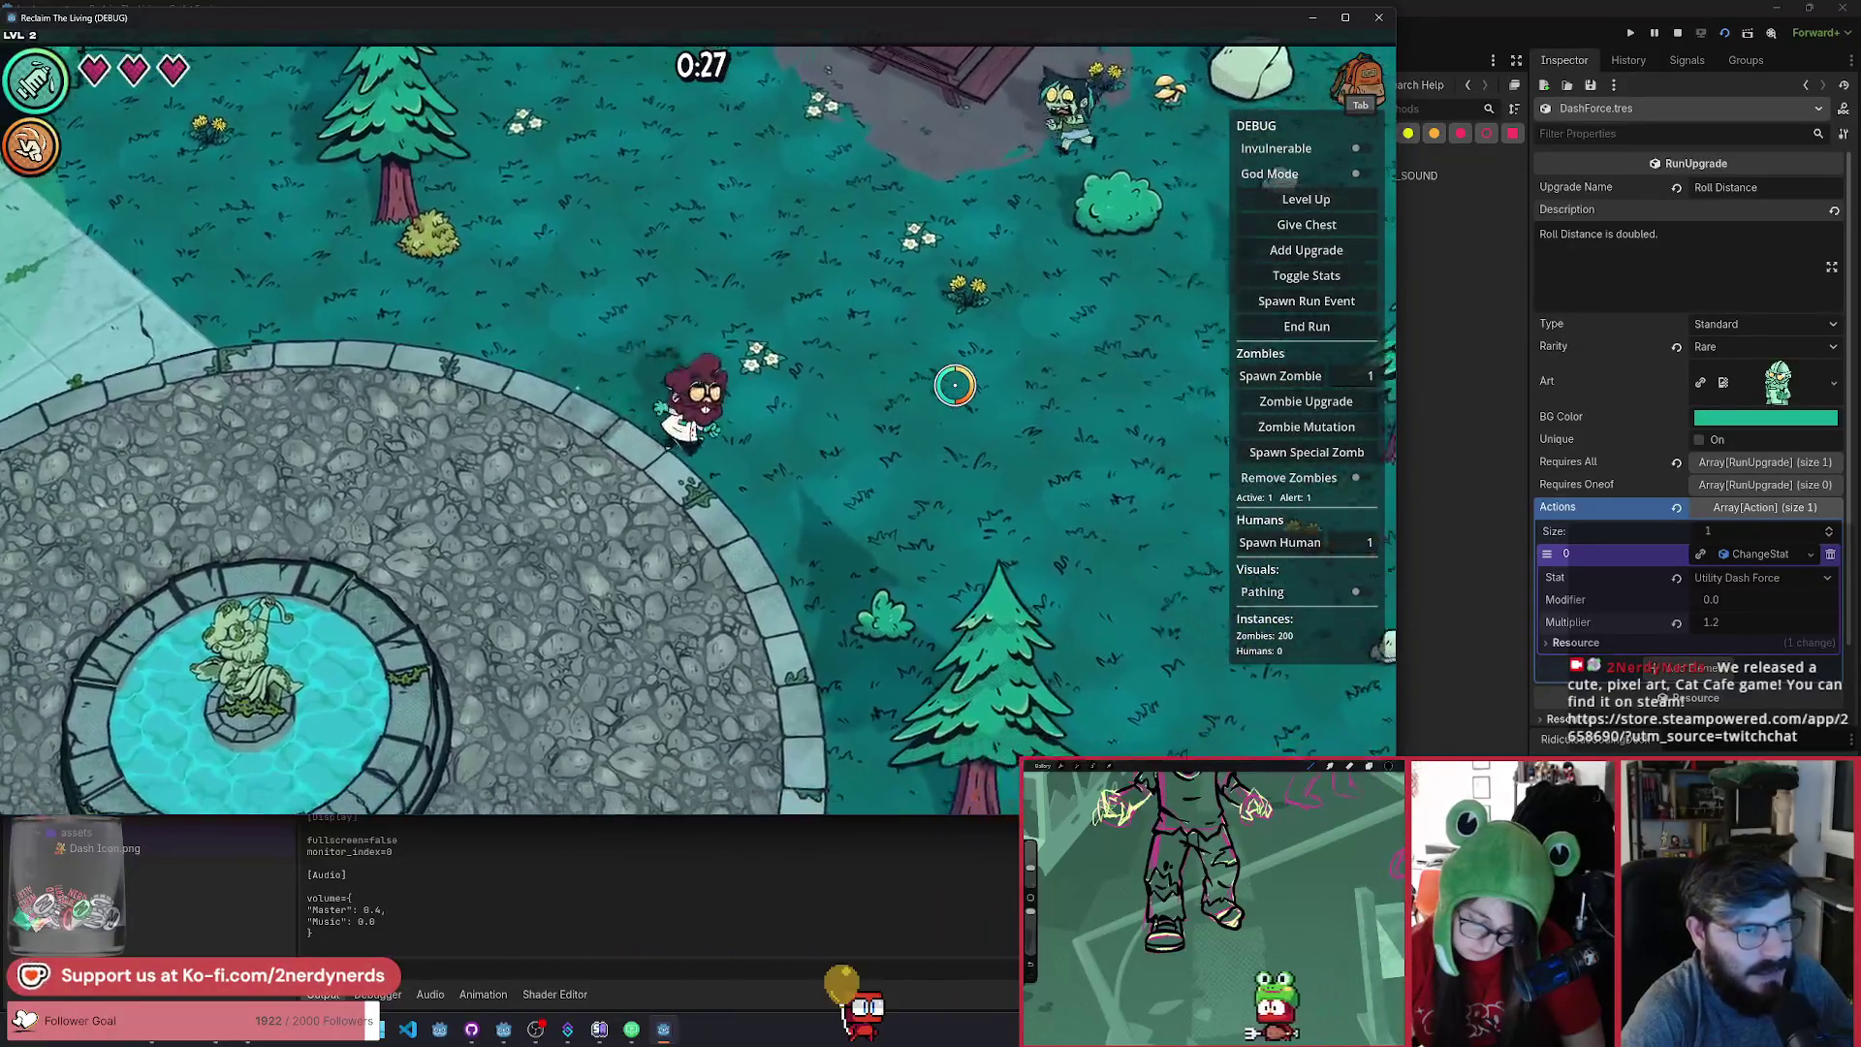
{"action": "key", "text": "a"}
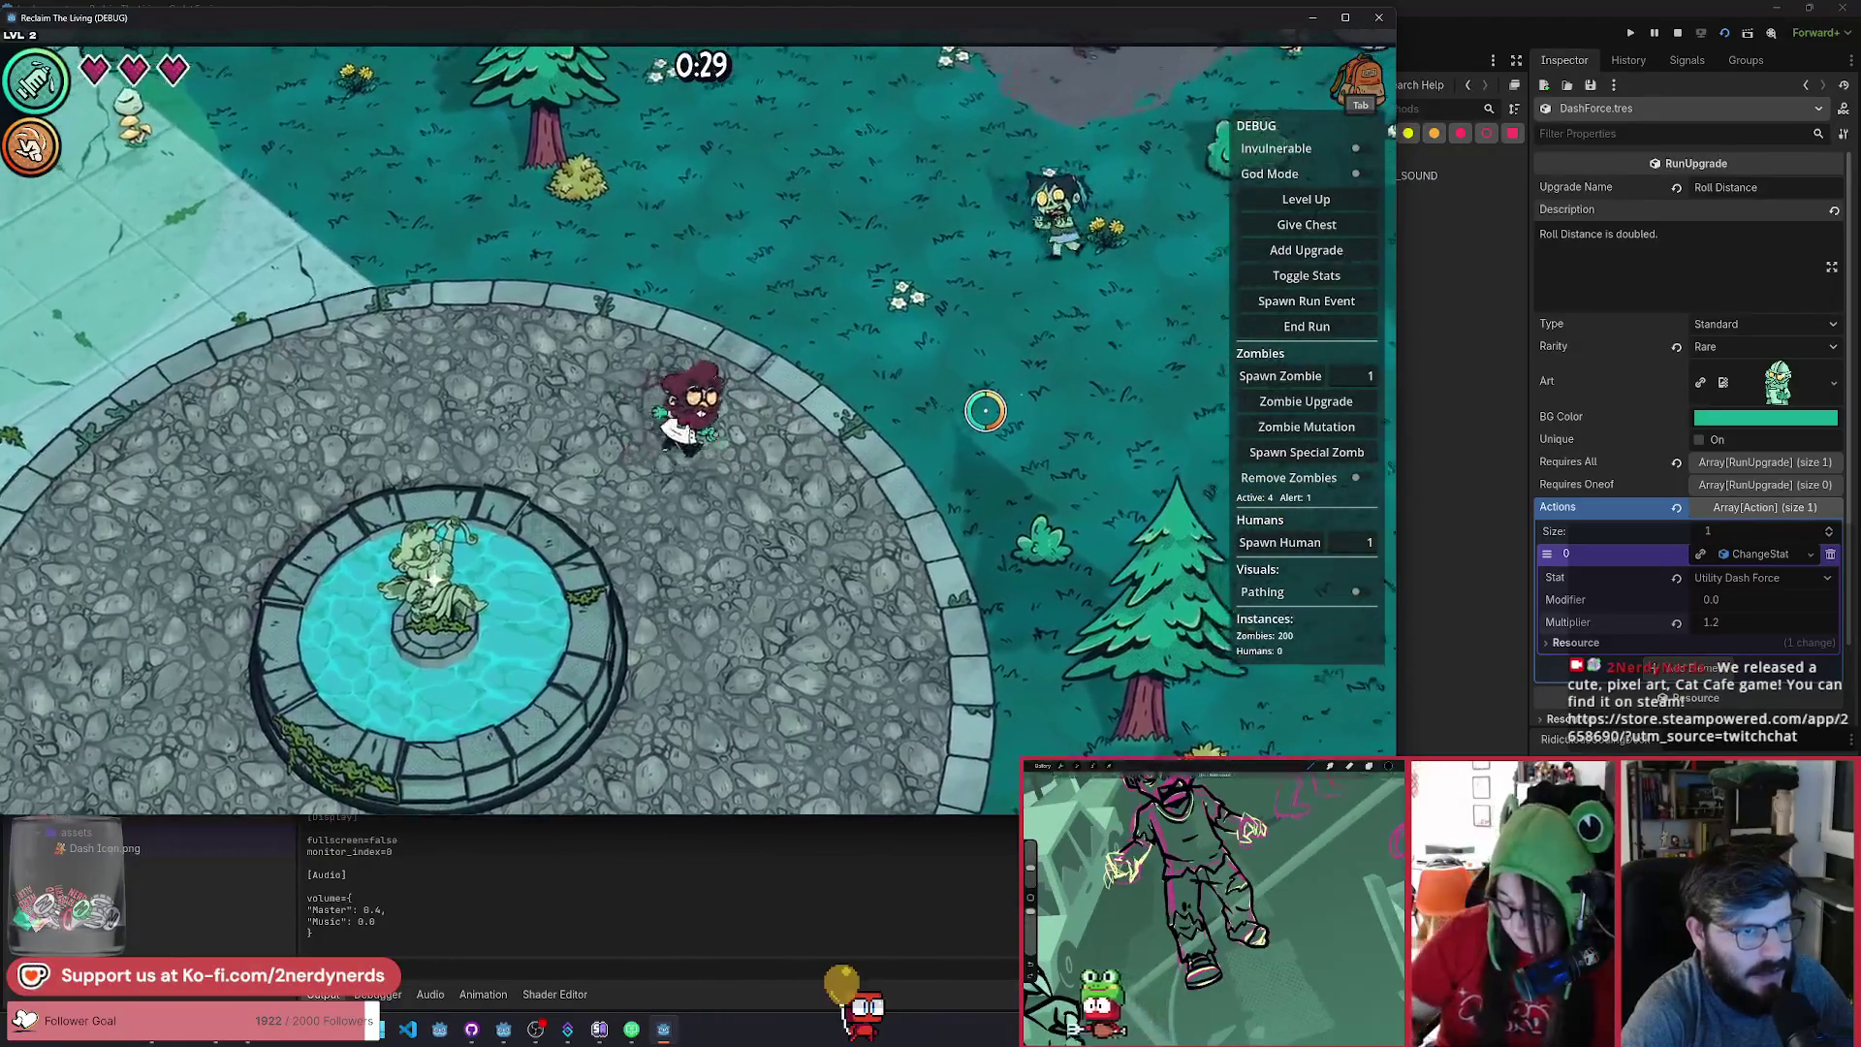
{"action": "key", "text": "w"}
{"action": "key", "text": "d"}
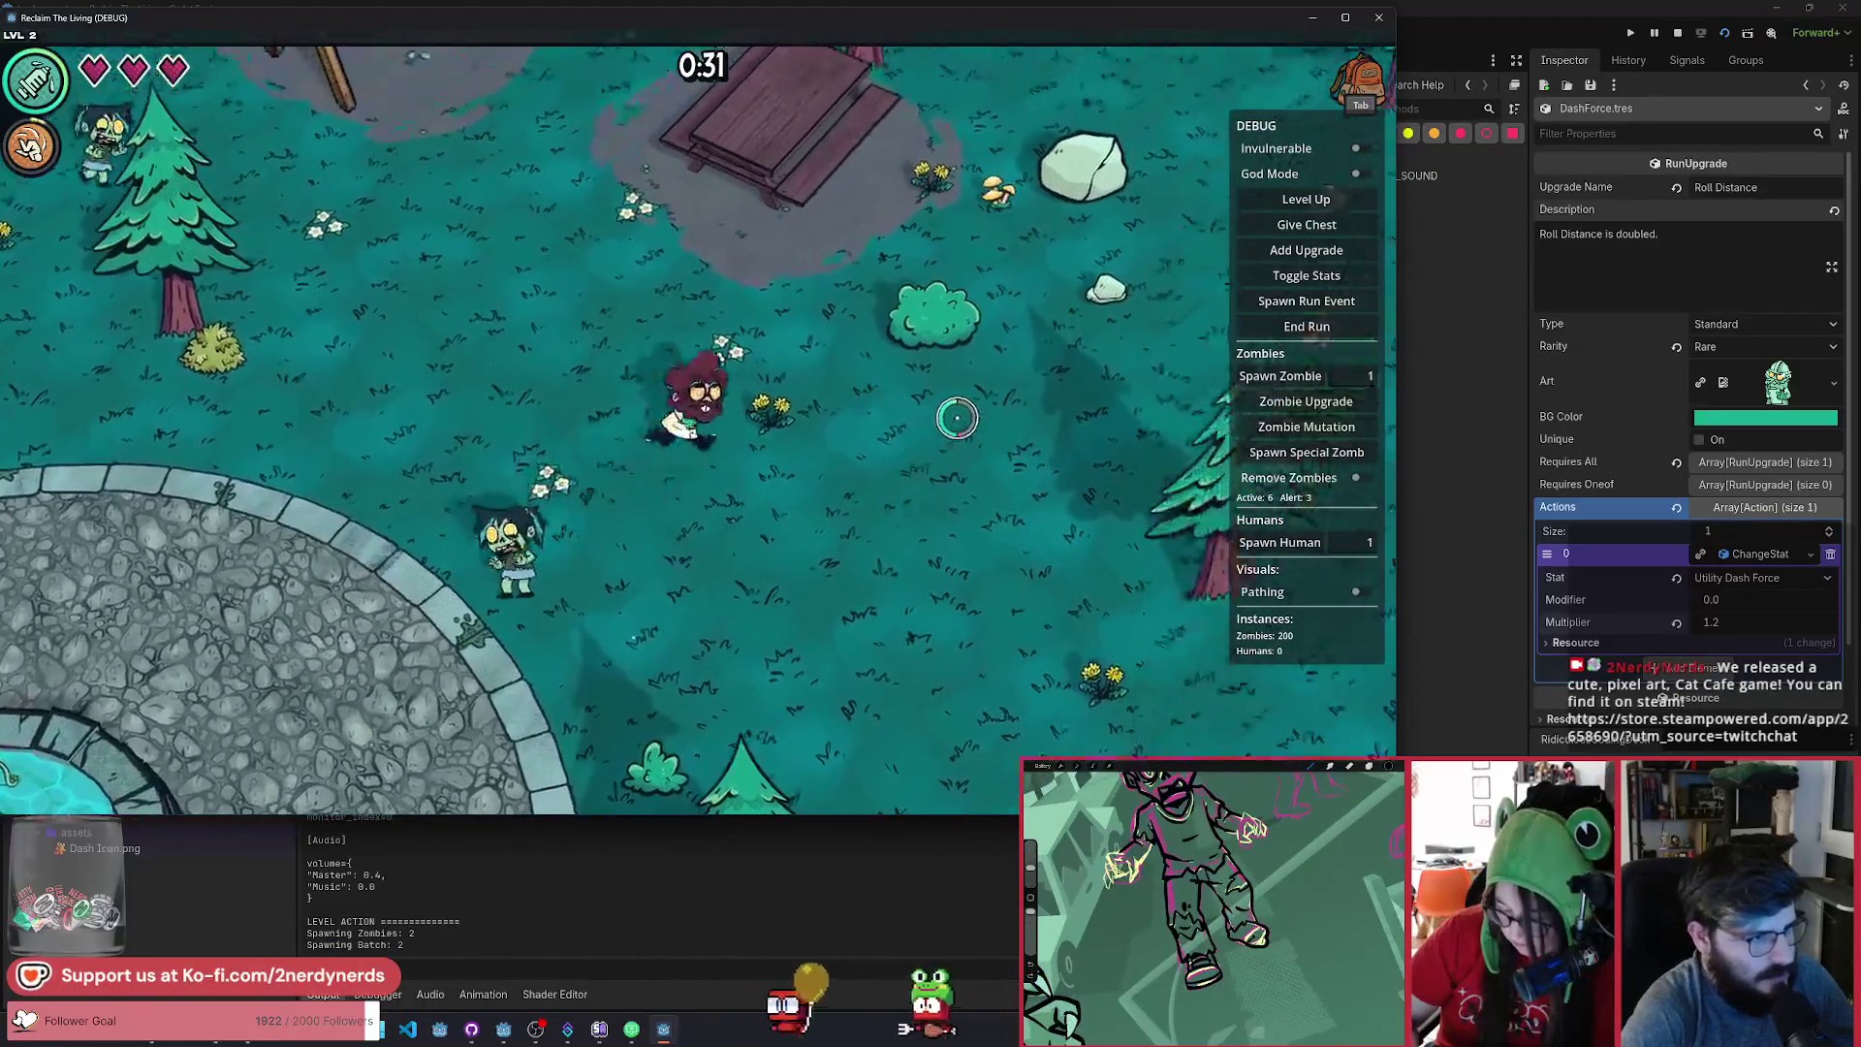
{"action": "key", "text": "d"}
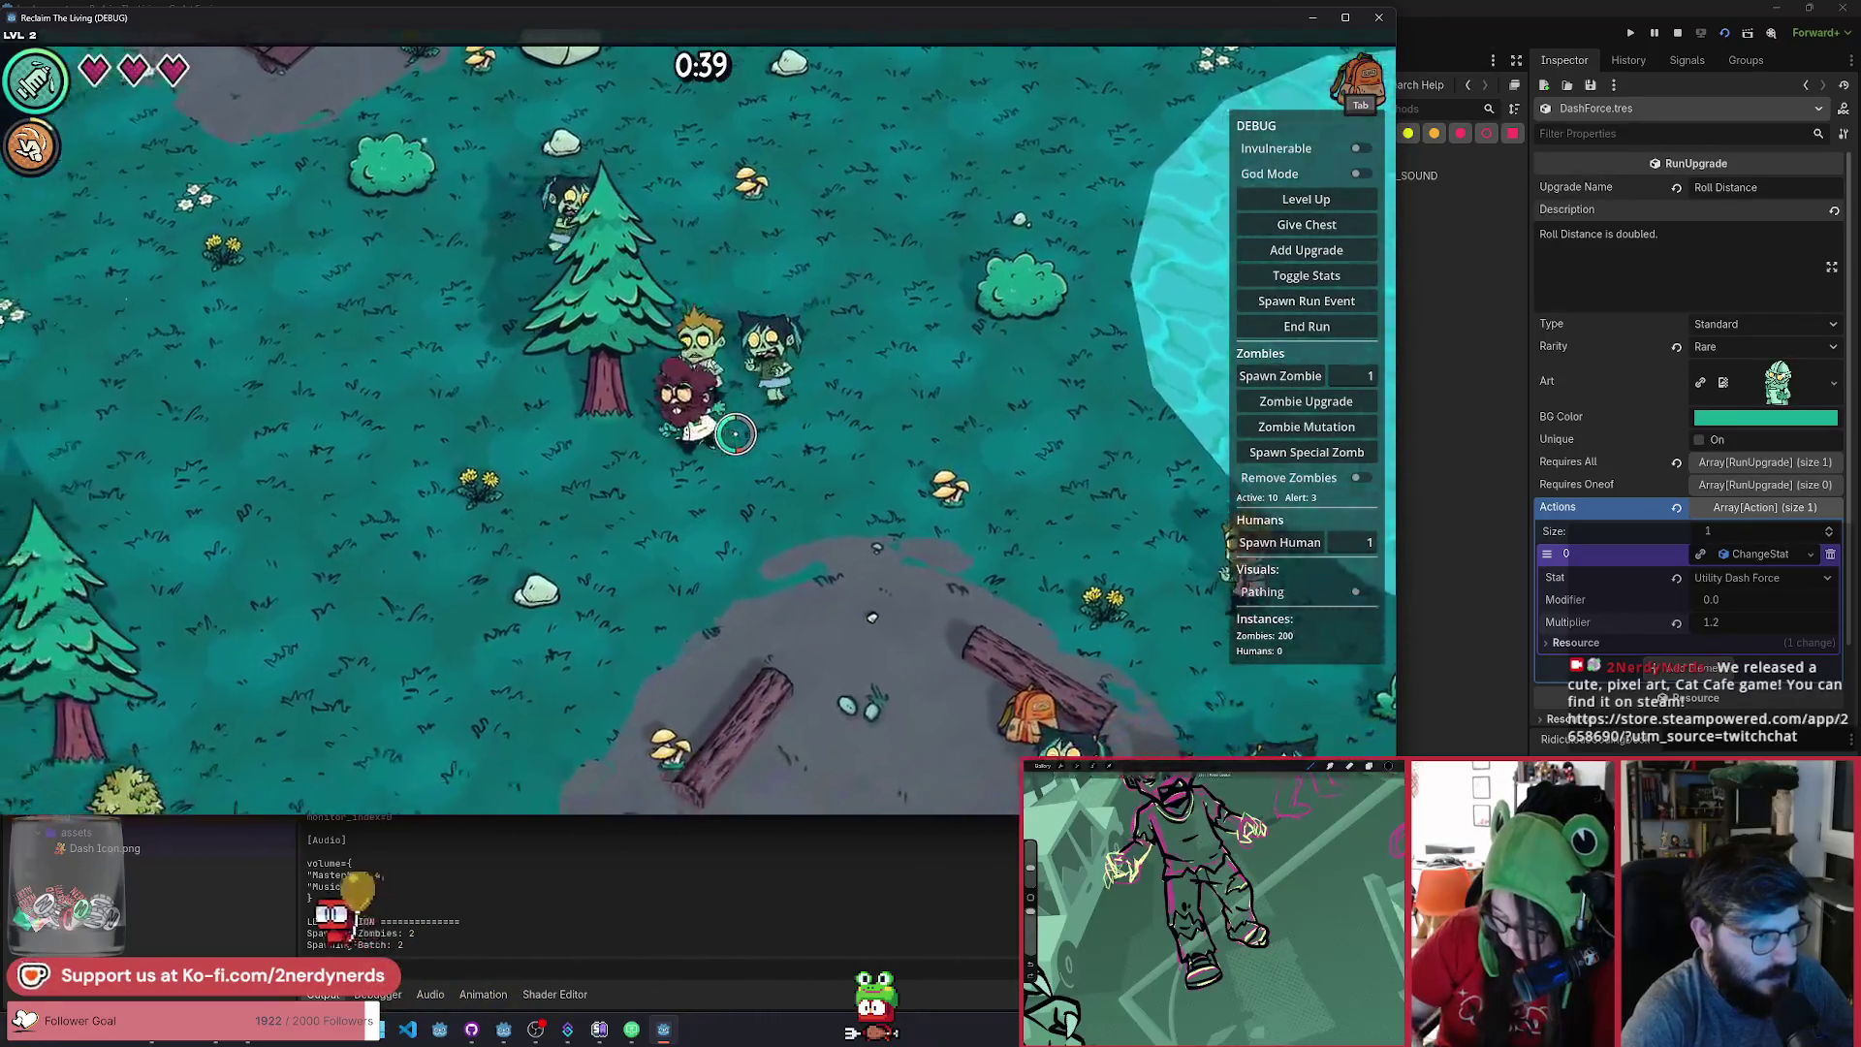
{"action": "key", "text": "w"}
{"action": "key", "text": "a"}
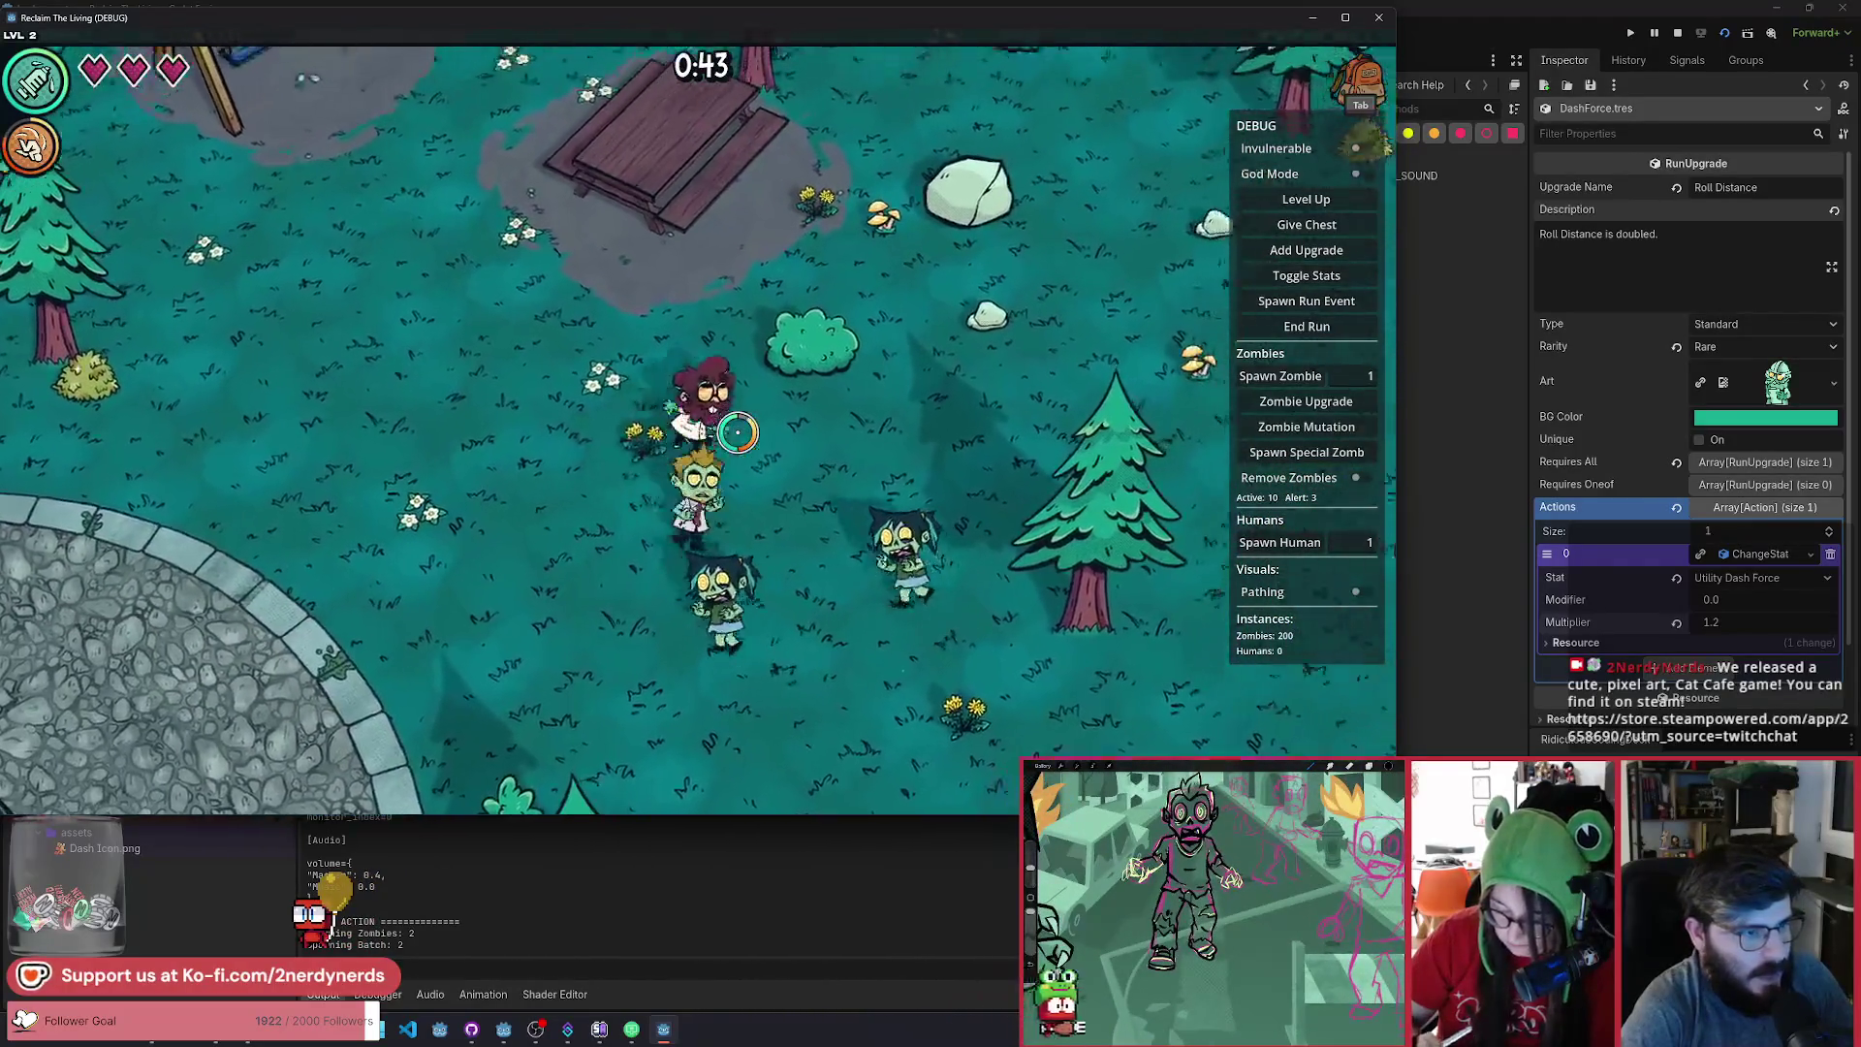
{"action": "key", "text": "w"}
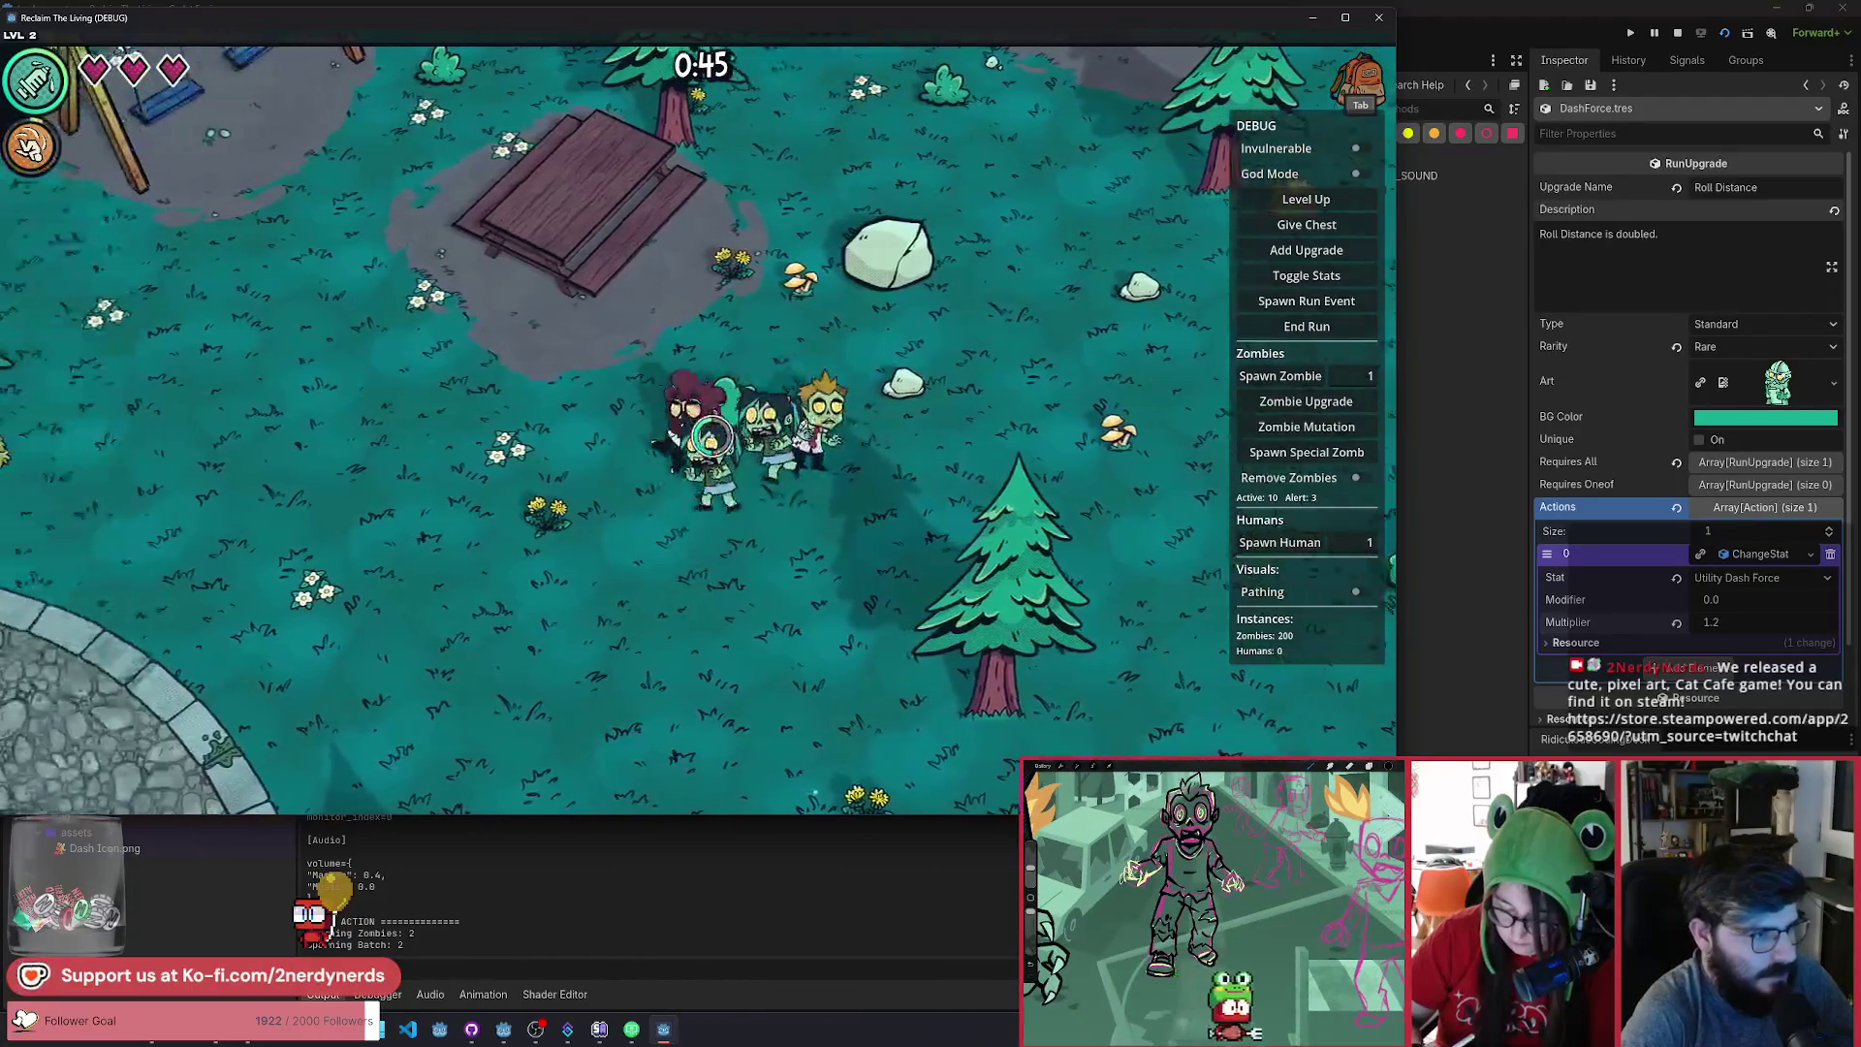
{"action": "key", "text": "a"}
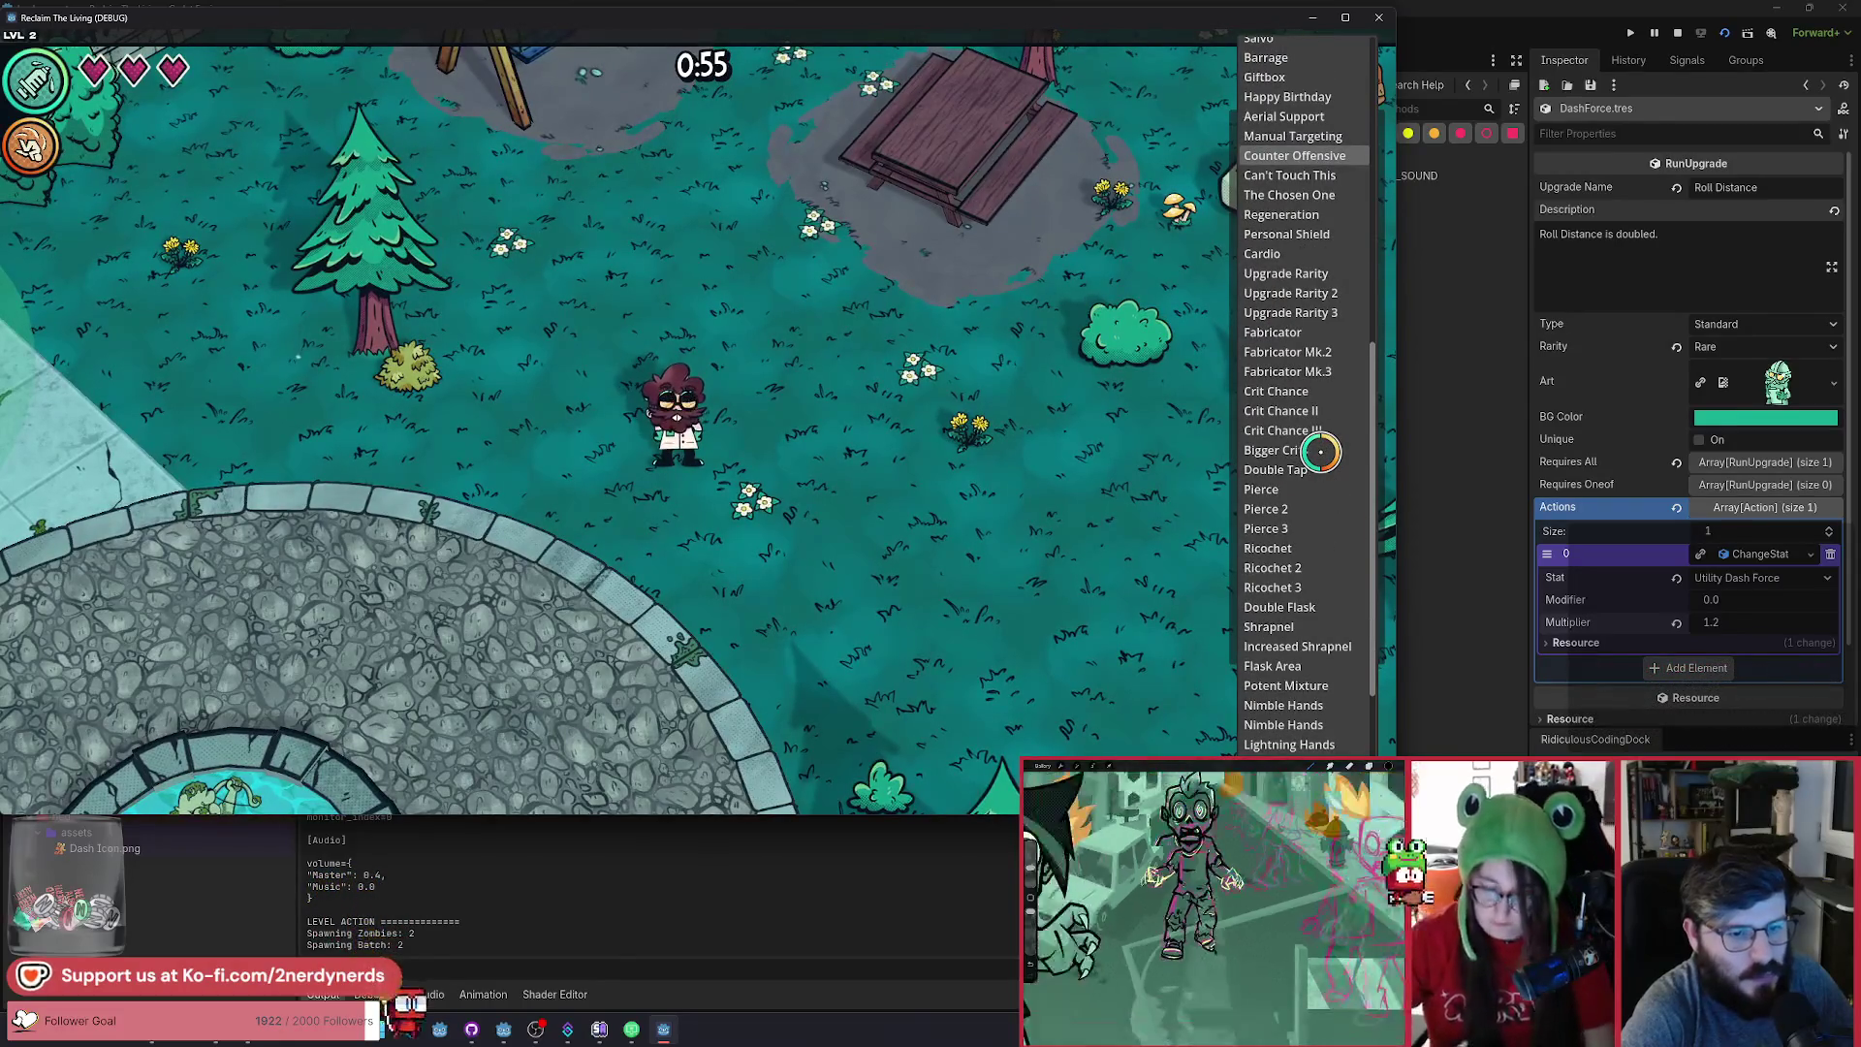
{"action": "scroll", "coordinate": [1319, 449], "scroll_direction": "down", "scroll_amount": 5}
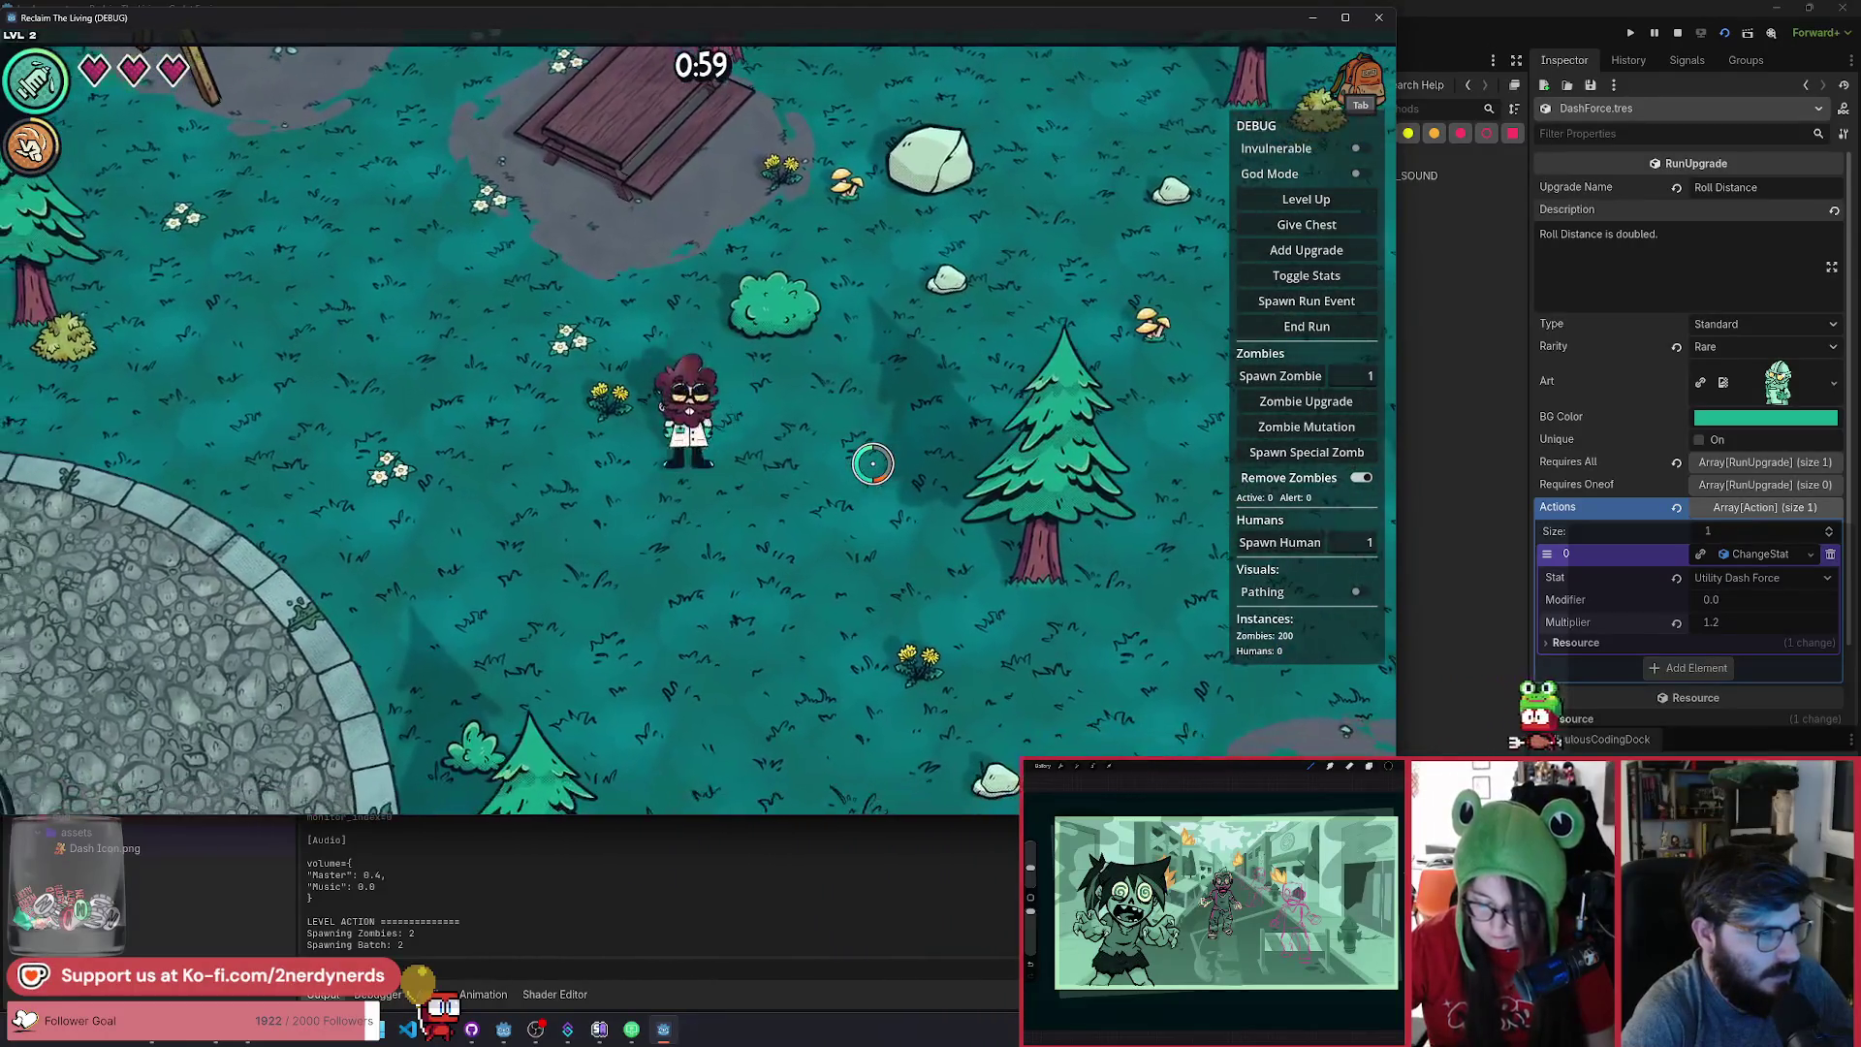
{"action": "key", "text": "d"}
{"action": "key", "text": "a"}
{"action": "key", "text": "d"}
{"action": "key", "text": "a"}
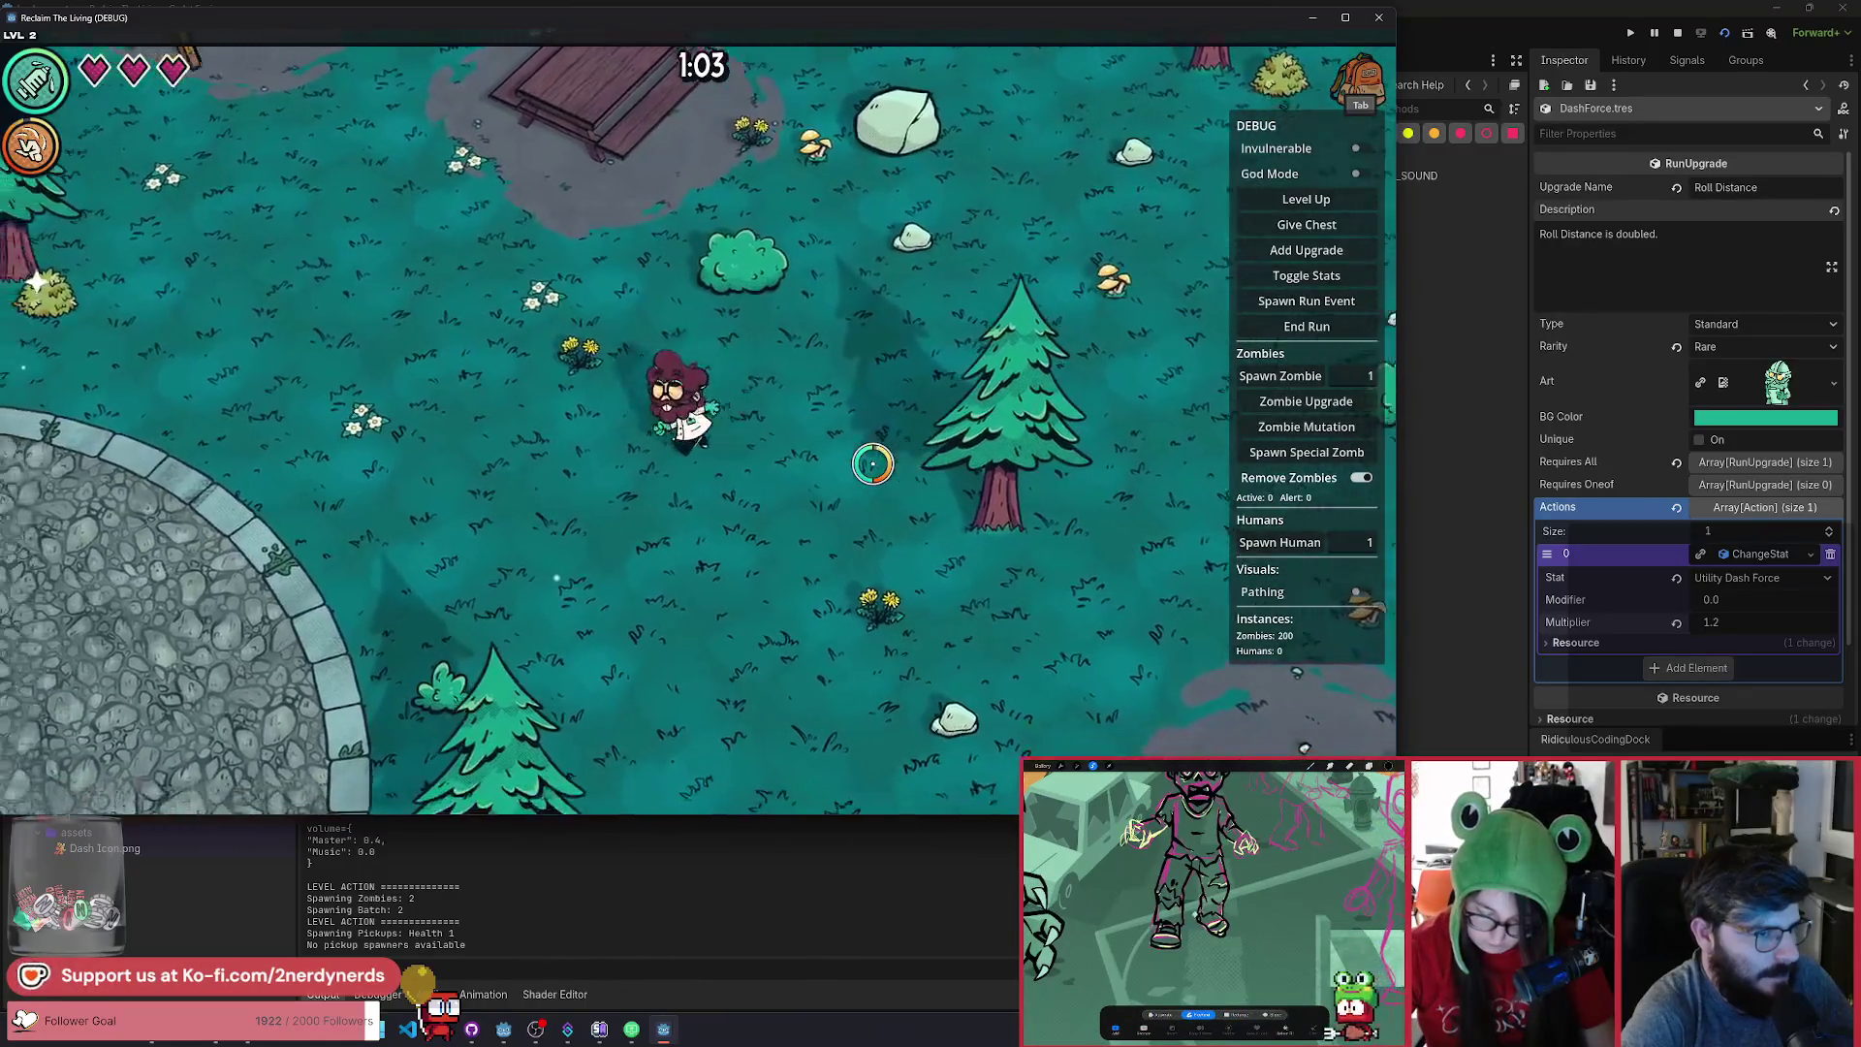
Dodge-roll up-left and up-right, walk onto the fountain plaza, then open the inventory.
{"action": "key", "text": "space"}
{"action": "key", "text": "a"}
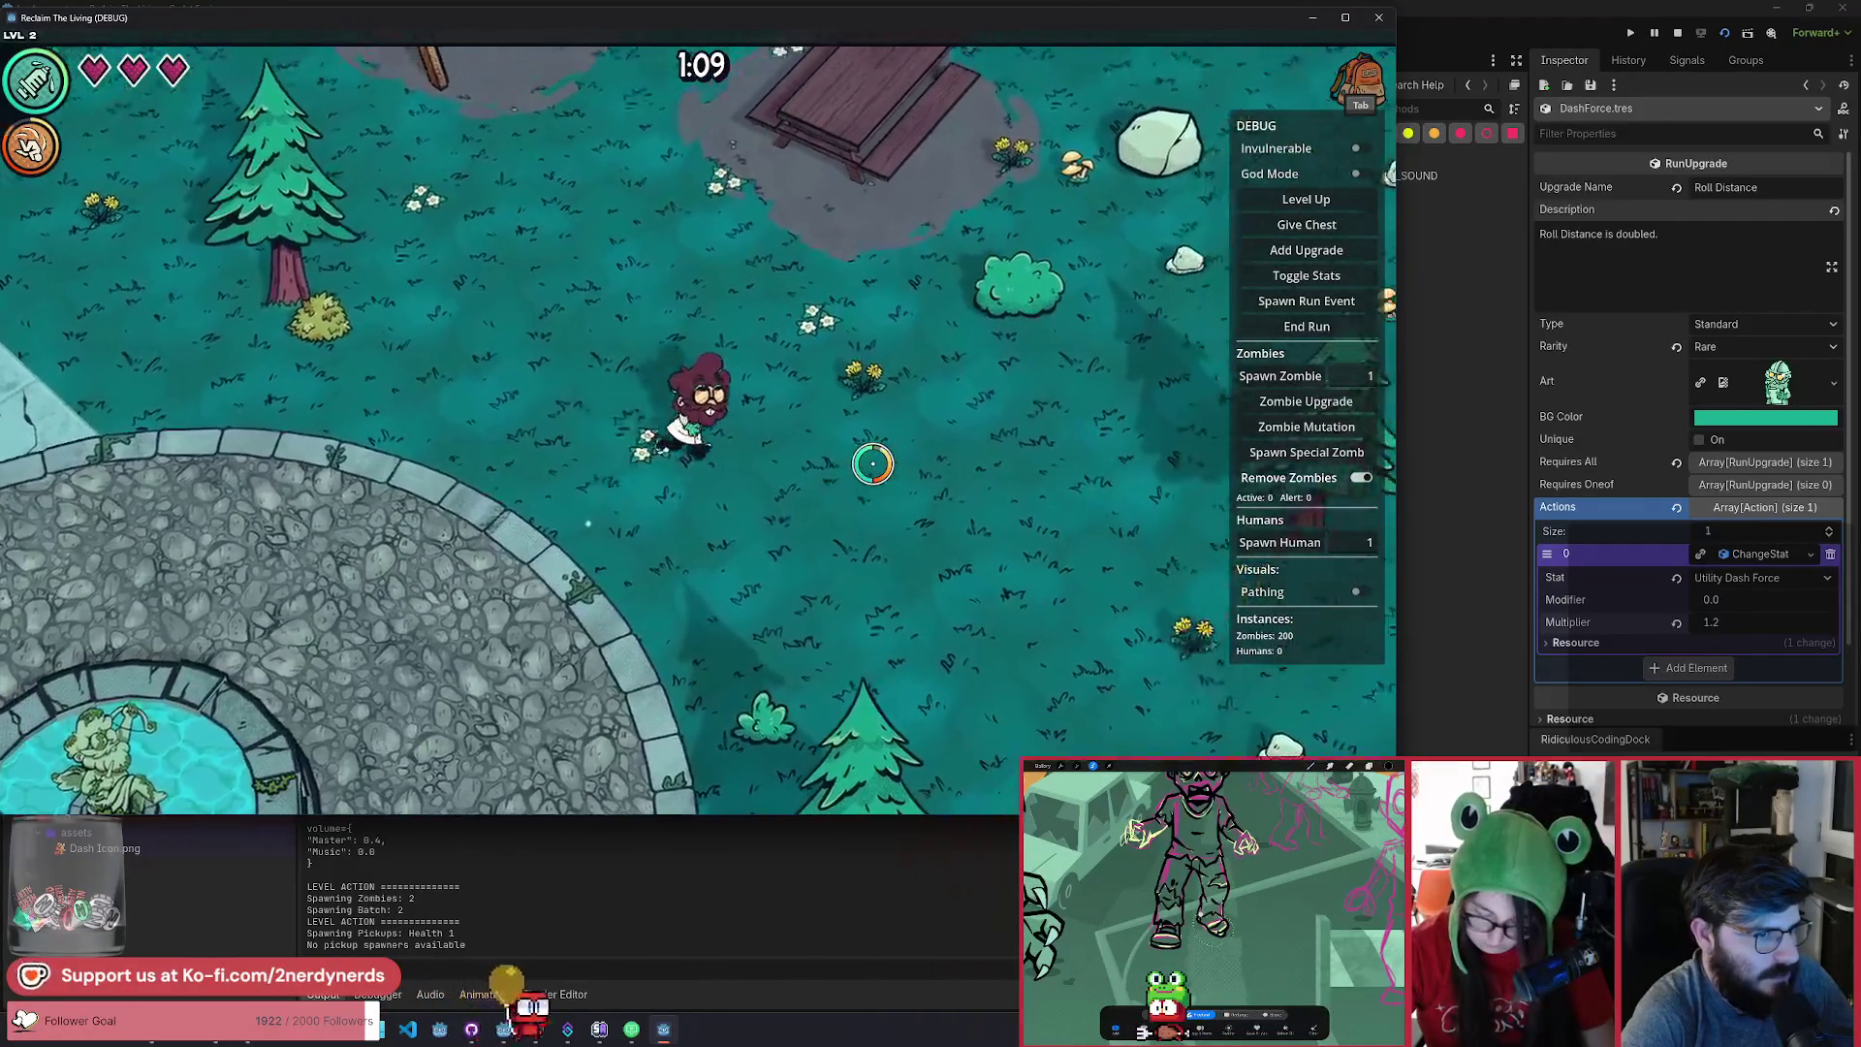
{"action": "key", "text": "space"}
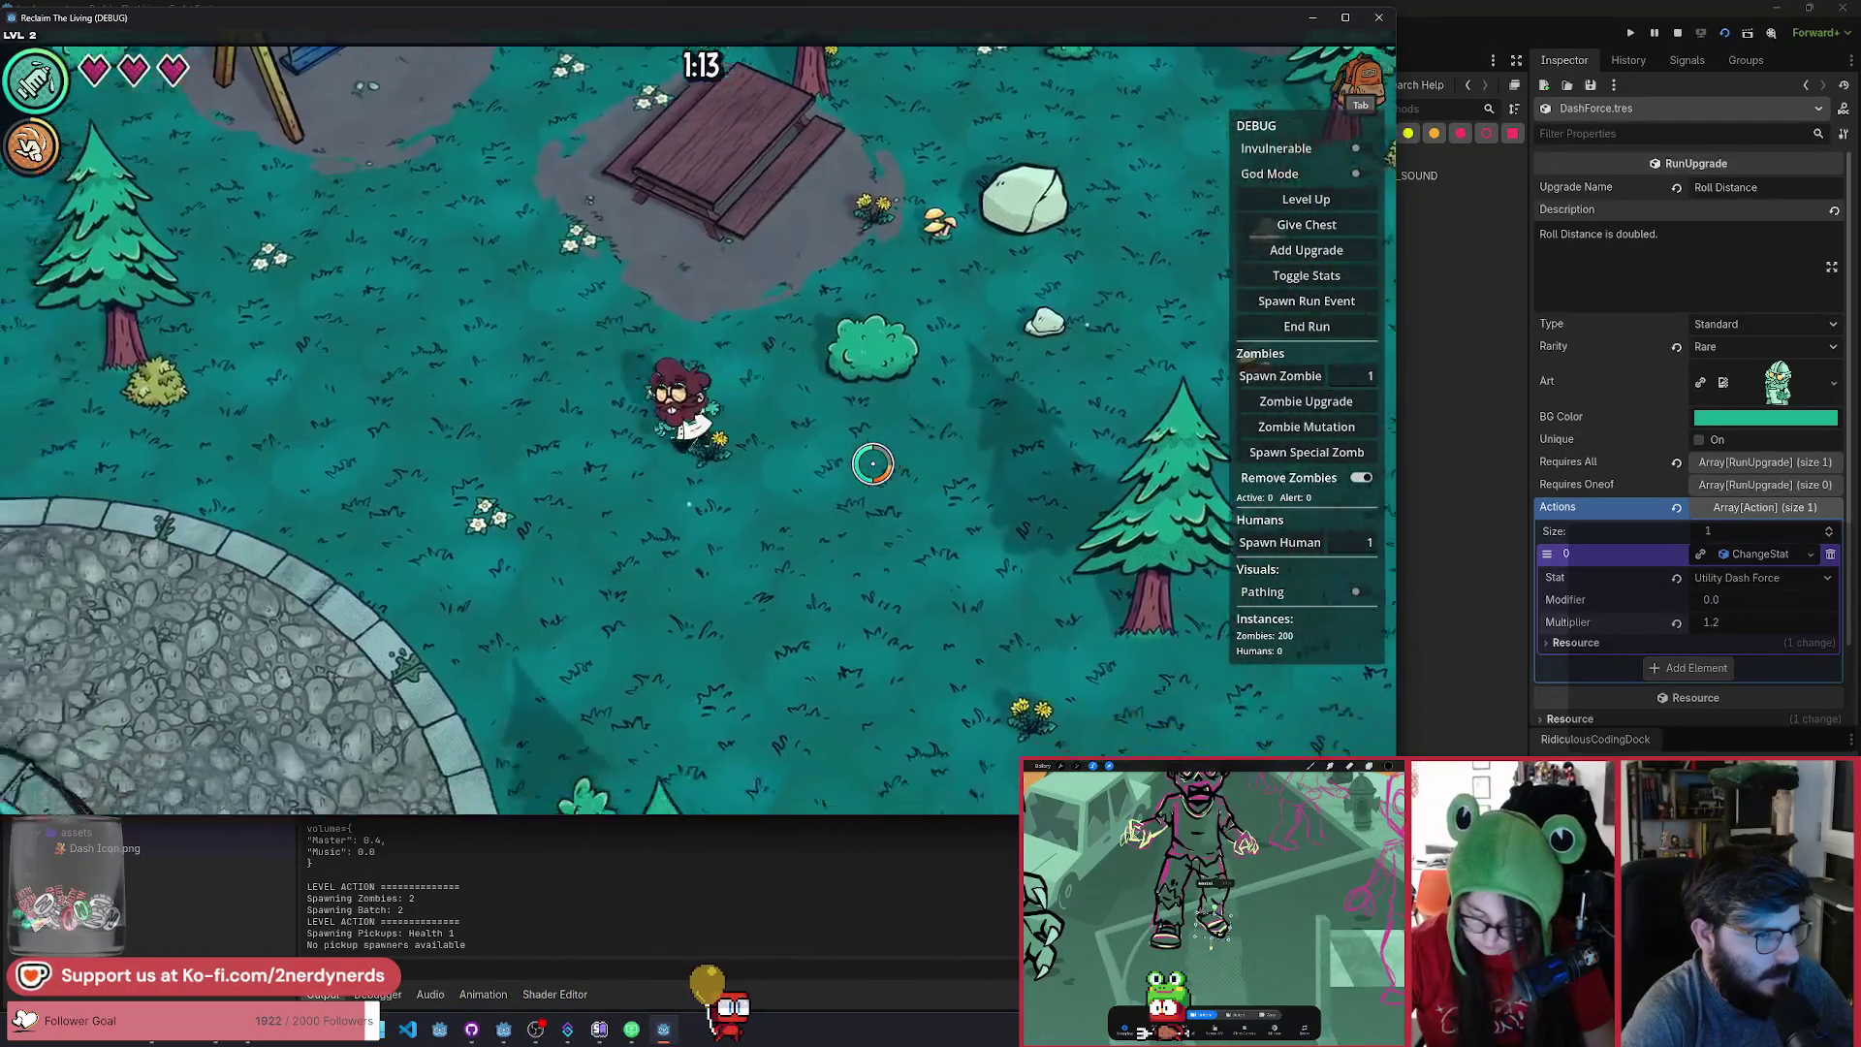
{"action": "key", "text": "s"}
{"action": "key", "text": "a"}
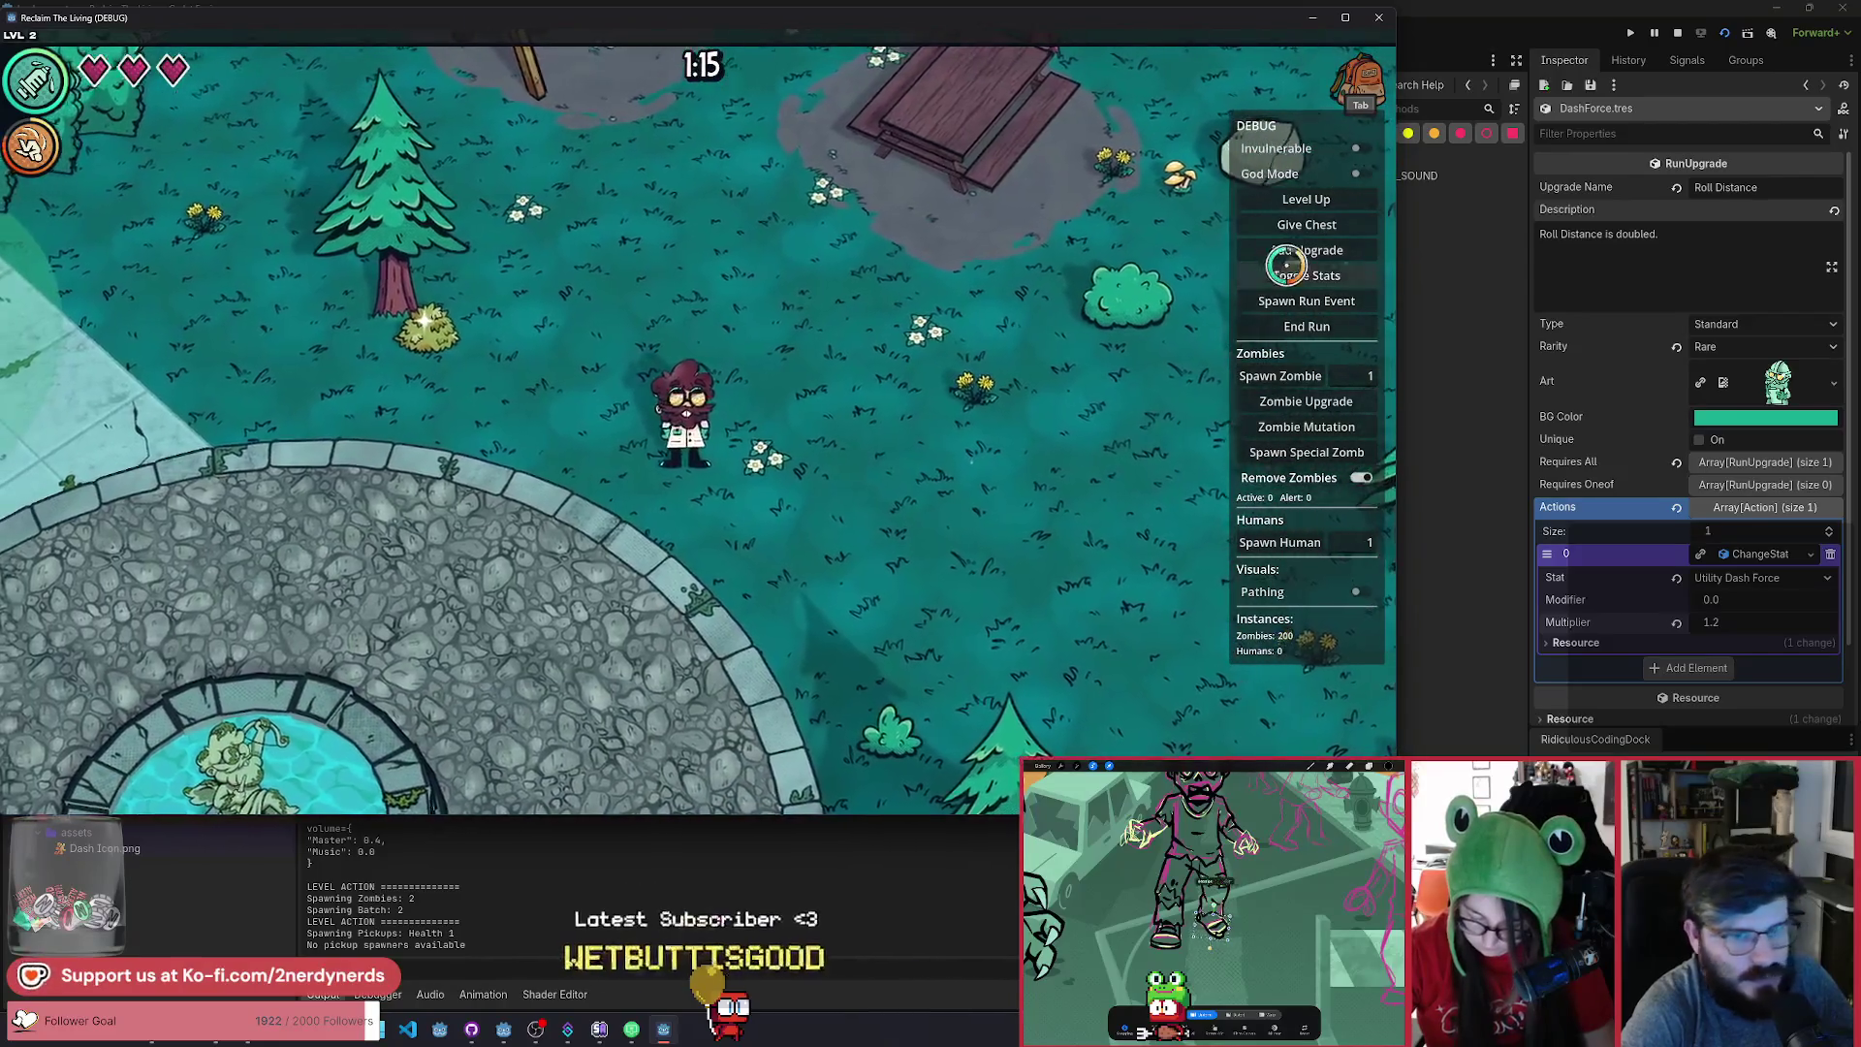
{"action": "key", "text": "d"}
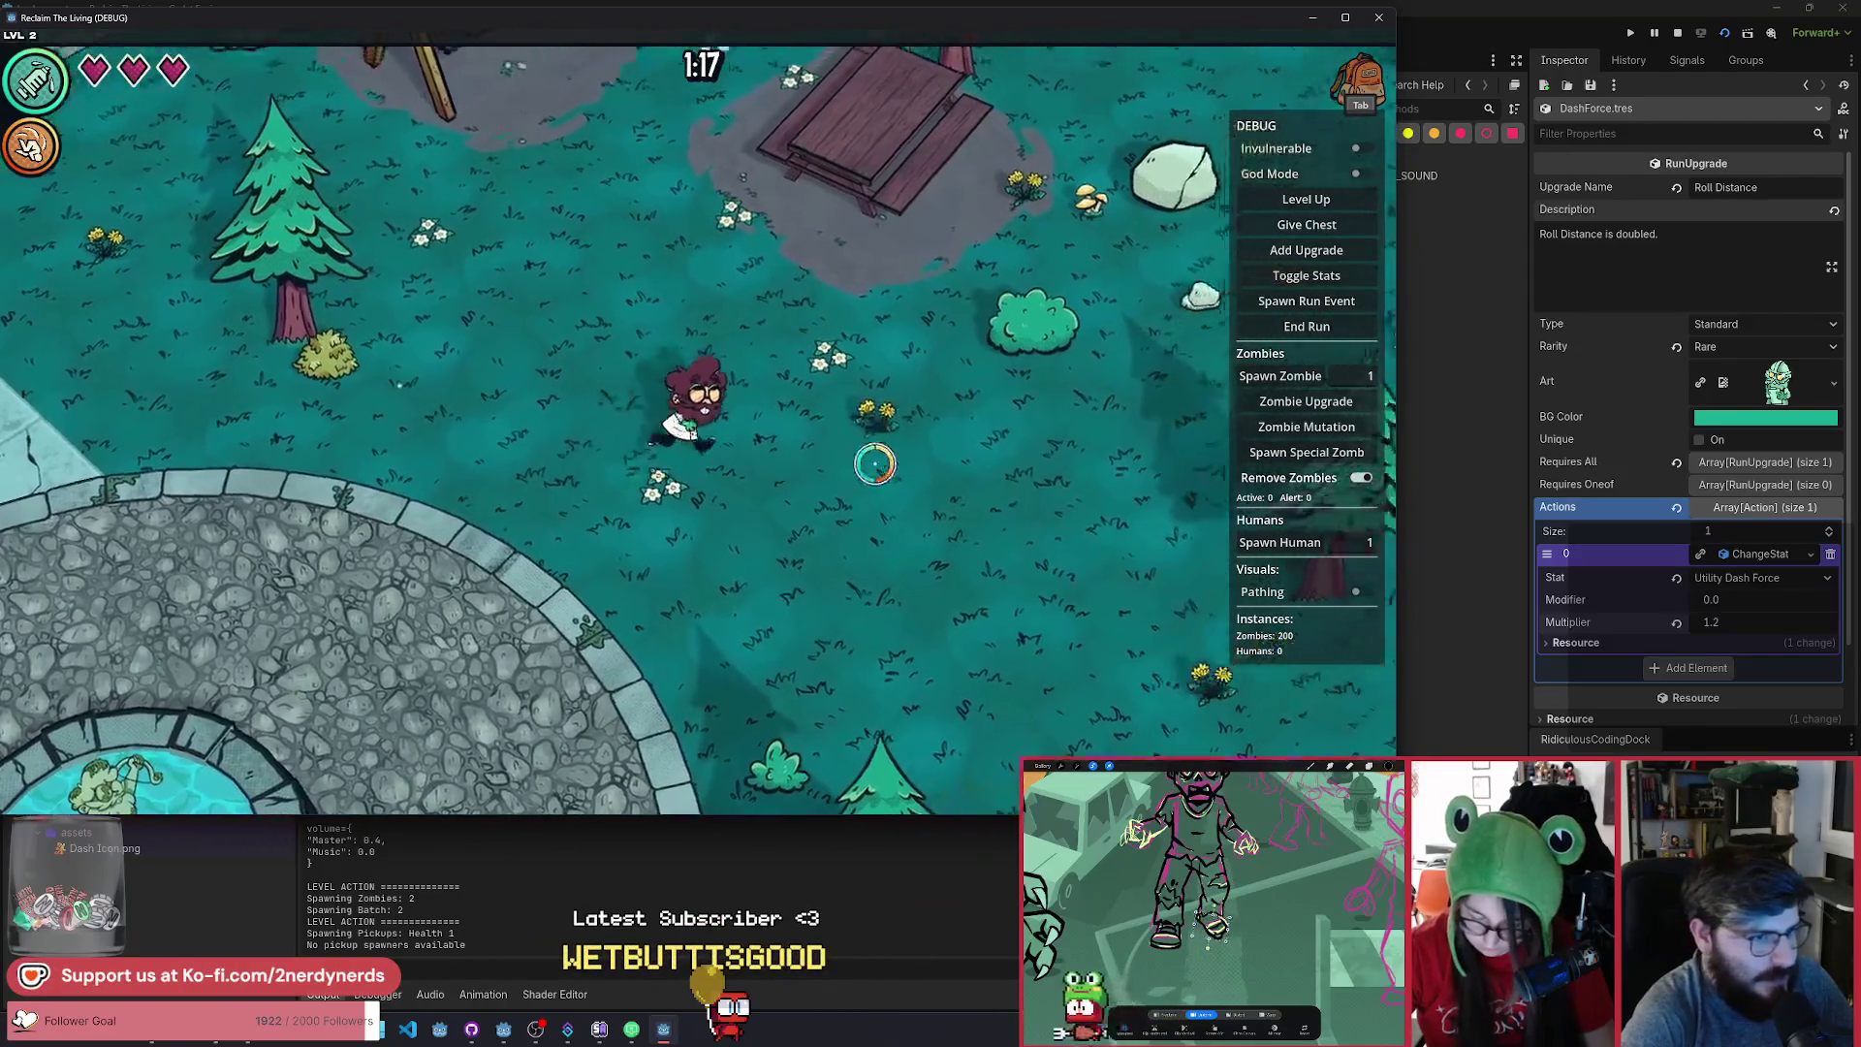
{"action": "key", "text": "s"}
{"action": "key", "text": "a"}
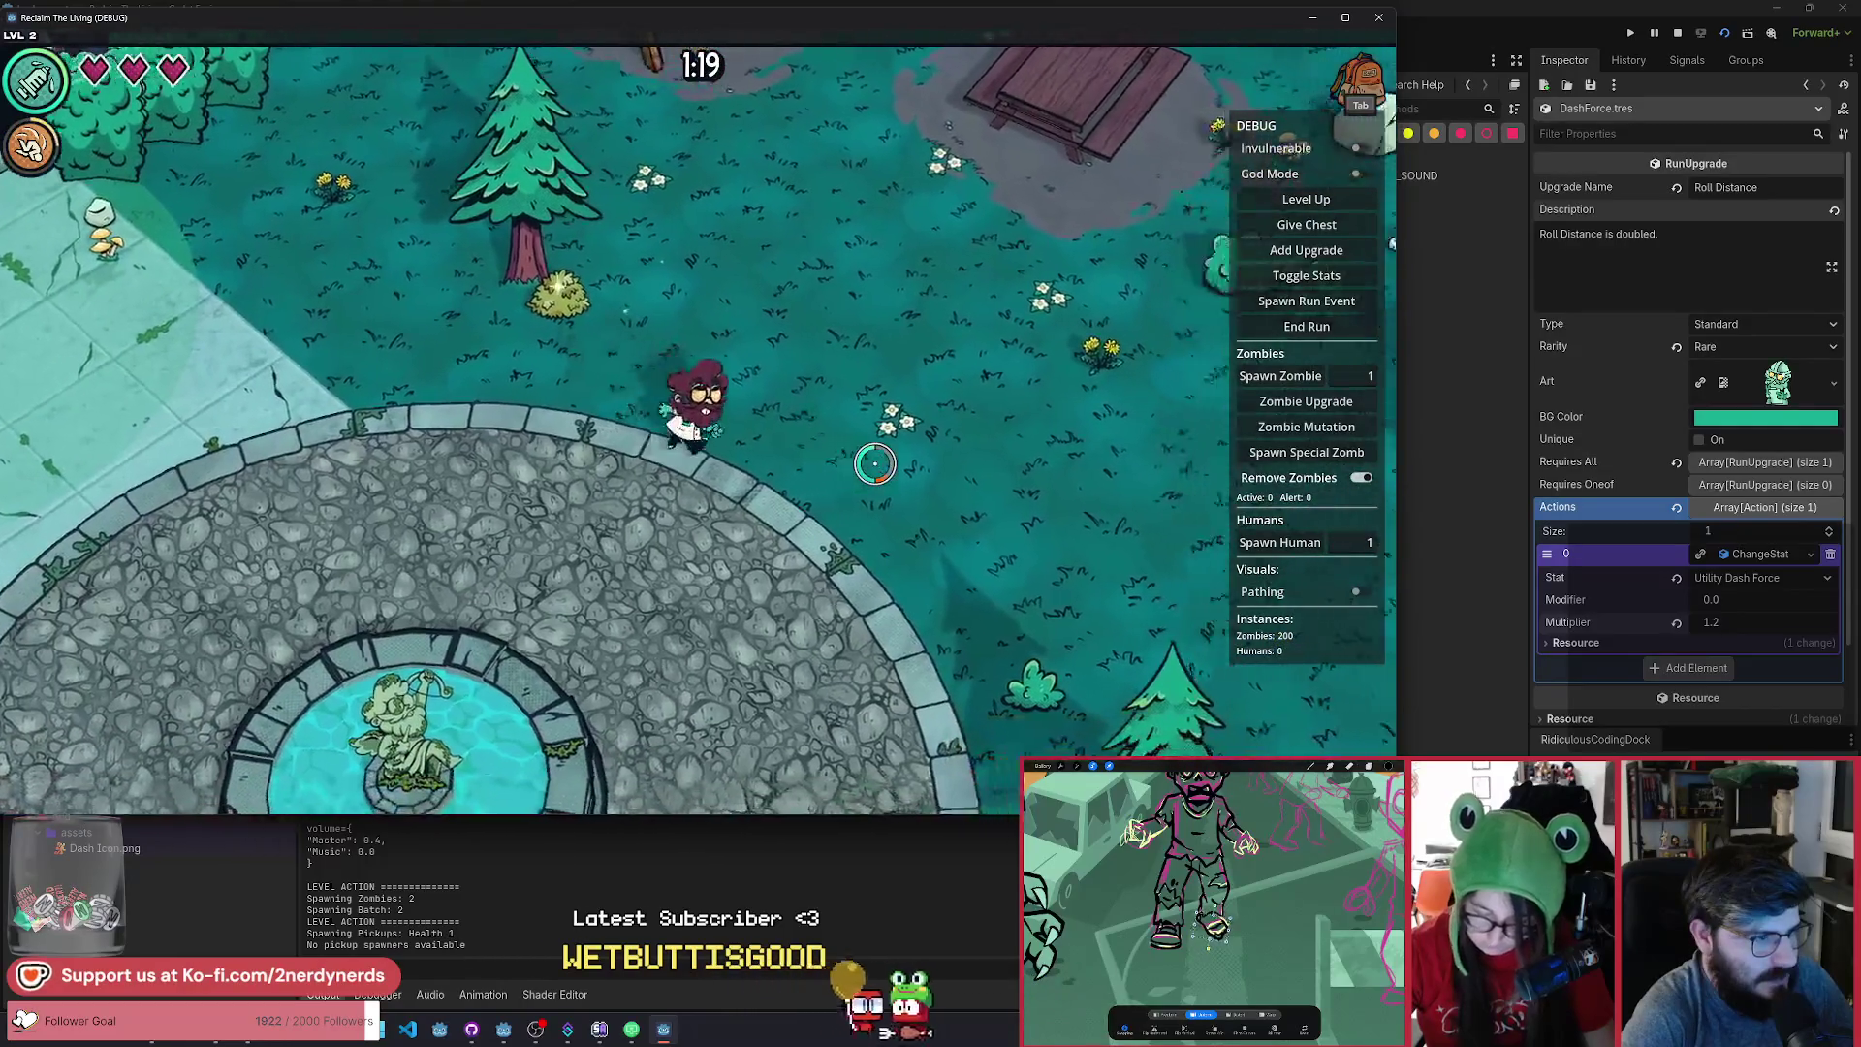
{"action": "key", "text": "w"}
{"action": "key", "text": "d"}
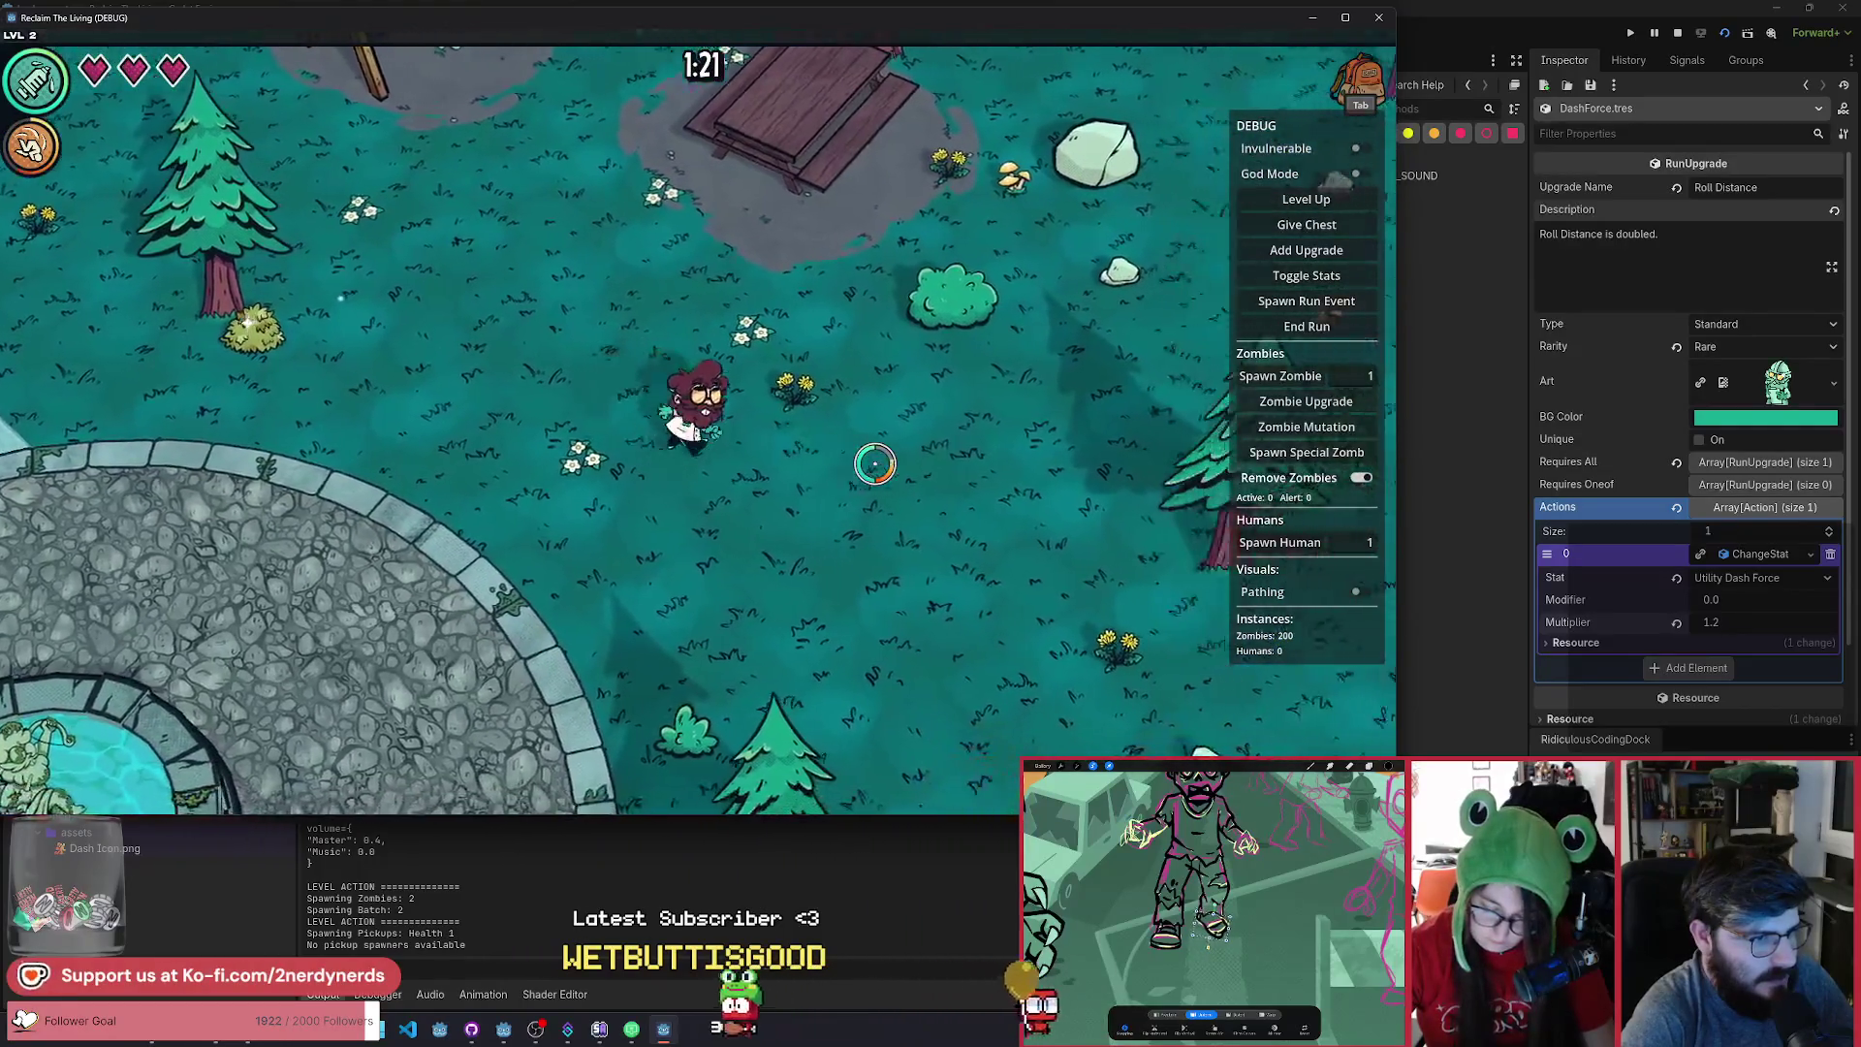
{"action": "key", "text": "a"}
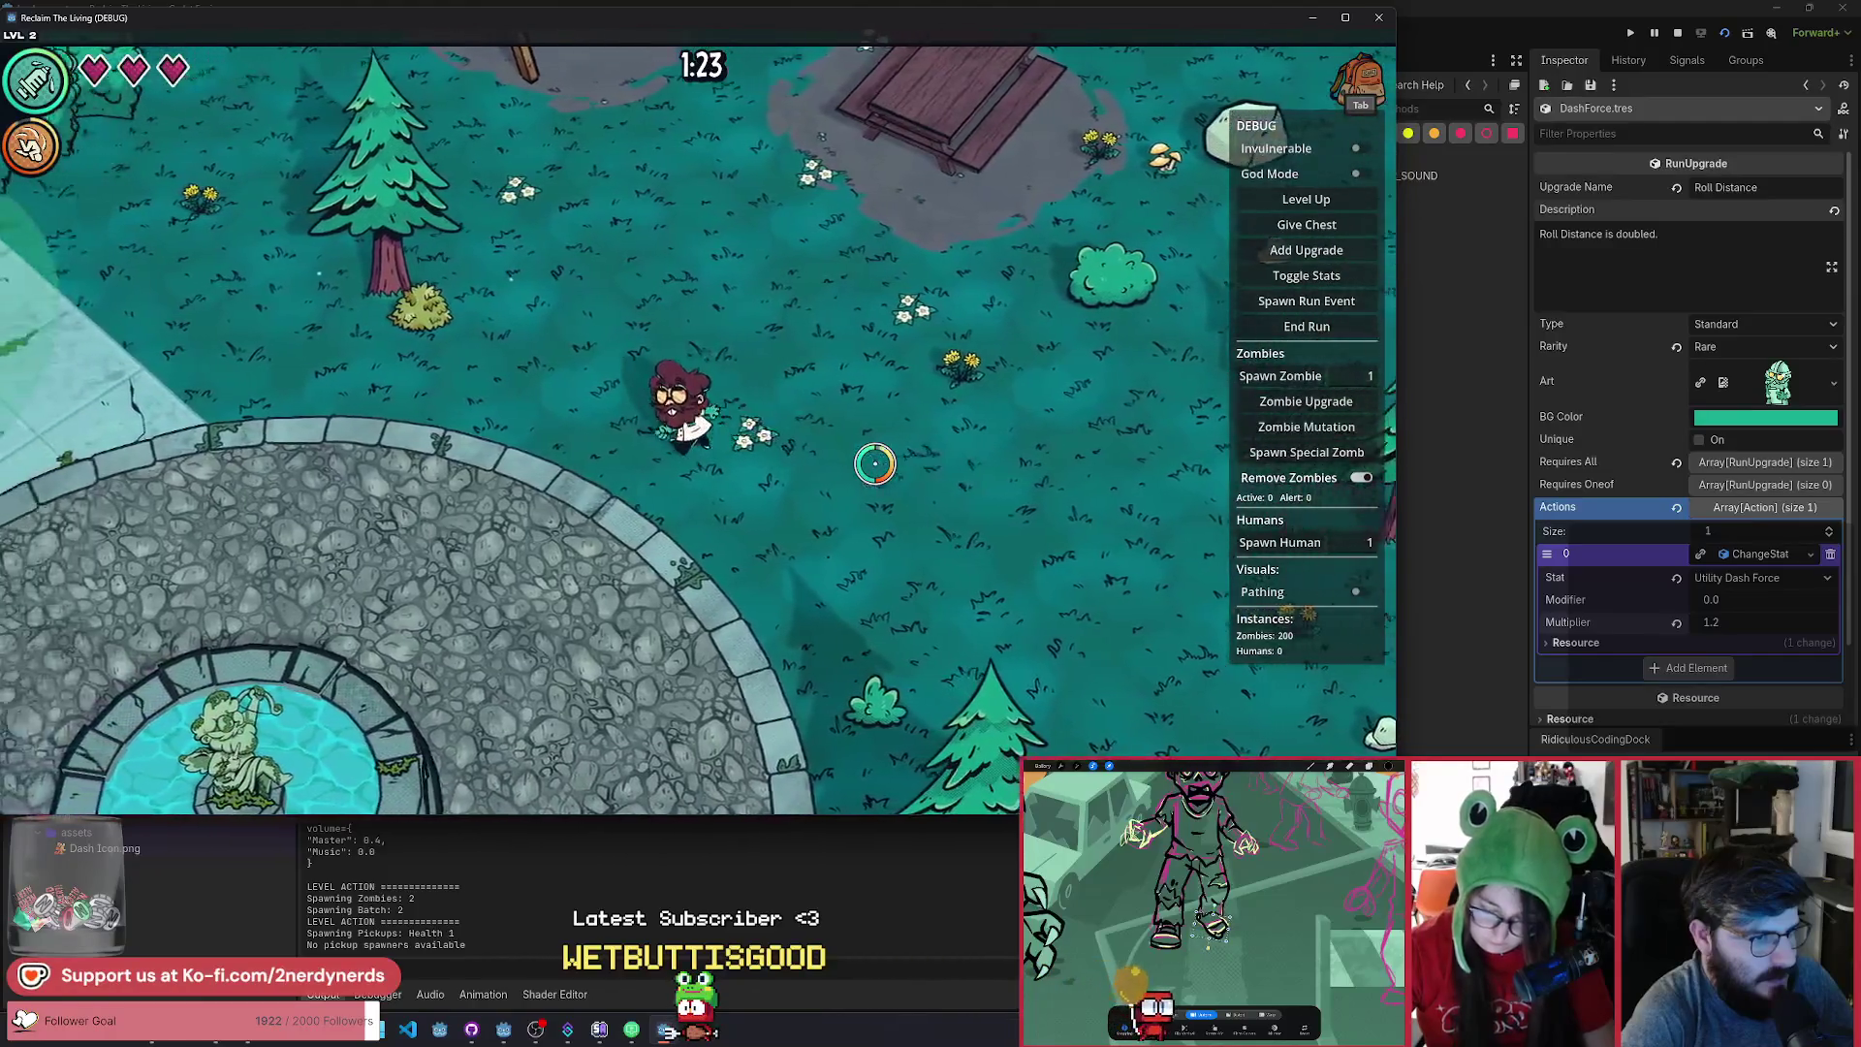
{"action": "key", "text": "a"}
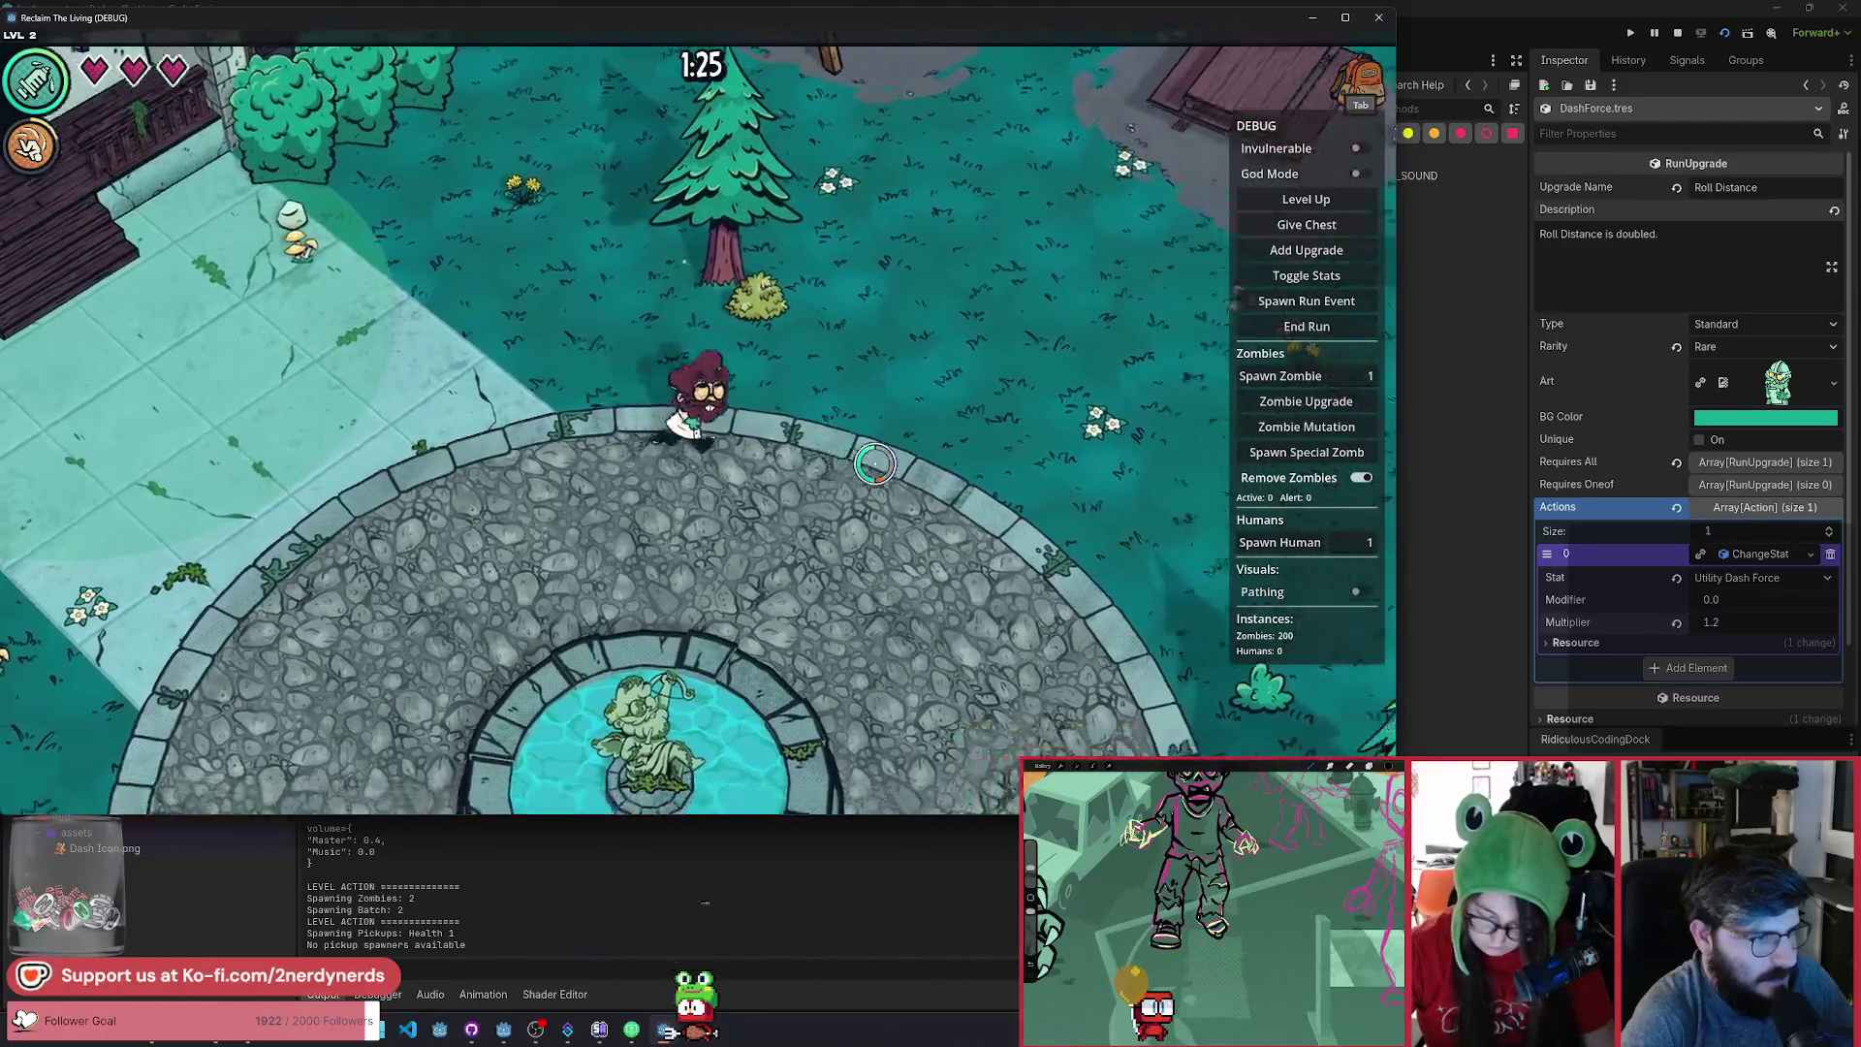
{"action": "key", "text": "Tab"}
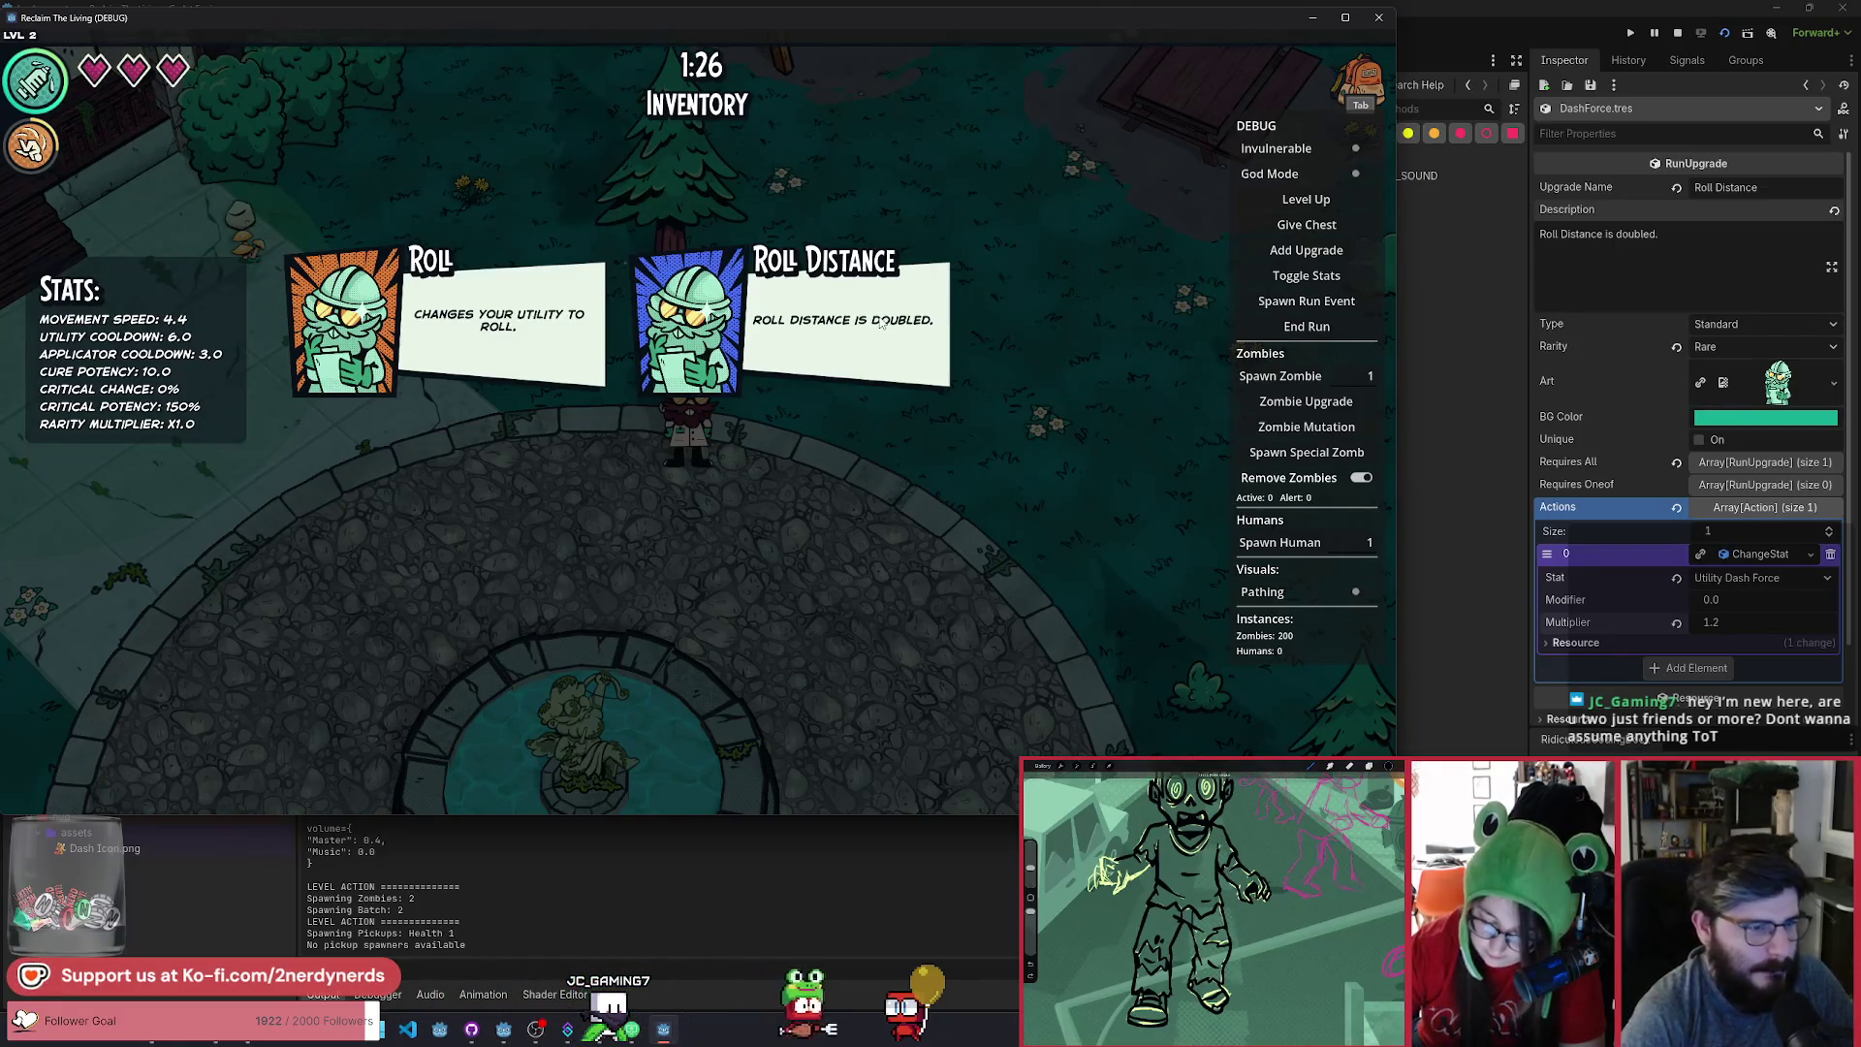
Stop the game, quick-open the inventory_screen scene, and view it in the 2D editor.
{"action": "left_click", "coordinate": [1680, 37]}
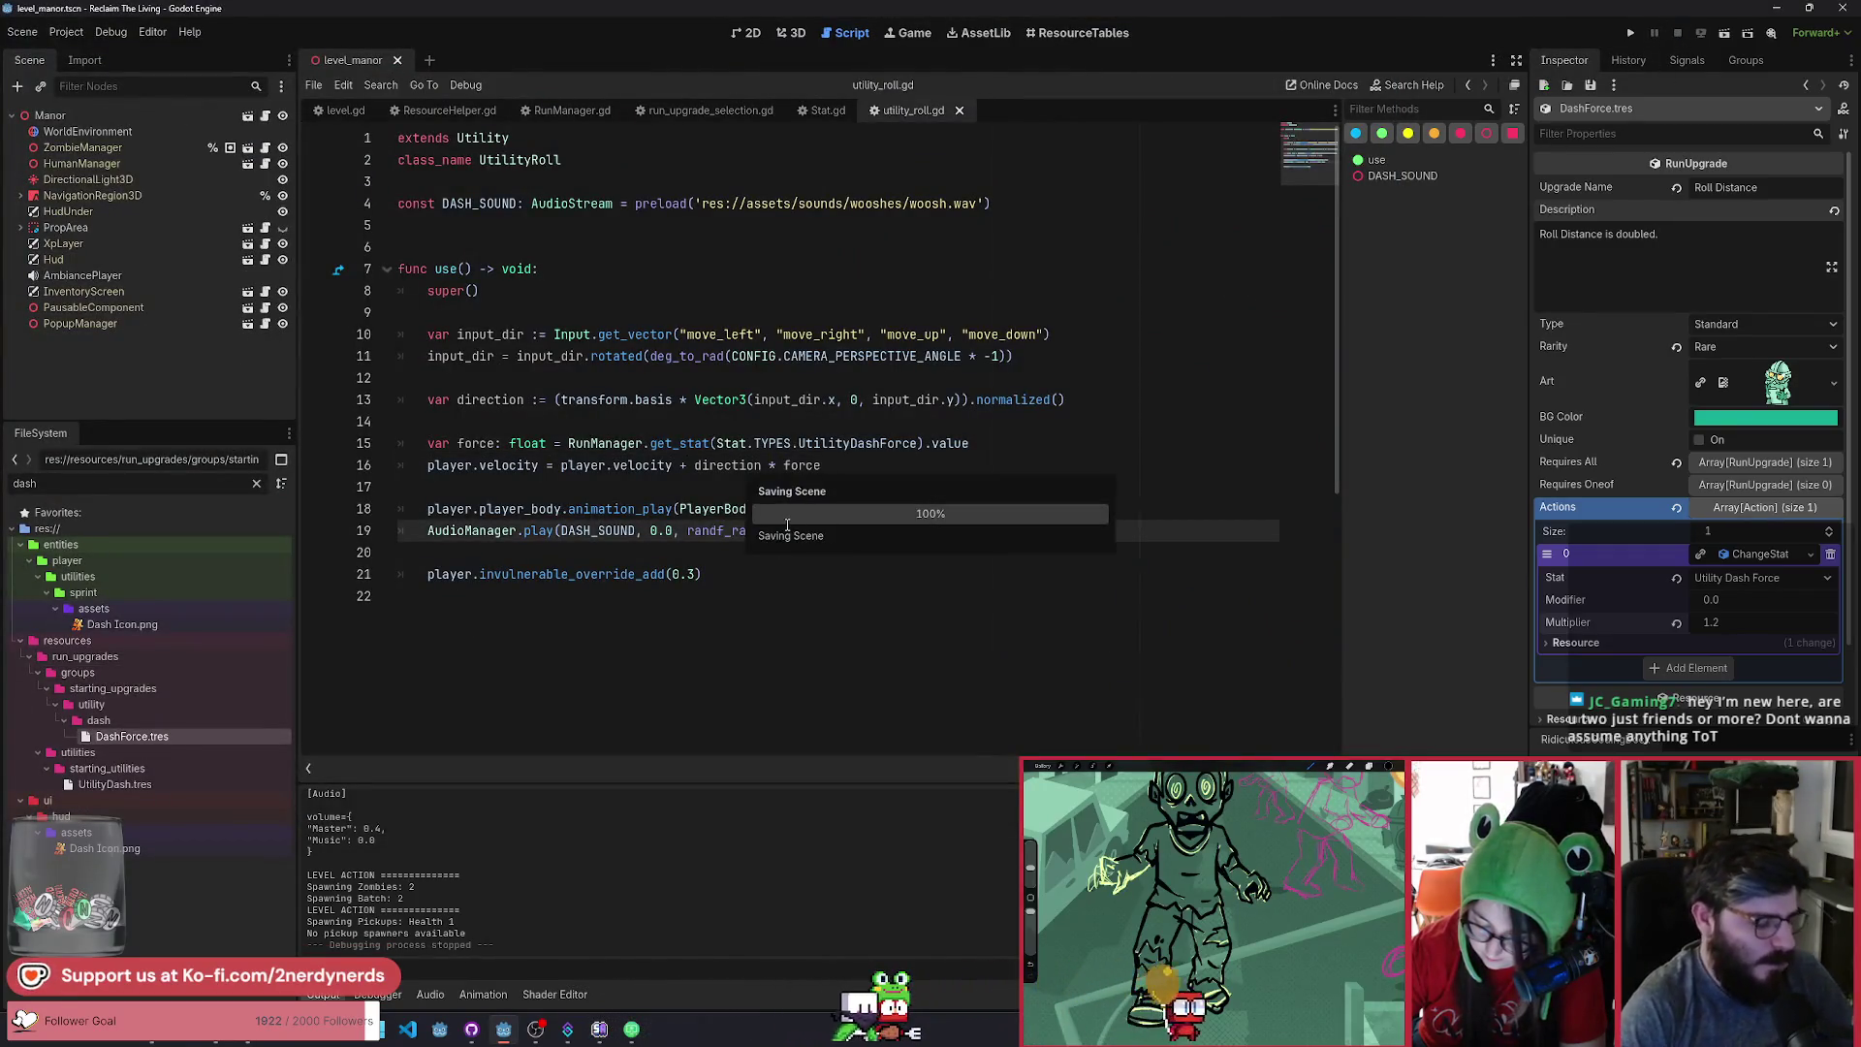
{"action": "key", "text": "shift+alt+o"}
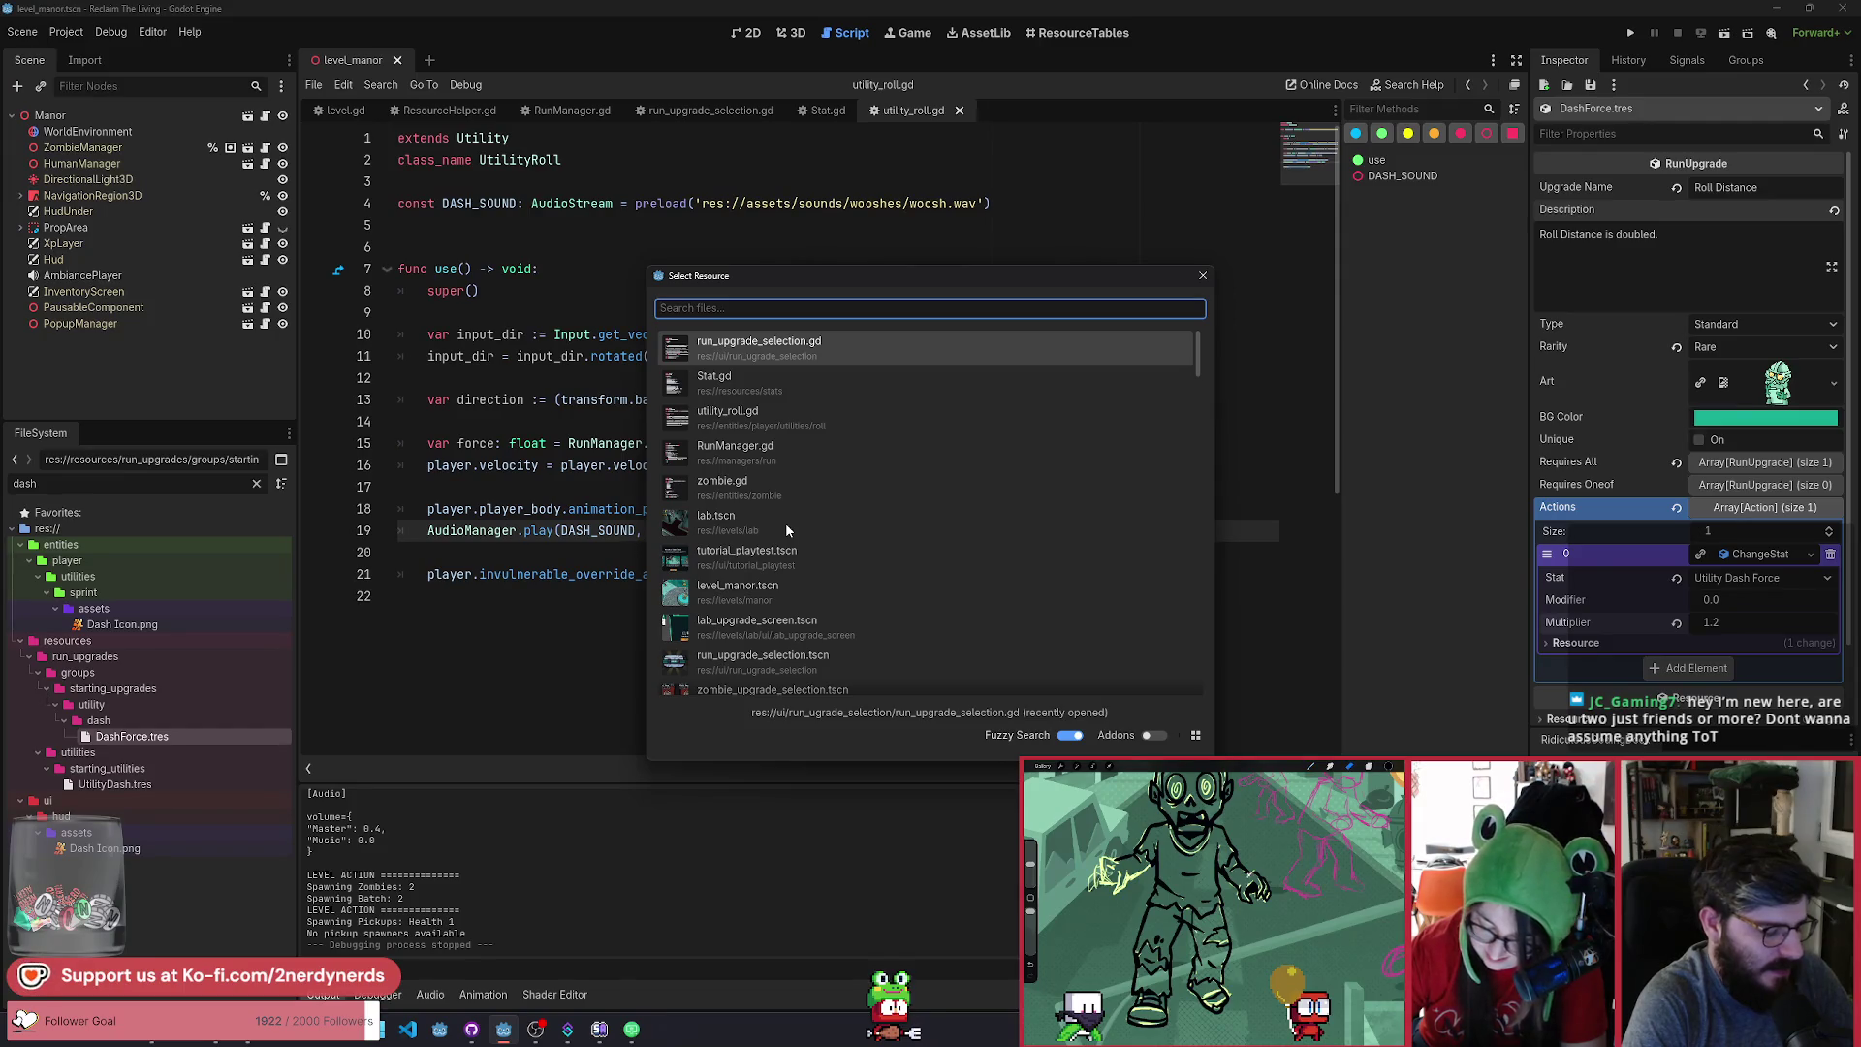
{"action": "type", "text": "inventory"}
{"action": "key", "text": "Return"}
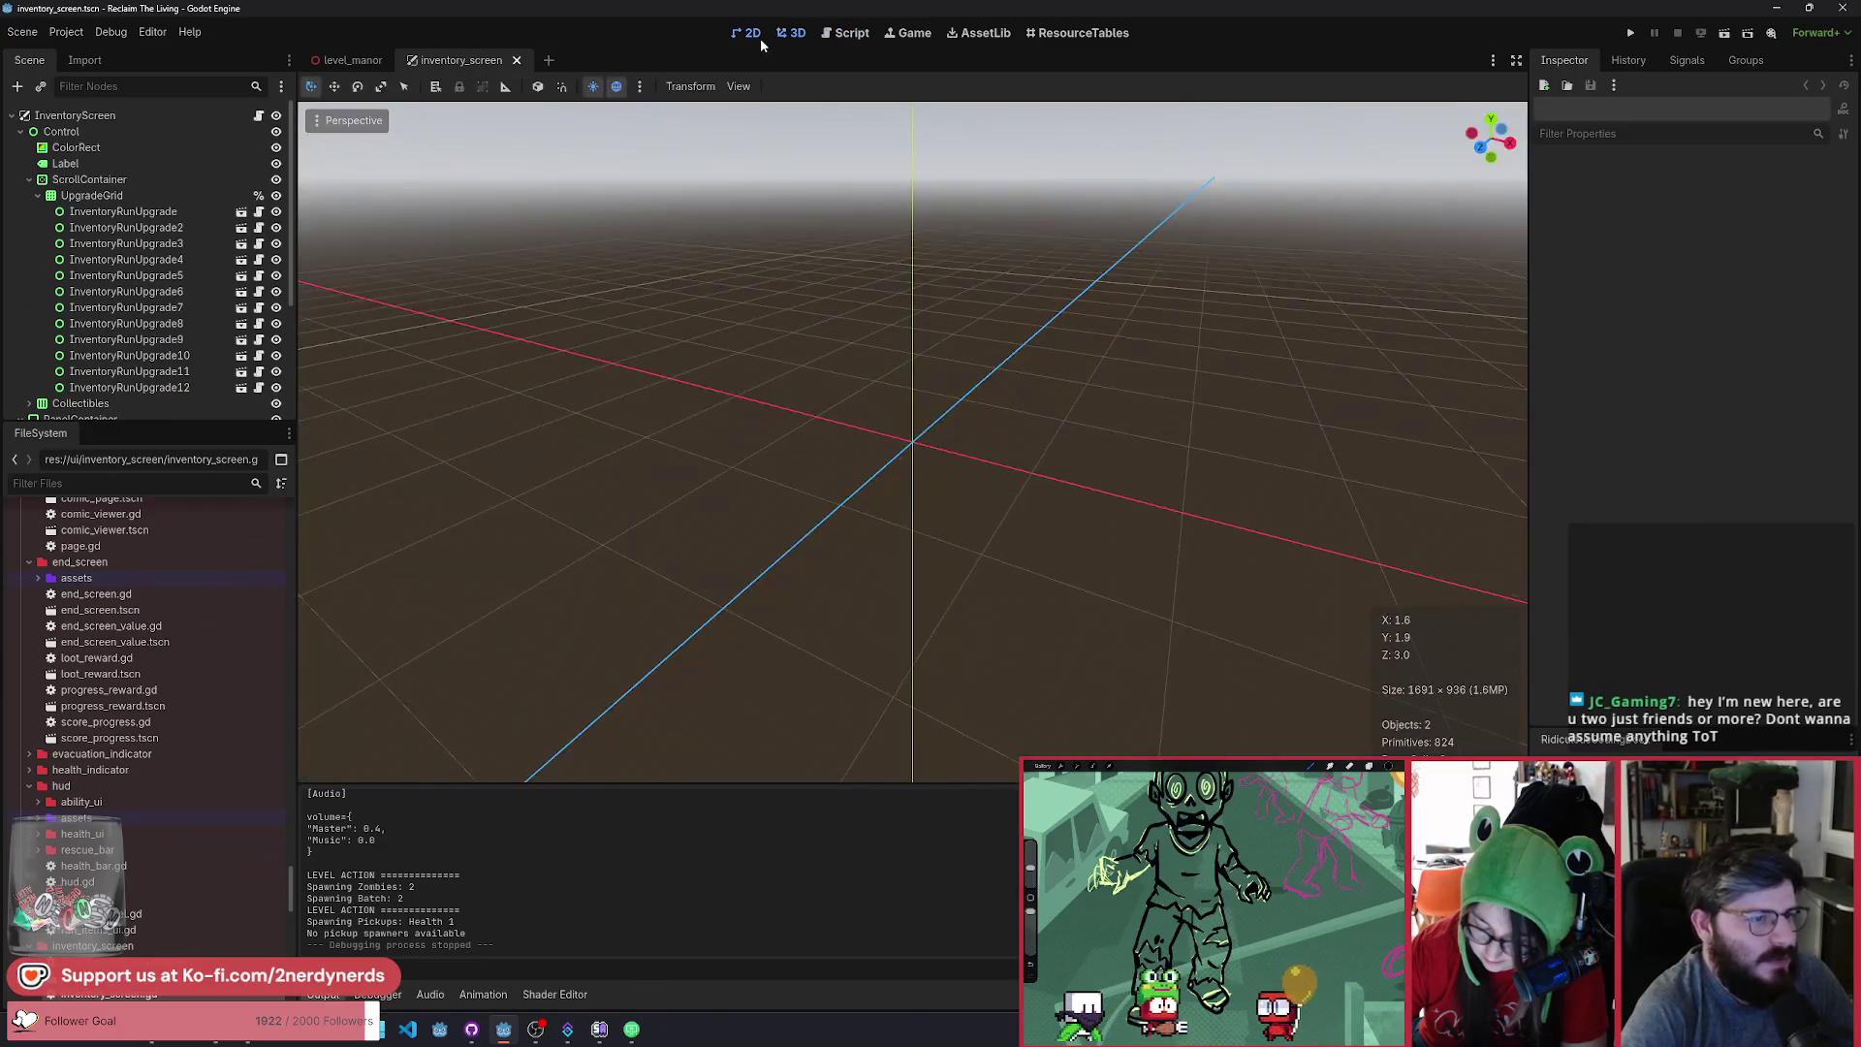
{"action": "left_click", "coordinate": [751, 33]}
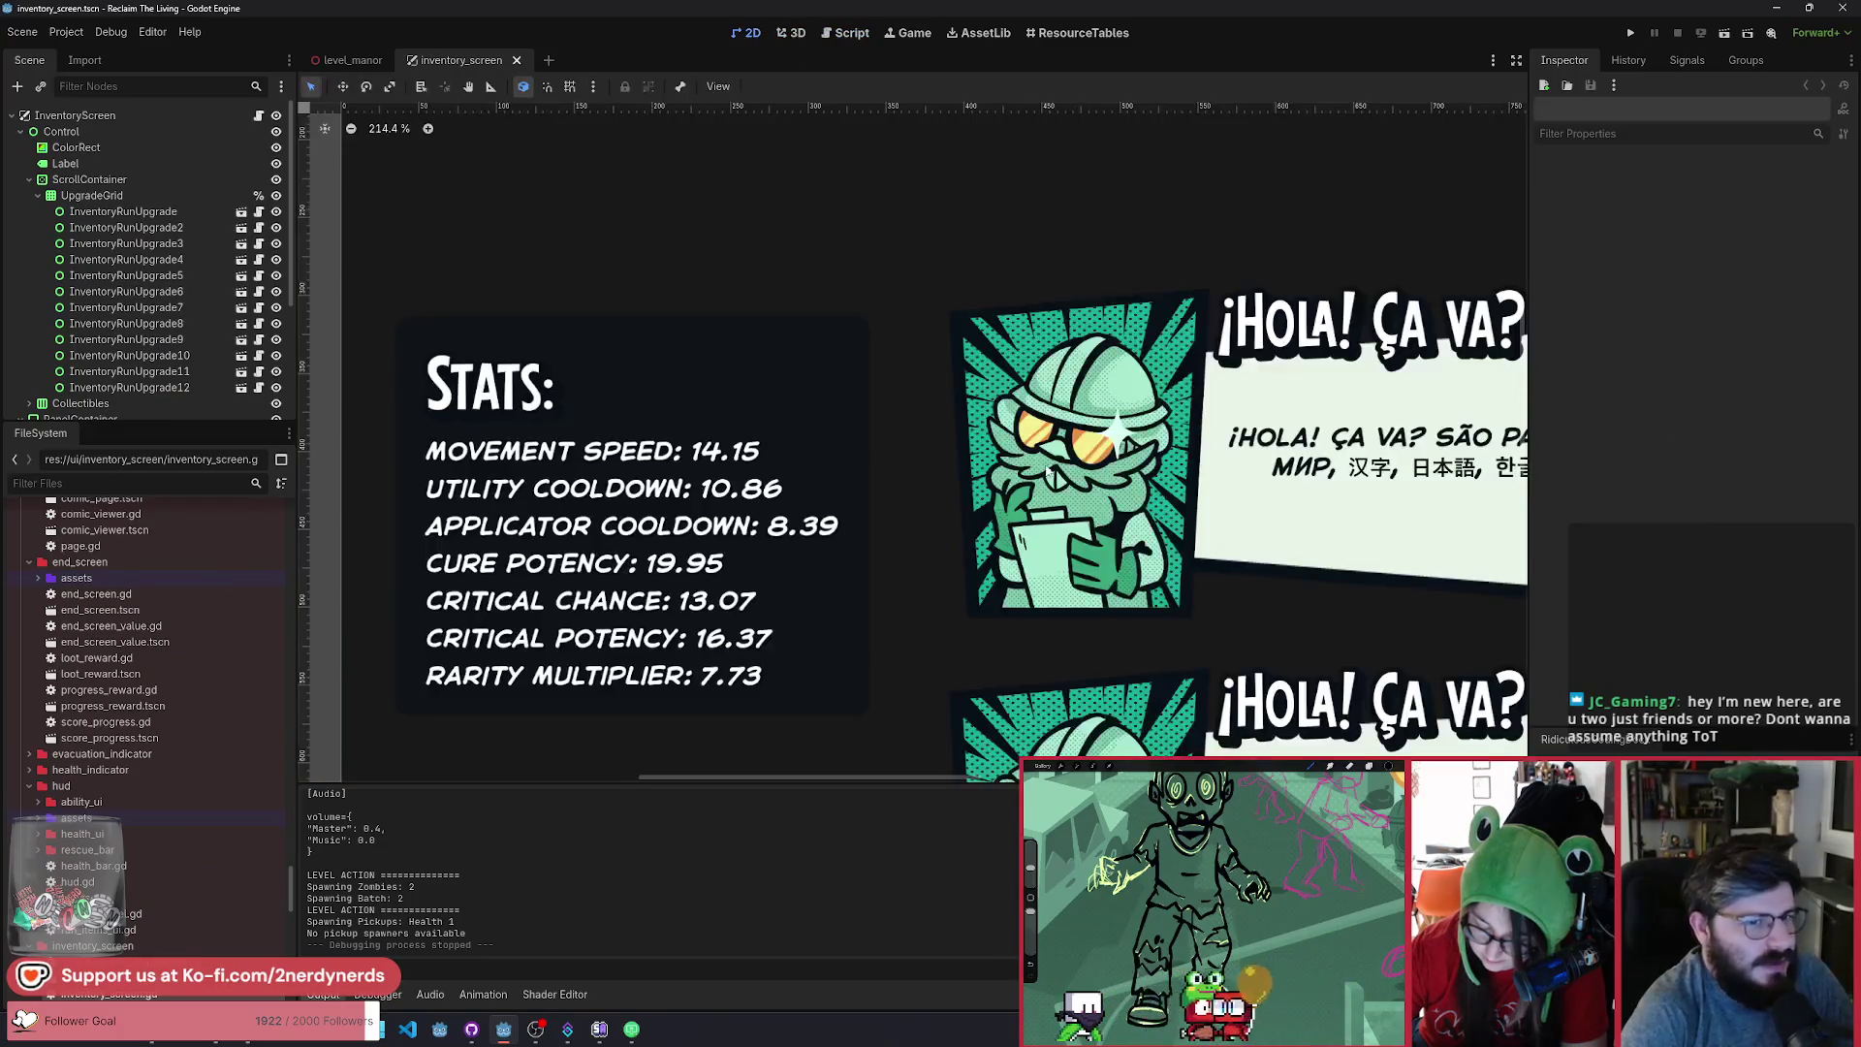
Select the first upgrade card and open its inventory_run_upgrade scene.
{"action": "scroll", "coordinate": [601, 320], "scroll_direction": "up", "scroll_amount": 5}
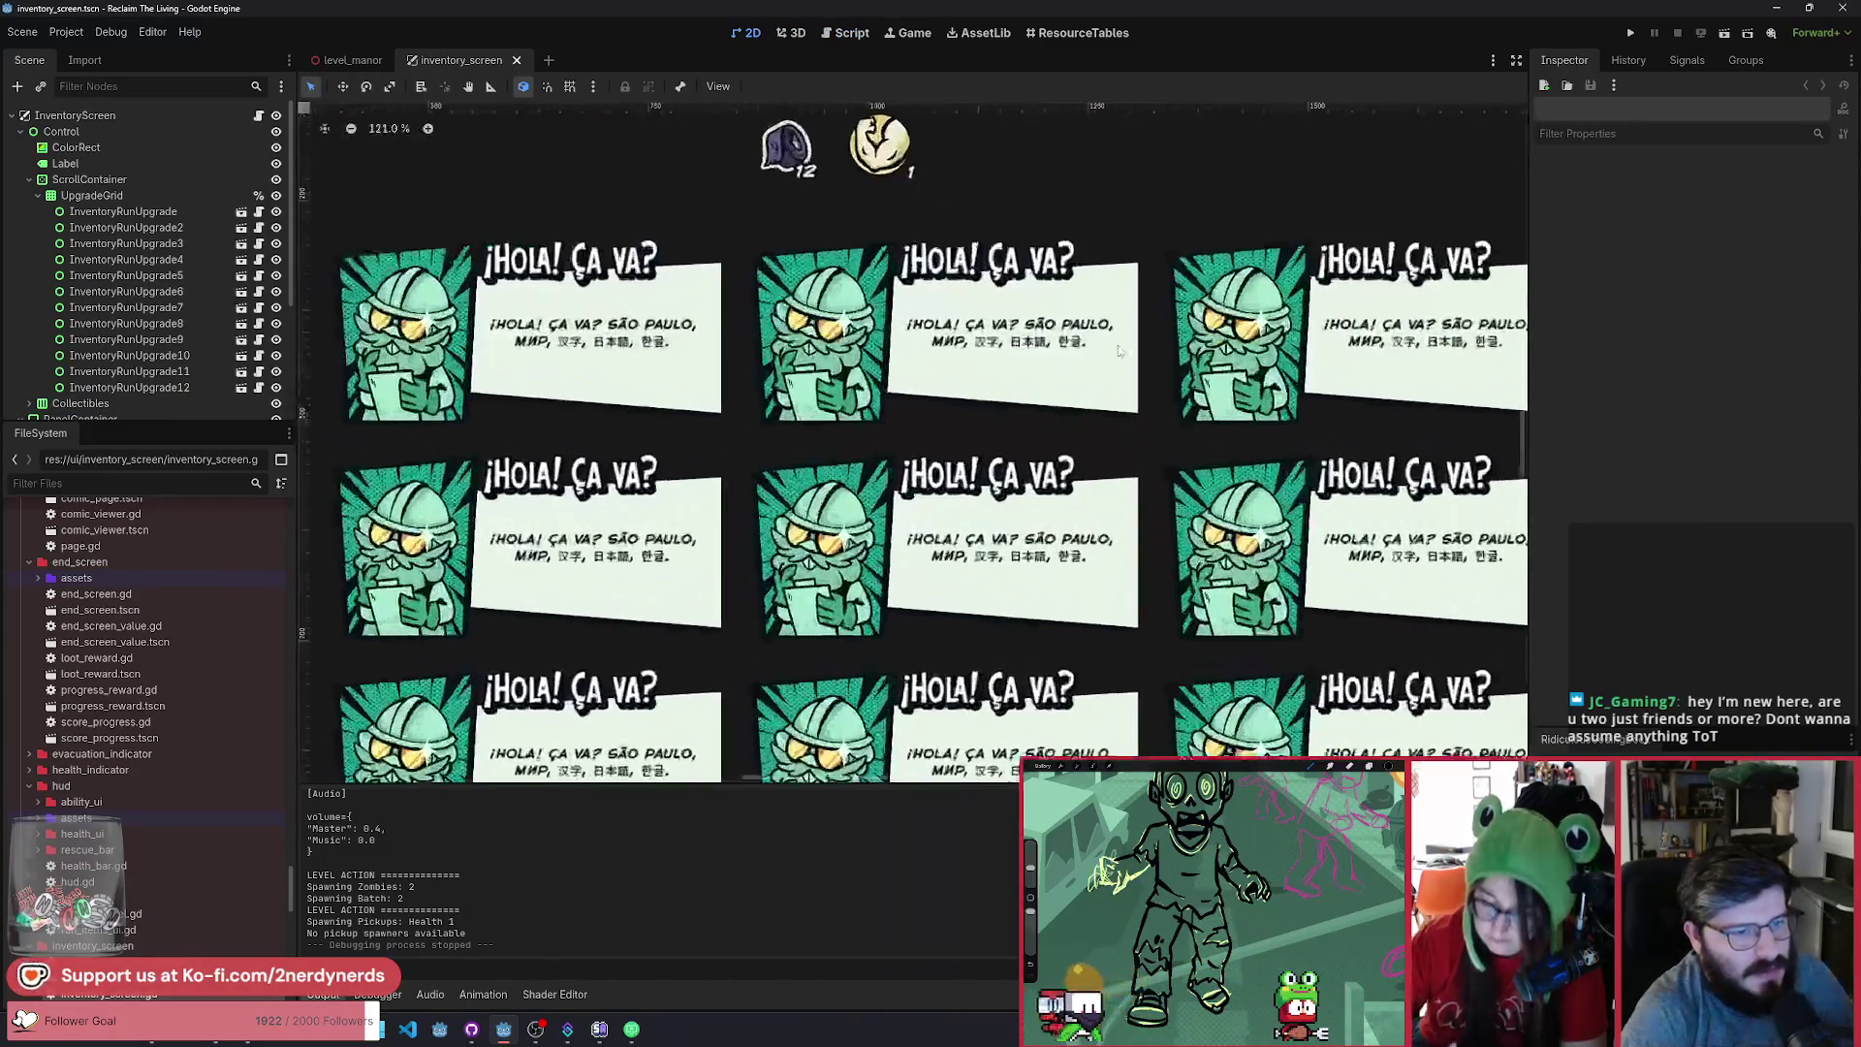
{"action": "left_click", "coordinate": [521, 315]}
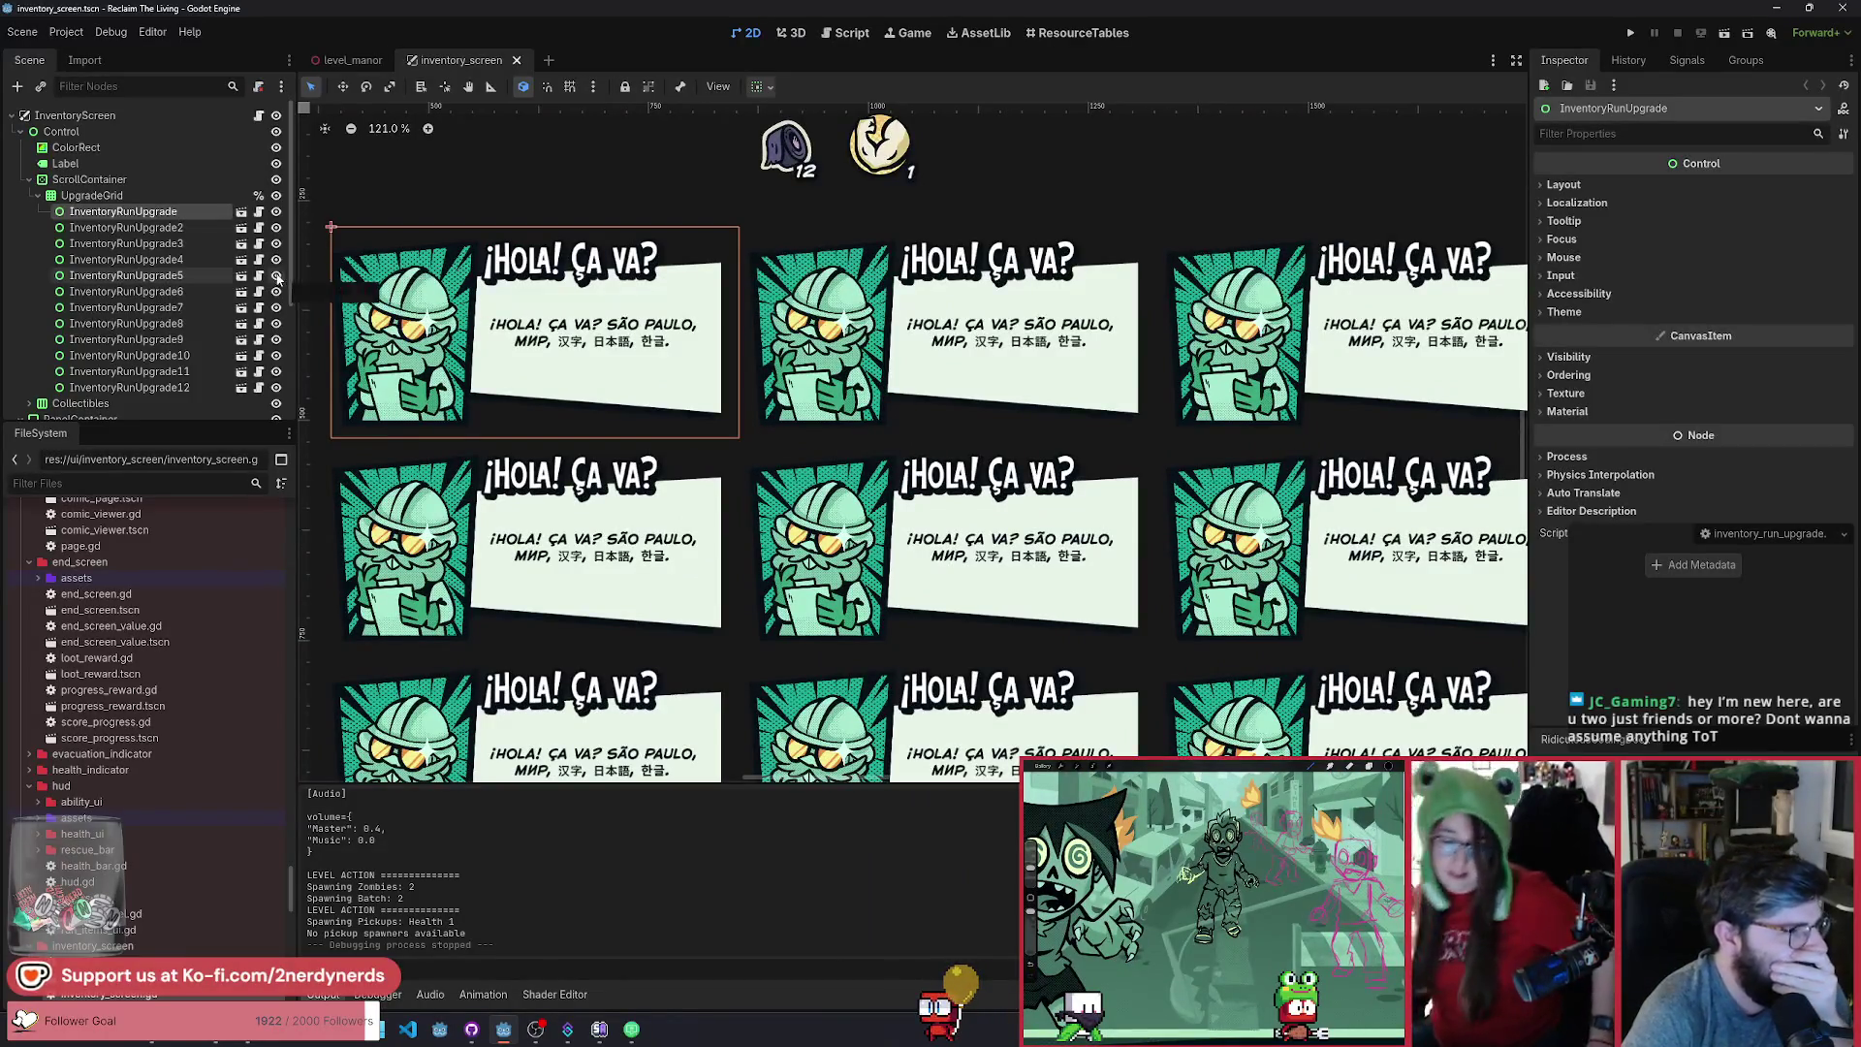
{"action": "left_click", "coordinate": [240, 225]}
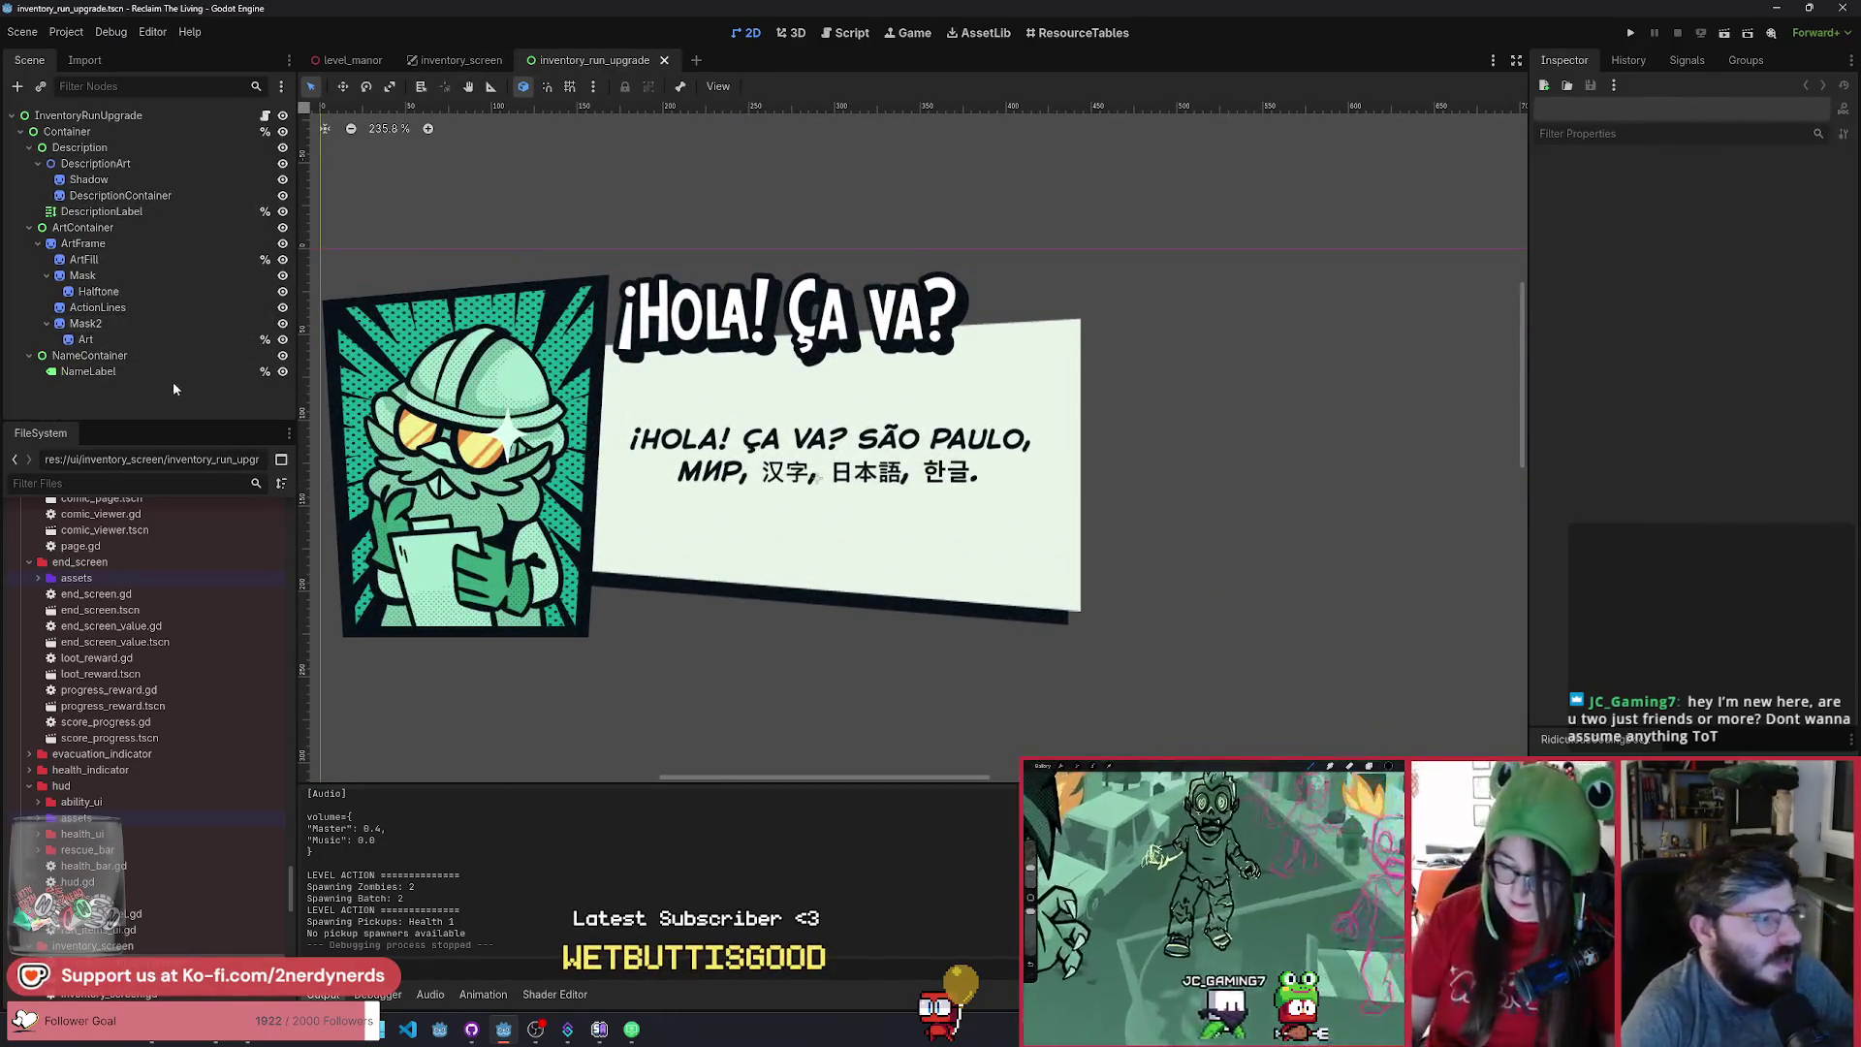
Inspect the ArtContainer, DescriptionArt and Description nodes' properties.
{"action": "left_click", "coordinate": [108, 229]}
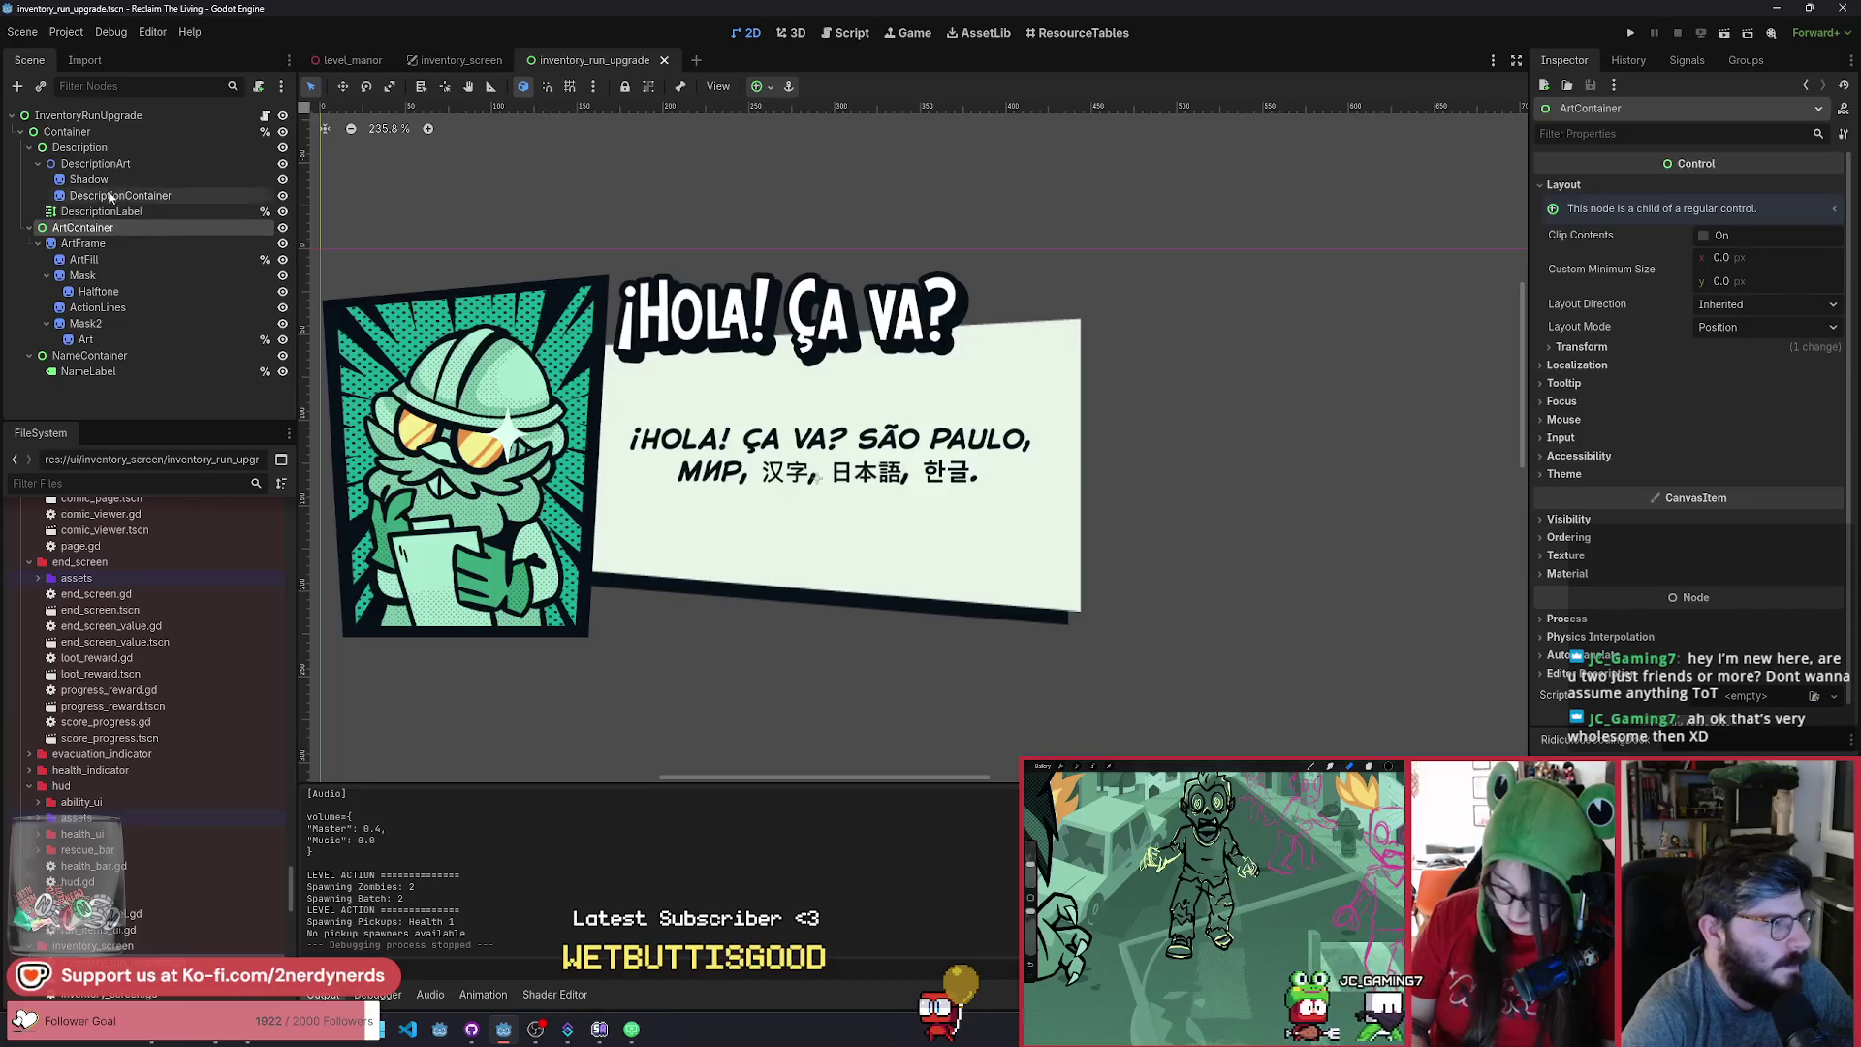
{"action": "left_click", "coordinate": [95, 163]}
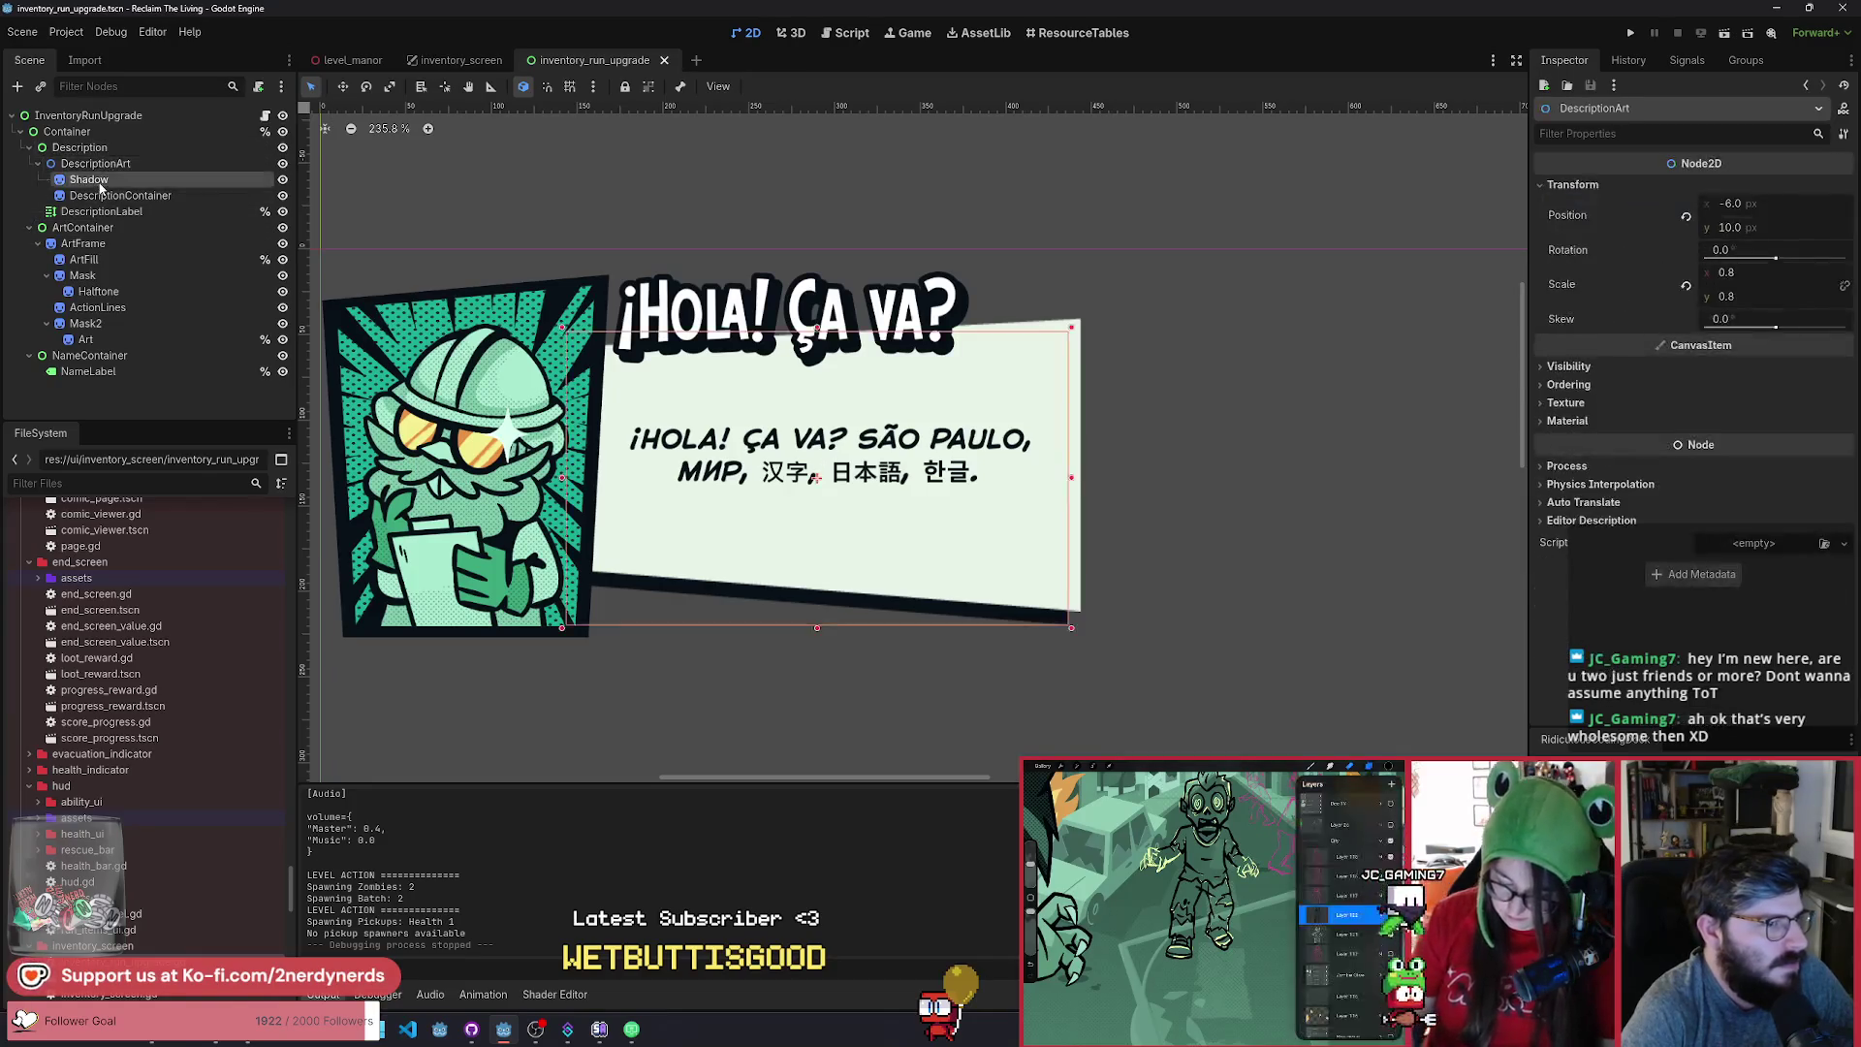
{"action": "left_click", "coordinate": [121, 195]}
{"action": "left_click", "coordinate": [97, 211]}
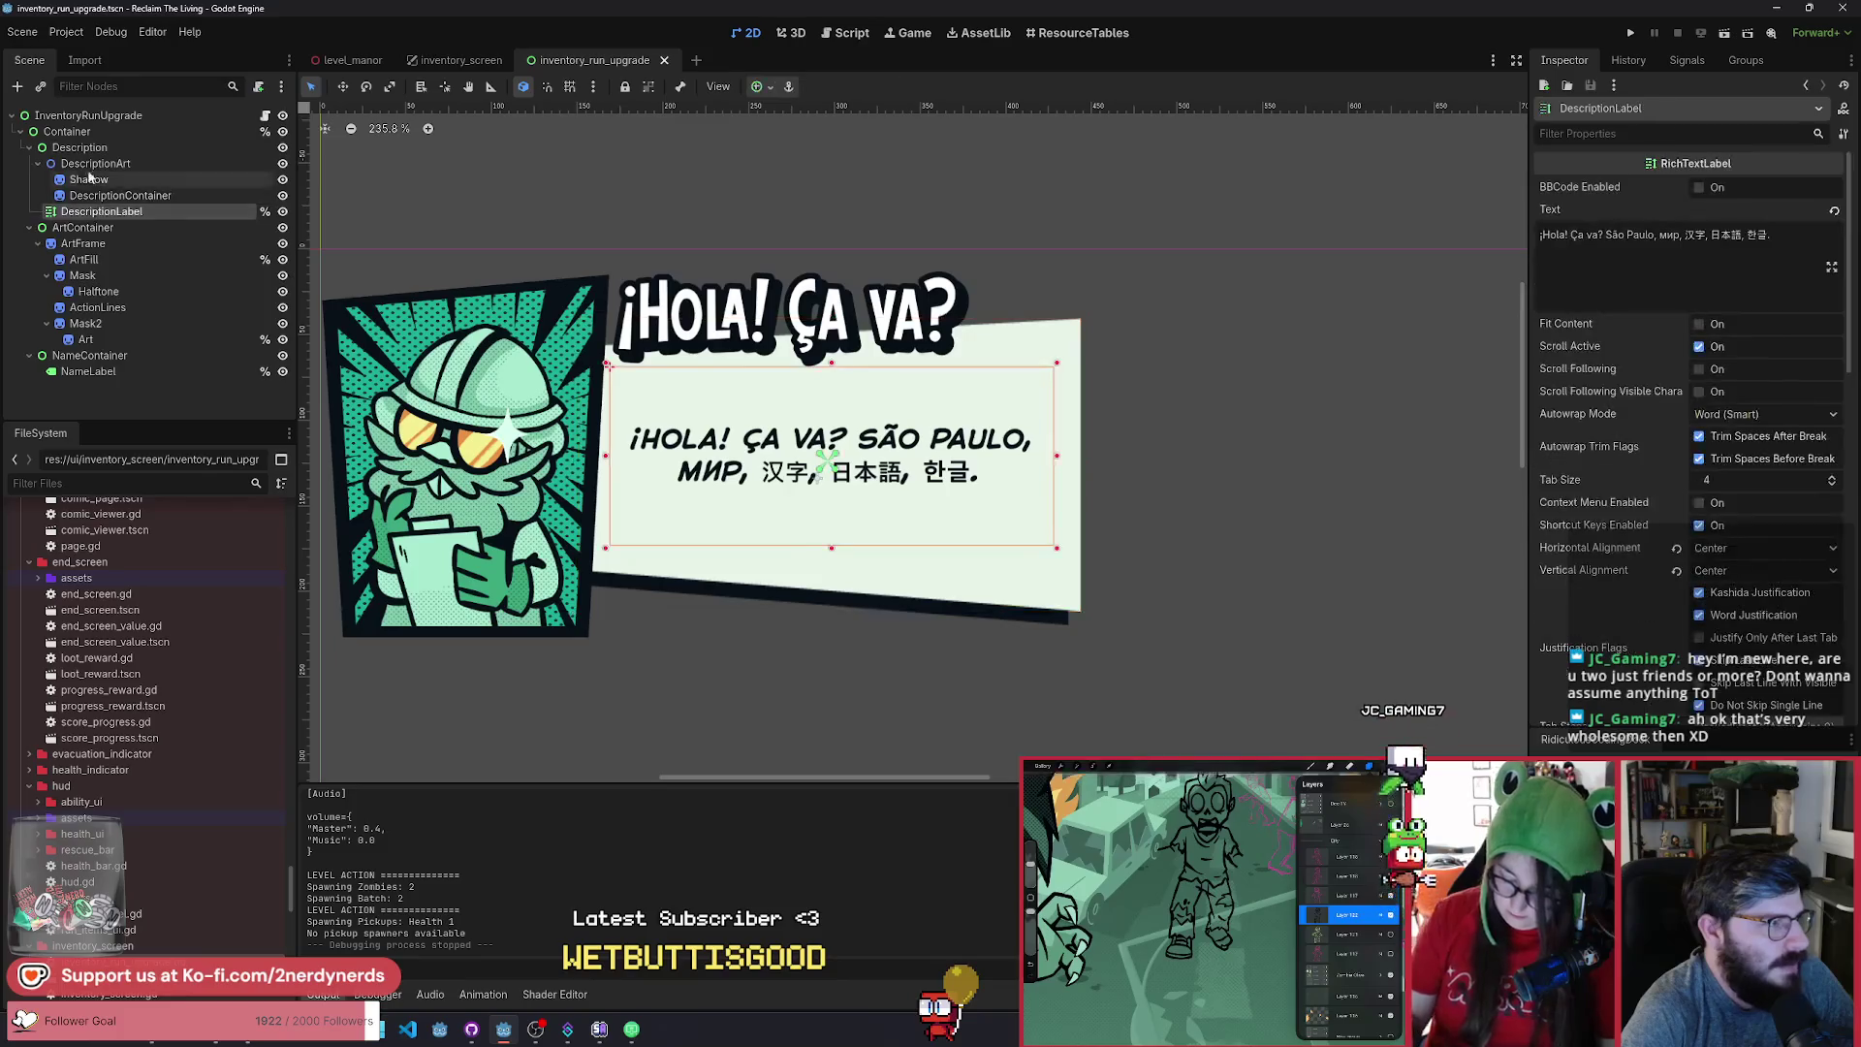
{"action": "left_click", "coordinate": [85, 148]}
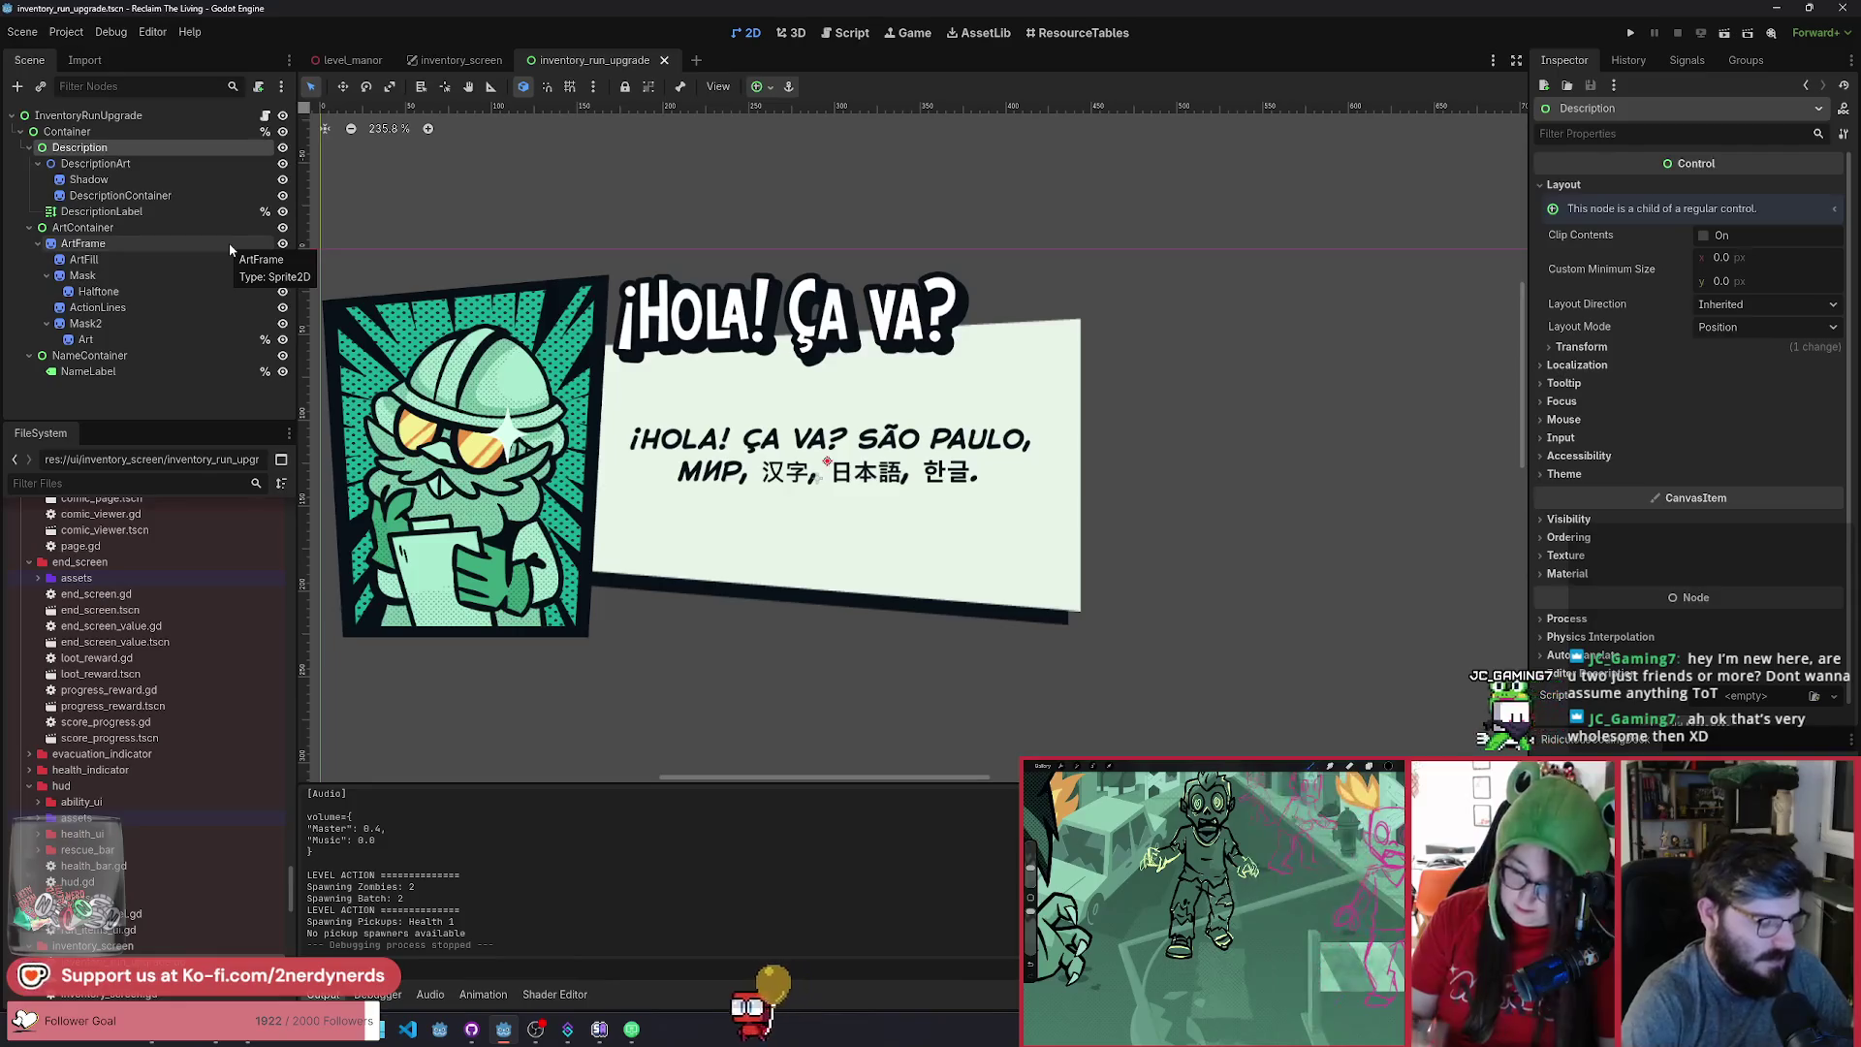
{"action": "key", "text": "ctrl+a"}
Add a Button labelled 'X' under Description, size it 29×31 at the top-right corner, and save.
{"action": "type", "text": "button"}
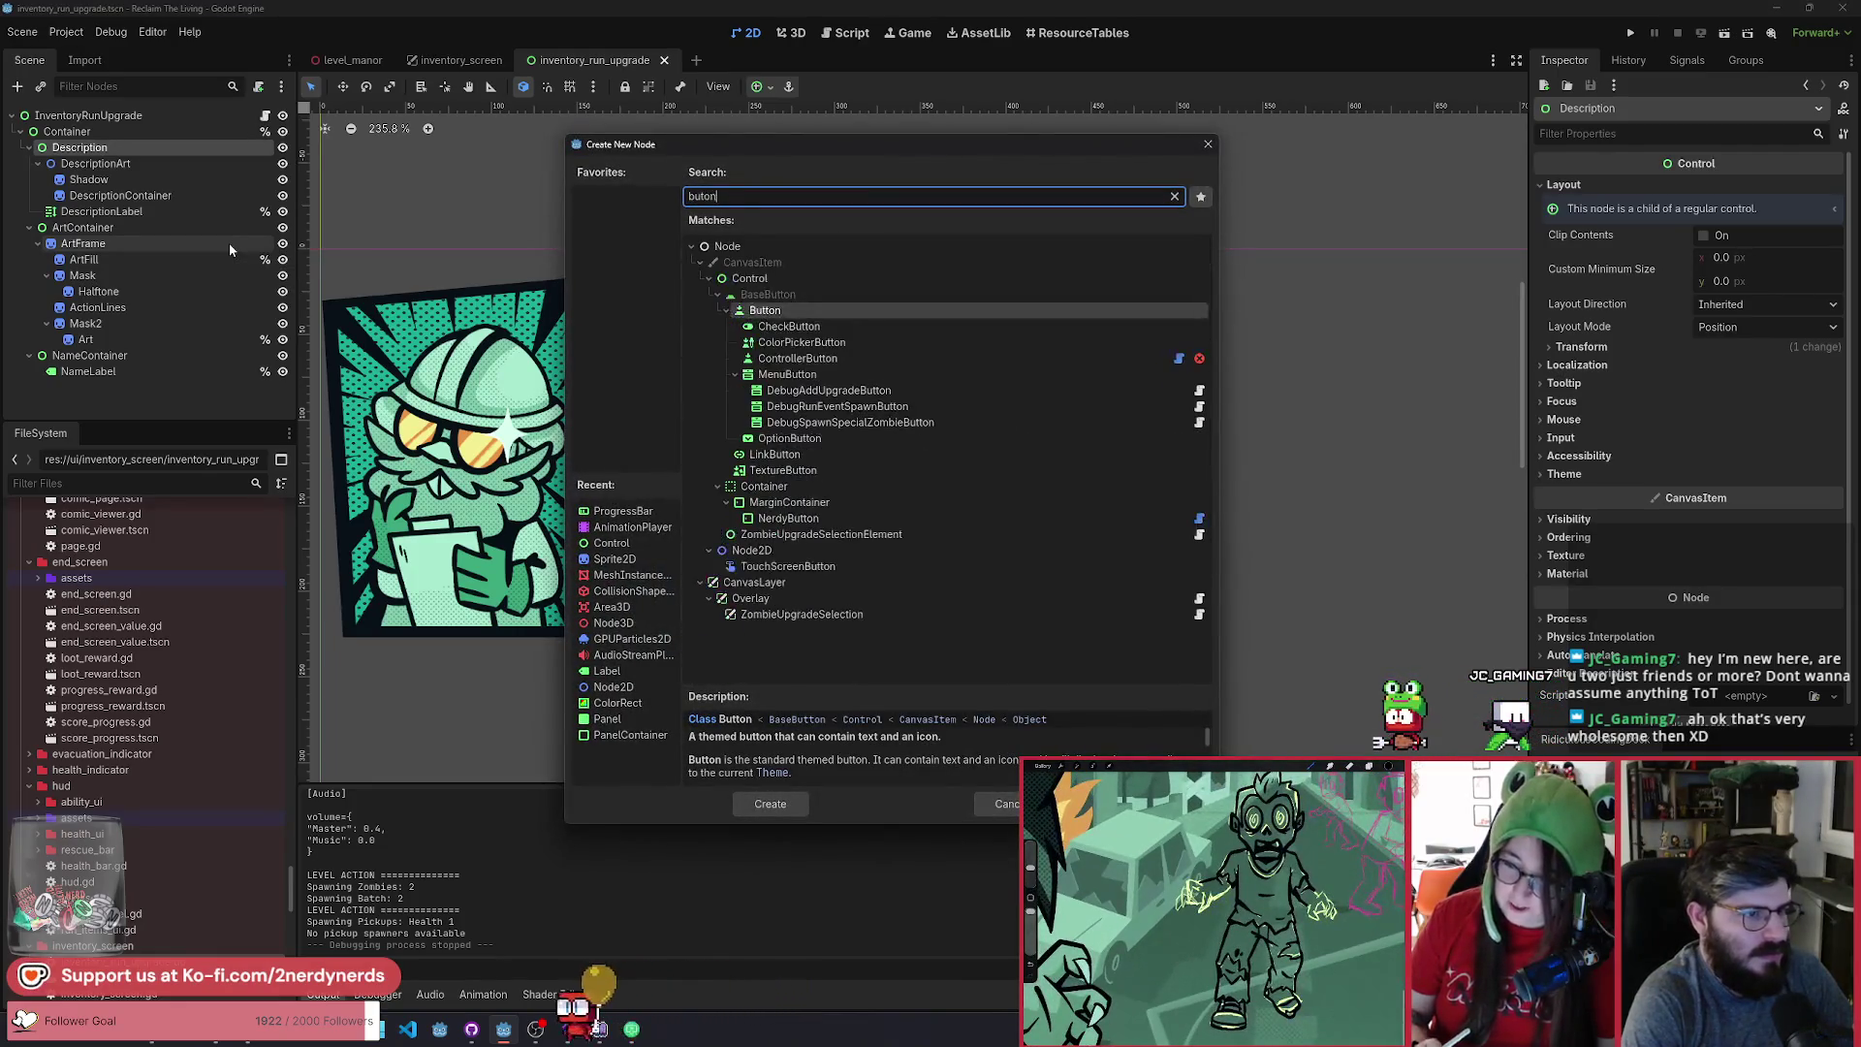
{"action": "key", "text": "Return"}
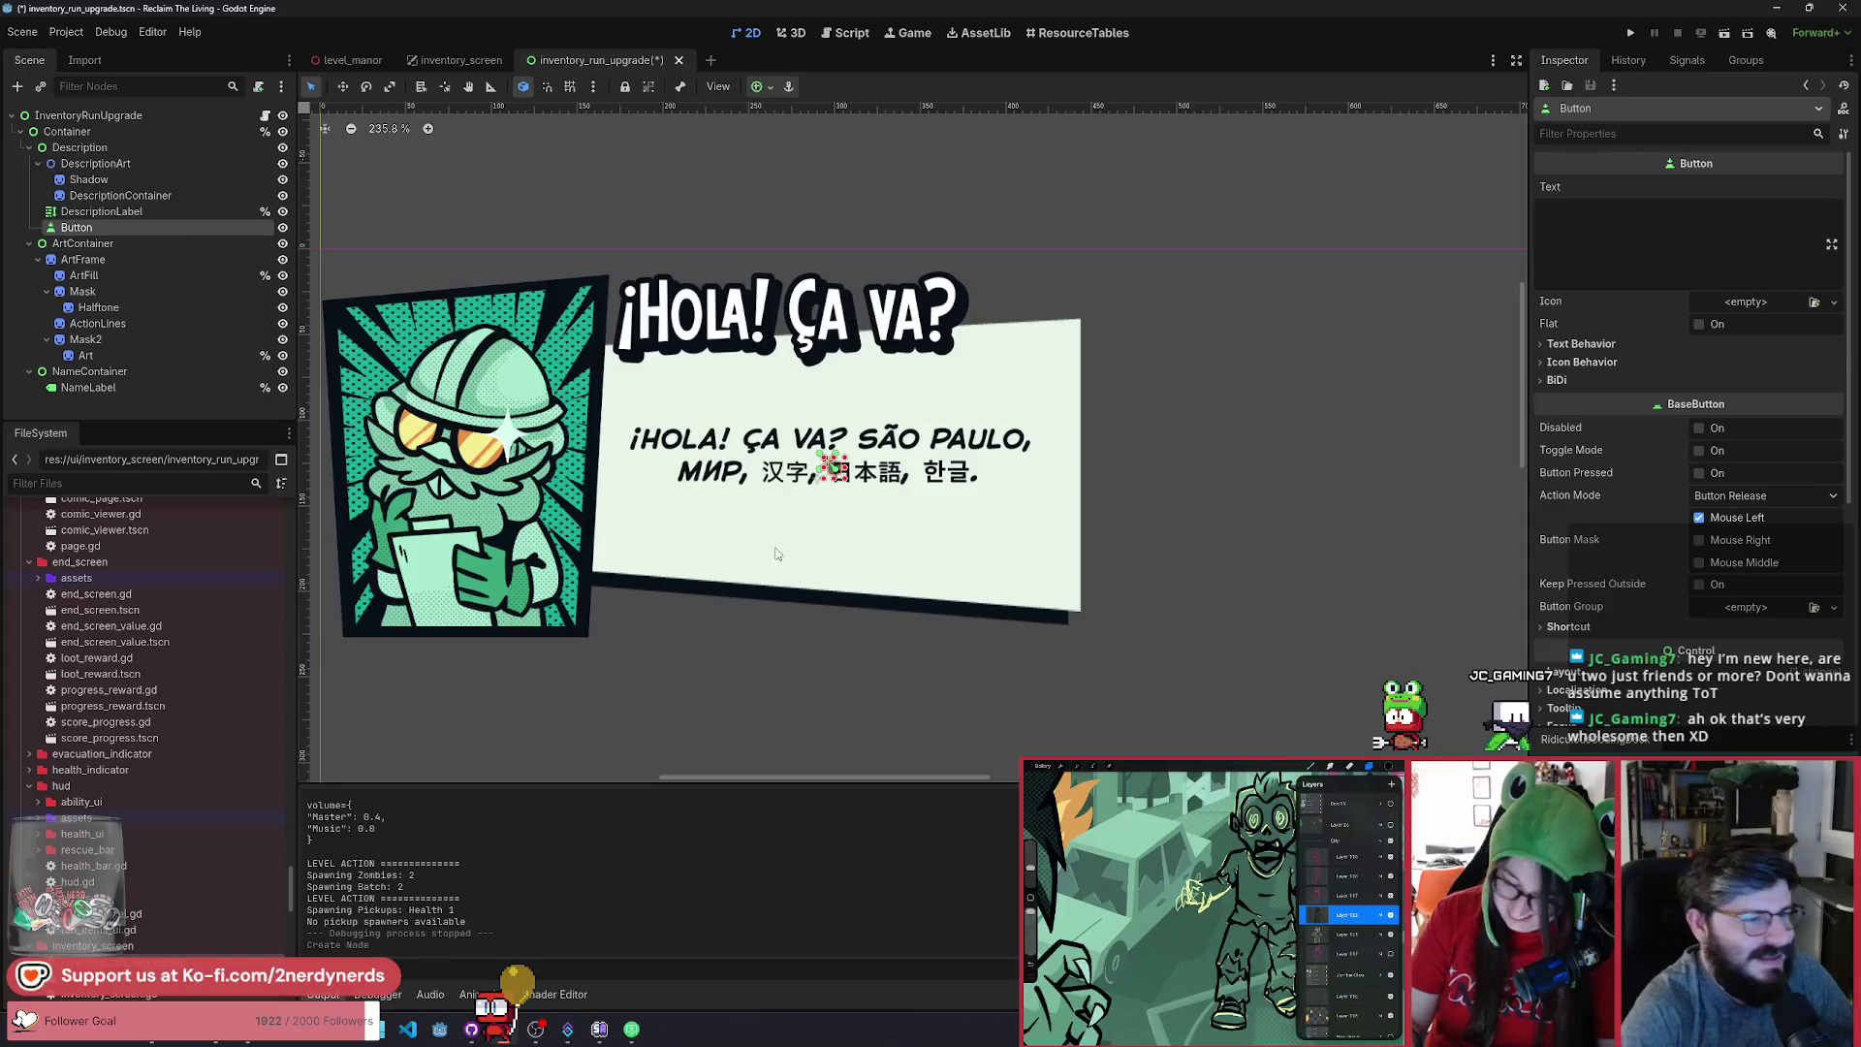
{"action": "left_click", "coordinate": [1630, 235]}
{"action": "type", "text": "X"}
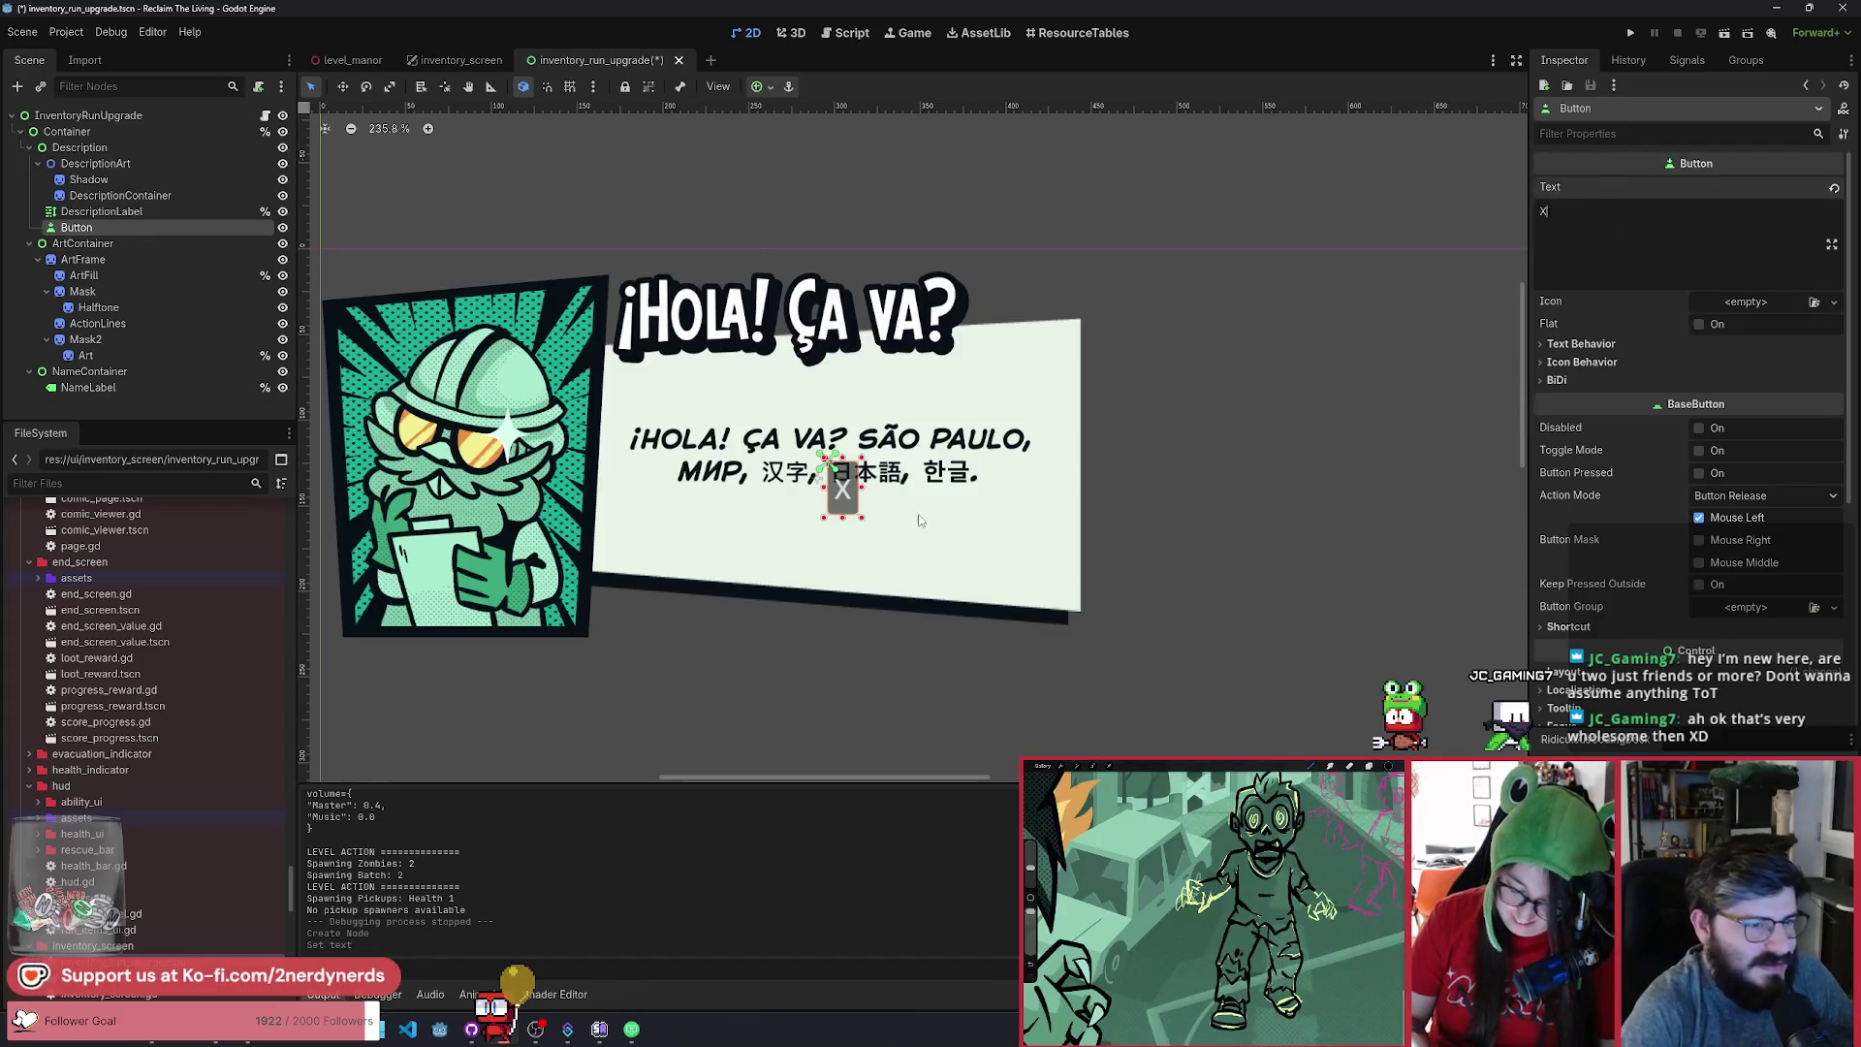
{"action": "mouse_move", "coordinate": [879, 514]}
{"action": "left_mouse_down"}
{"action": "mouse_move", "coordinate": [1057, 342]}
{"action": "mouse_move", "coordinate": [1044, 360]}
{"action": "left_mouse_up"}
{"action": "key", "text": "w"}
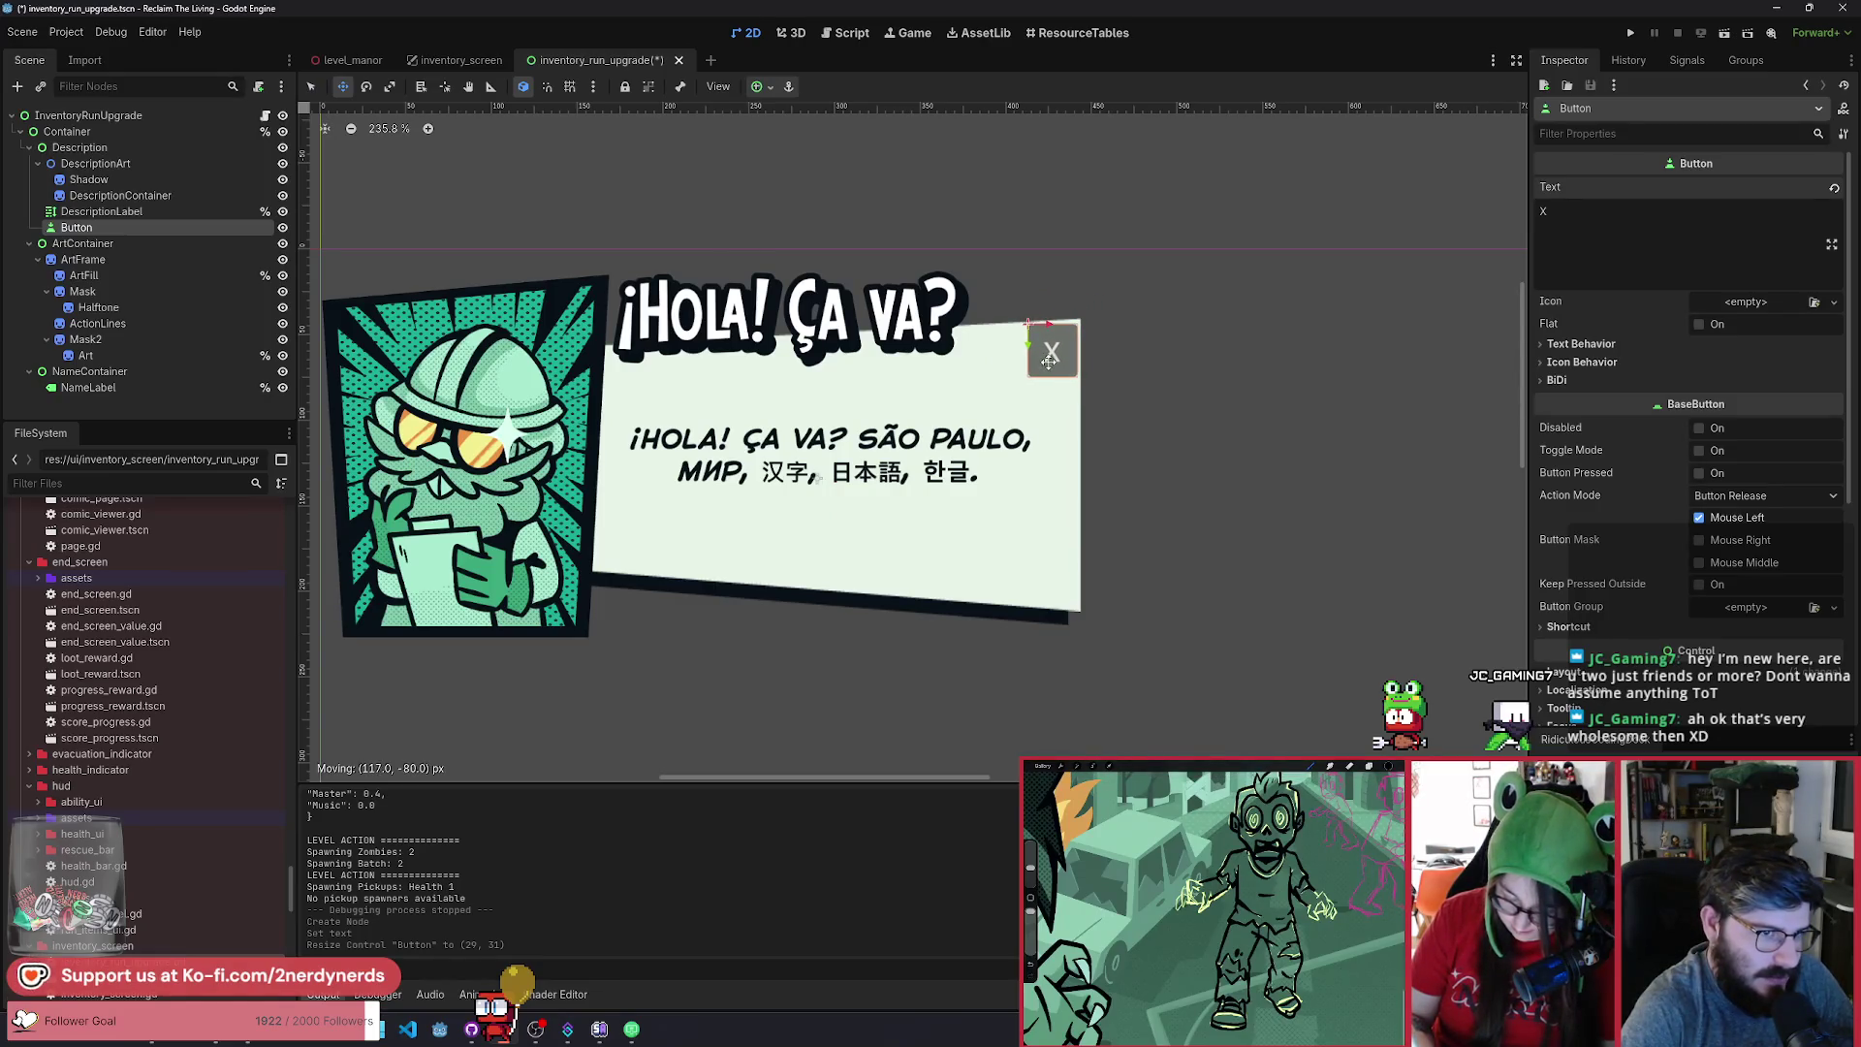
{"action": "left_click_drag", "start_coordinate": [1048, 362], "coordinate": [1047, 363]}
{"action": "key", "text": "ctrl+s"}
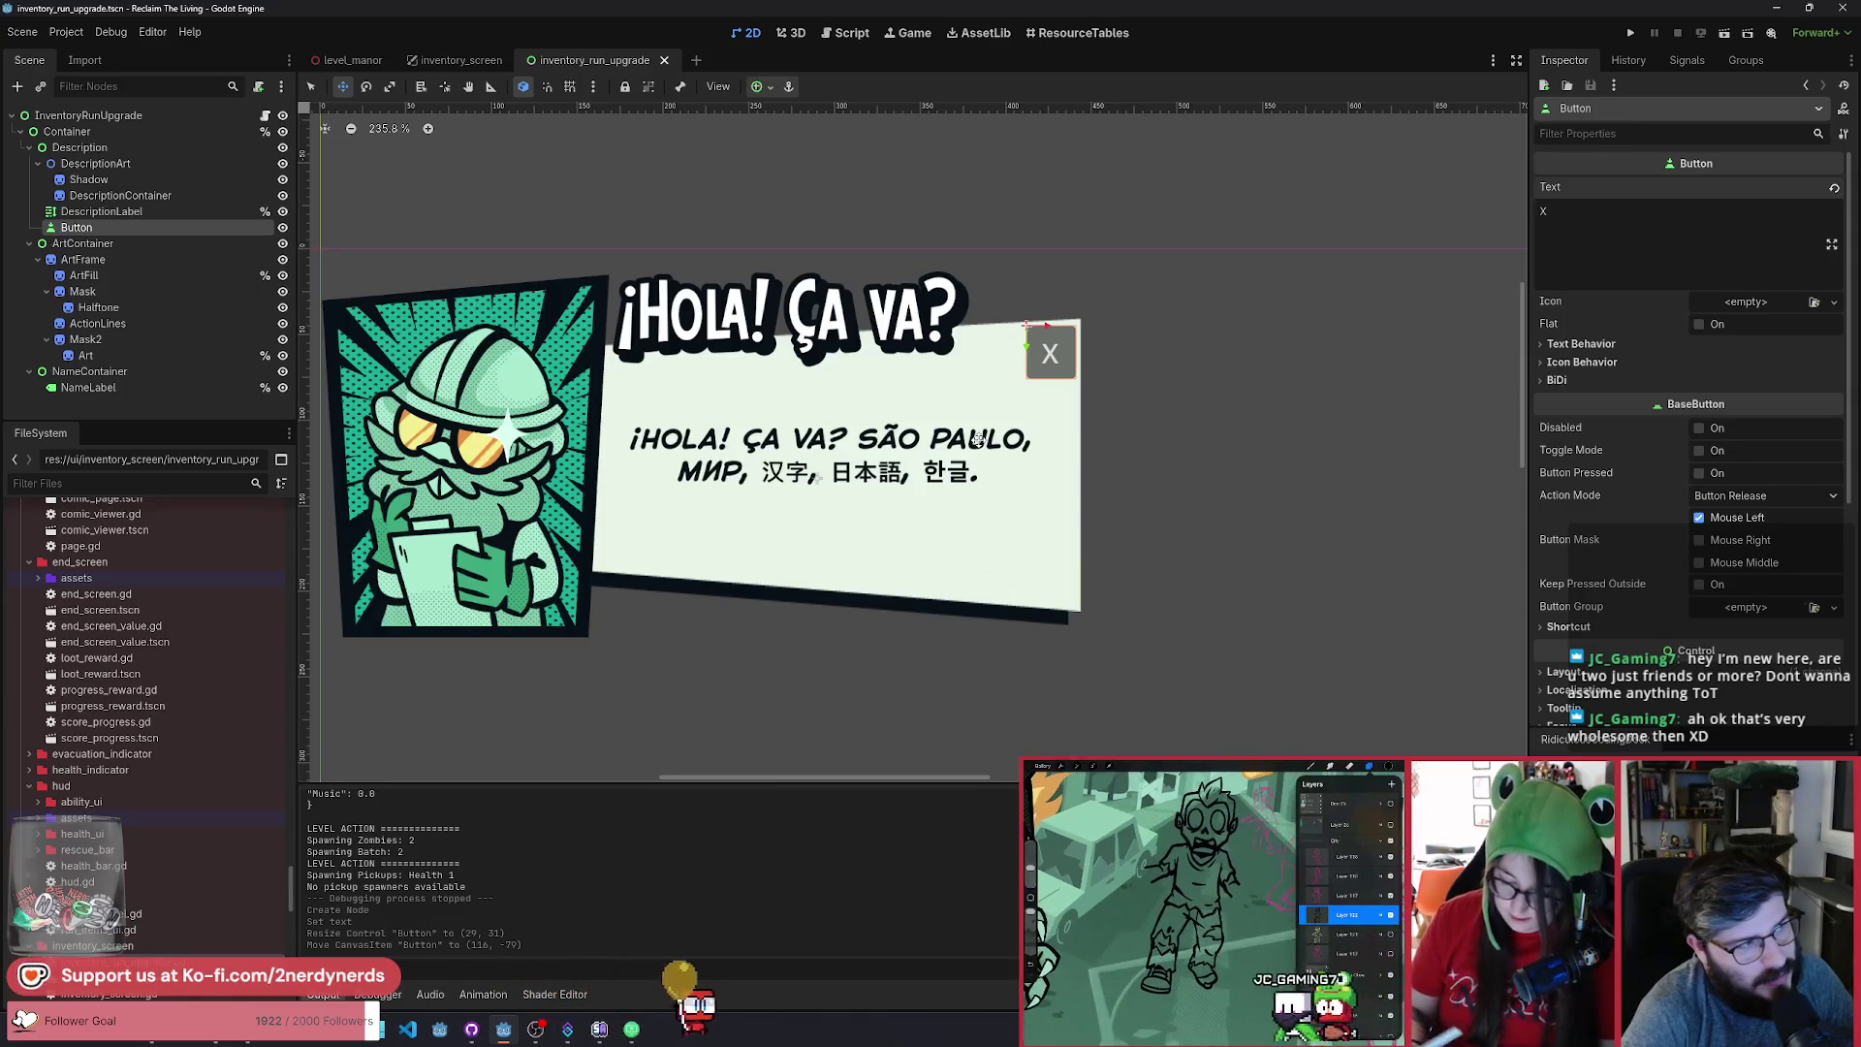
Rename the button RemoveButton, mark it Access as Unique Name, and open inventory_run_upgrade's script.
{"action": "double_click", "coordinate": [97, 229]}
{"action": "type", "text": "Remo"}
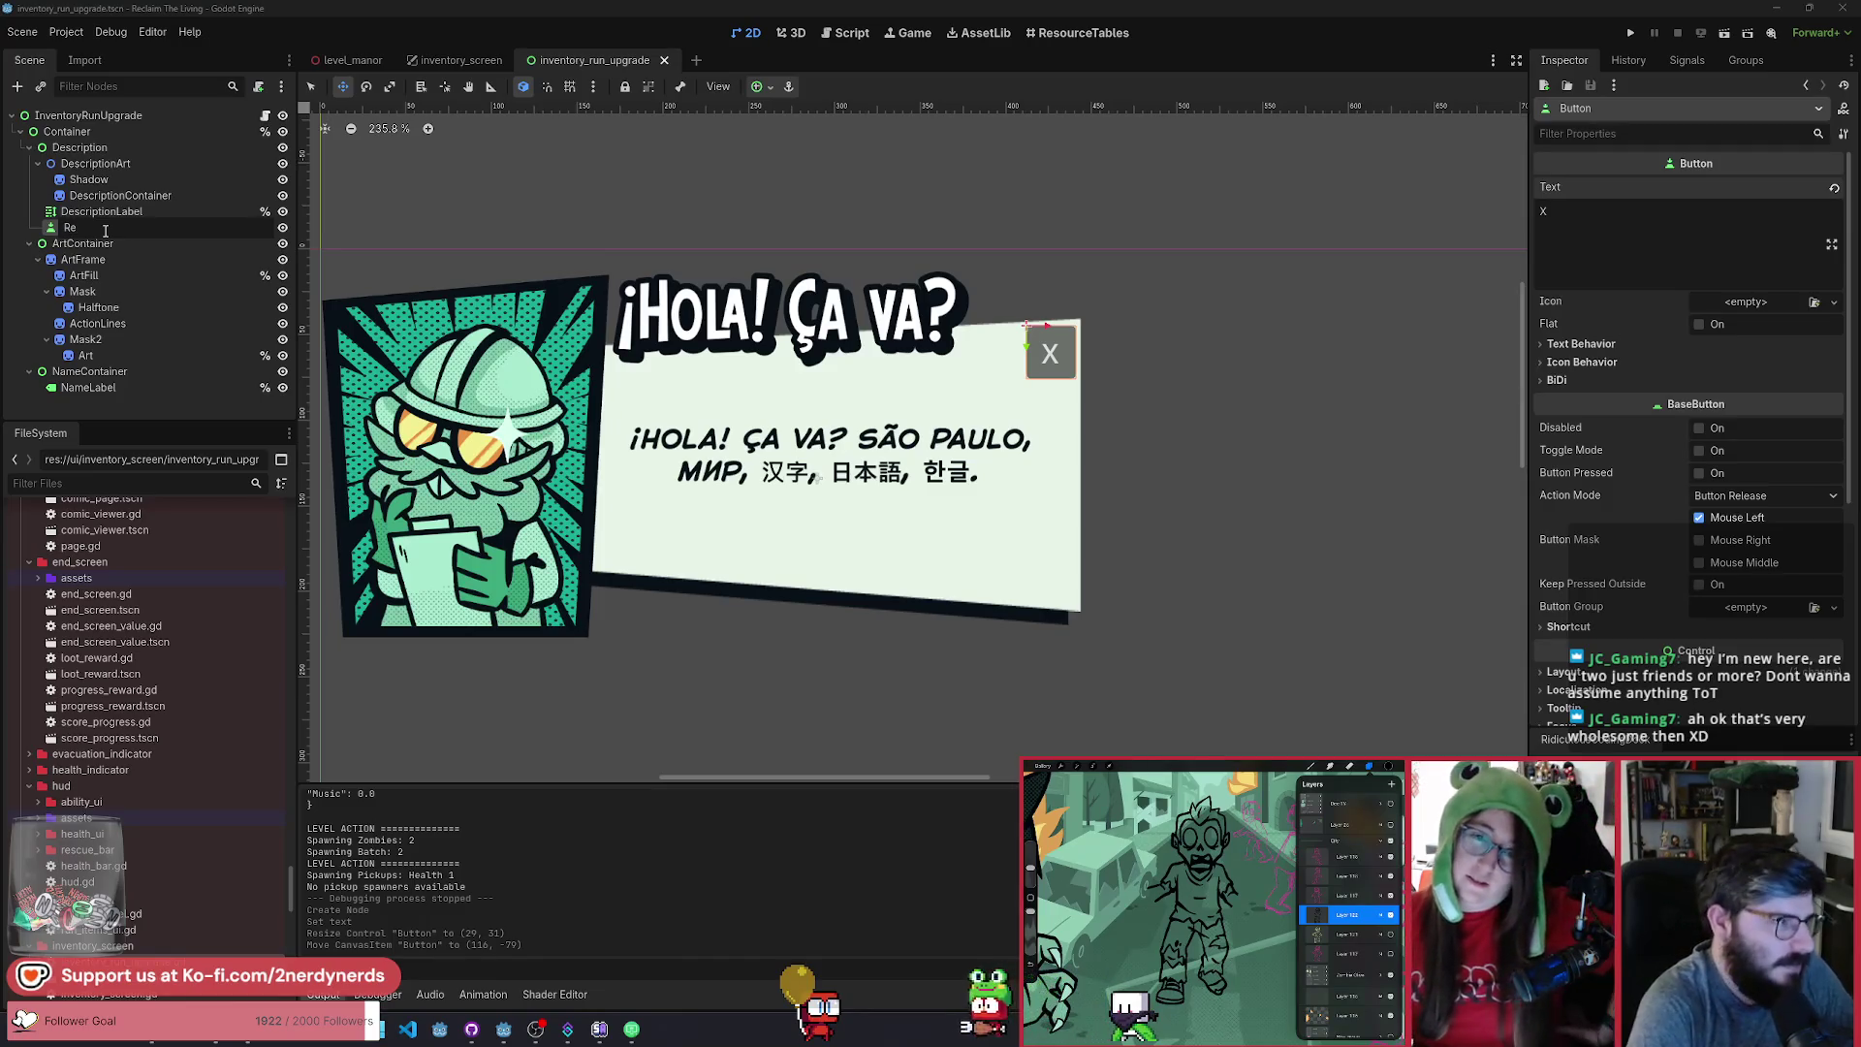
{"action": "type", "text": "ver"}
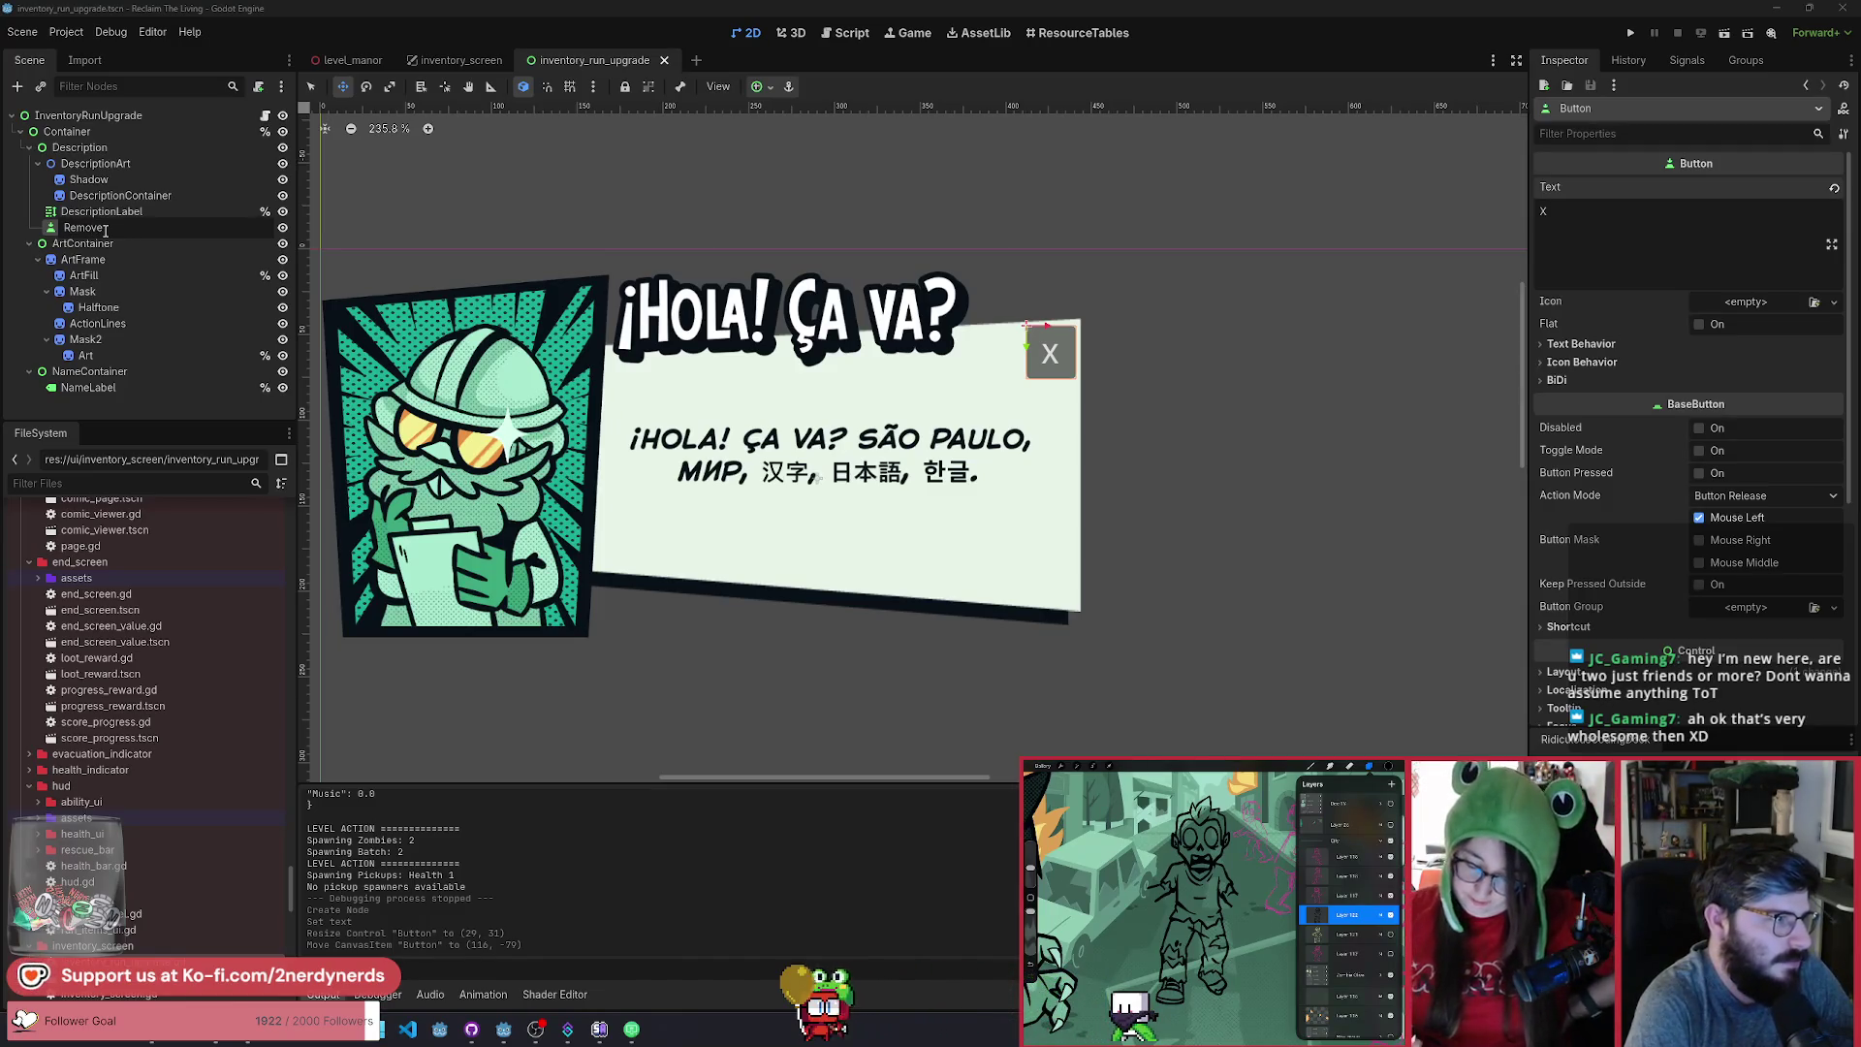
{"action": "key", "text": "Return"}
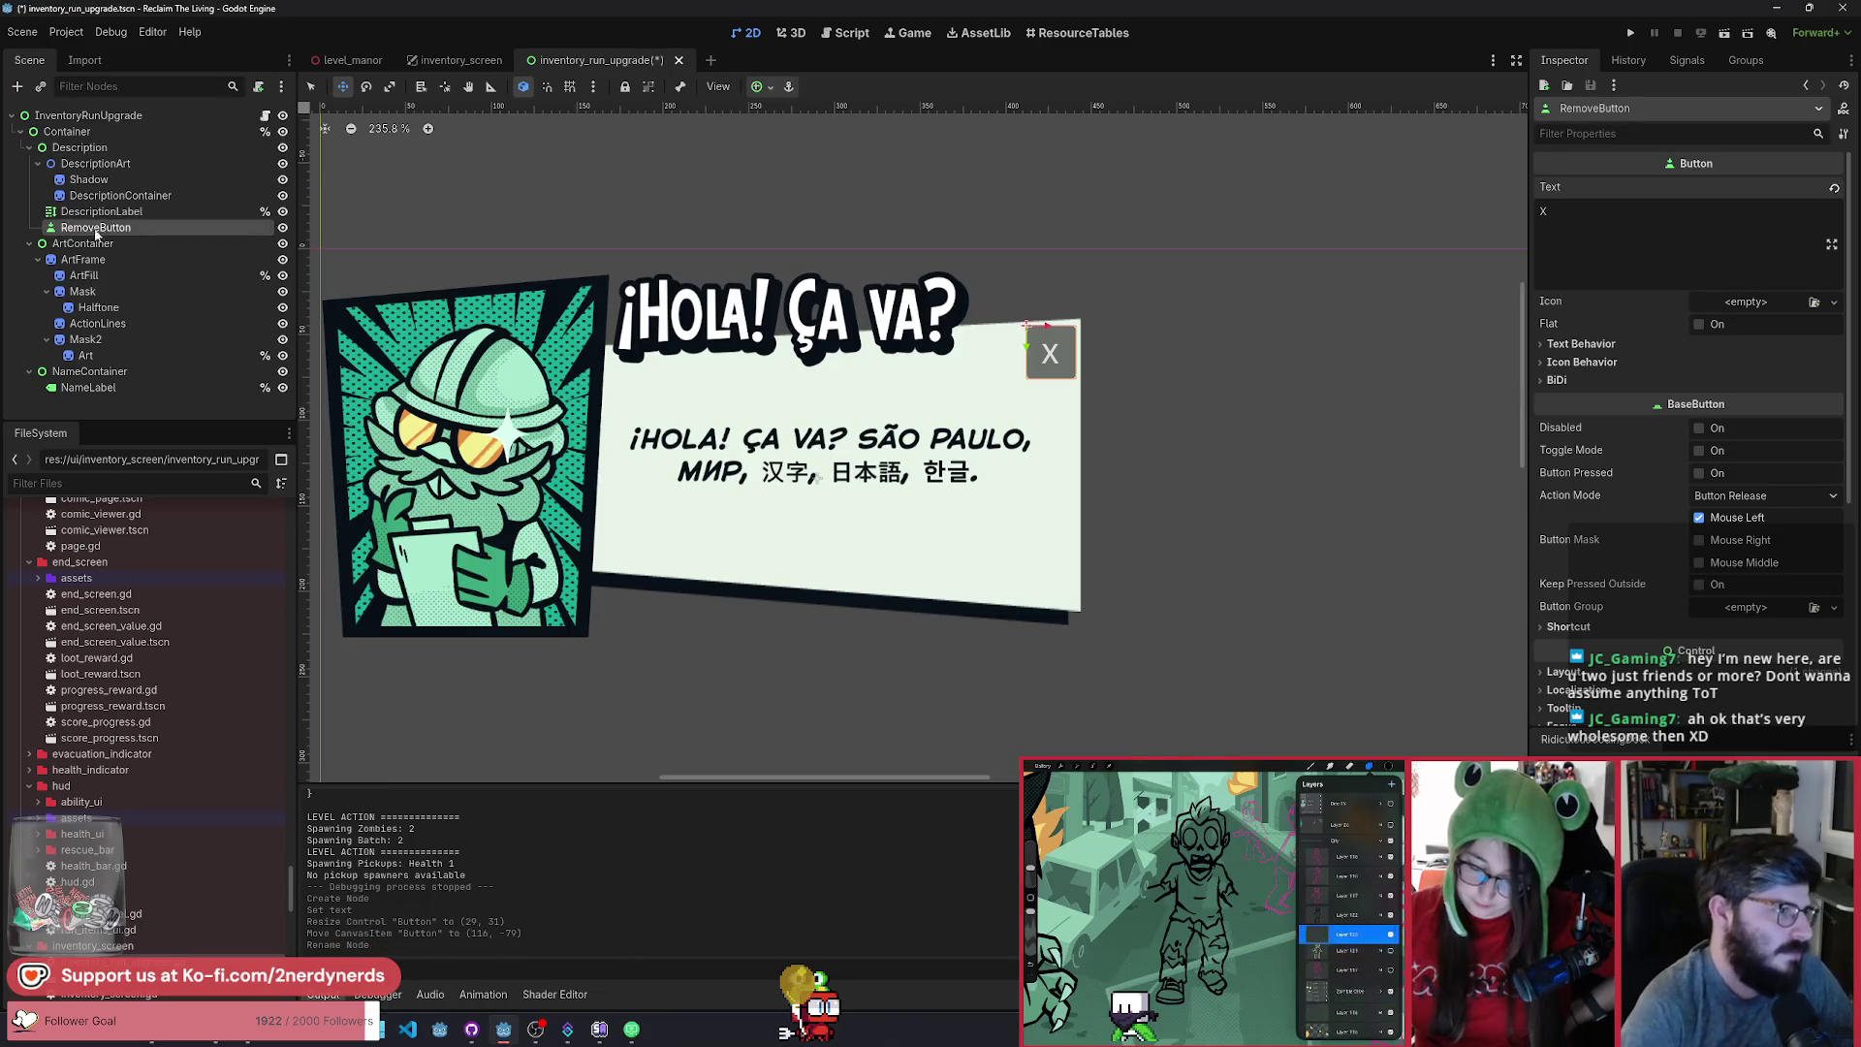
{"action": "right_click", "coordinate": [113, 227]}
{"action": "left_click", "coordinate": [194, 551]}
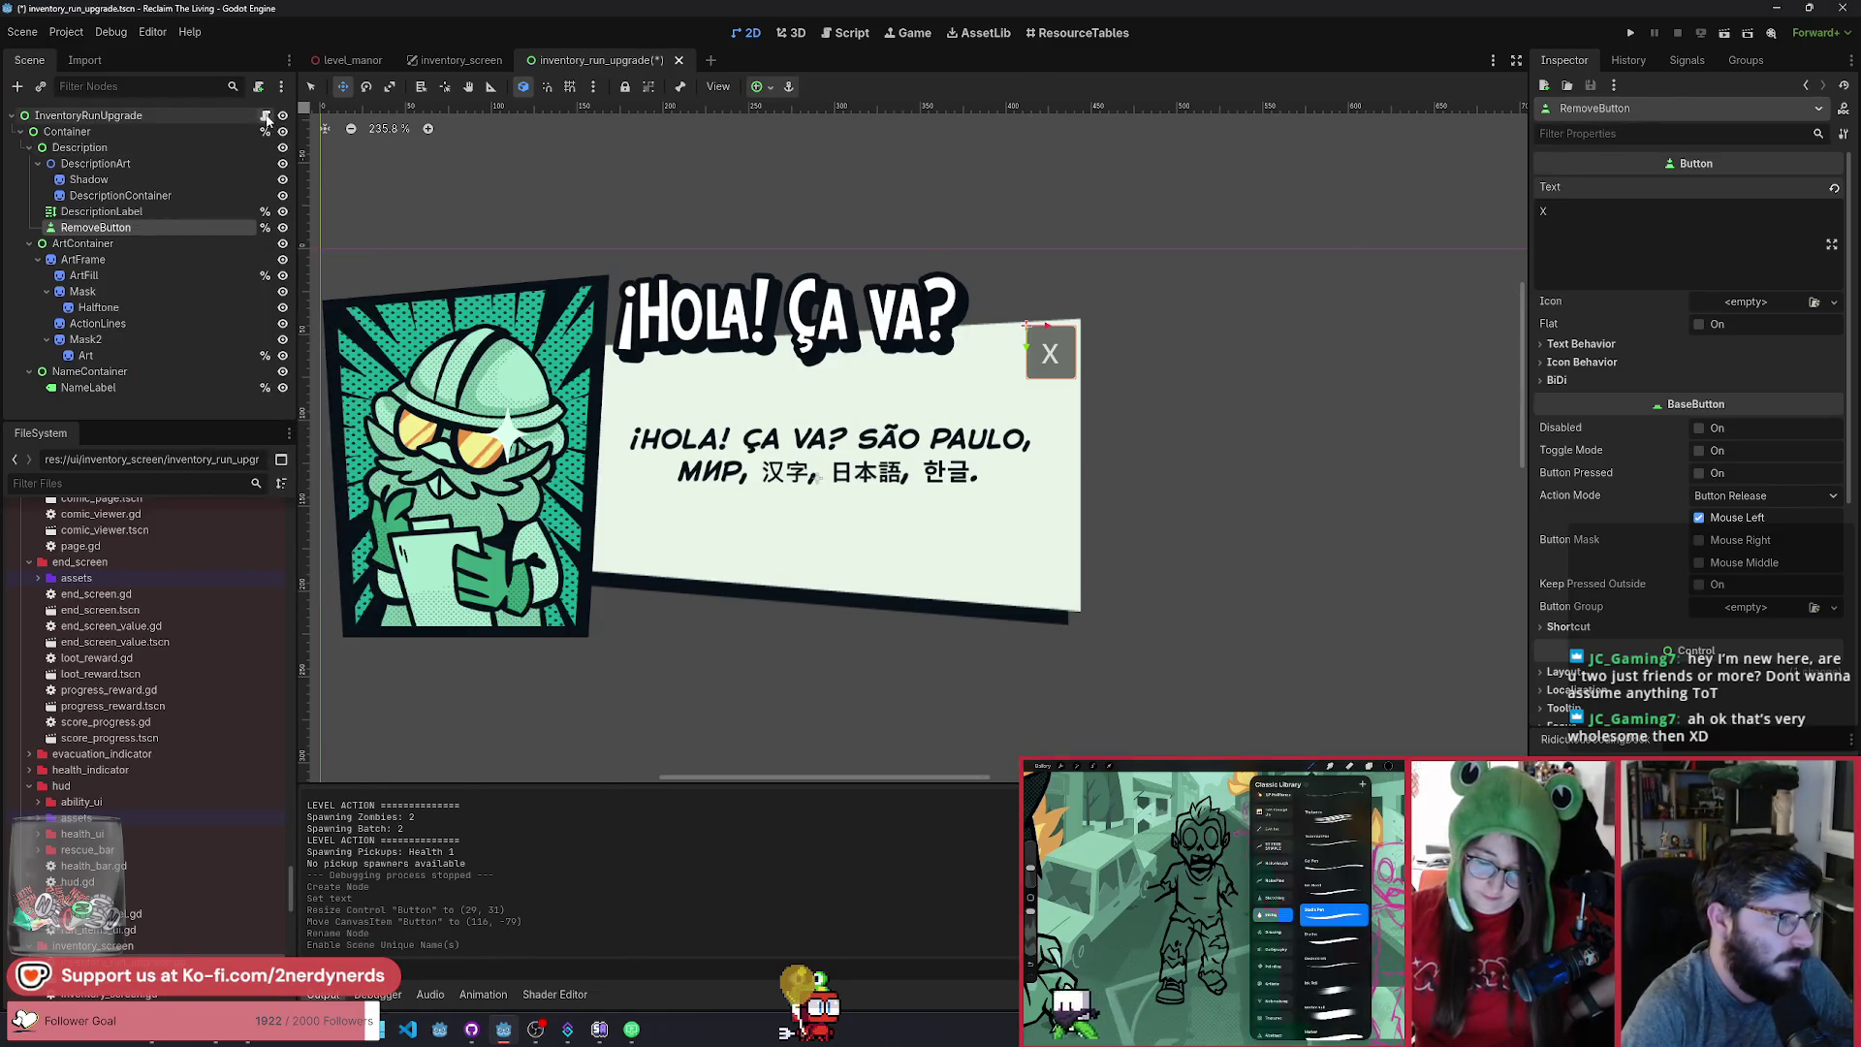
{"action": "left_click", "coordinate": [264, 116]}
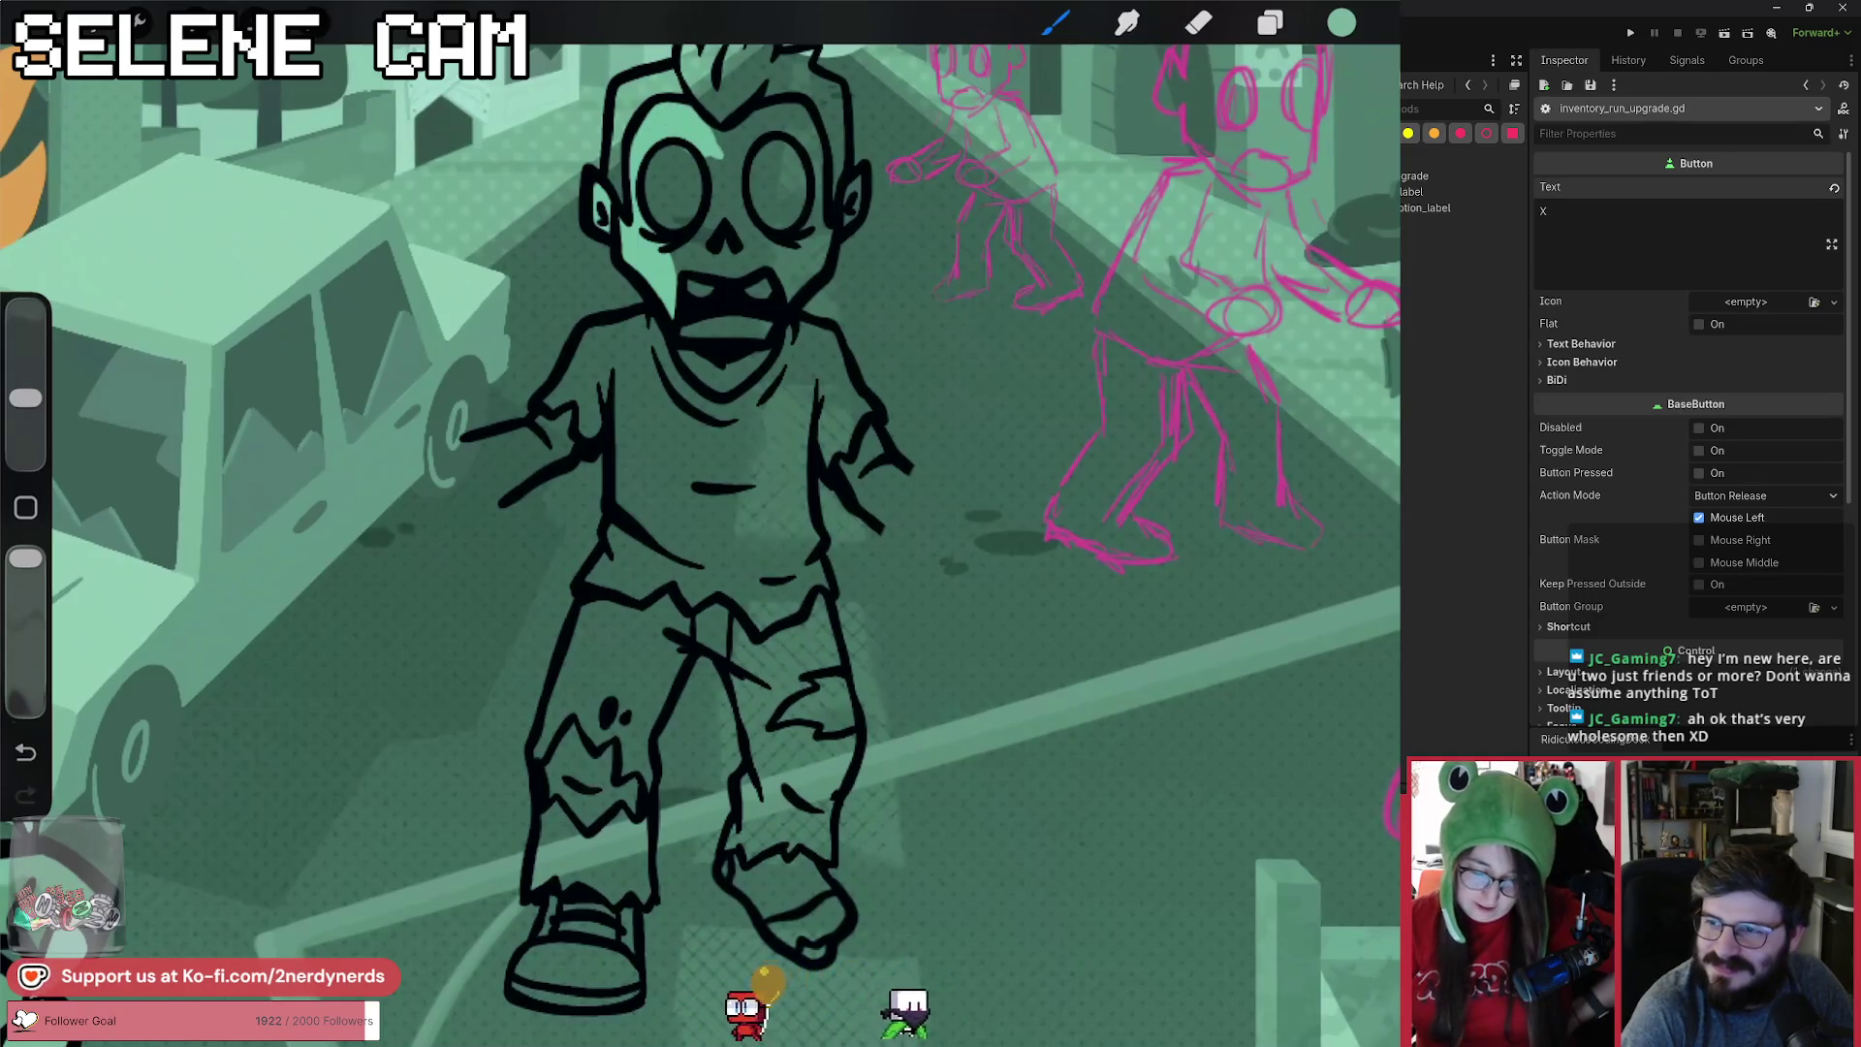
Check the layers list and brush library, then undo the most recent stroke.
{"action": "scroll", "coordinate": [700, 543], "scroll_direction": "down", "scroll_amount": 3}
{"action": "scroll", "coordinate": [700, 543], "scroll_direction": "up", "scroll_amount": 2}
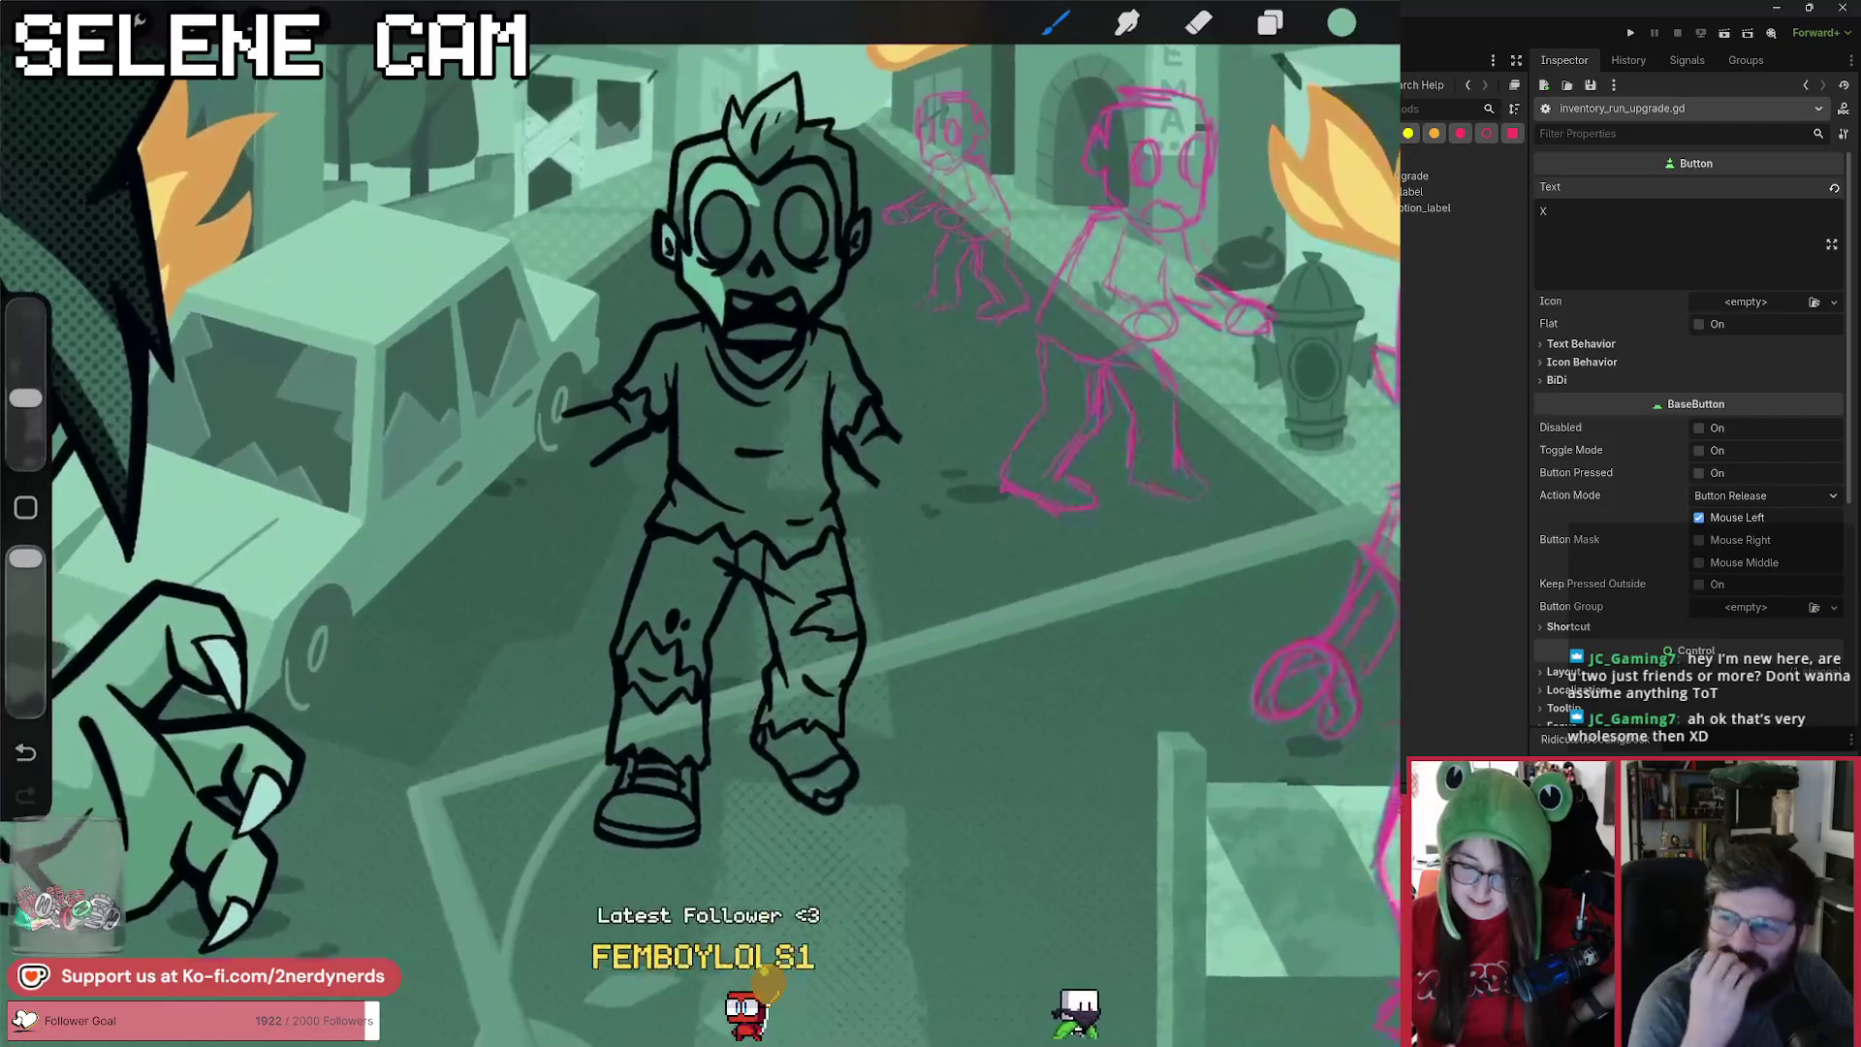
{"action": "left_click", "coordinate": [1270, 22]}
{"action": "scroll", "coordinate": [1197, 572], "scroll_direction": "up", "scroll_amount": 5}
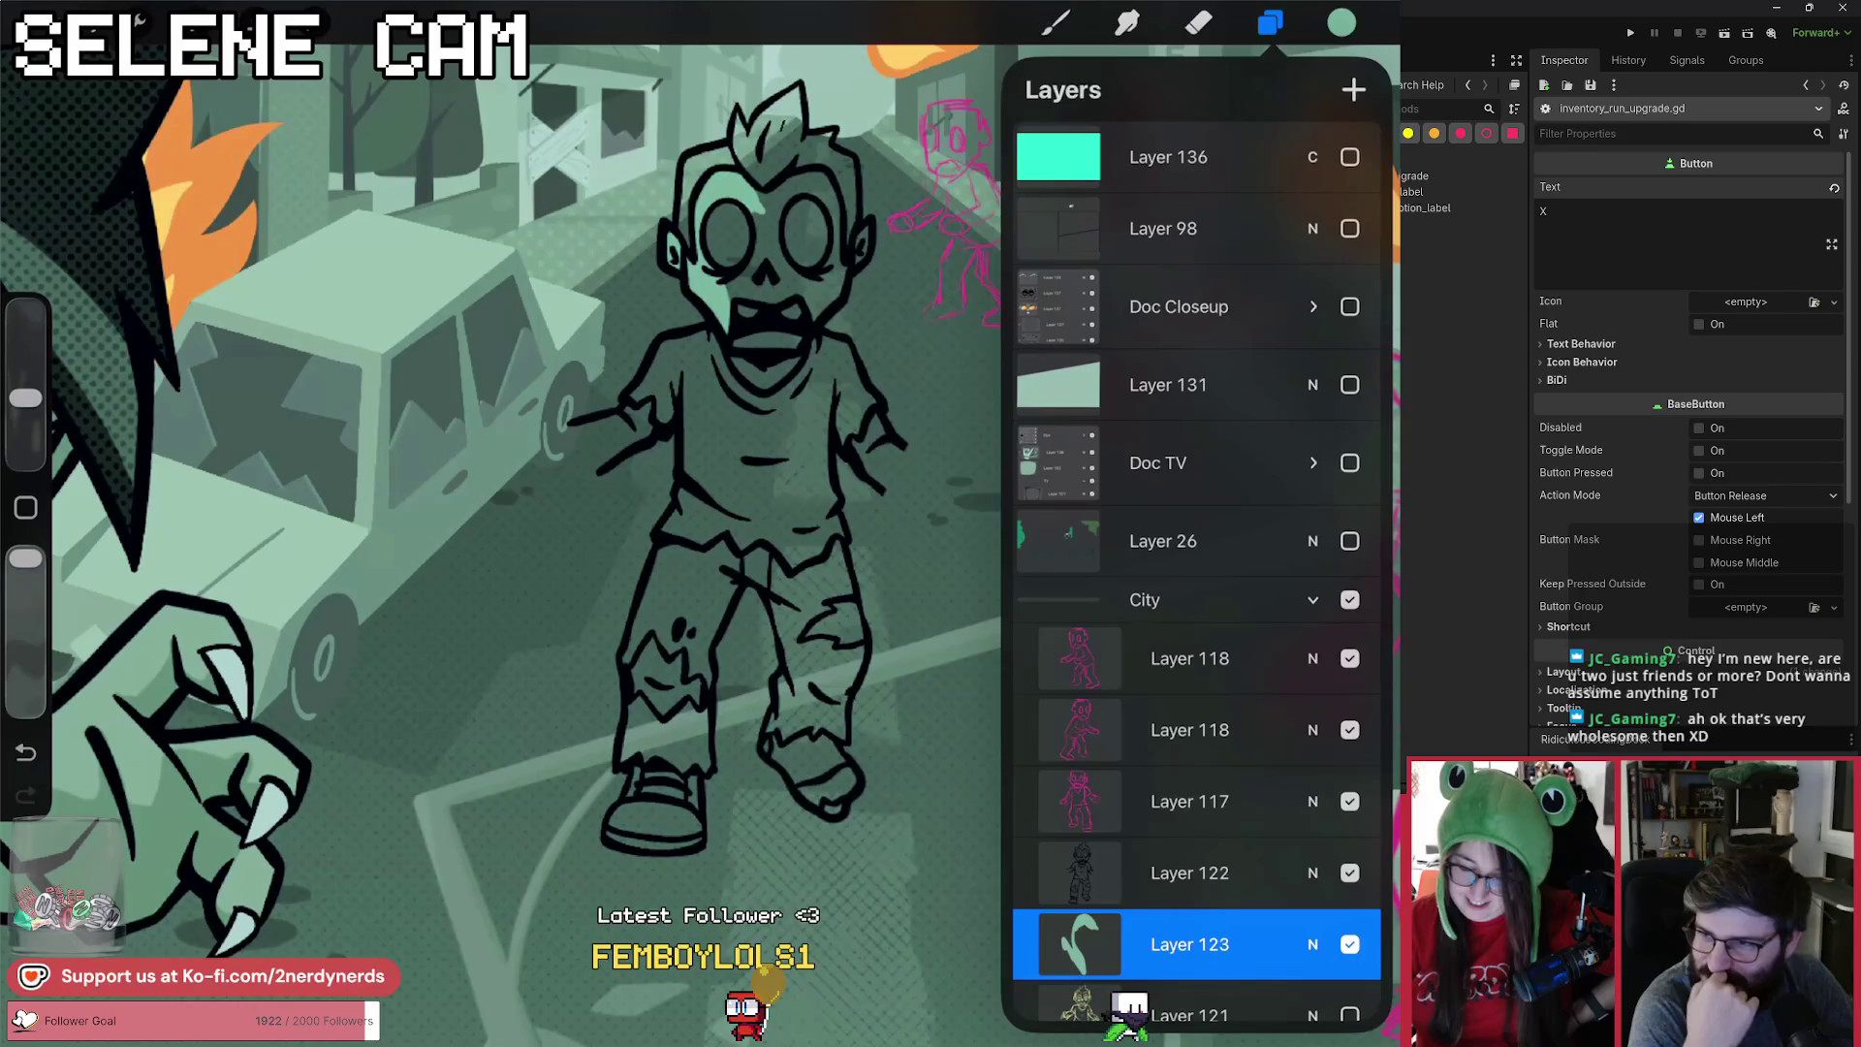
{"action": "left_click", "coordinate": [1056, 23]}
{"action": "left_click", "coordinate": [1056, 23]}
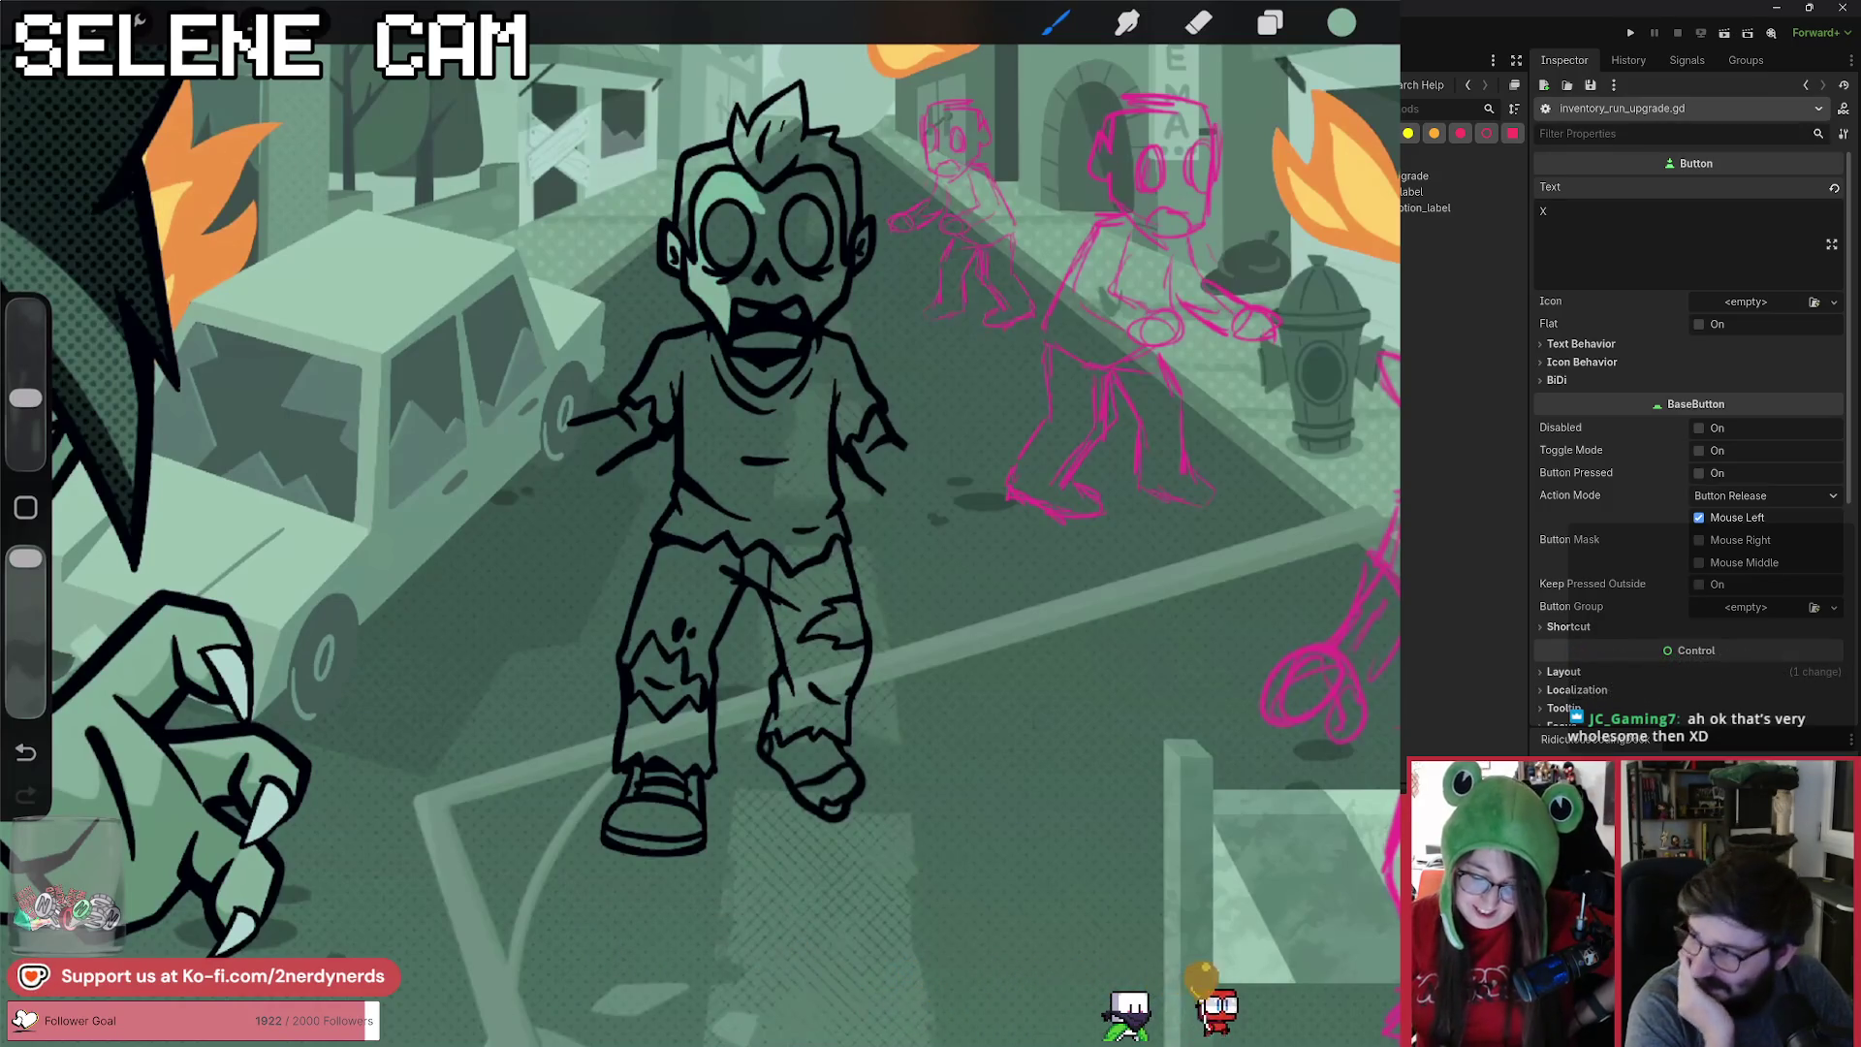
{"action": "scroll", "coordinate": [765, 194], "scroll_direction": "up", "scroll_amount": 2}
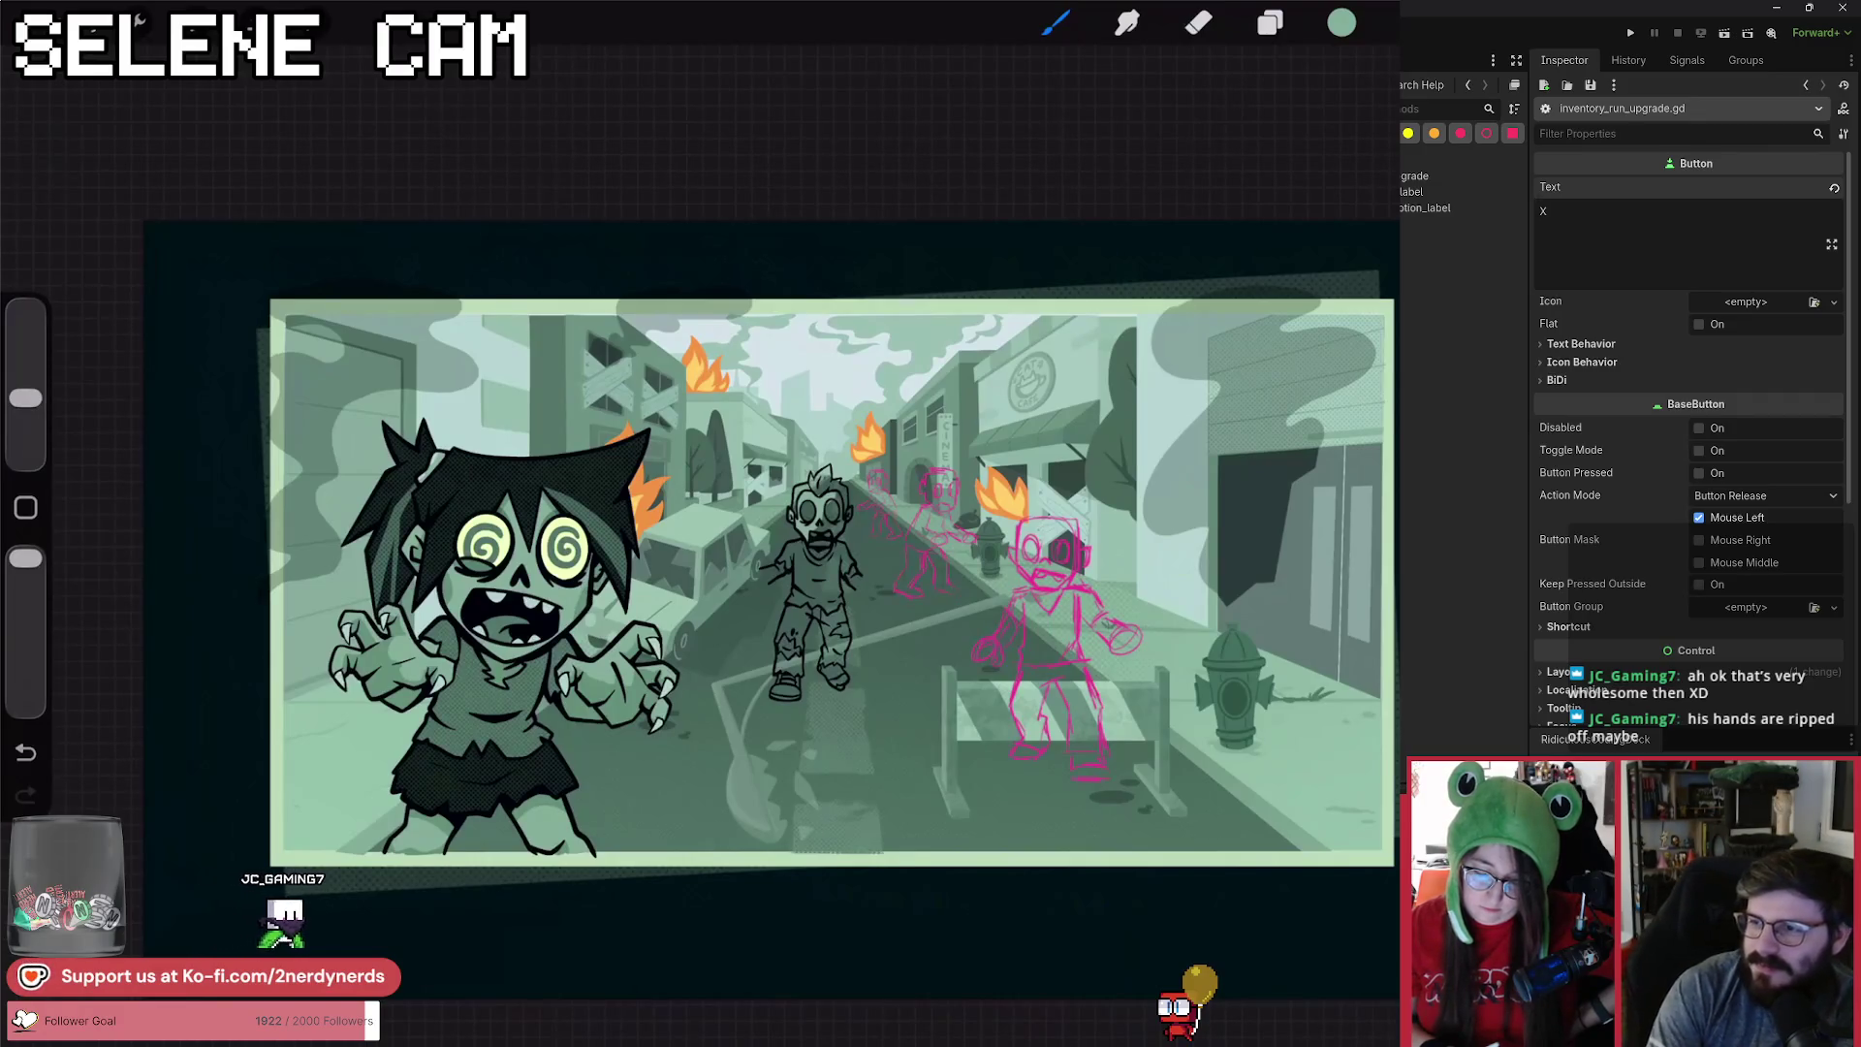
{"action": "scroll", "coordinate": [698, 543], "scroll_direction": "up", "scroll_amount": 5}
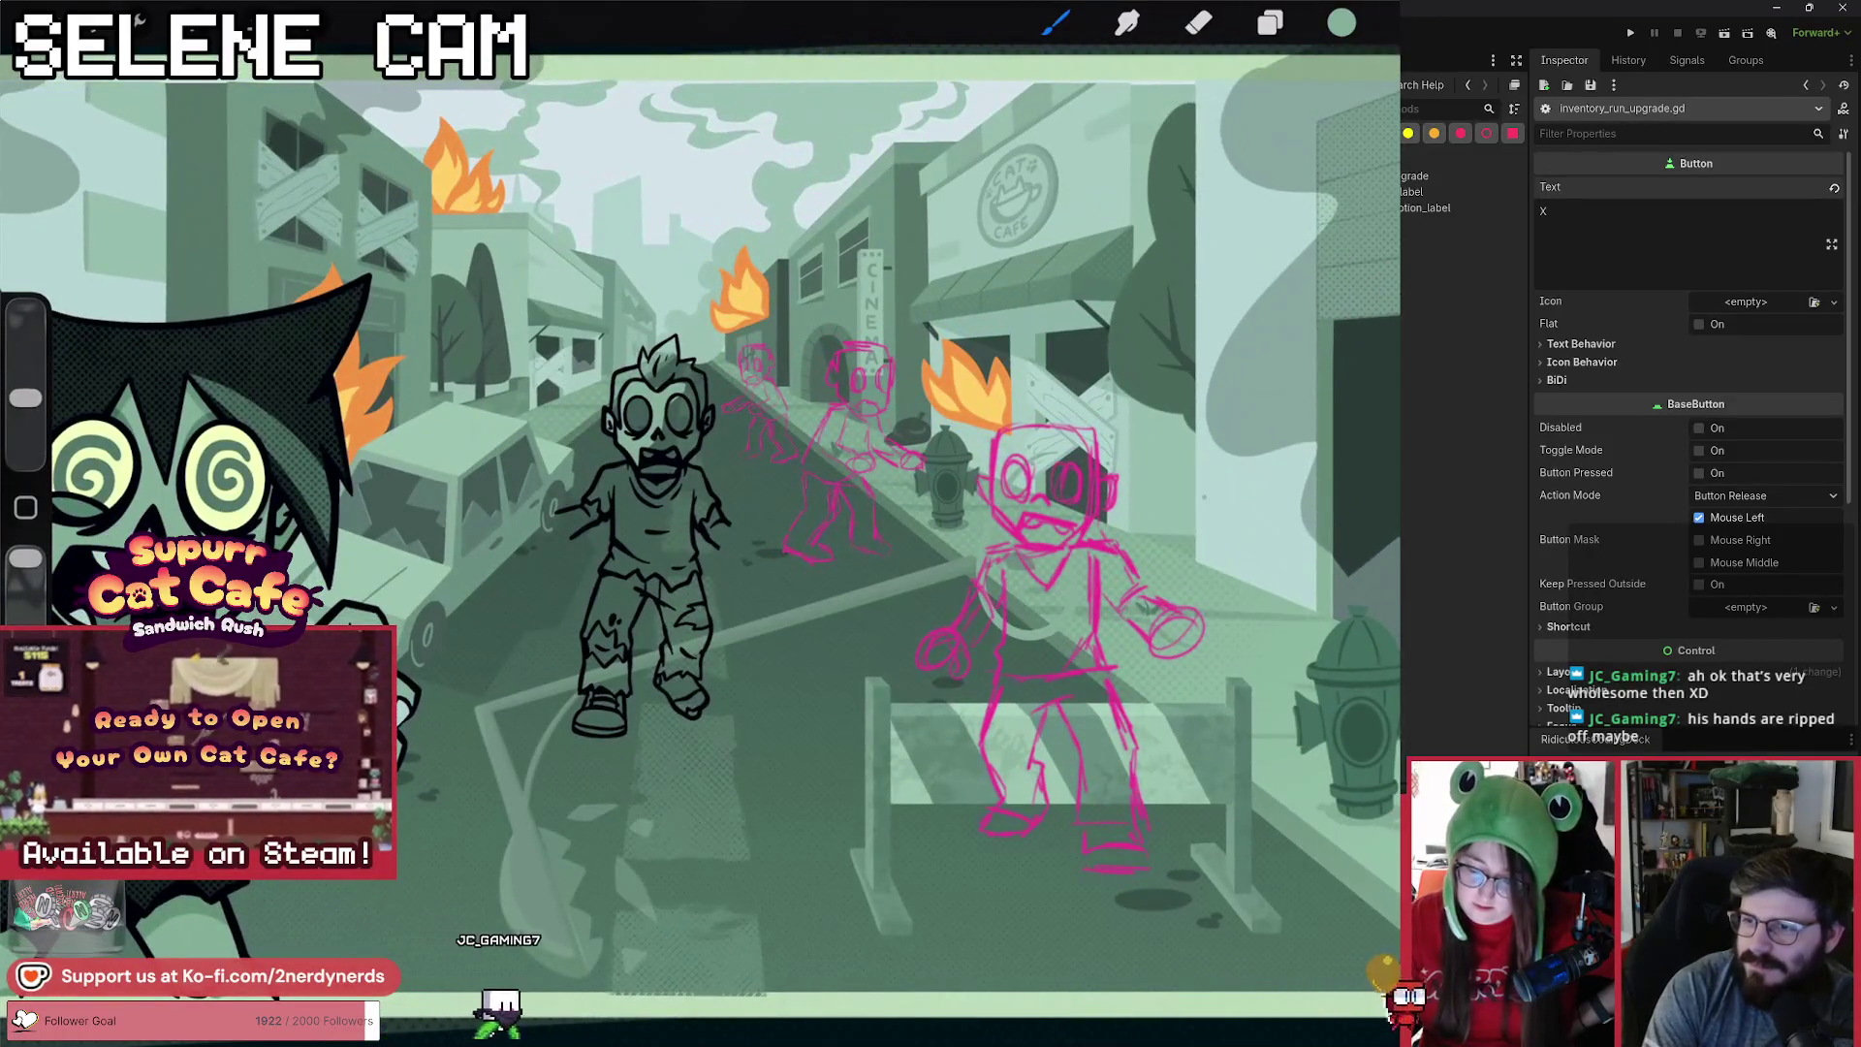
{"action": "key", "text": "ctrl+z"}
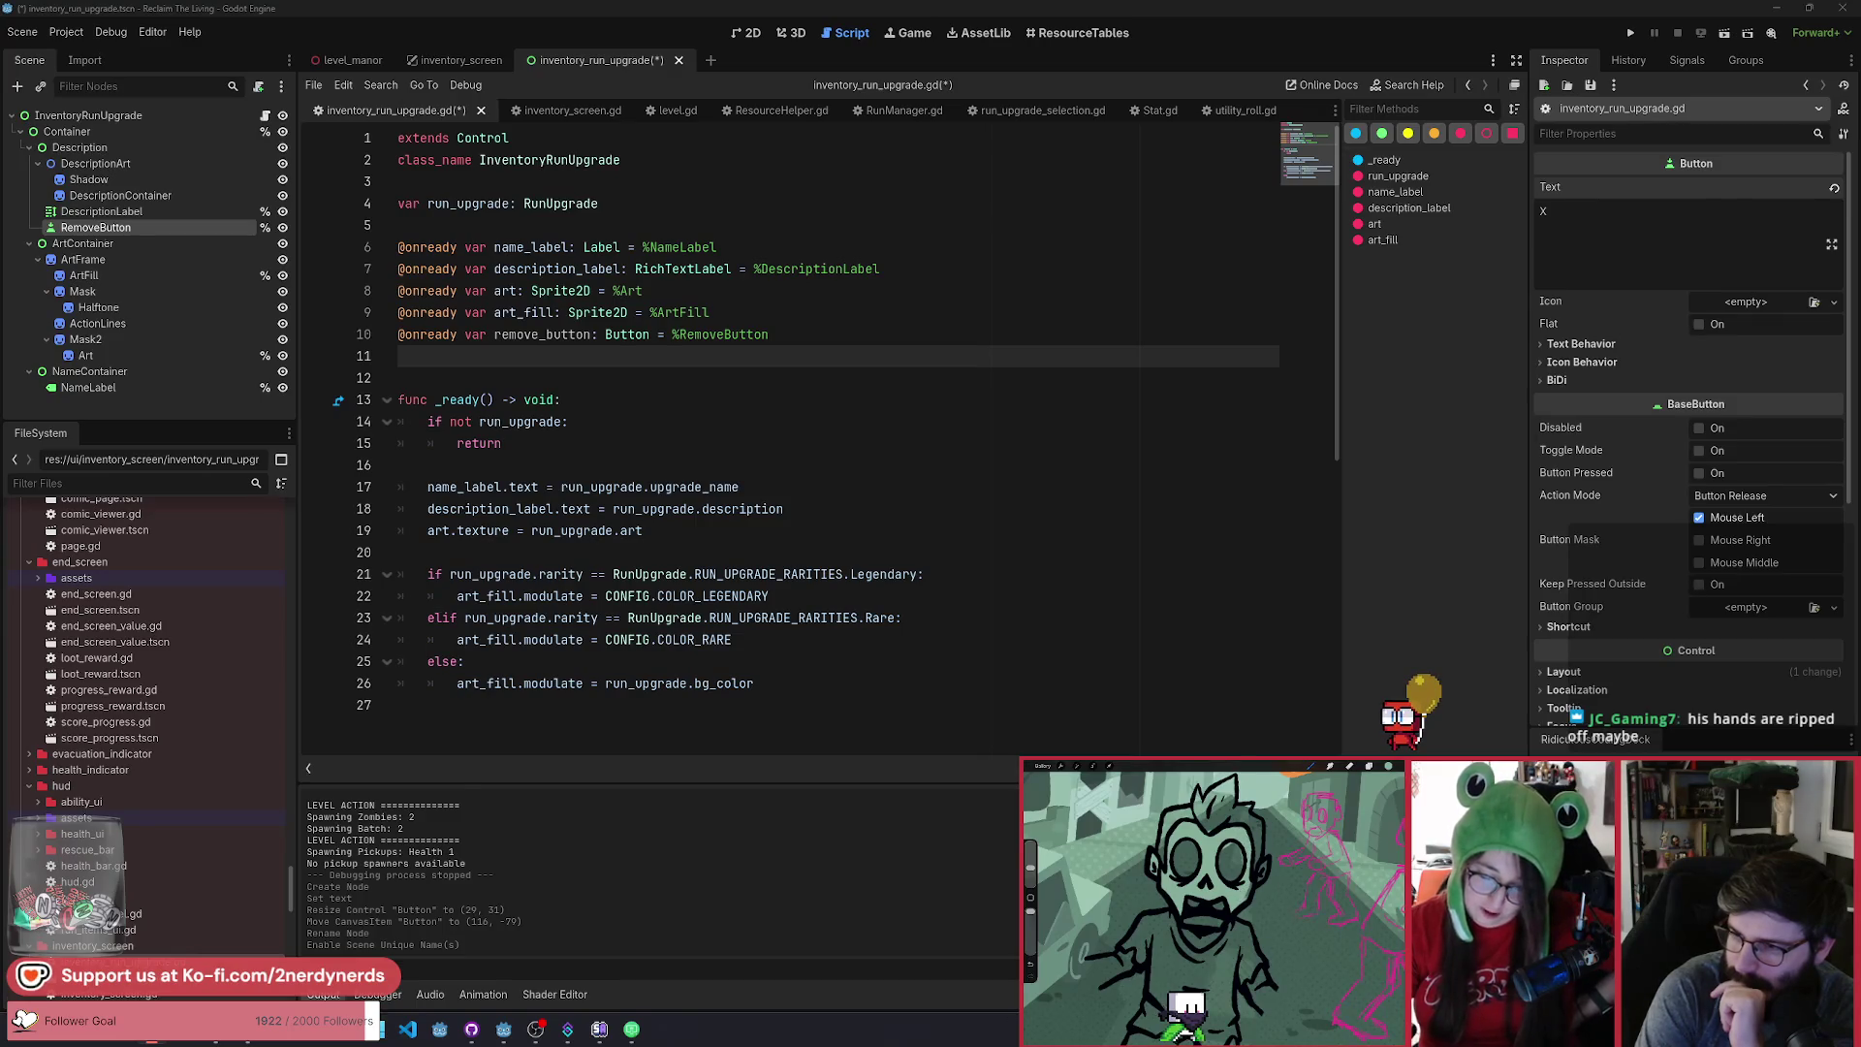
Save the inventory_run_upgrade scene and its script.
{"action": "left_click", "coordinate": [919, 620]}
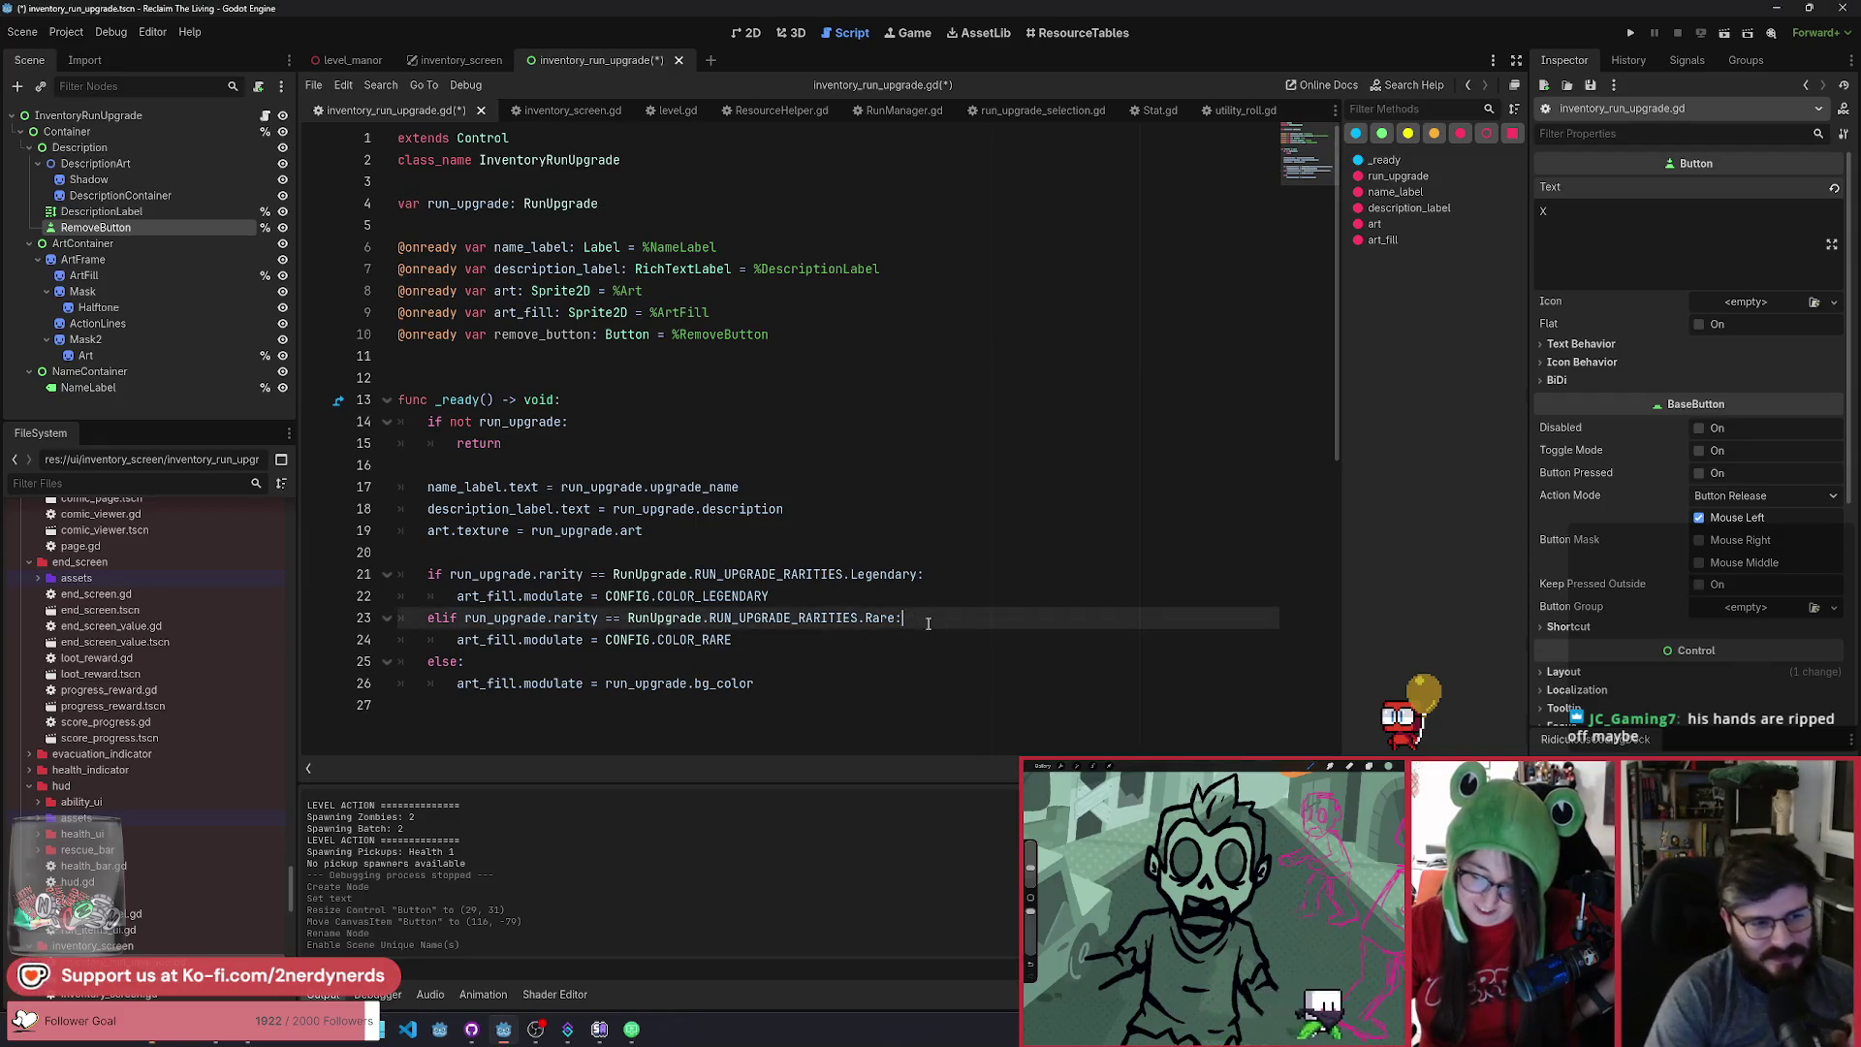
{"action": "left_click", "coordinate": [822, 416]}
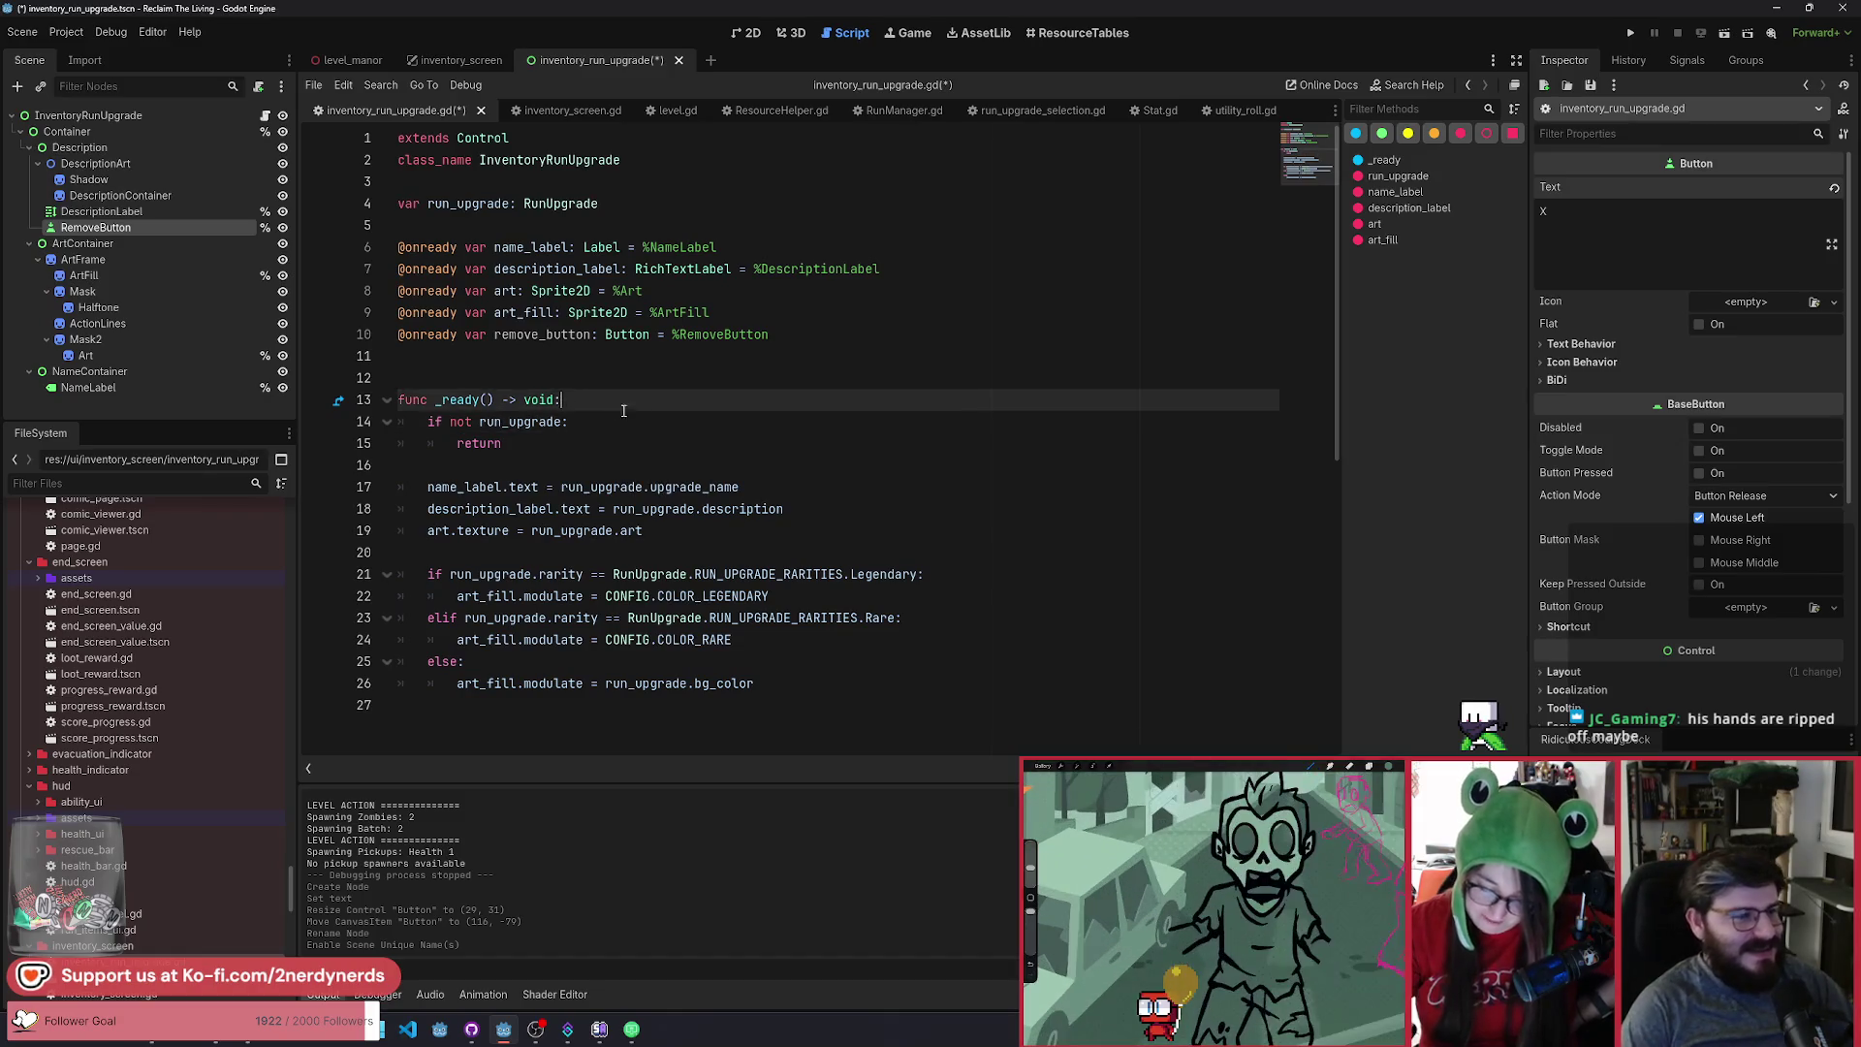
{"action": "key", "text": "ctrl+s"}
Review the remove_button declaration and _ready function, then launch the game in debug with F5.
{"action": "mouse_move", "coordinate": [671, 269]}
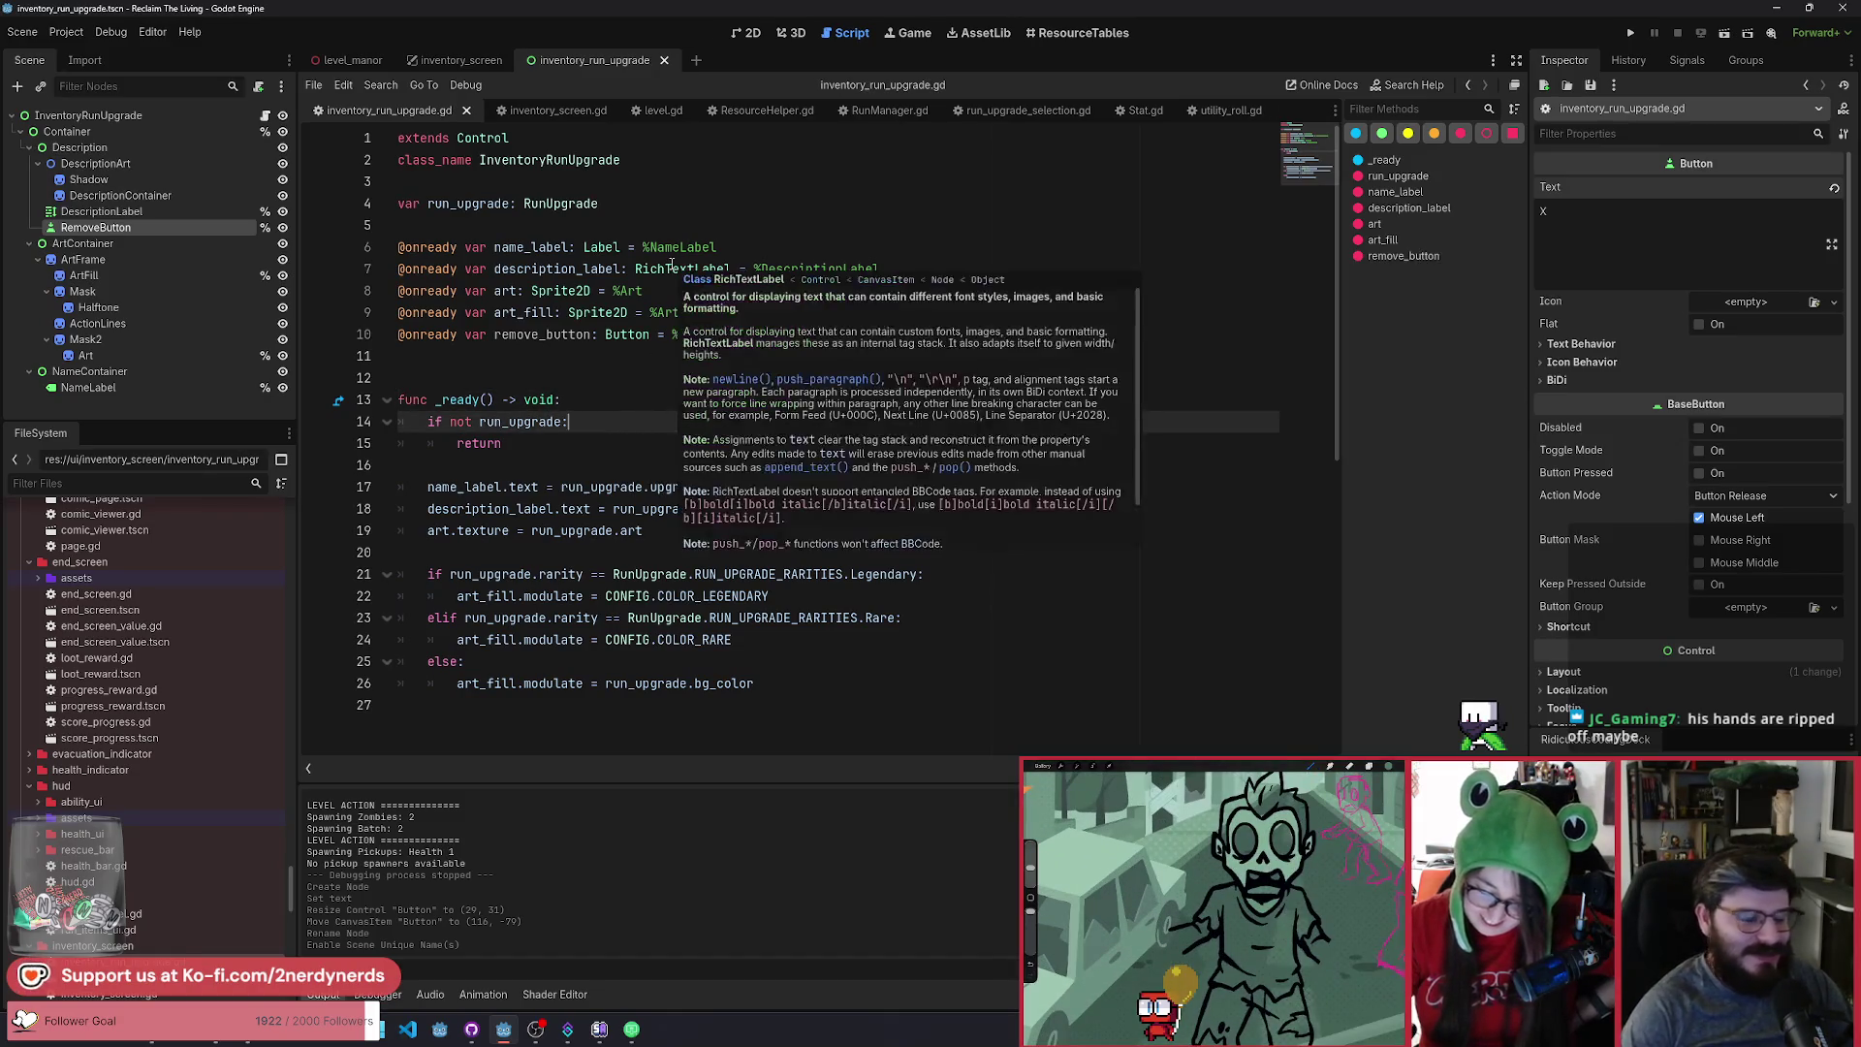
{"action": "left_click", "coordinate": [786, 246]}
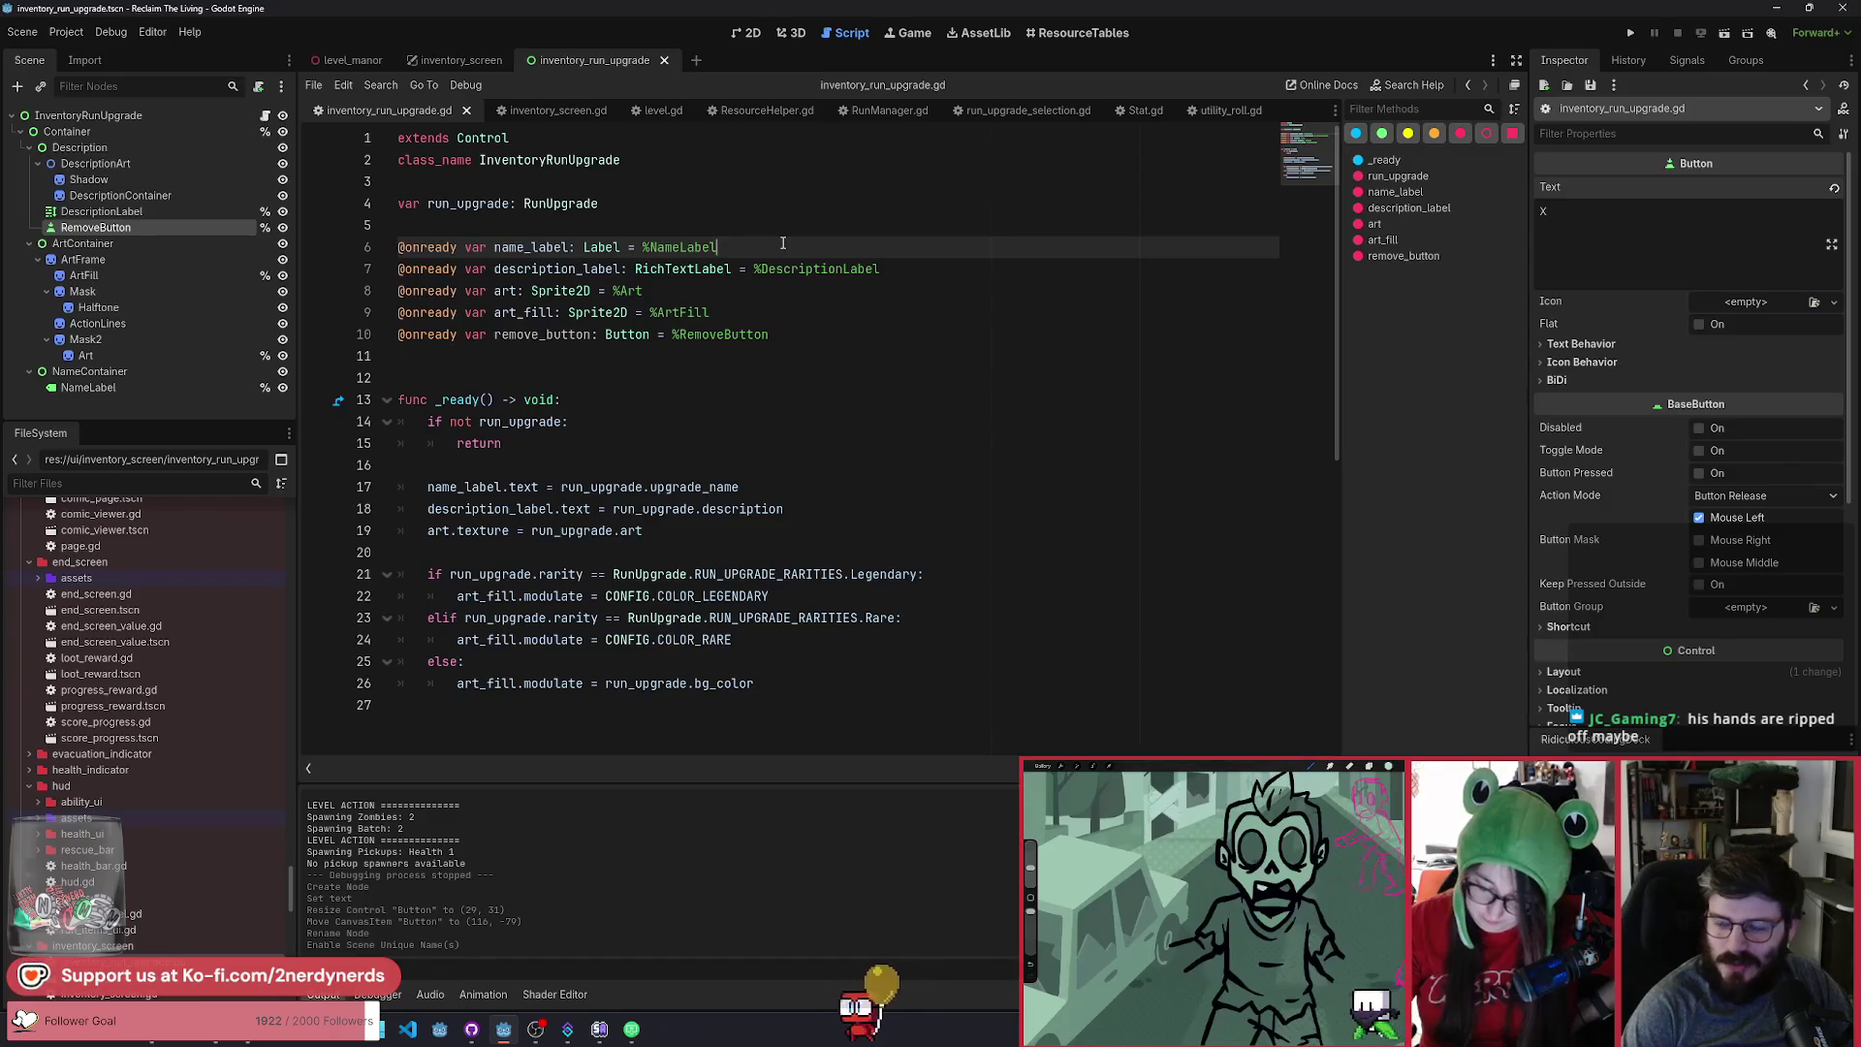
{"action": "left_click", "coordinate": [803, 310]}
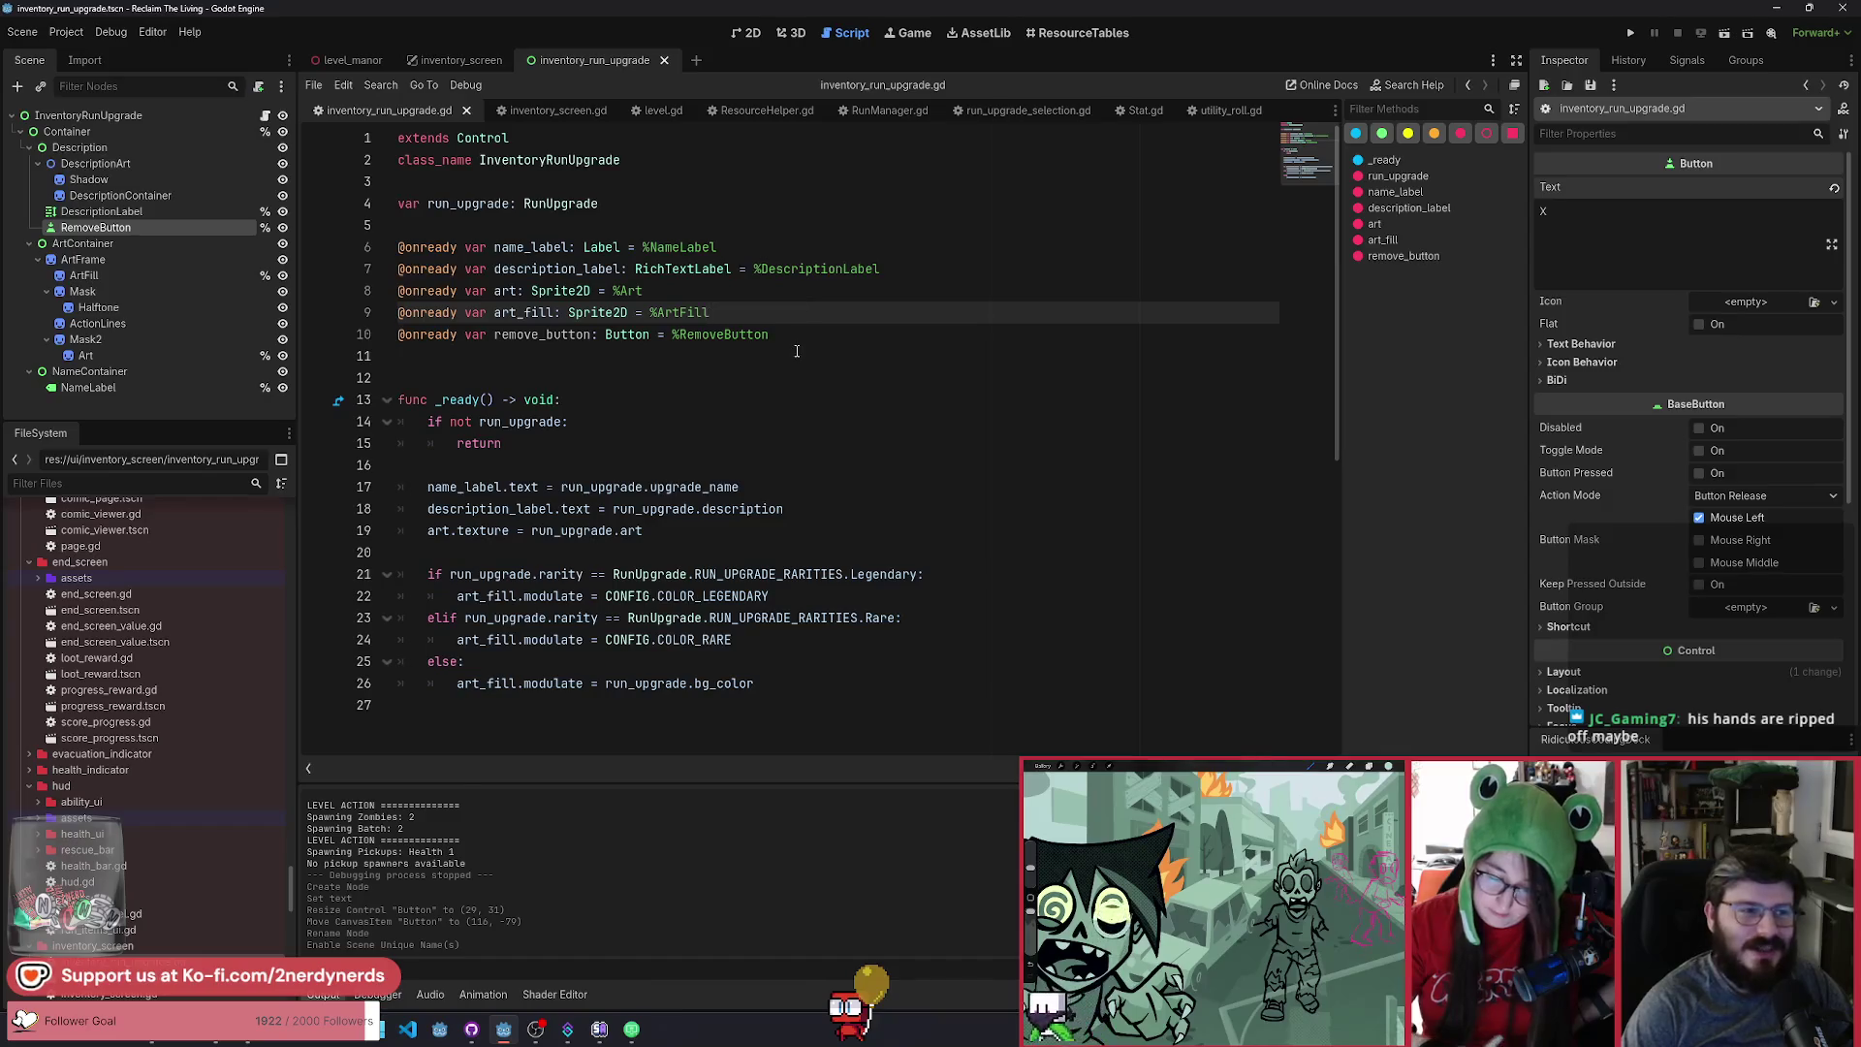
{"action": "left_click", "coordinate": [802, 336]}
{"action": "left_click", "coordinate": [787, 315]}
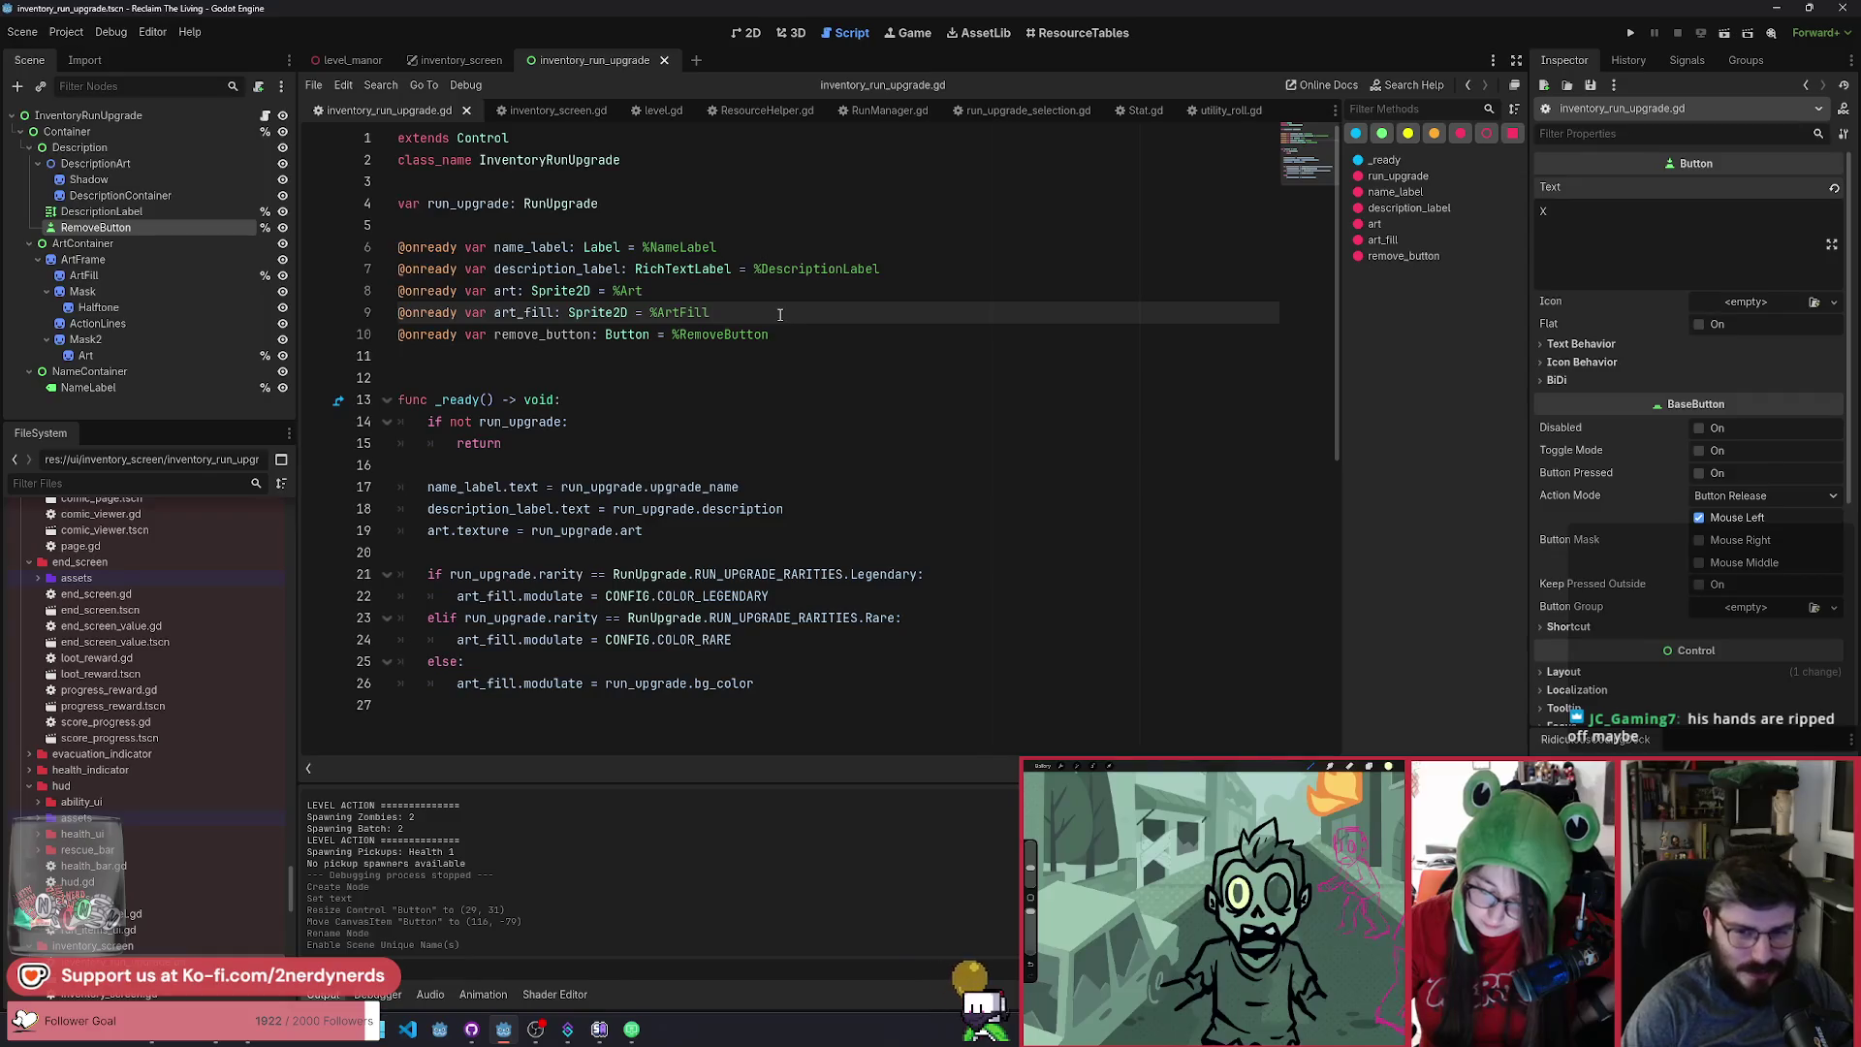
{"action": "left_click", "coordinate": [801, 334]}
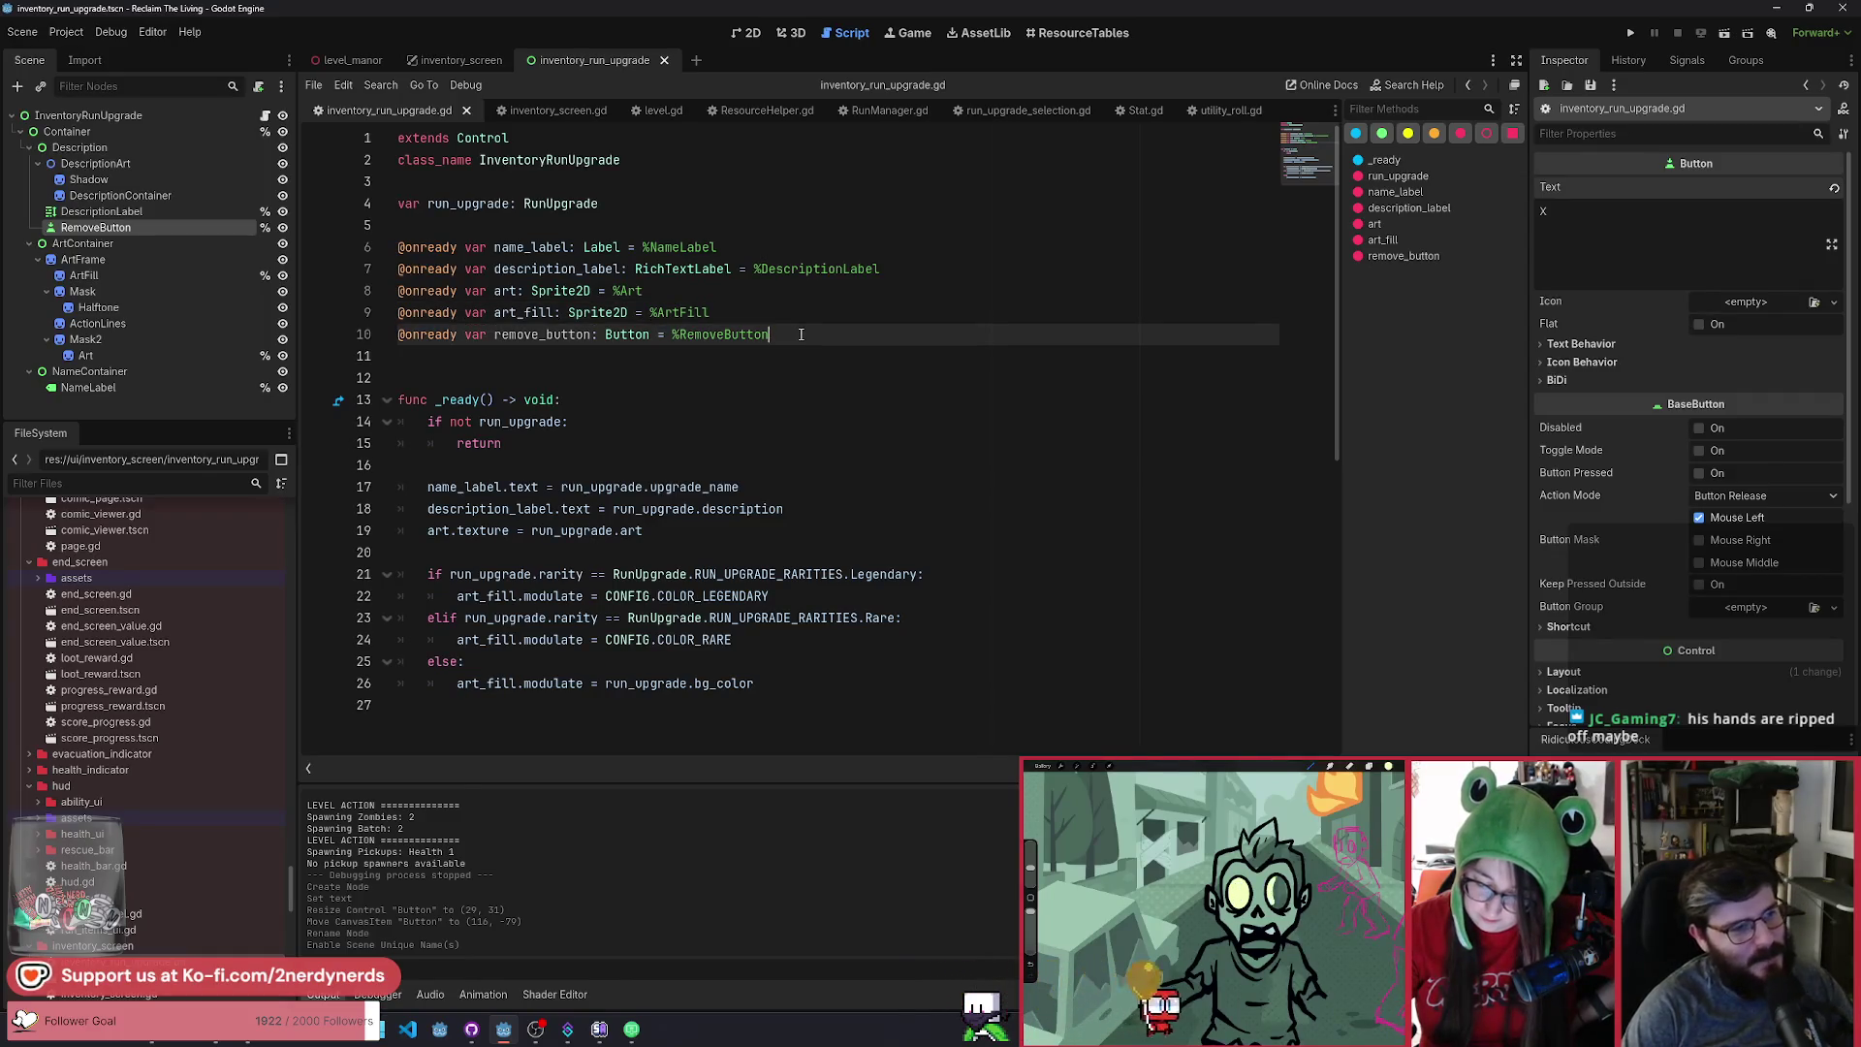
{"action": "key", "text": "Down"}
{"action": "key", "text": "Down"}
{"action": "key", "text": "Down"}
{"action": "left_click", "coordinate": [823, 334]}
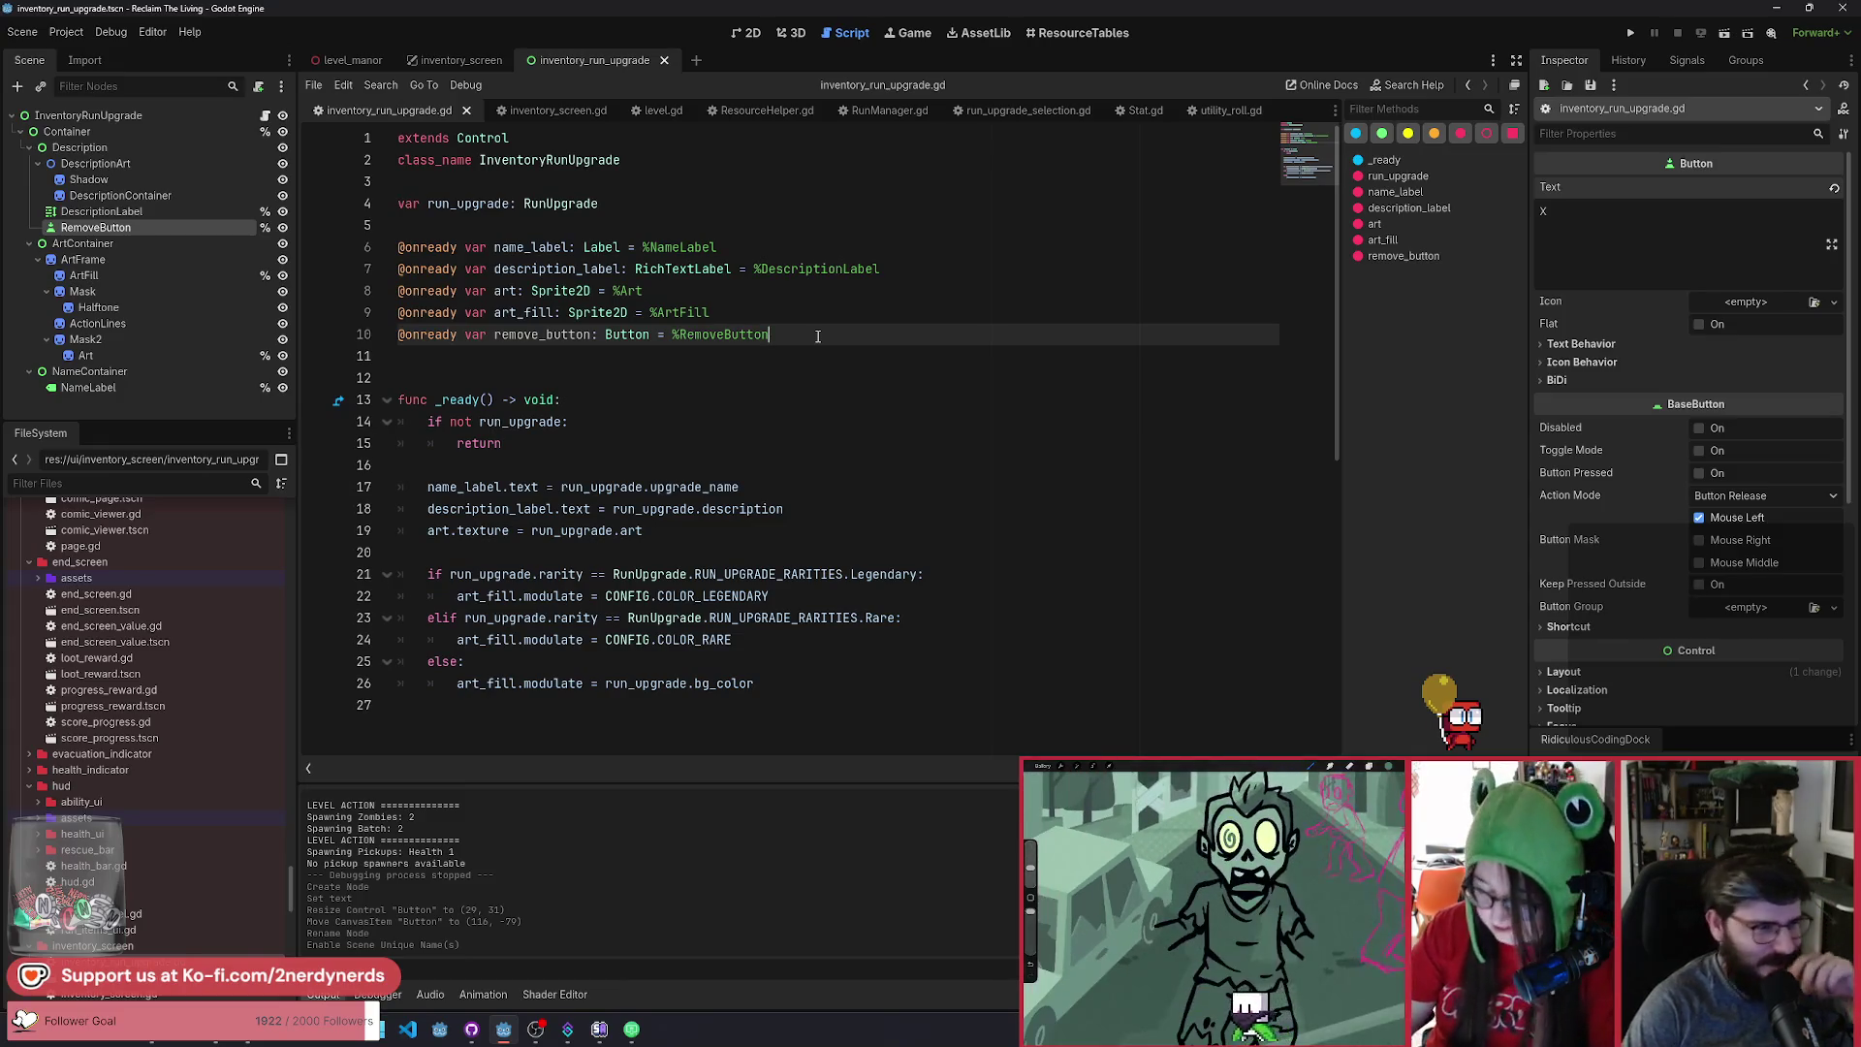
{"action": "left_click", "coordinate": [702, 405]}
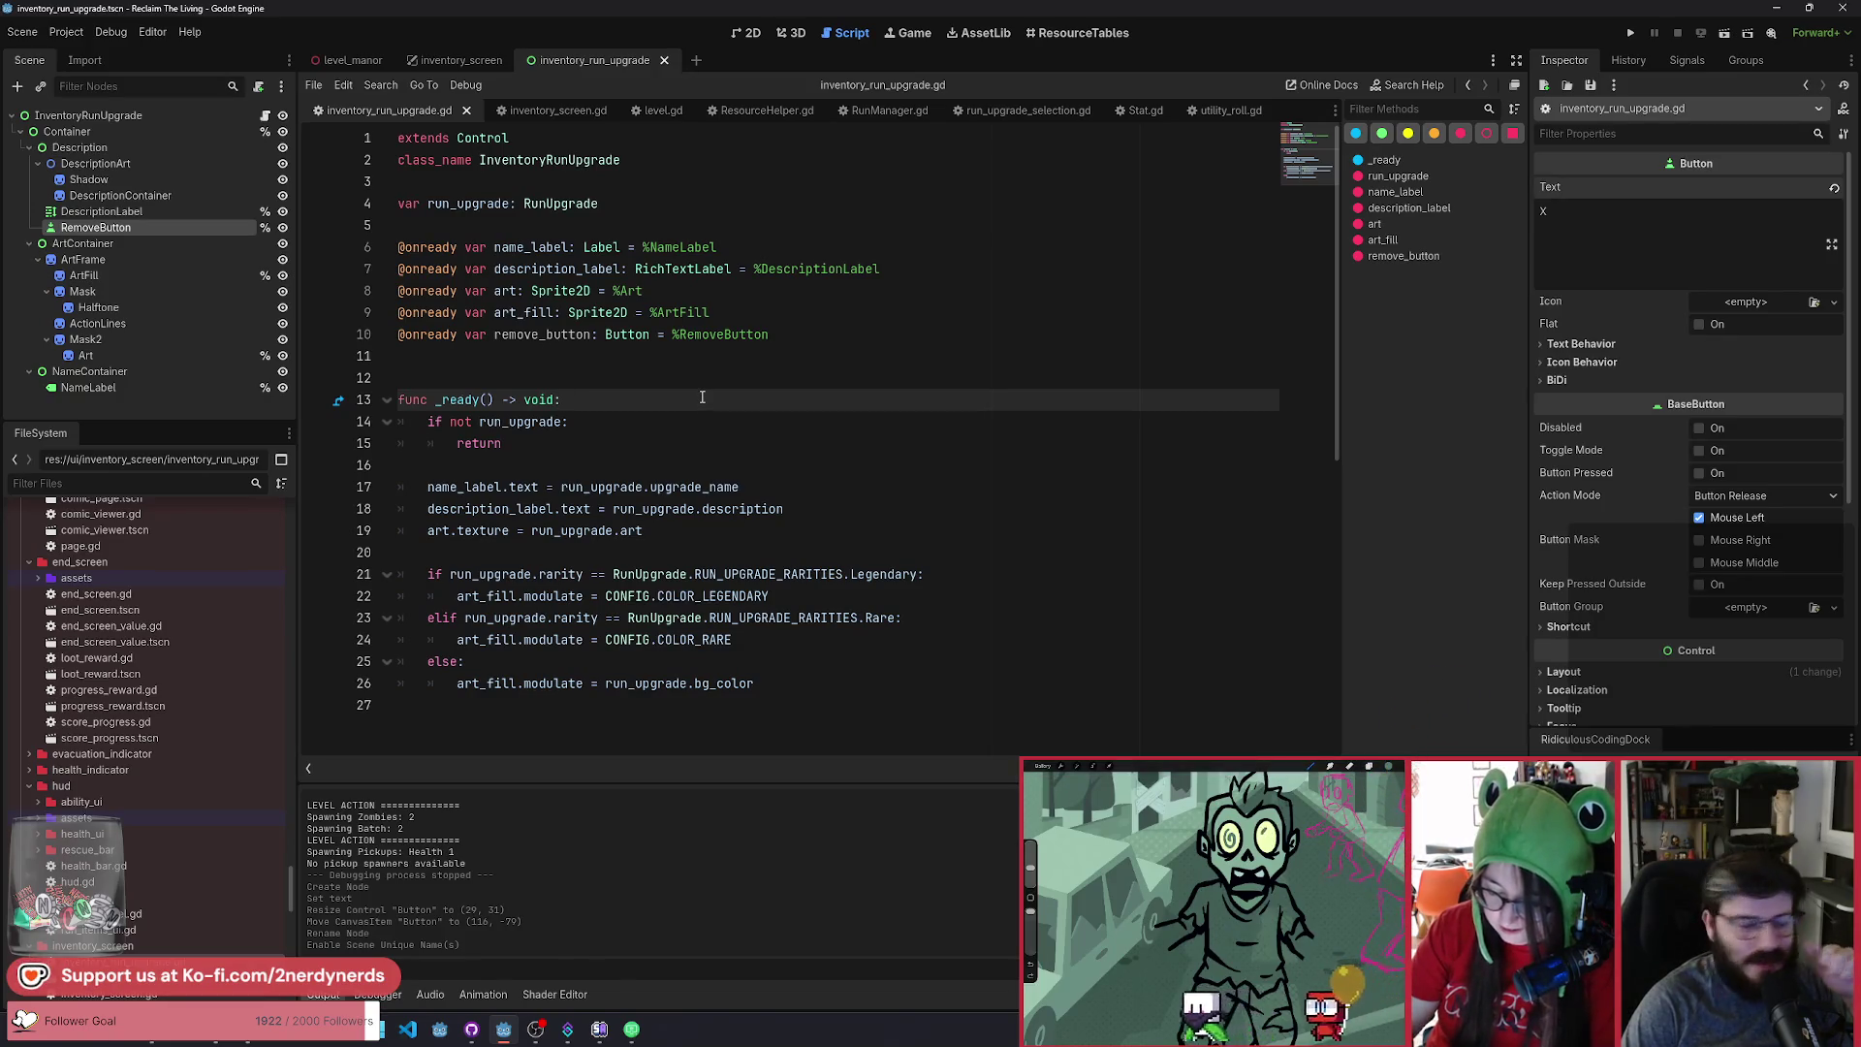
{"action": "left_click", "coordinate": [774, 631]}
{"action": "scroll", "coordinate": [785, 630], "scroll_direction": "down", "scroll_amount": 1}
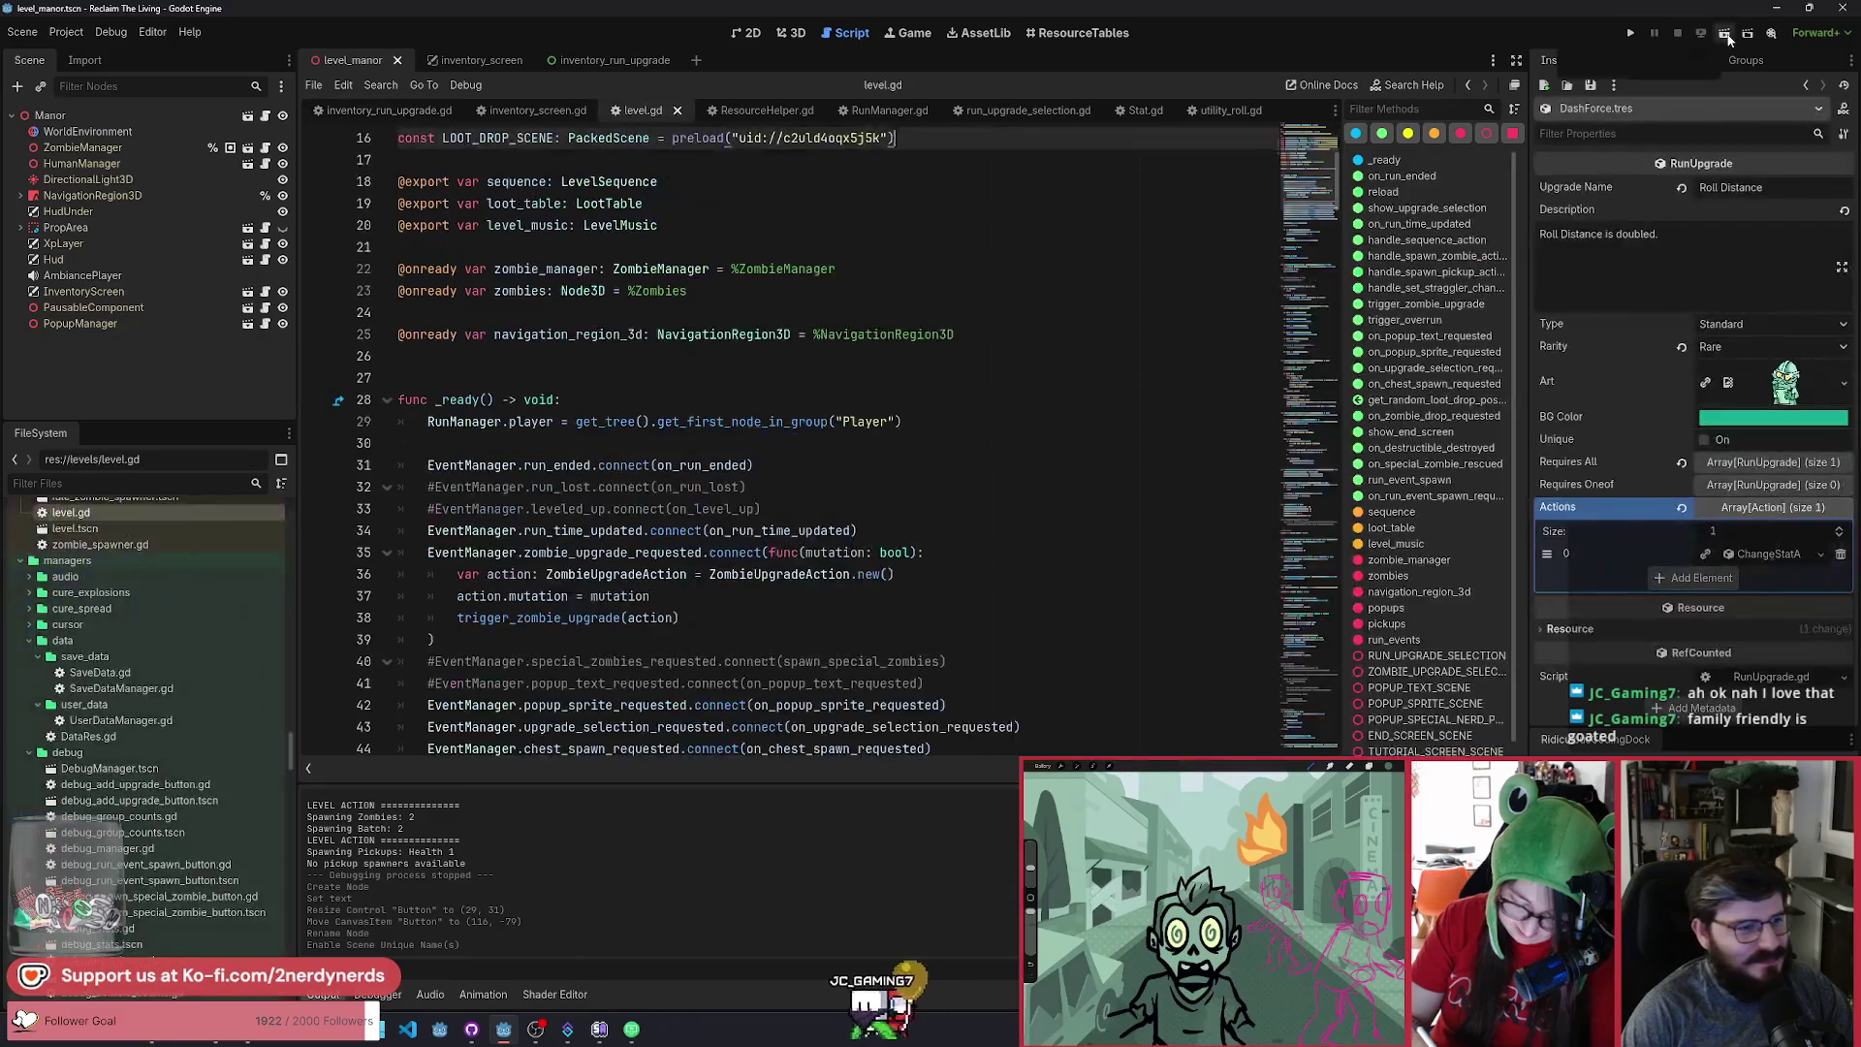
{"action": "key", "text": "F5"}
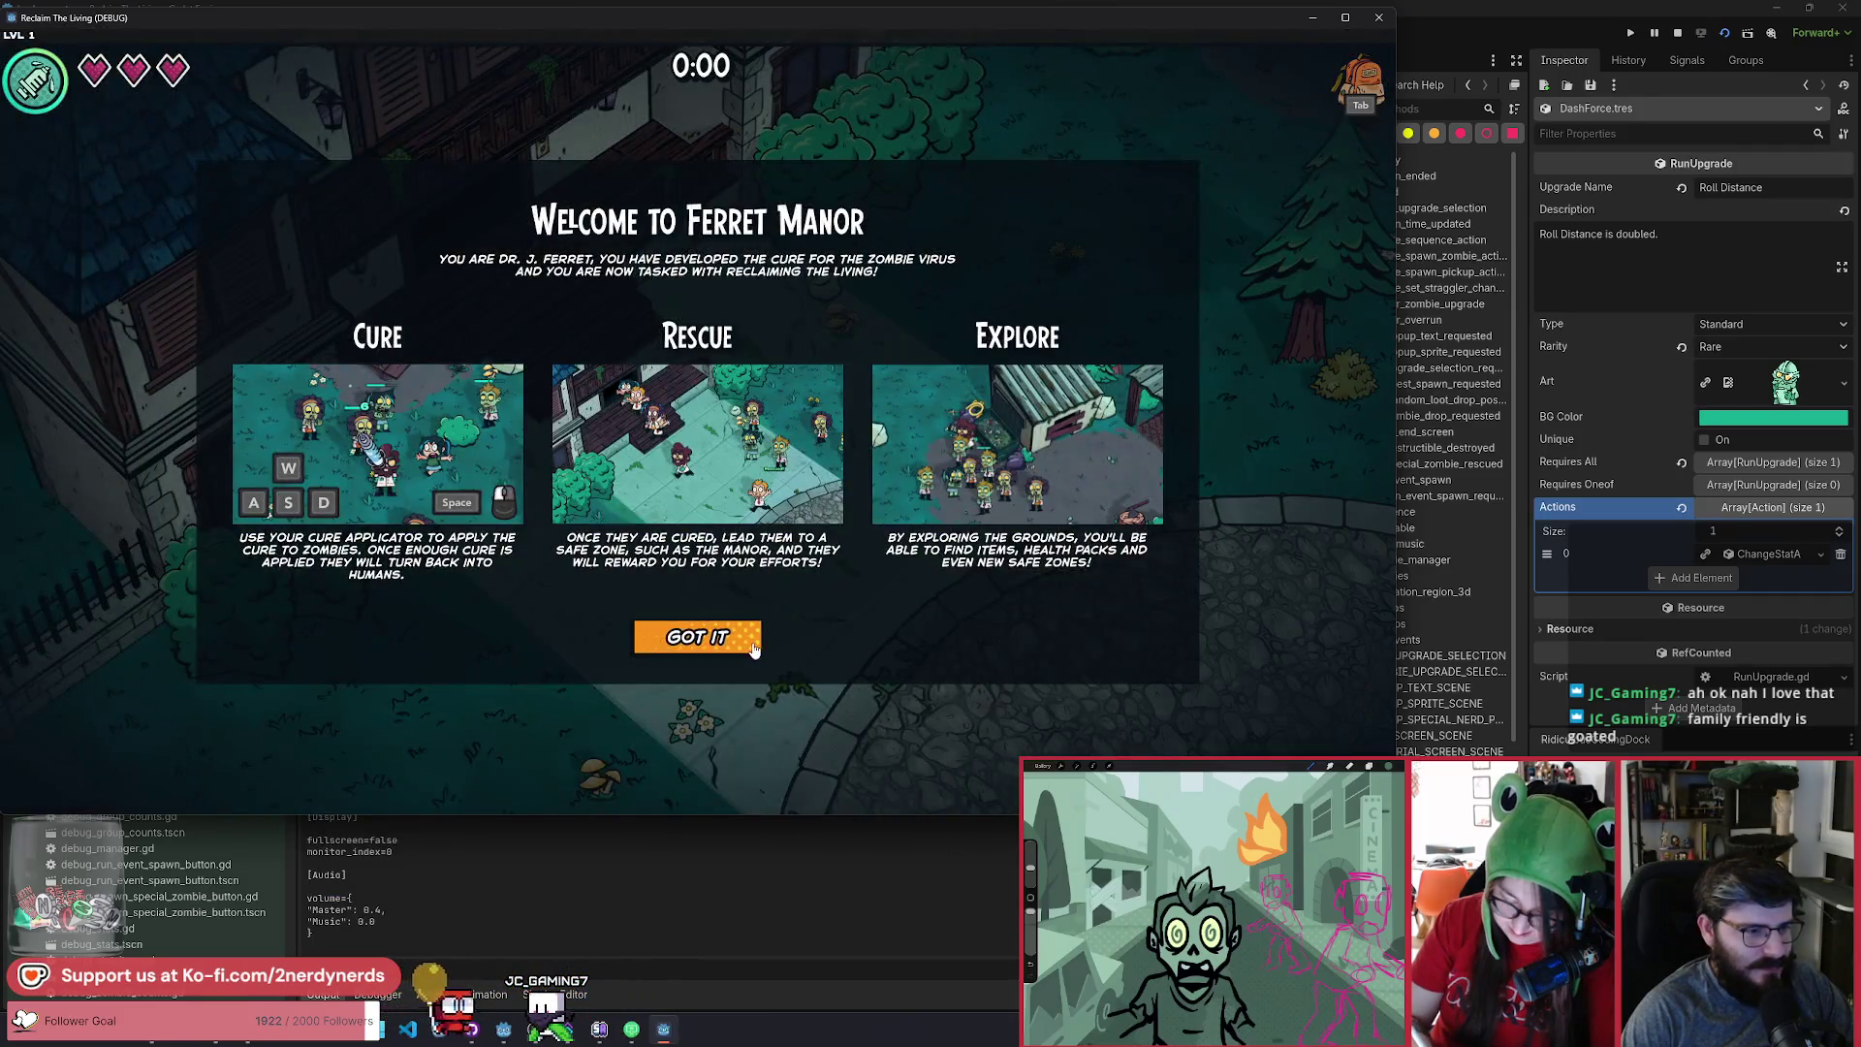
Dismiss the Ferret Manor welcome dialog and open the game's DEBUG panel with F1.
{"action": "left_click", "coordinate": [756, 636]}
{"action": "key", "text": "d"}
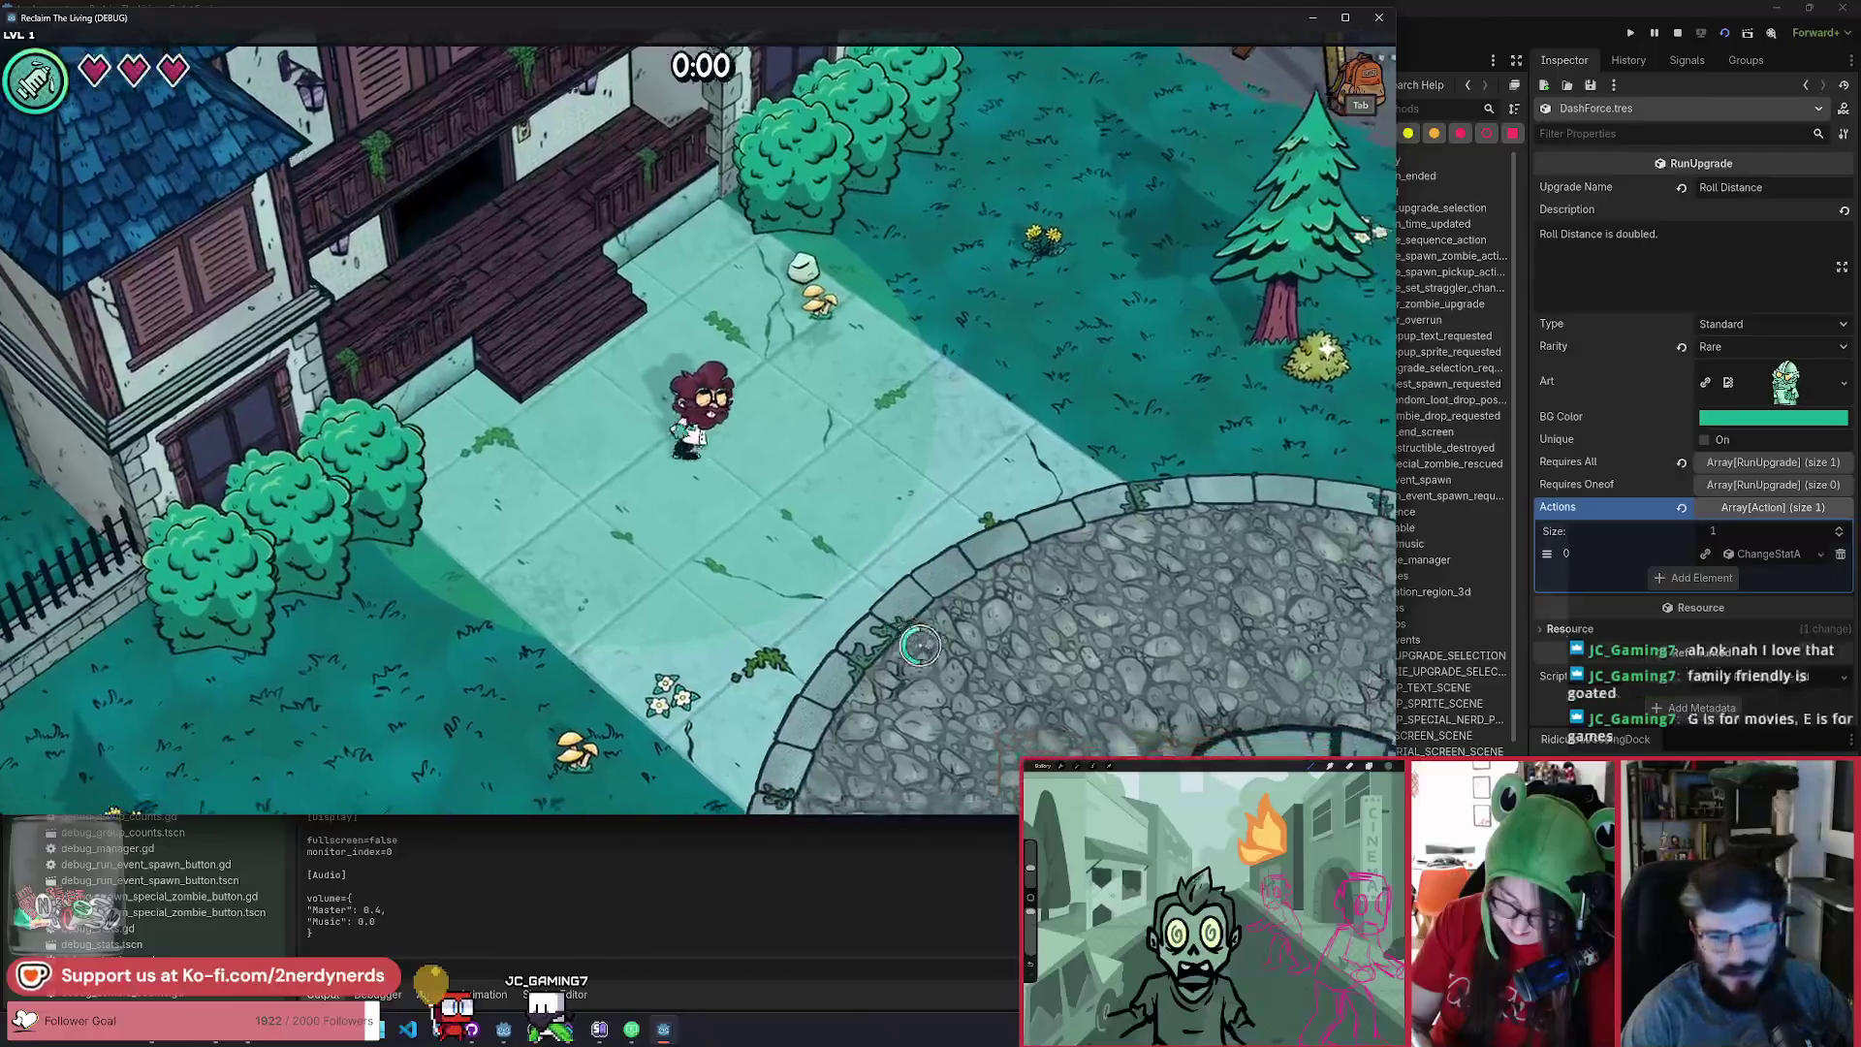
{"action": "key", "text": "F1"}
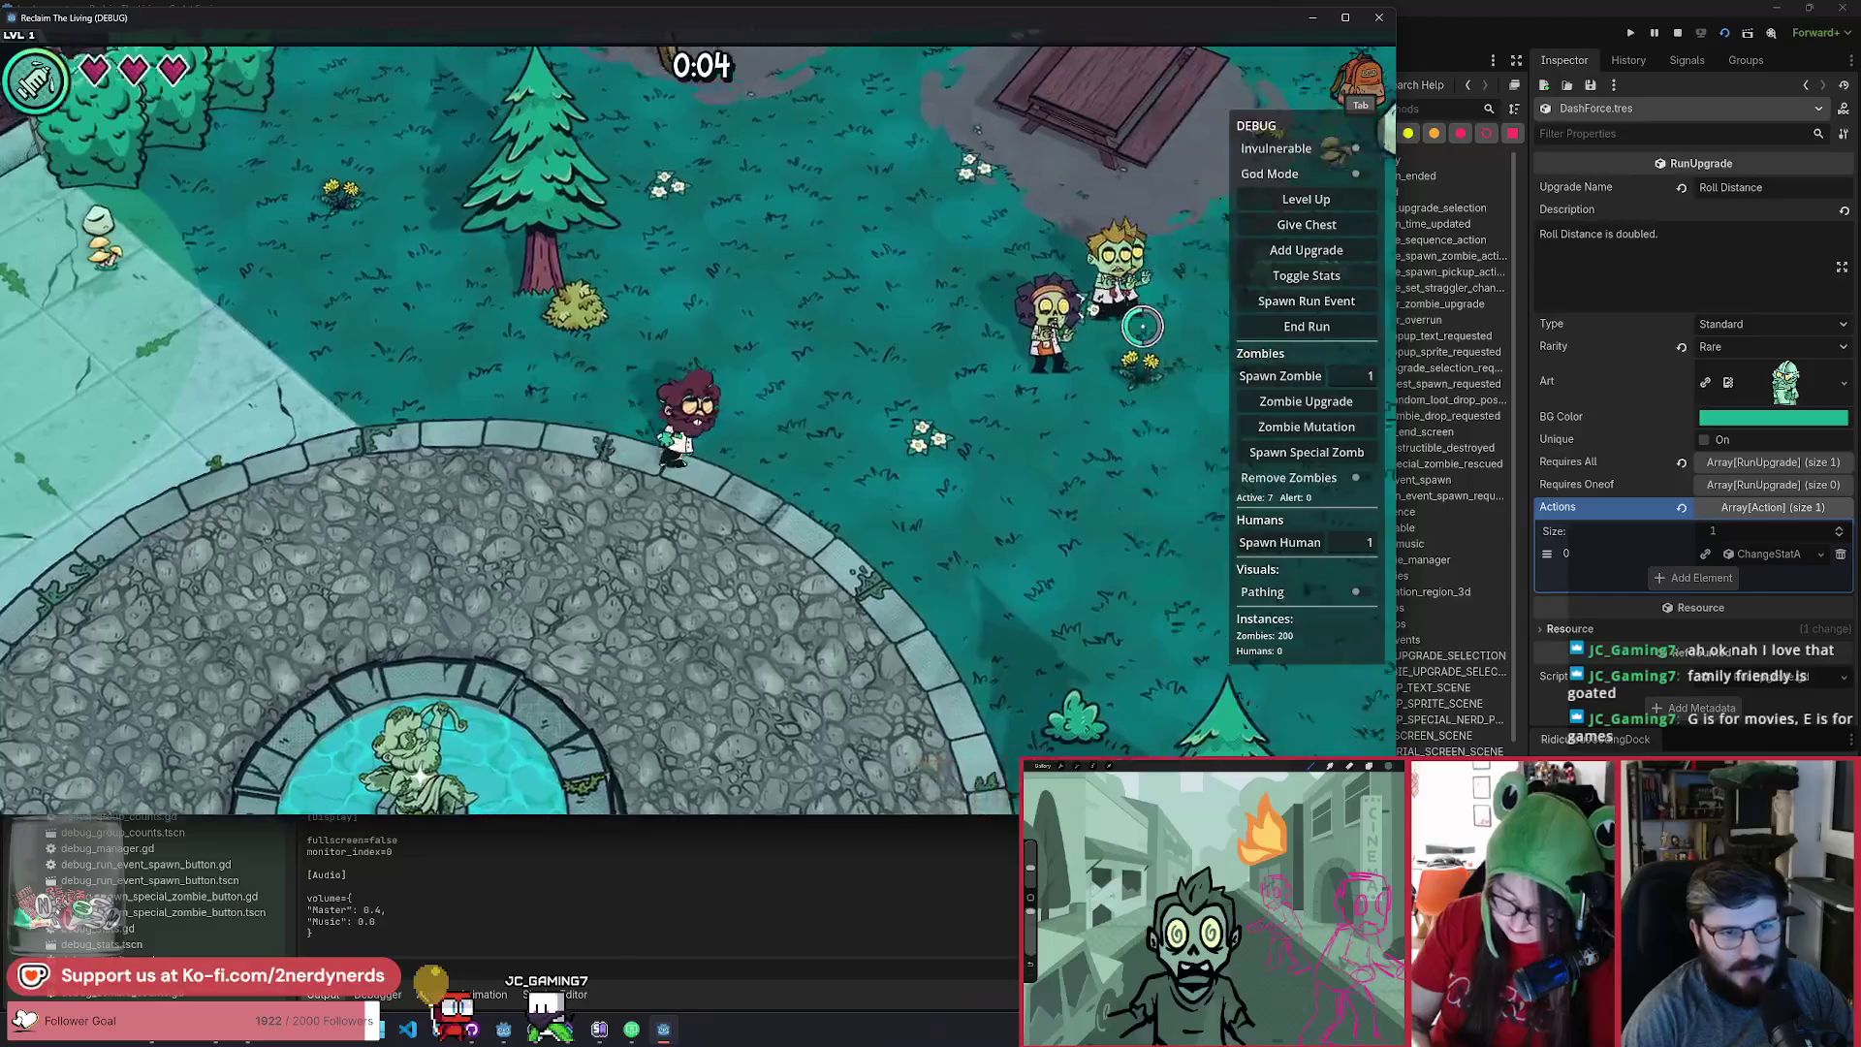
Walk around with WASD curing zombies until level 2, then reveal the middle upgrade card.
{"action": "key", "text": "w"}
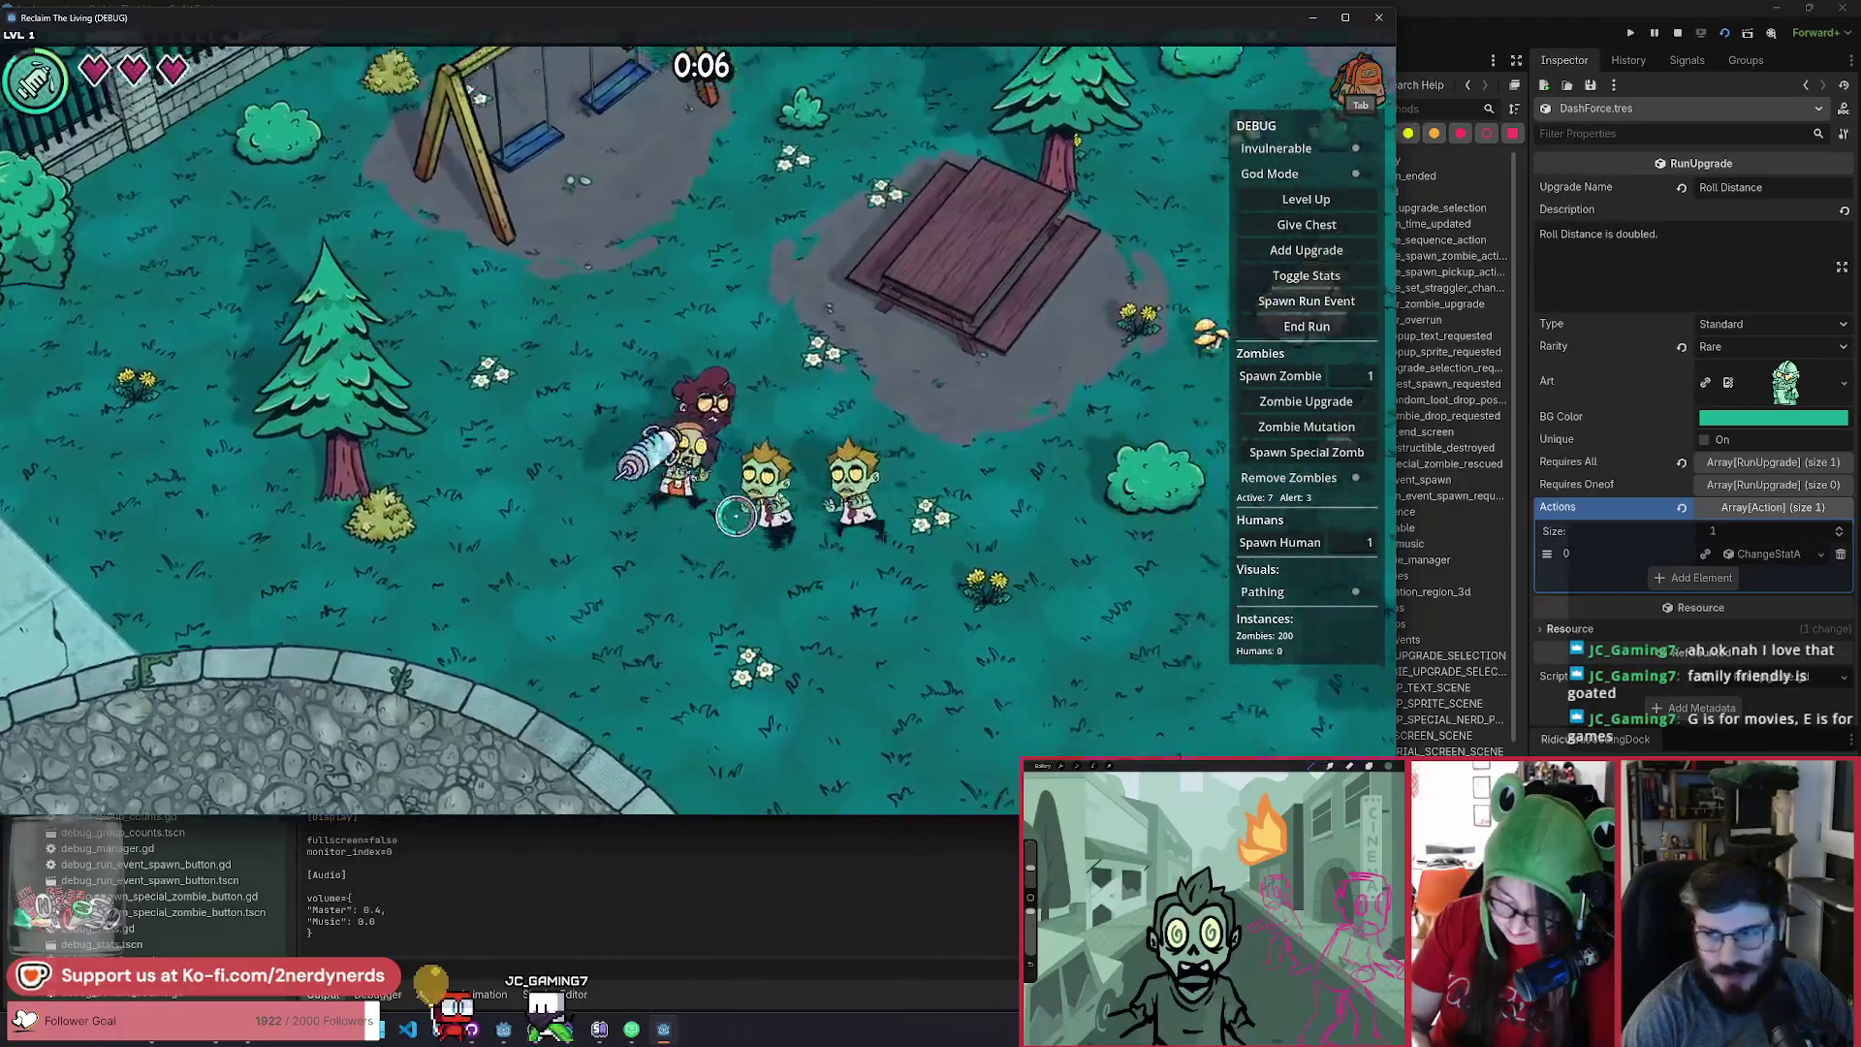
{"action": "key", "text": "a"}
{"action": "key", "text": "s"}
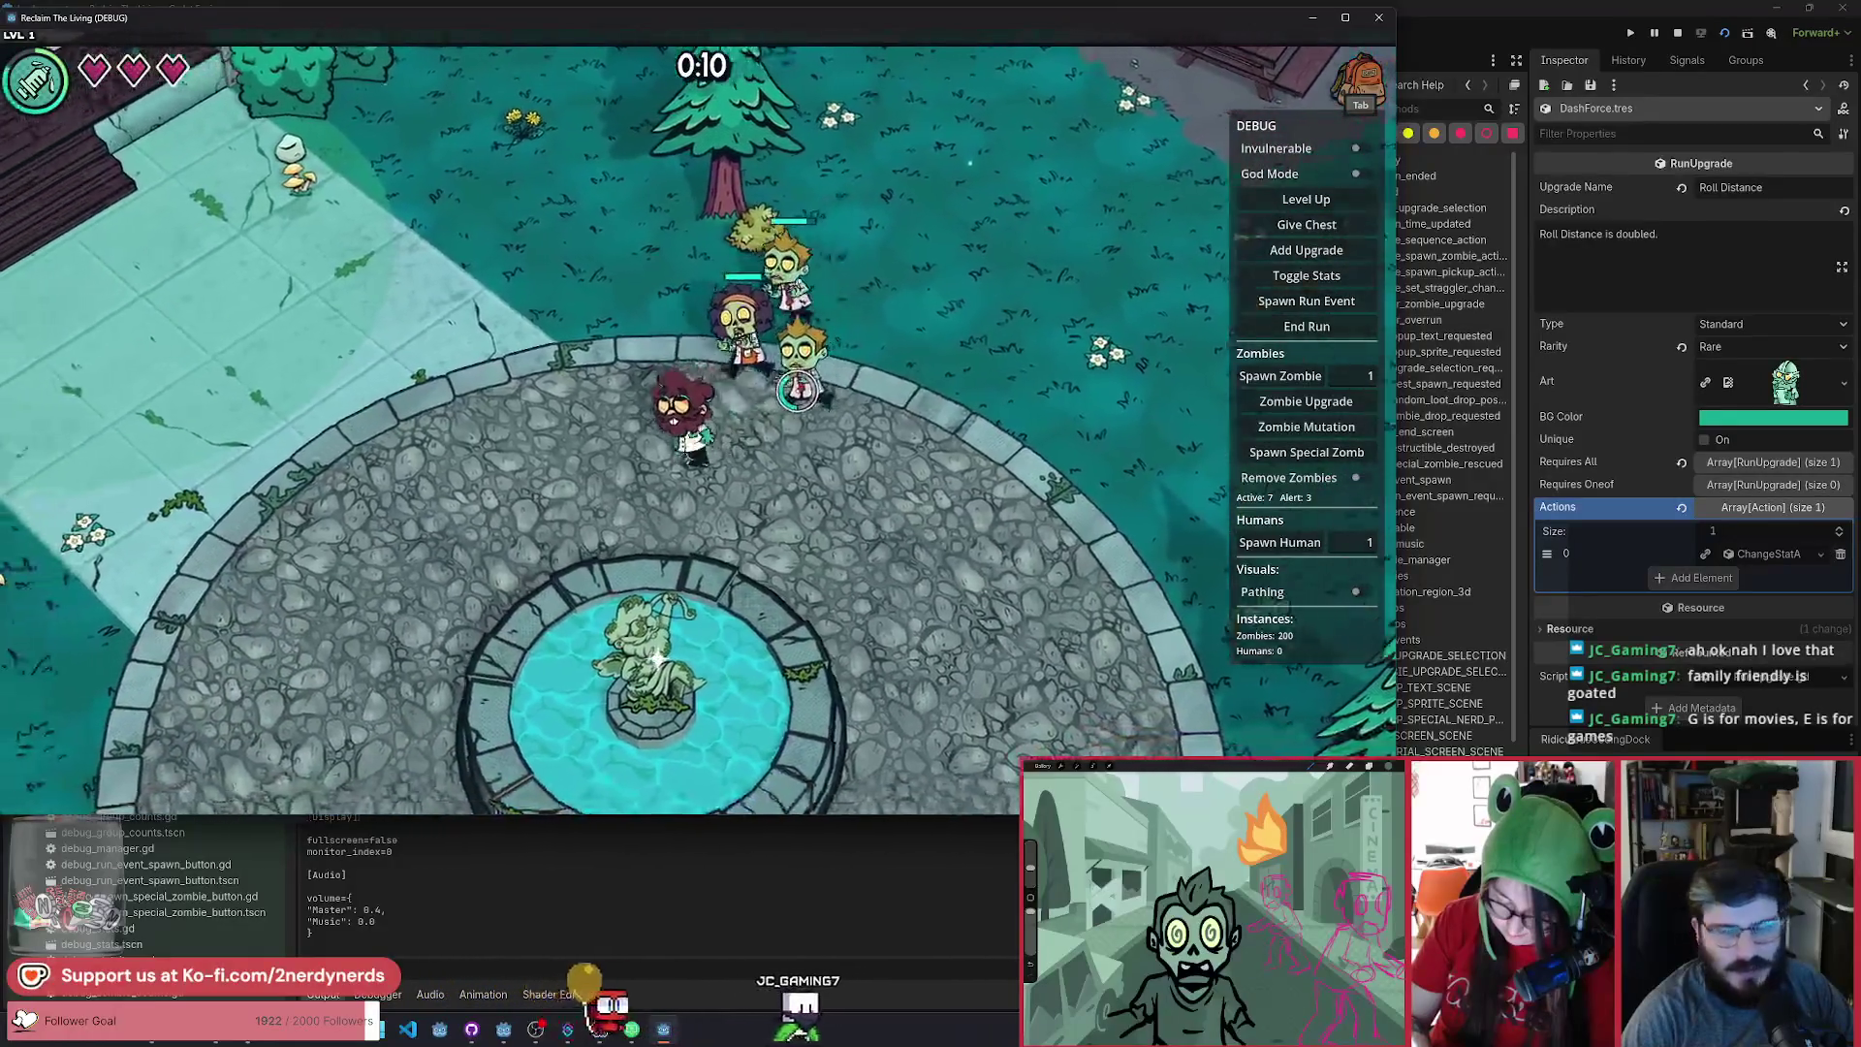
{"action": "key", "text": "w"}
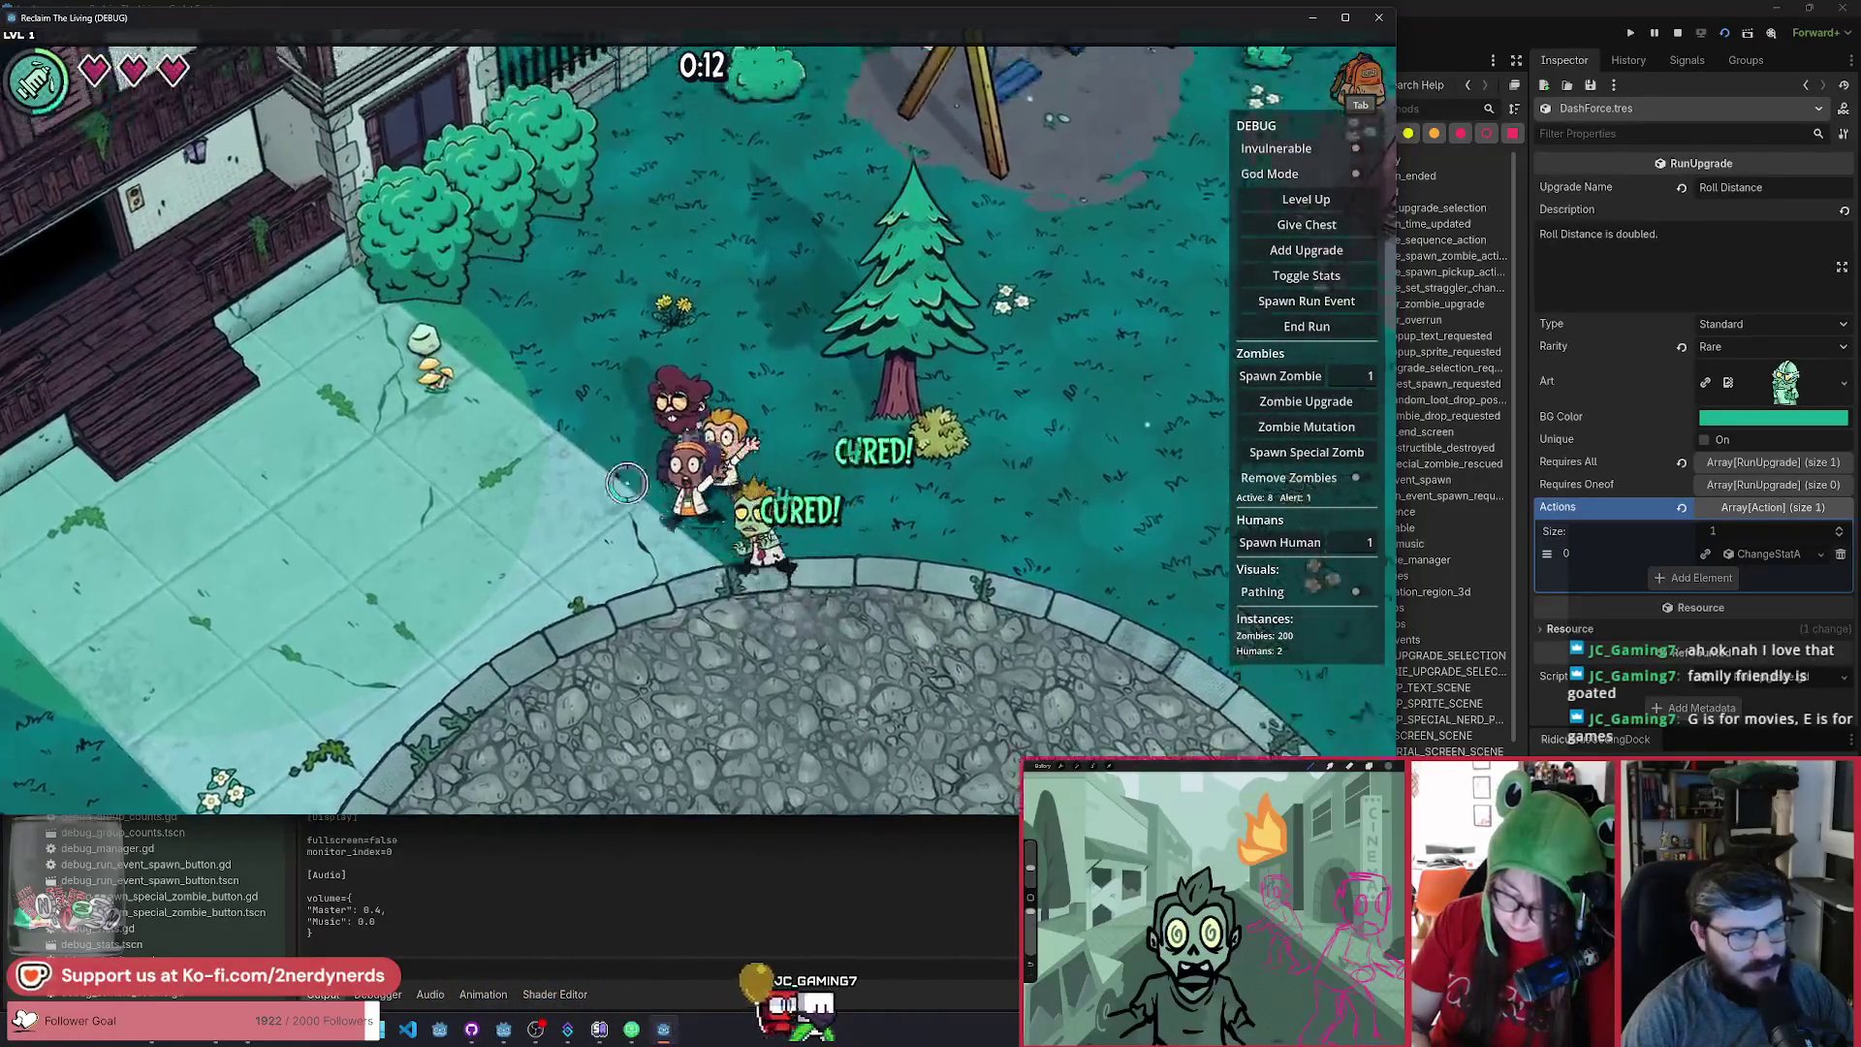
{"action": "key", "text": "d"}
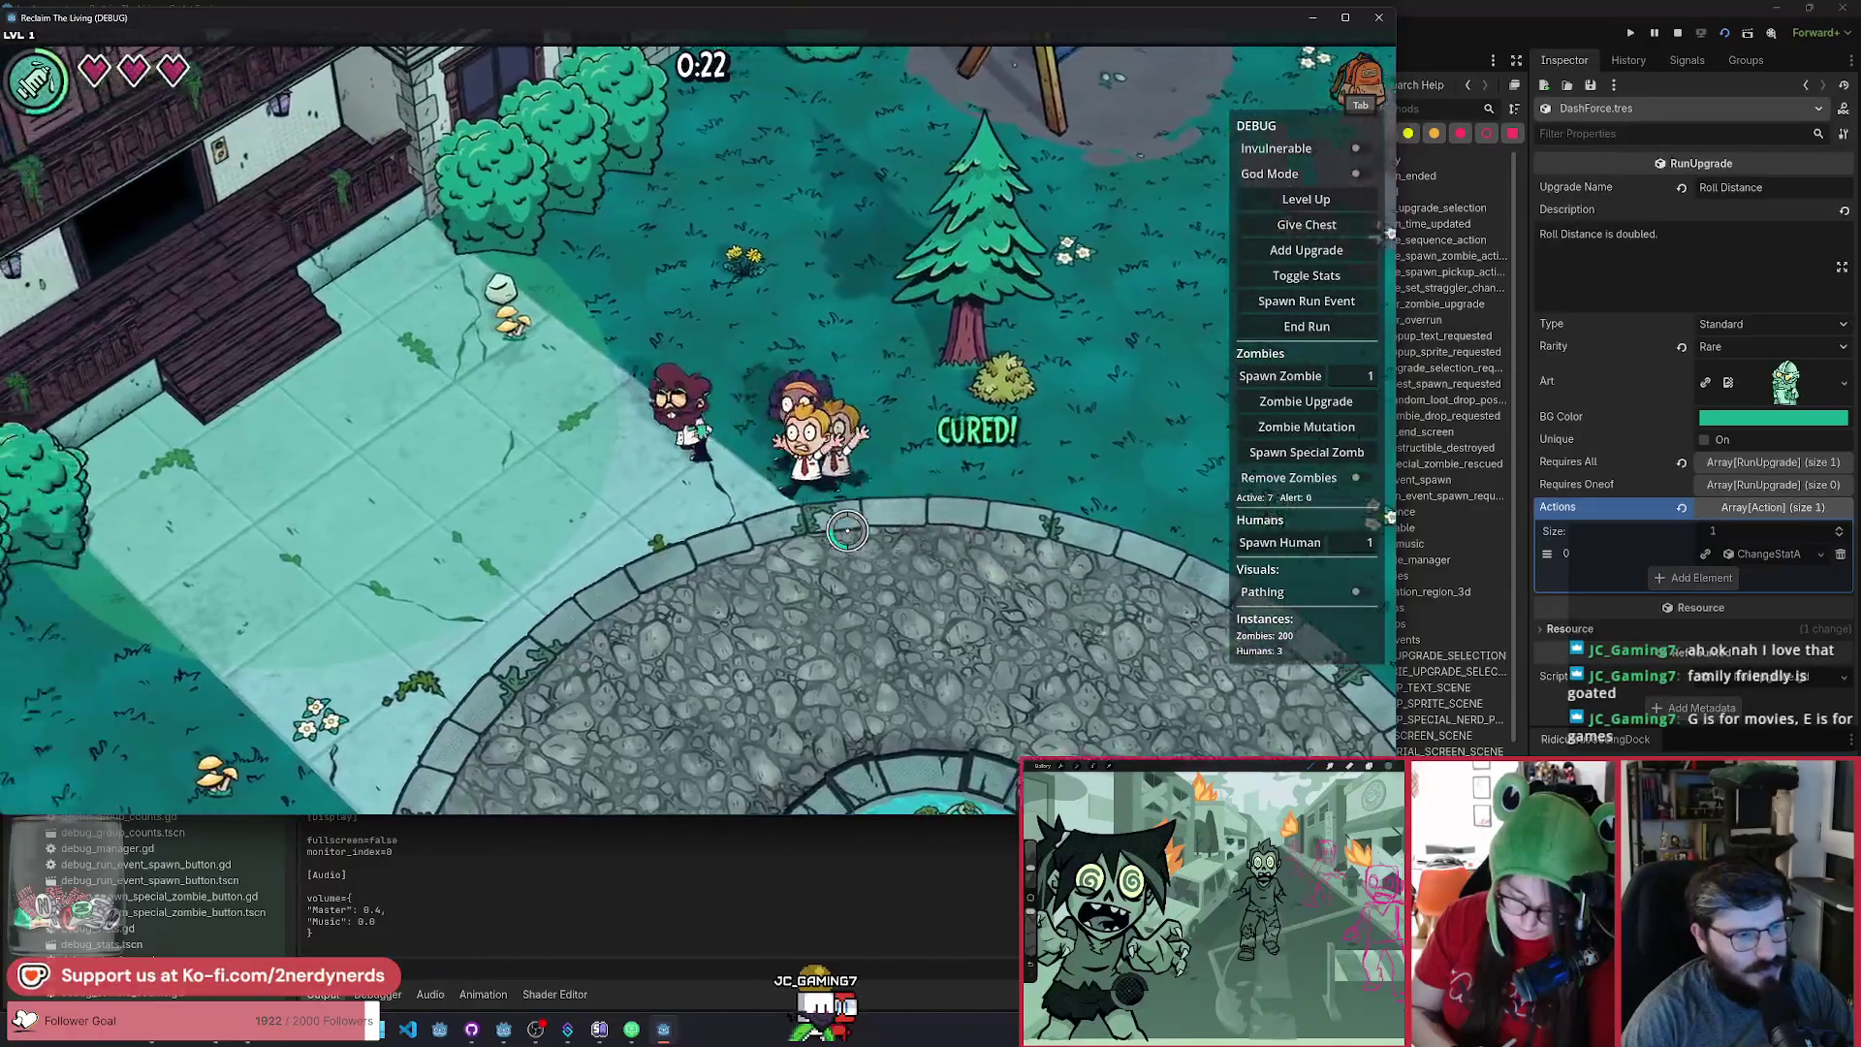
{"action": "key", "text": "a"}
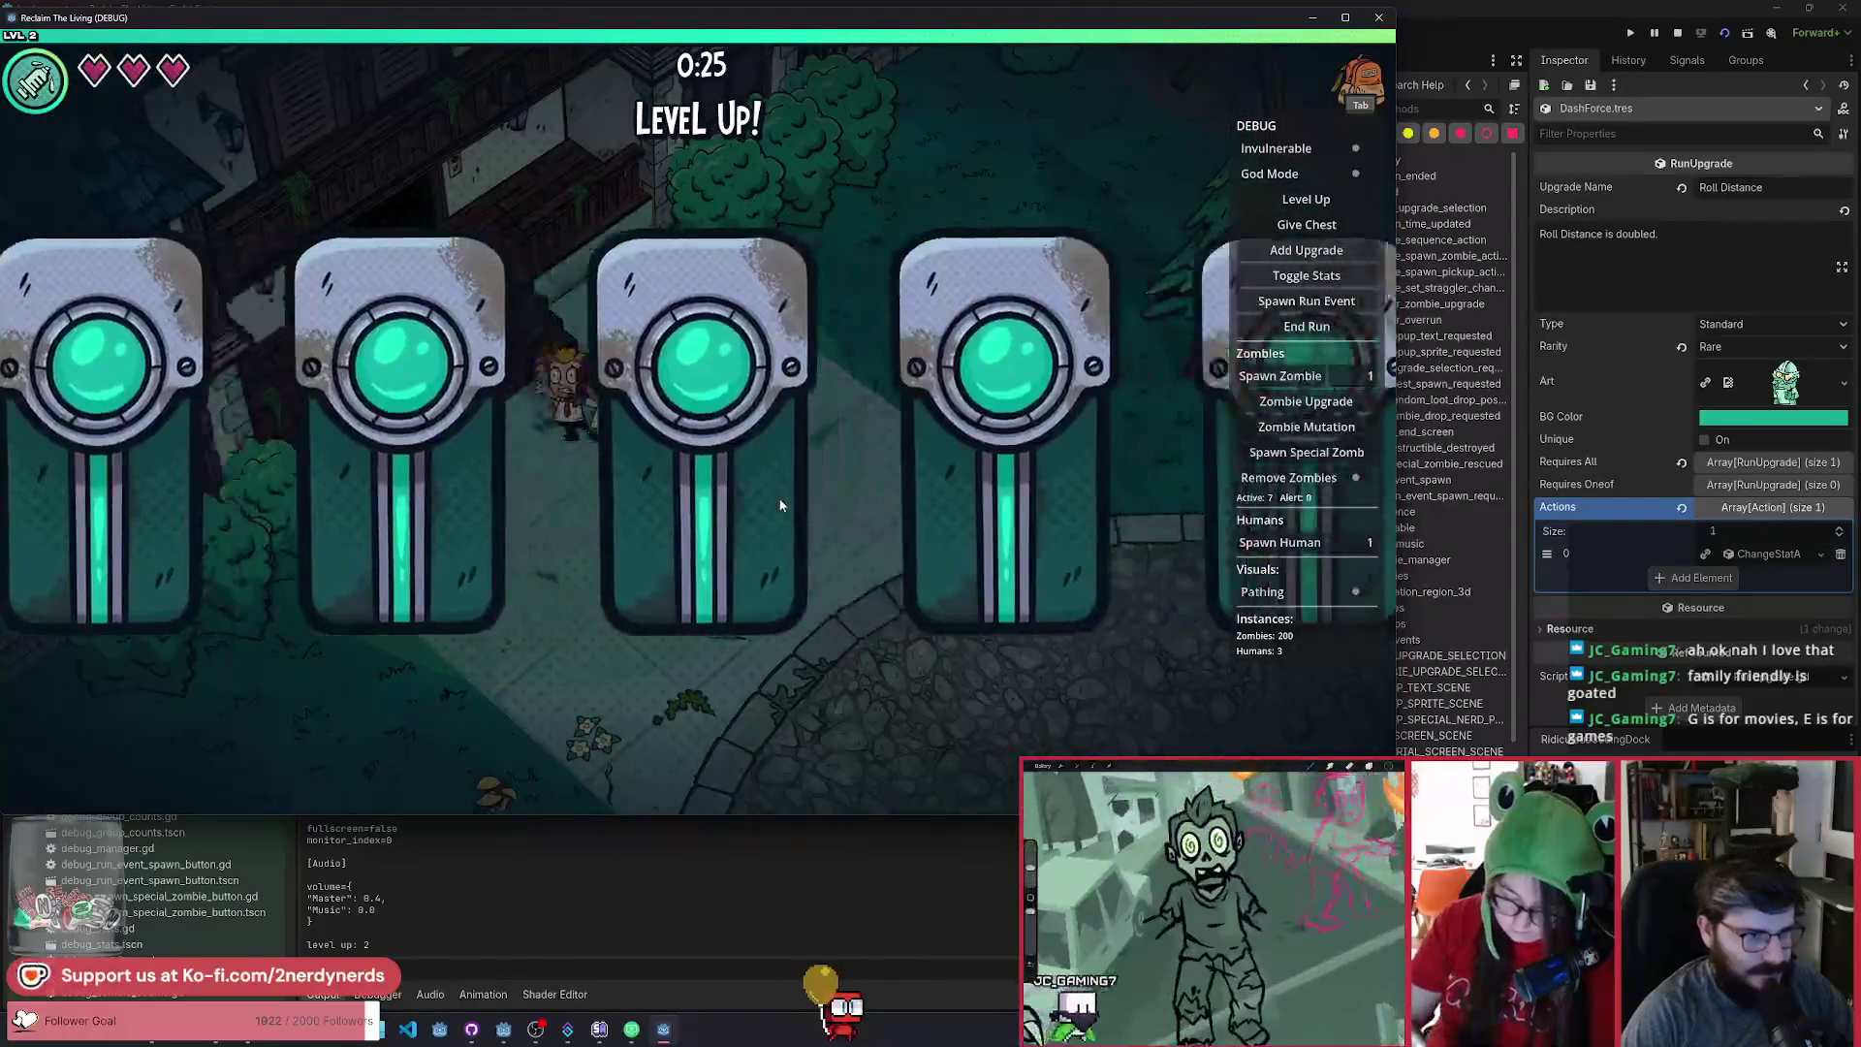
{"action": "left_click", "coordinate": [780, 505]}
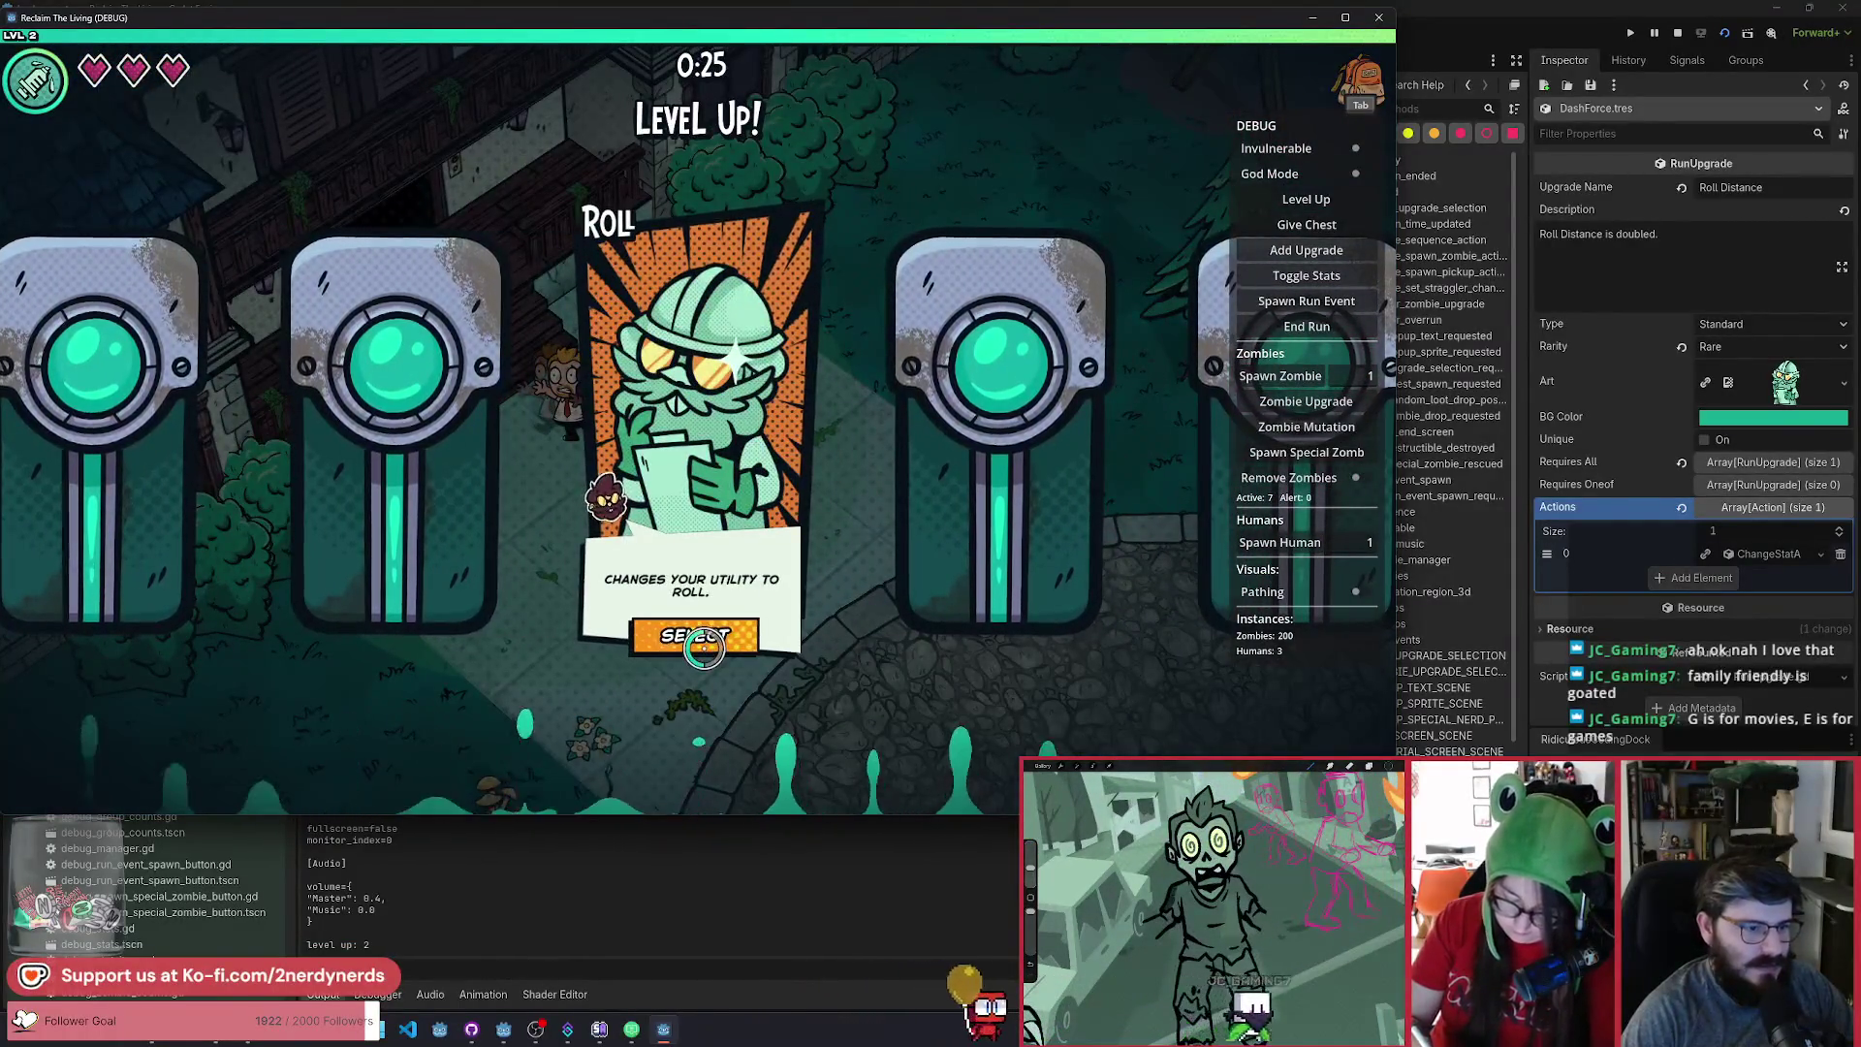
Take the Roll upgrade, walk across the plaza, then close the debug game window.
{"action": "left_click", "coordinate": [704, 640]}
{"action": "key", "text": "s"}
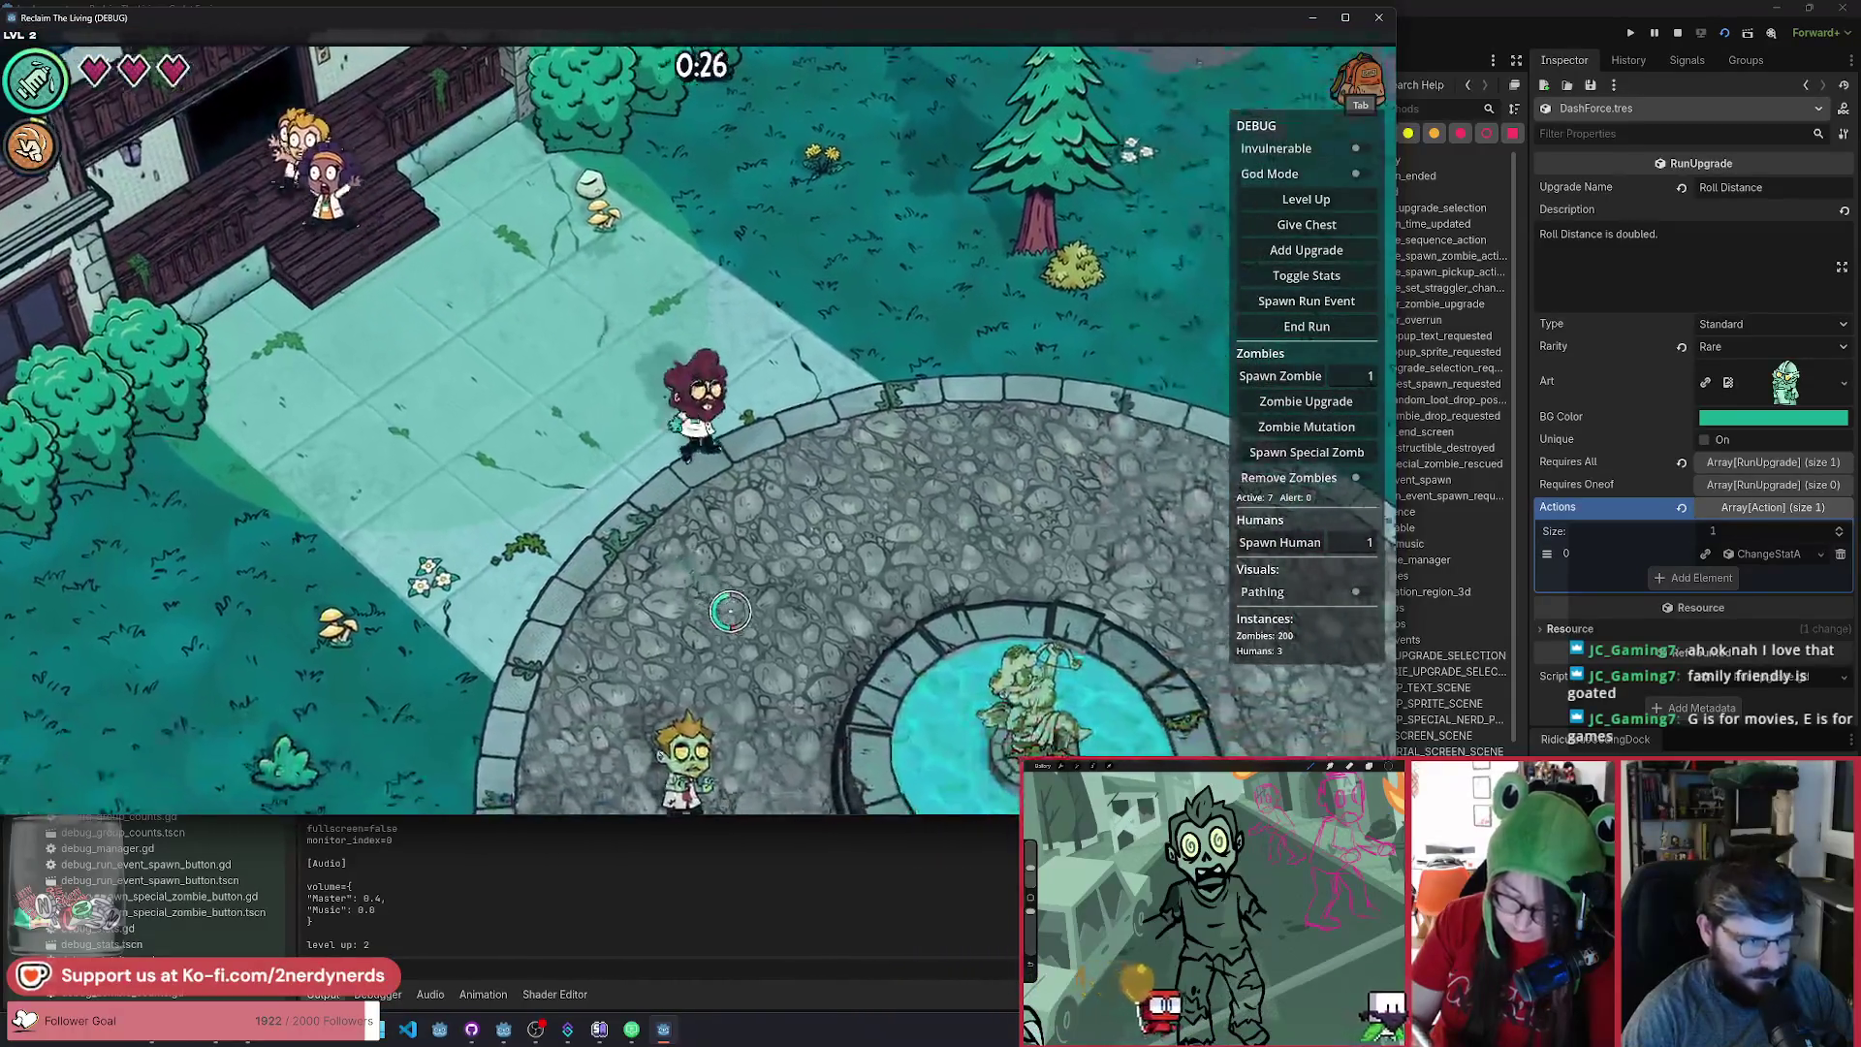
{"action": "key", "text": "d"}
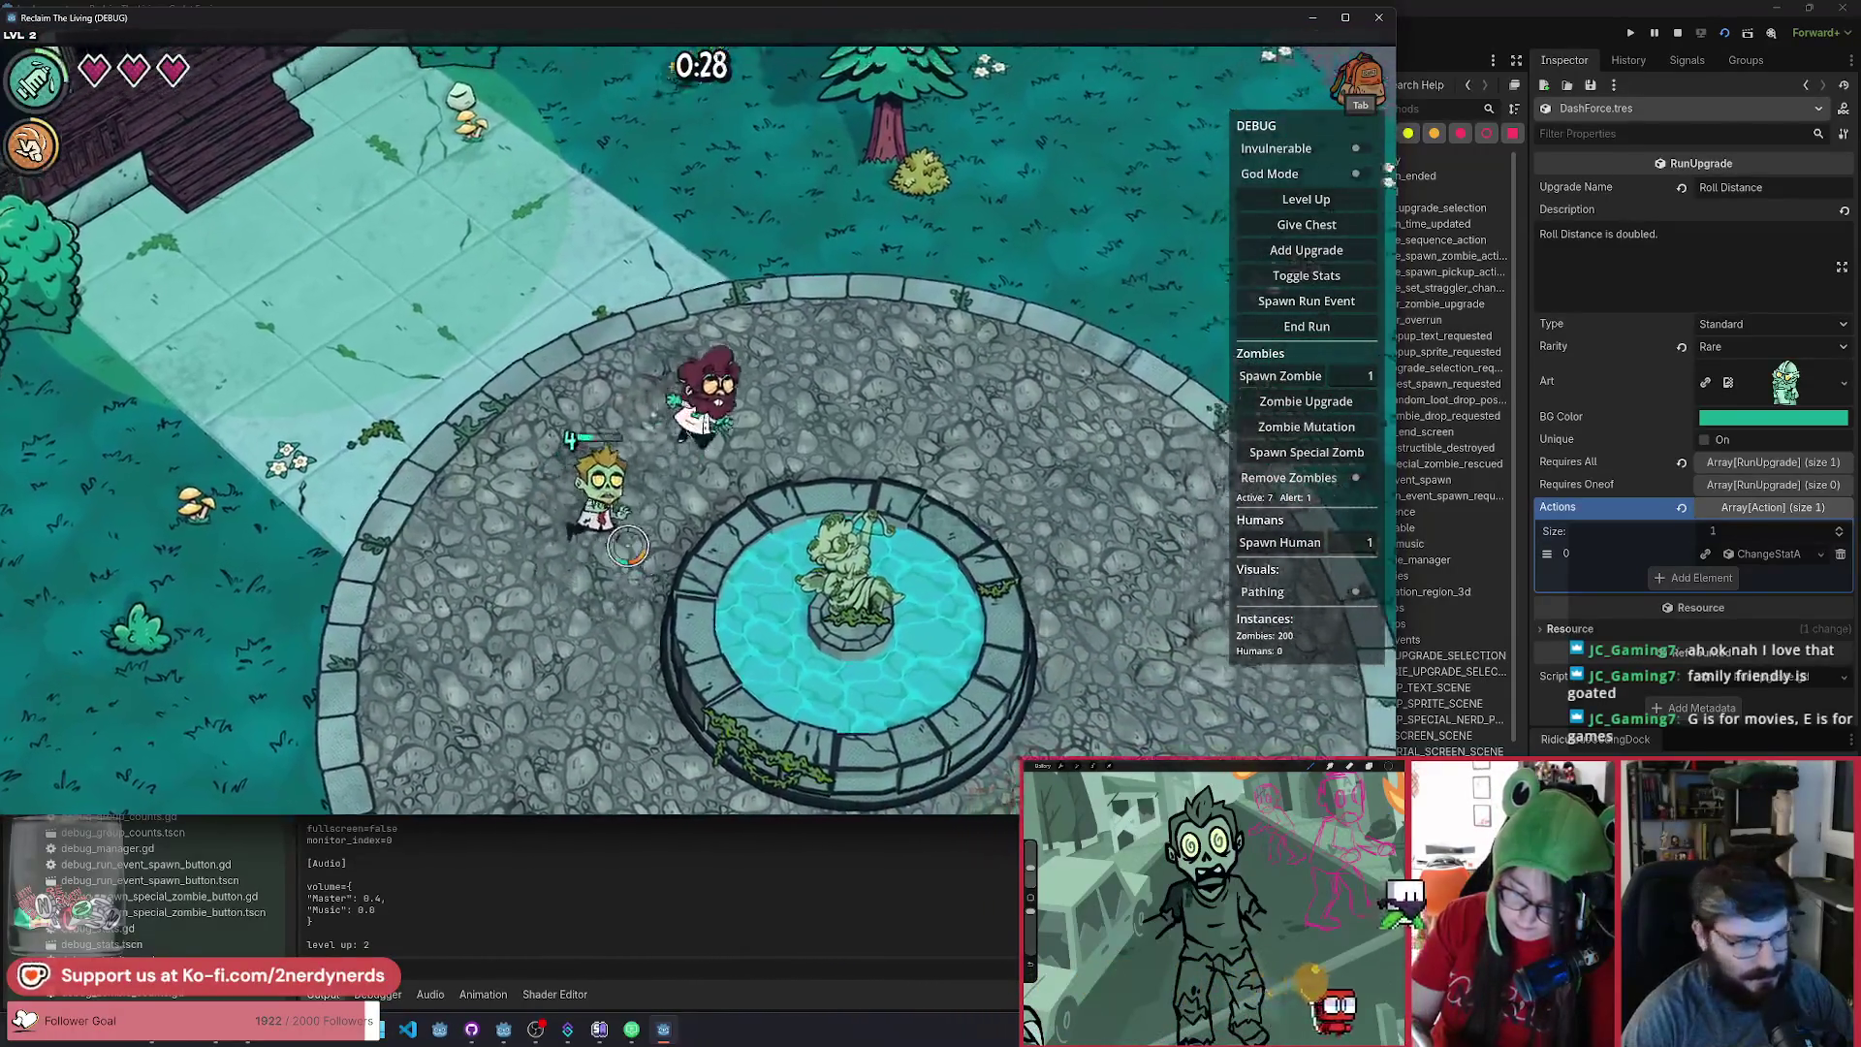
{"action": "key", "text": "w"}
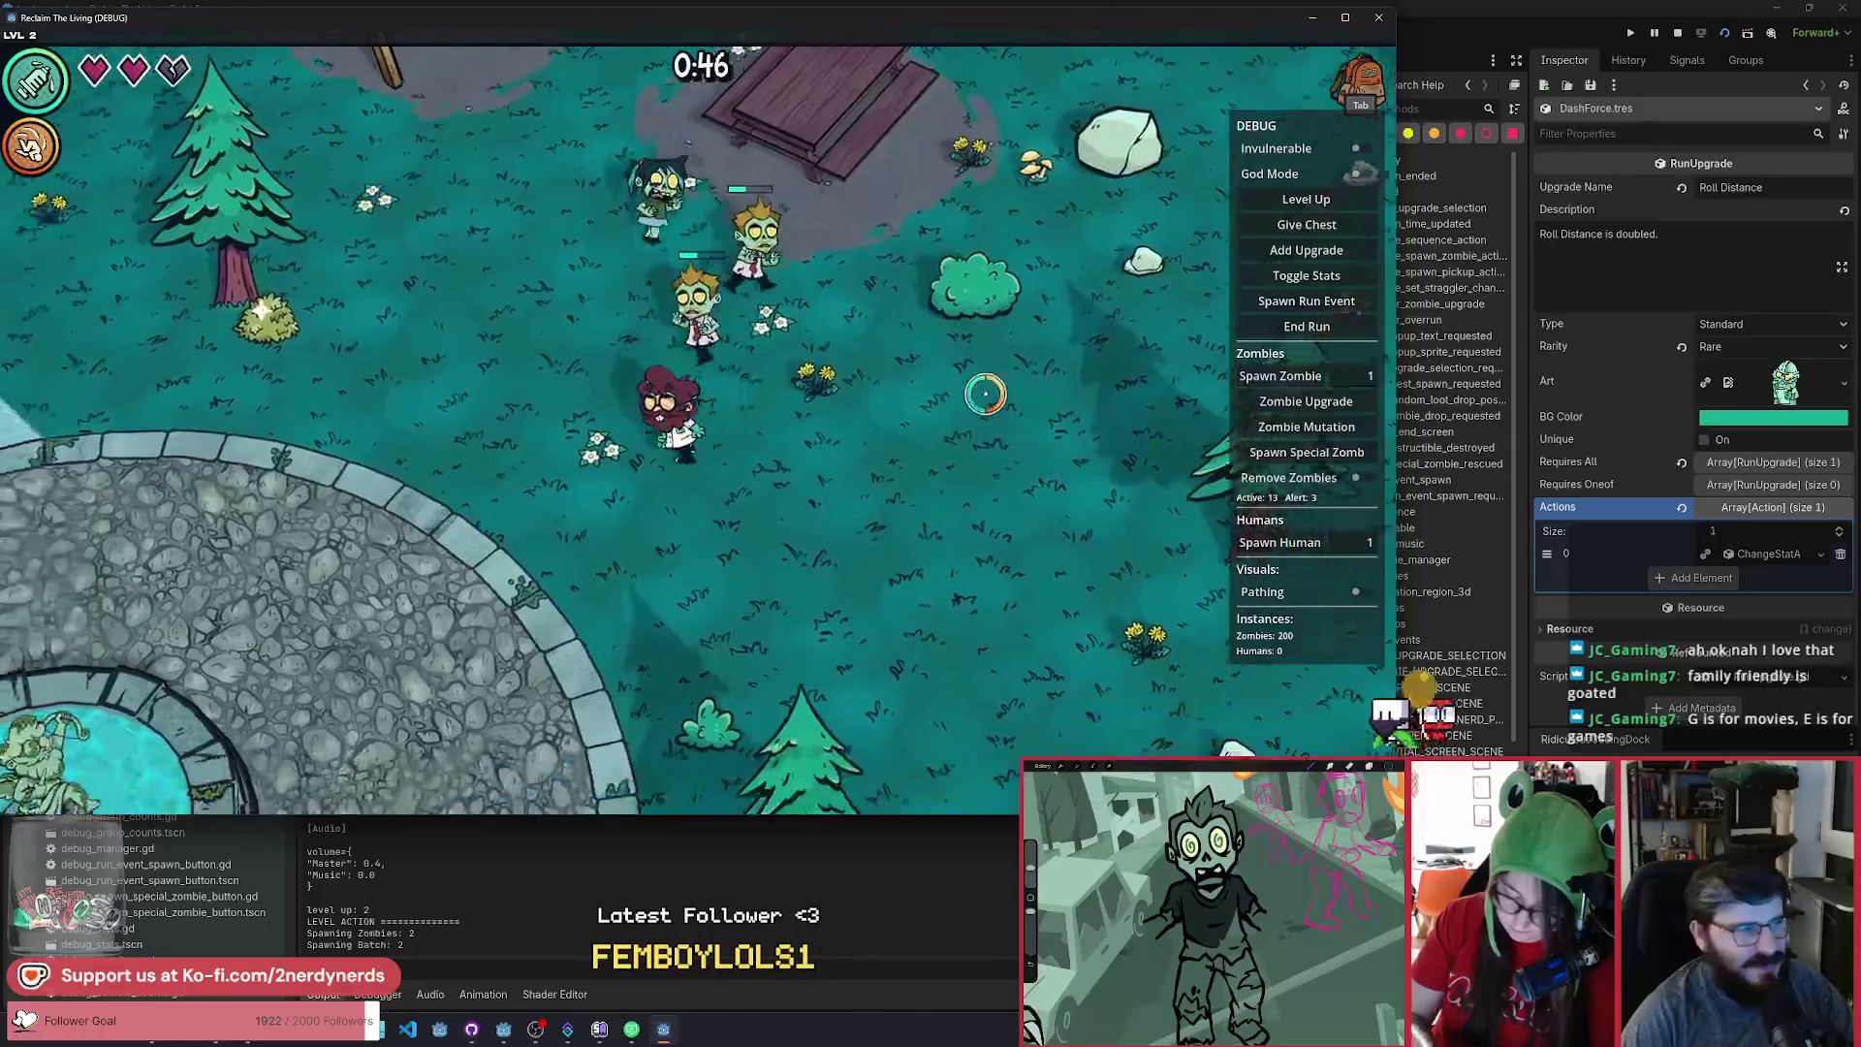
{"action": "key", "text": "s"}
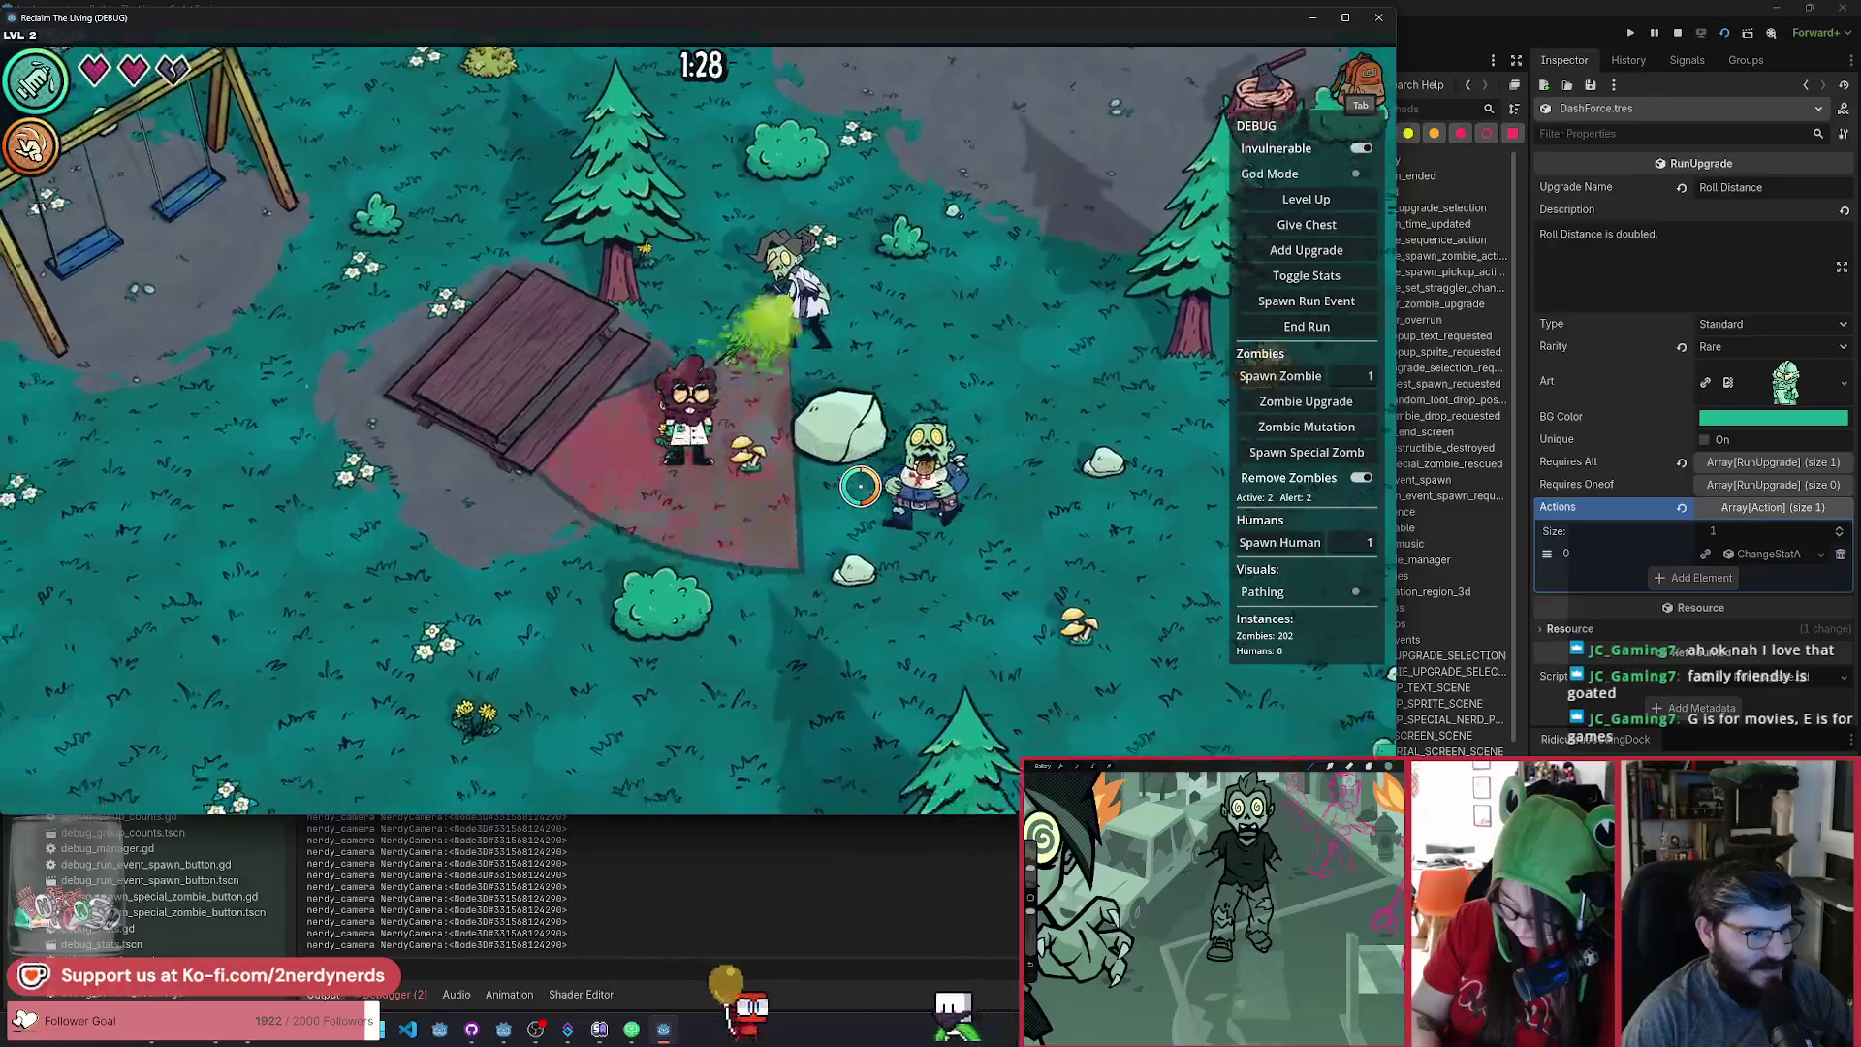
{"action": "left_click", "coordinate": [1678, 33]}
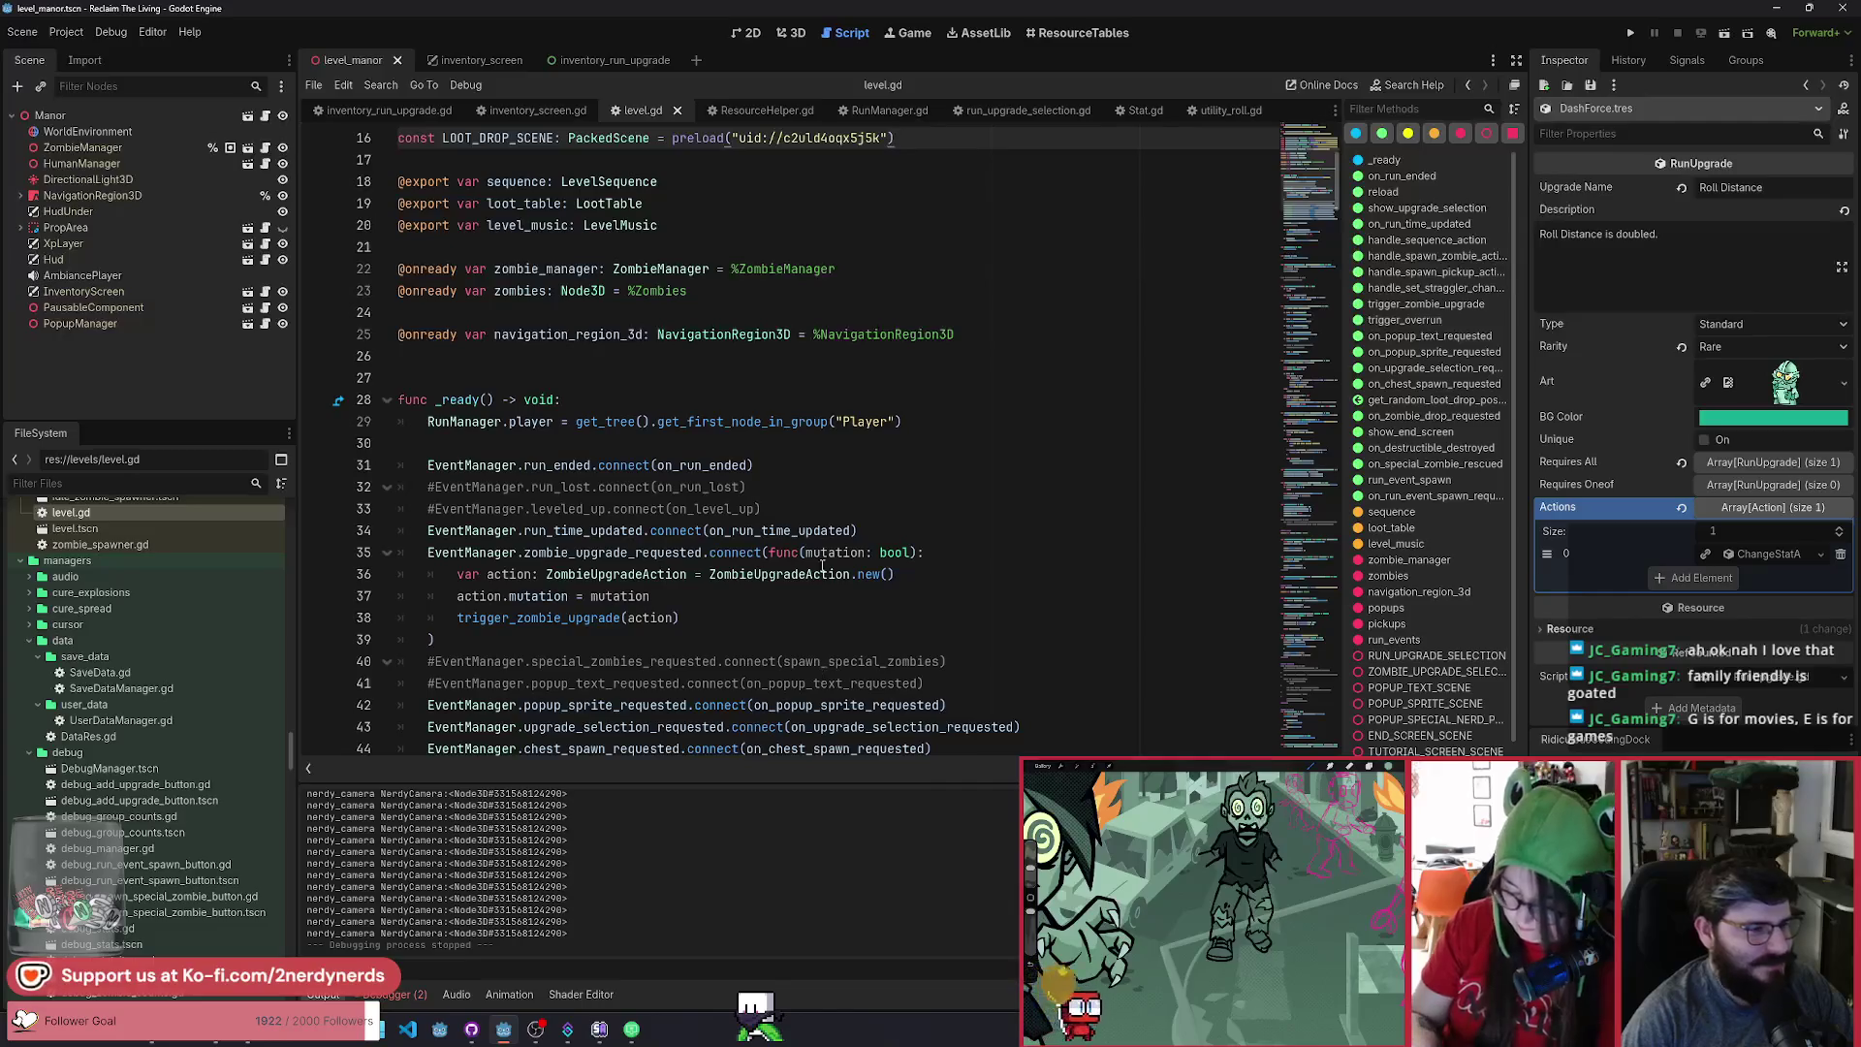
Briefly open and close ResourceHelper.gd, then switch to the inventory_run_upgrade.gd script.
{"action": "left_click", "coordinate": [787, 114]}
{"action": "middle_click", "coordinate": [805, 114]}
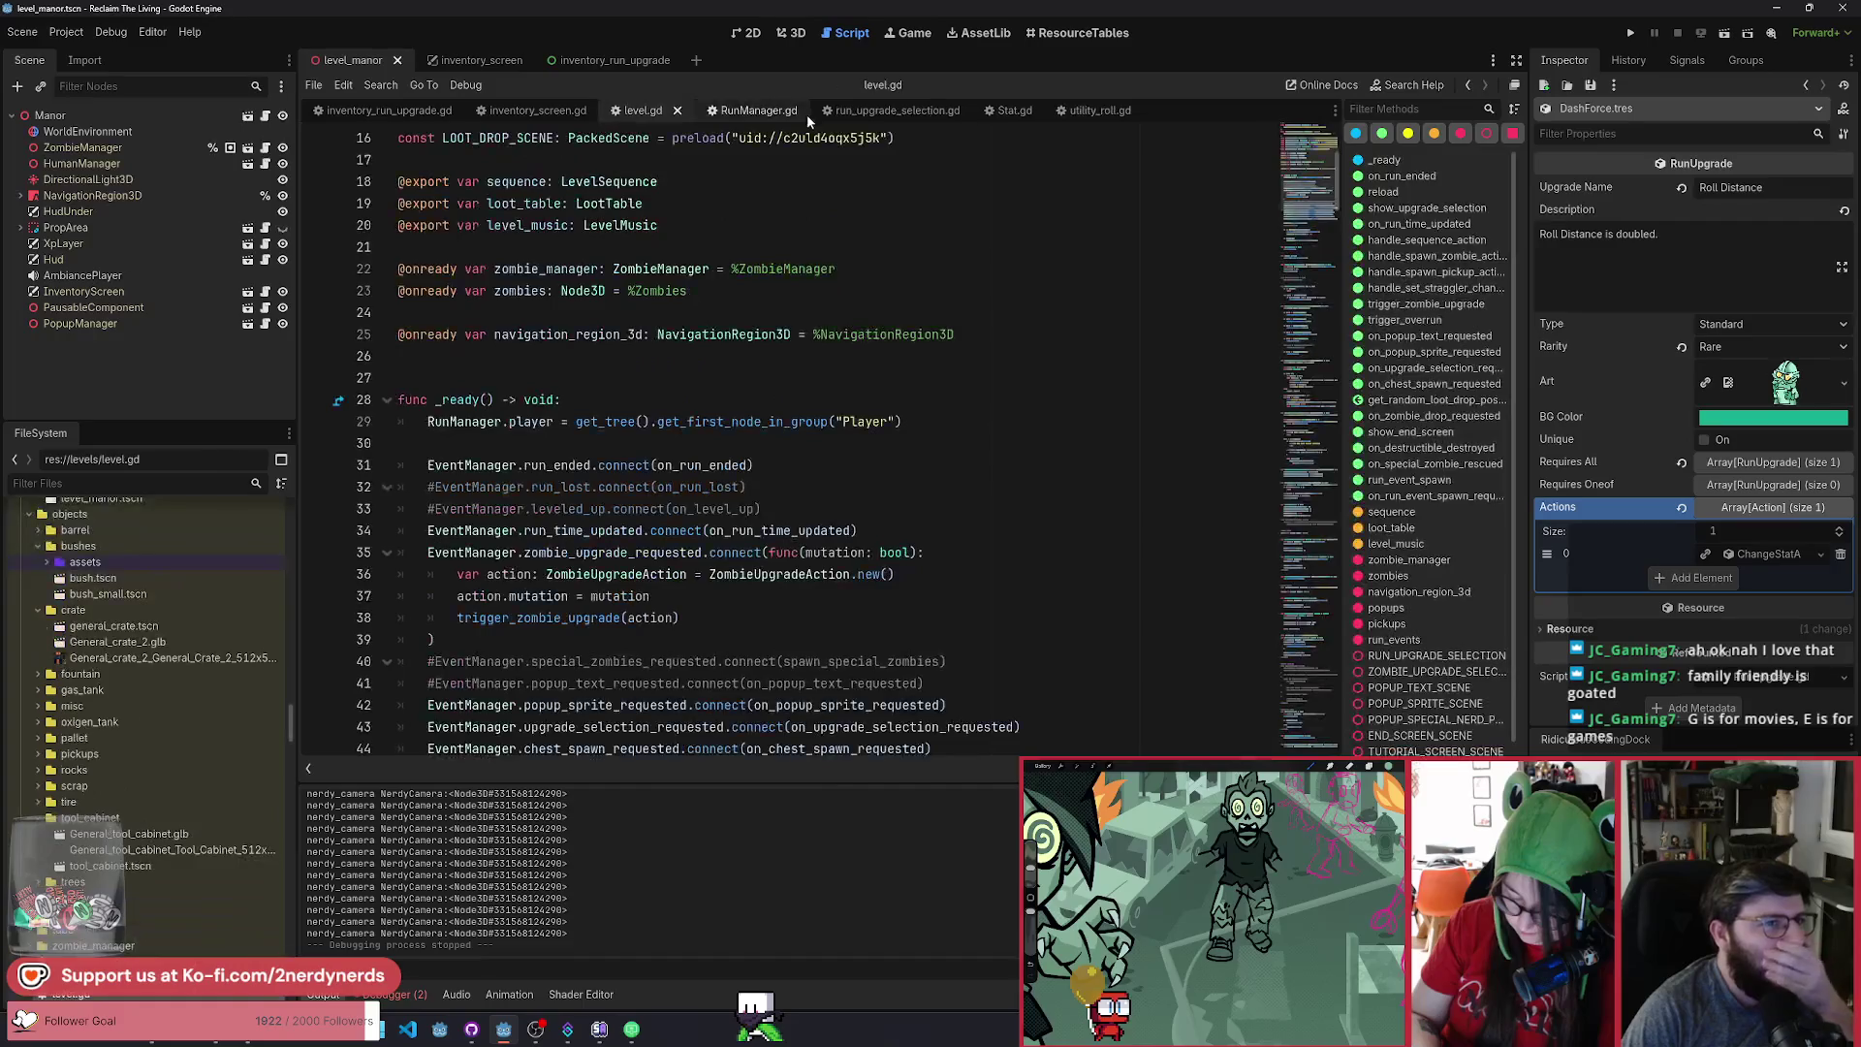
{"action": "left_click", "coordinate": [427, 114]}
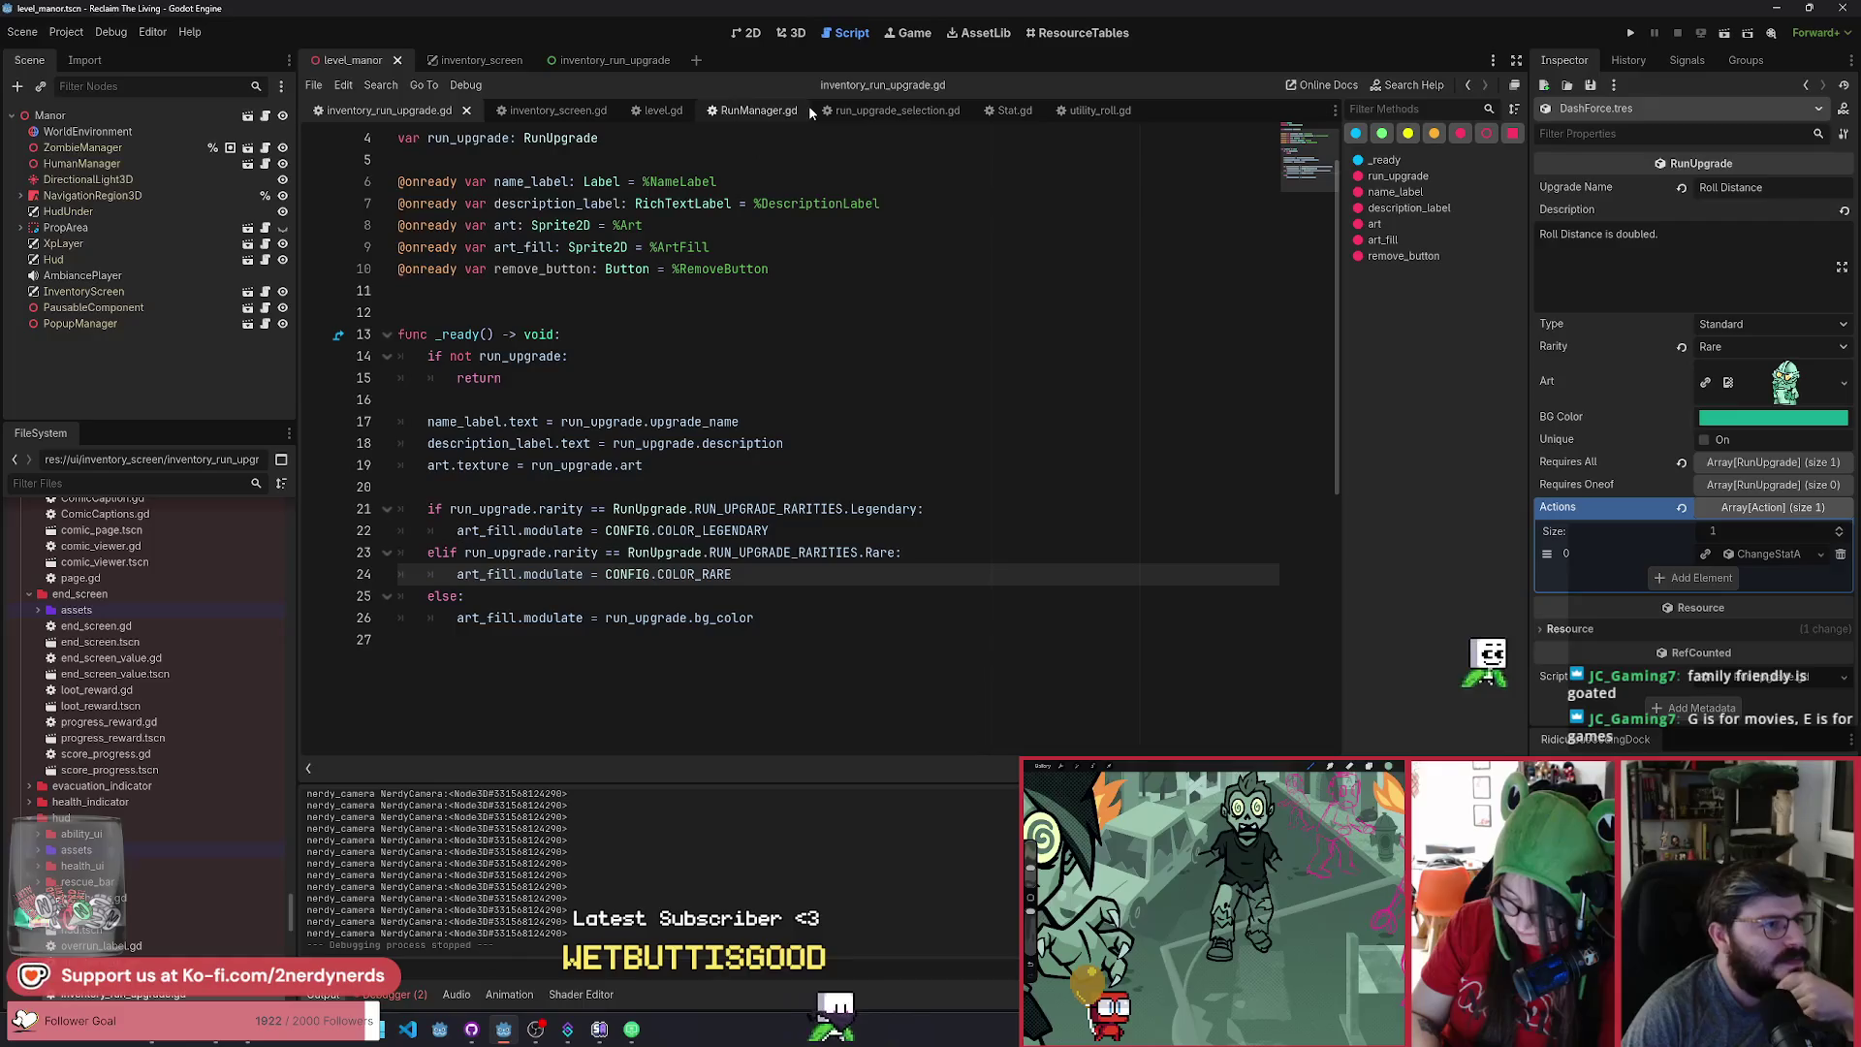
Below the early return in _ready, add remove_button.pressed.connect(on_remove_button_pressed).
{"action": "double_click", "coordinate": [563, 269]}
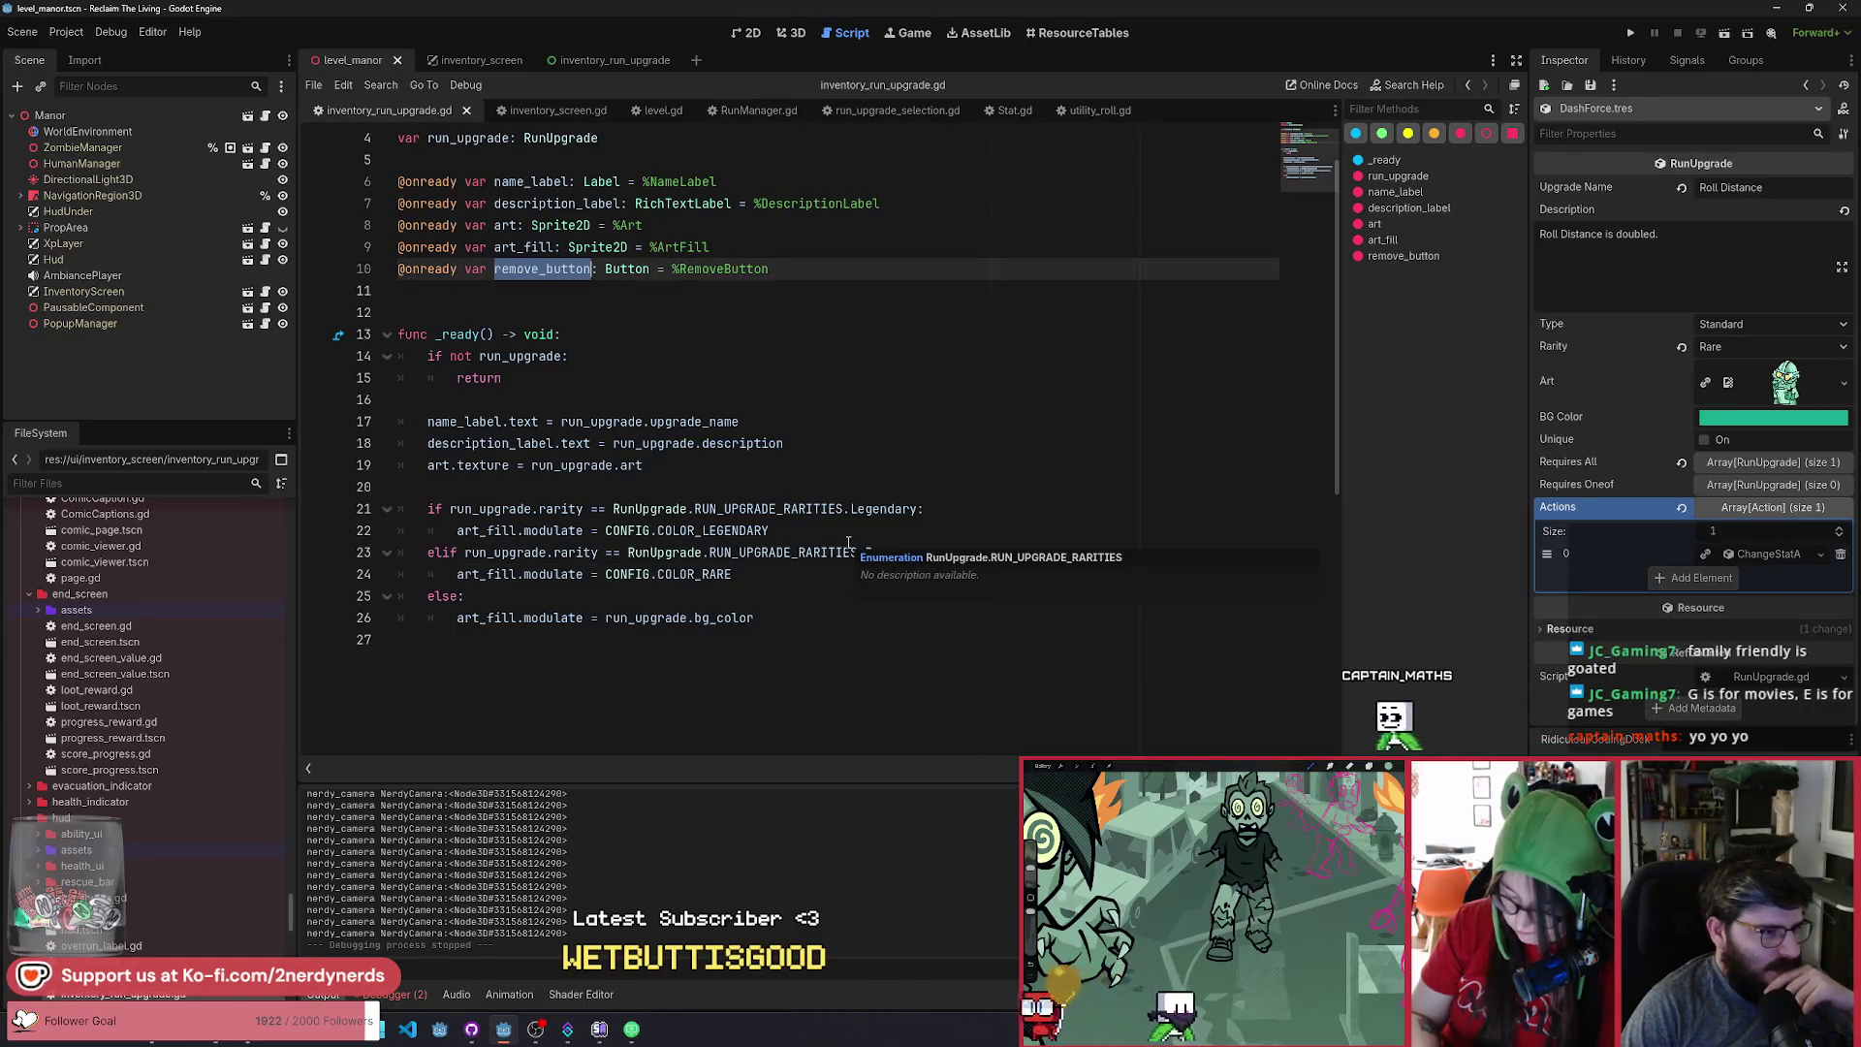
{"action": "left_click", "coordinate": [660, 380]}
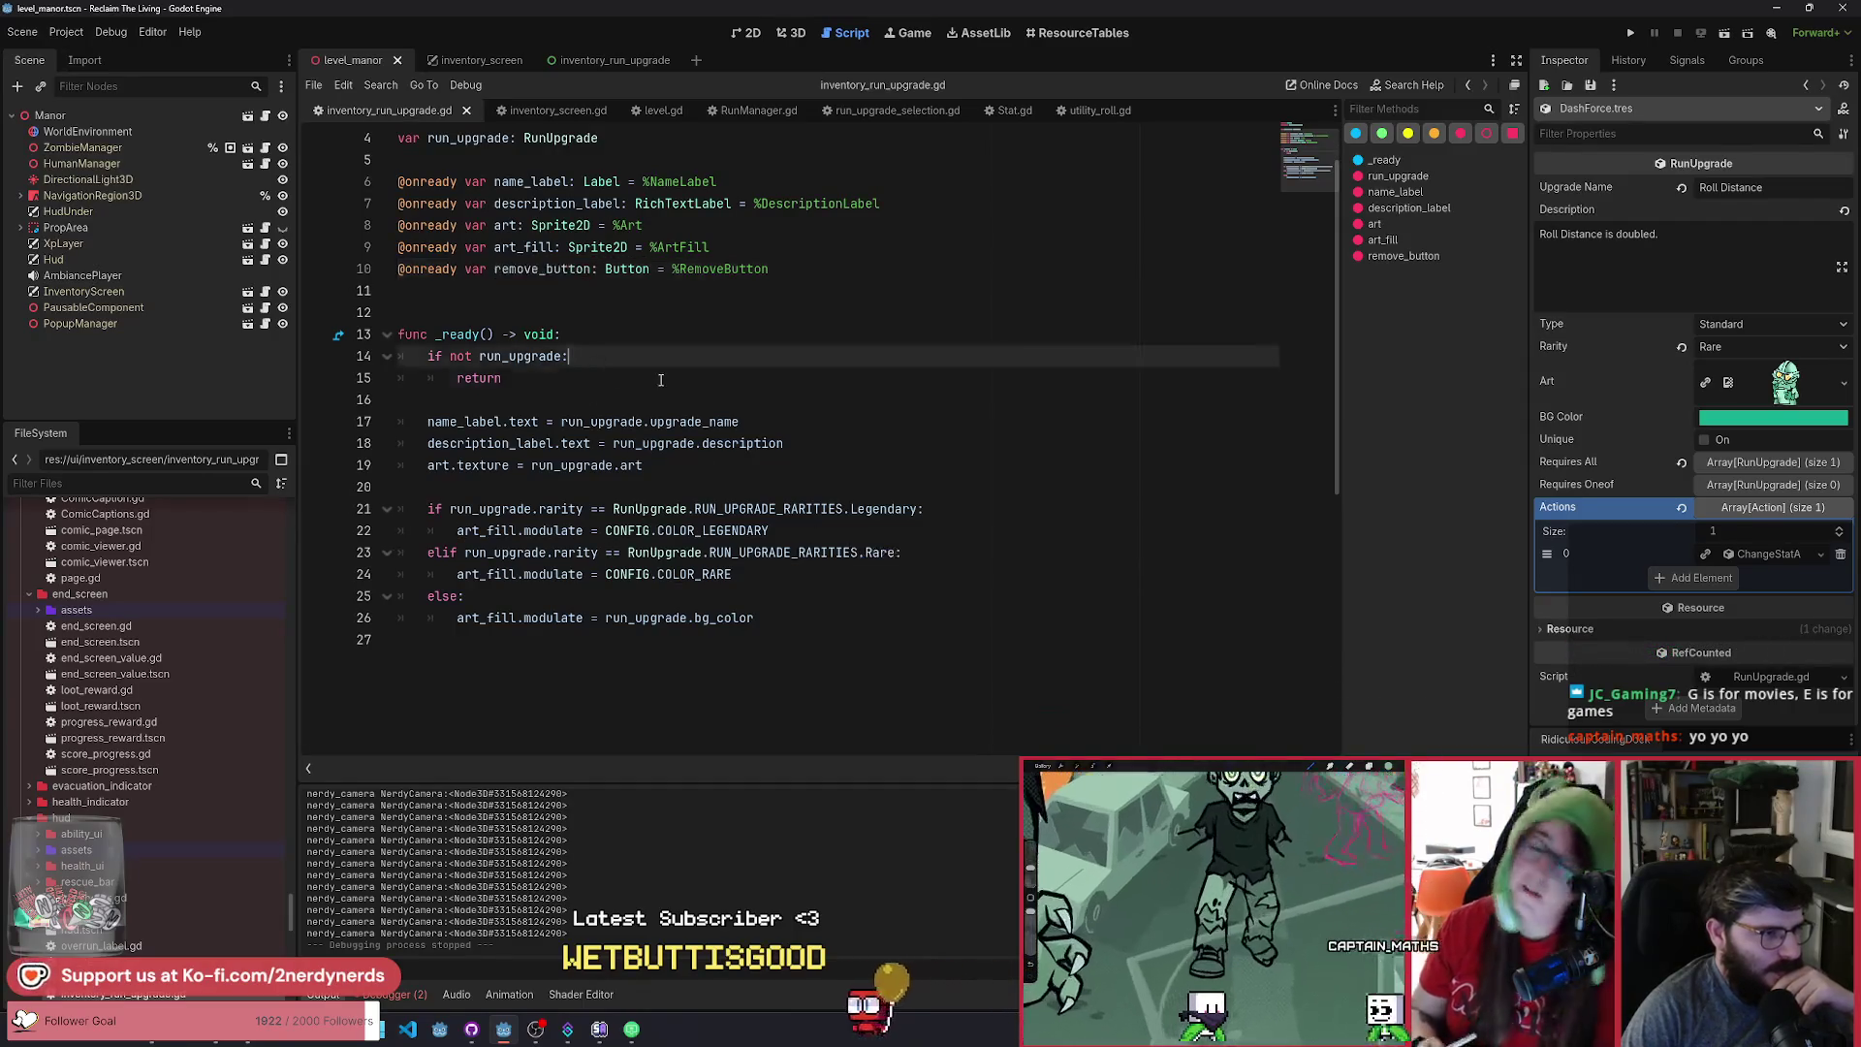
{"action": "key", "text": "Return"}
{"action": "key", "text": "Return"}
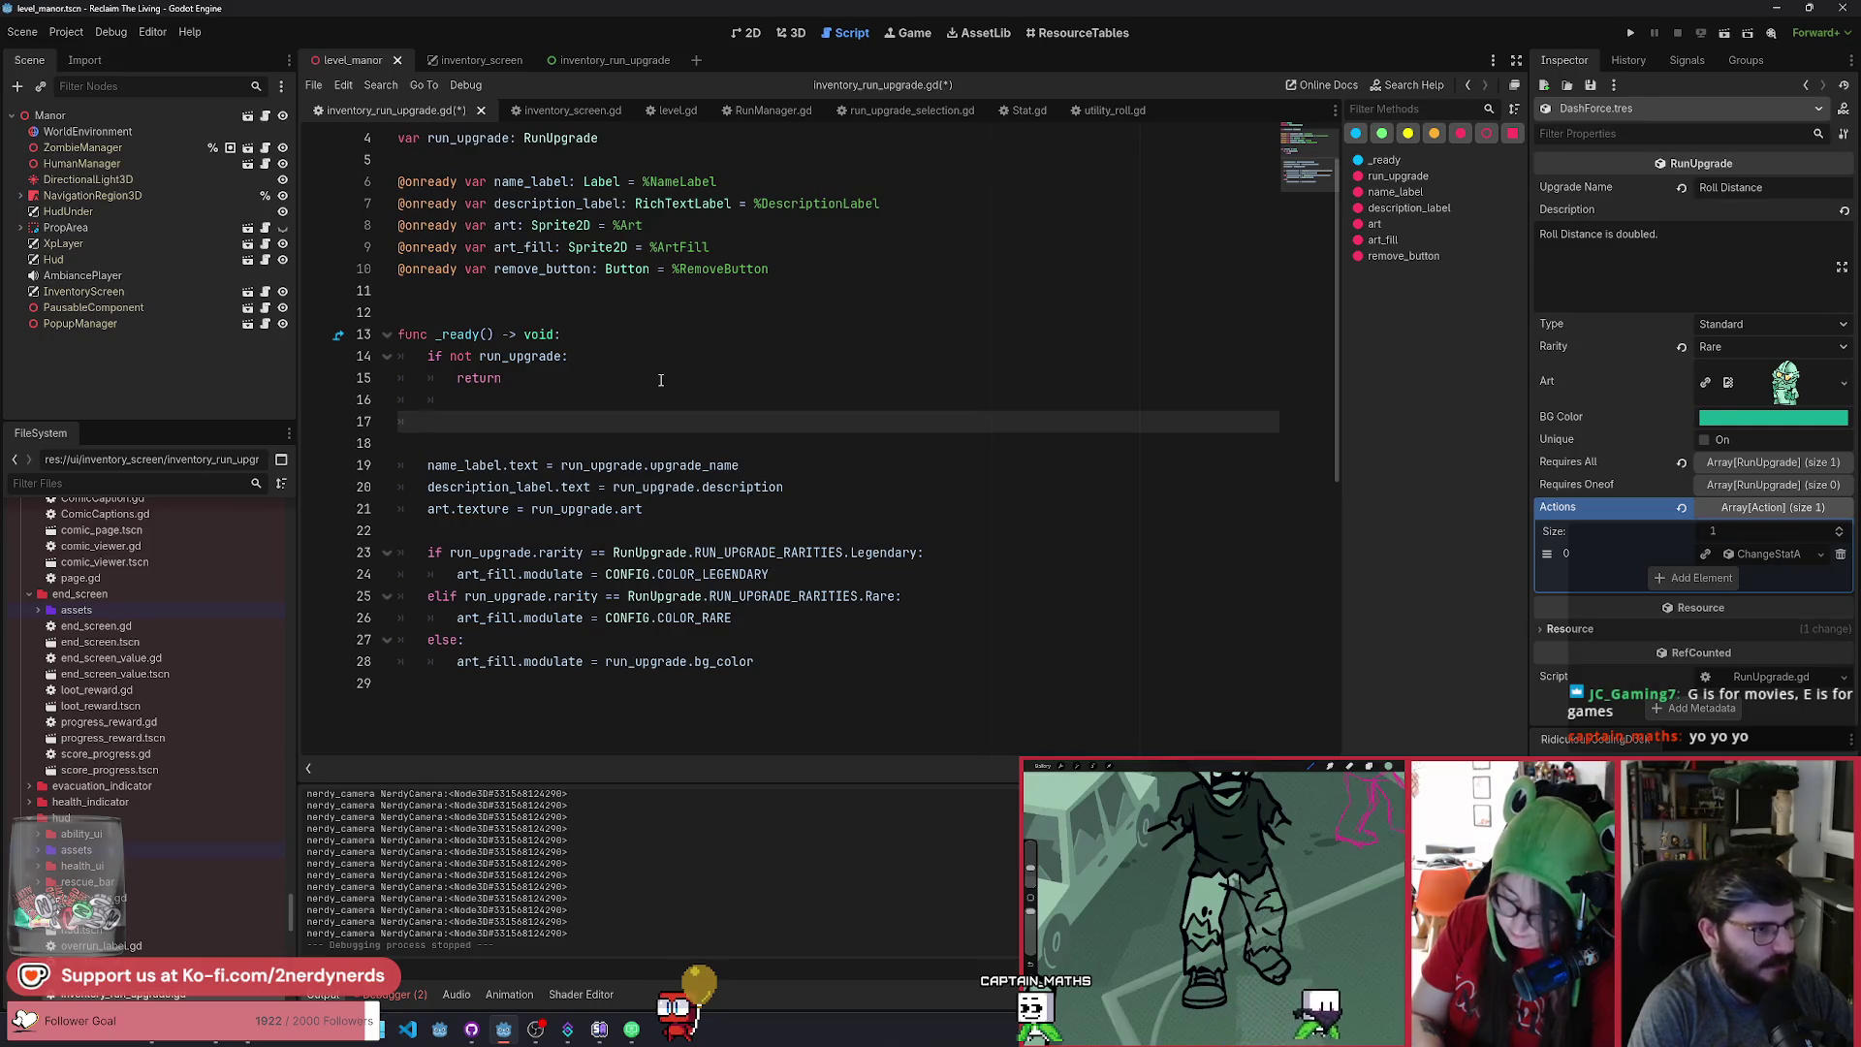
{"action": "type", "text": "remove_button.pre"}
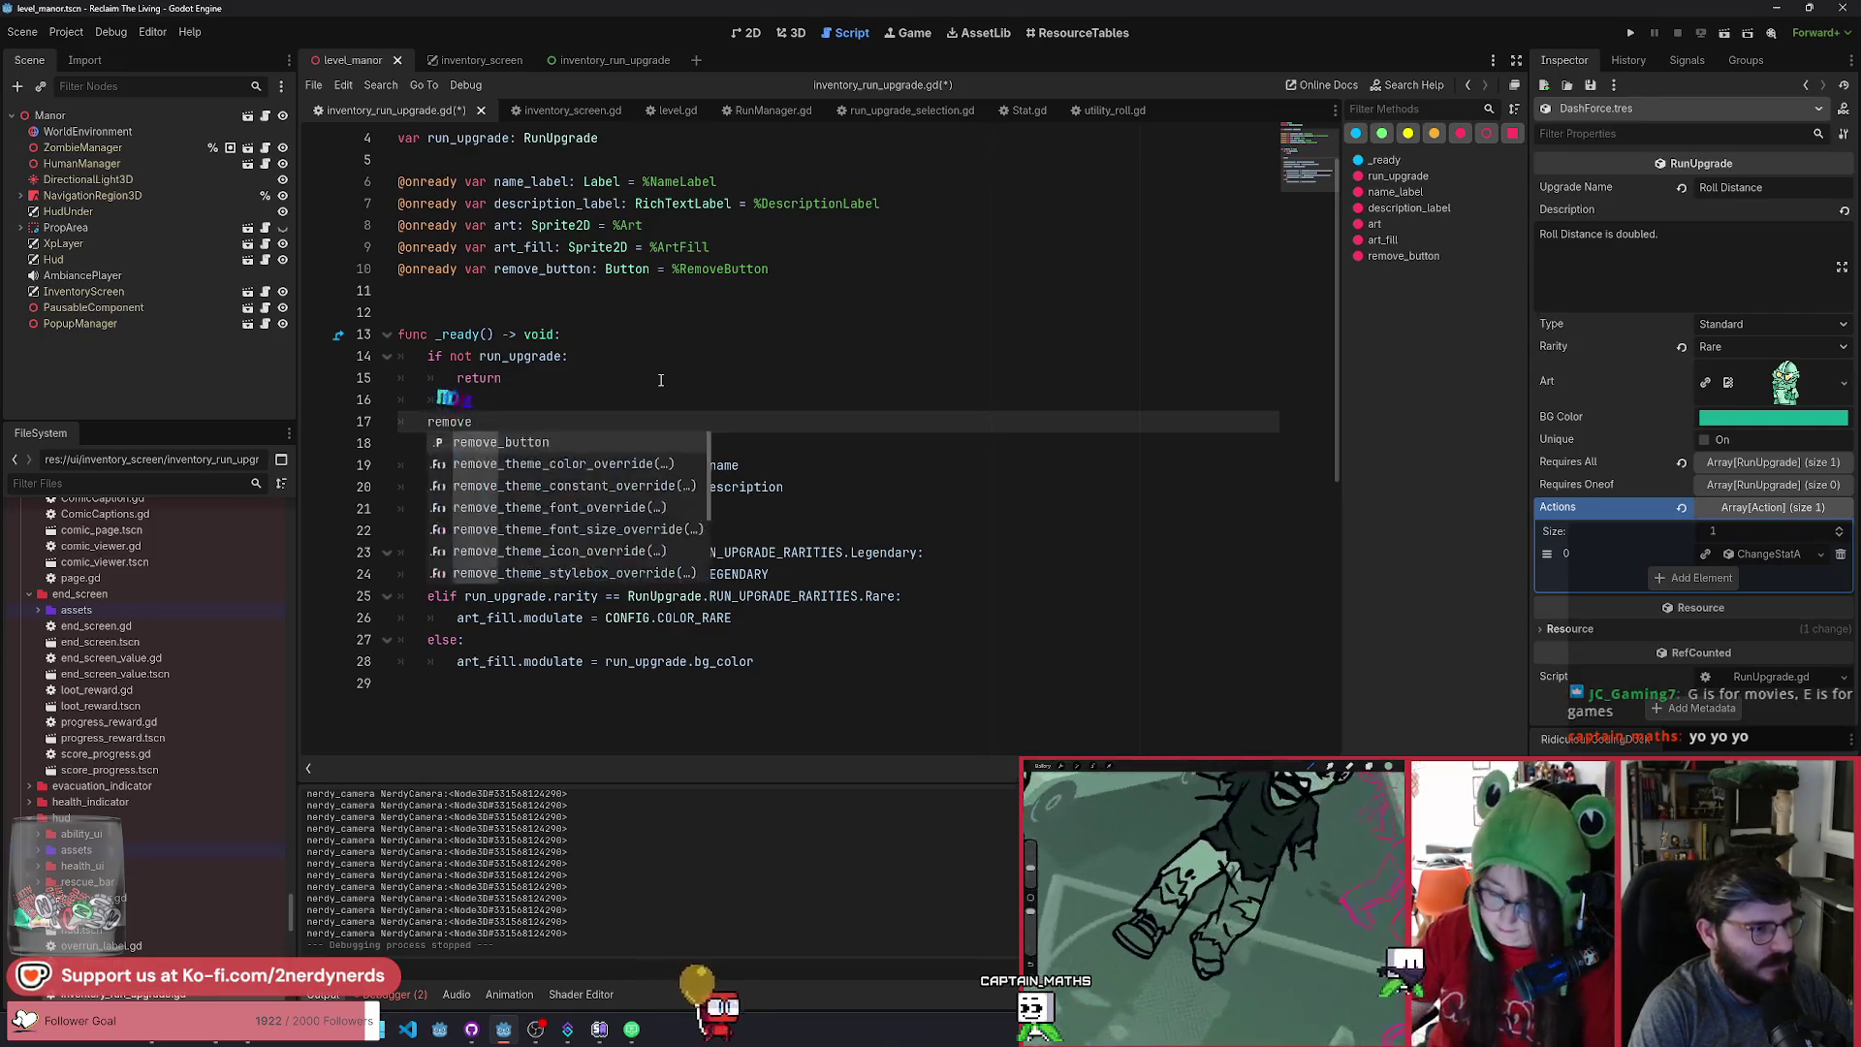
{"action": "key", "text": "Return"}
{"action": "type", "text": ".con"}
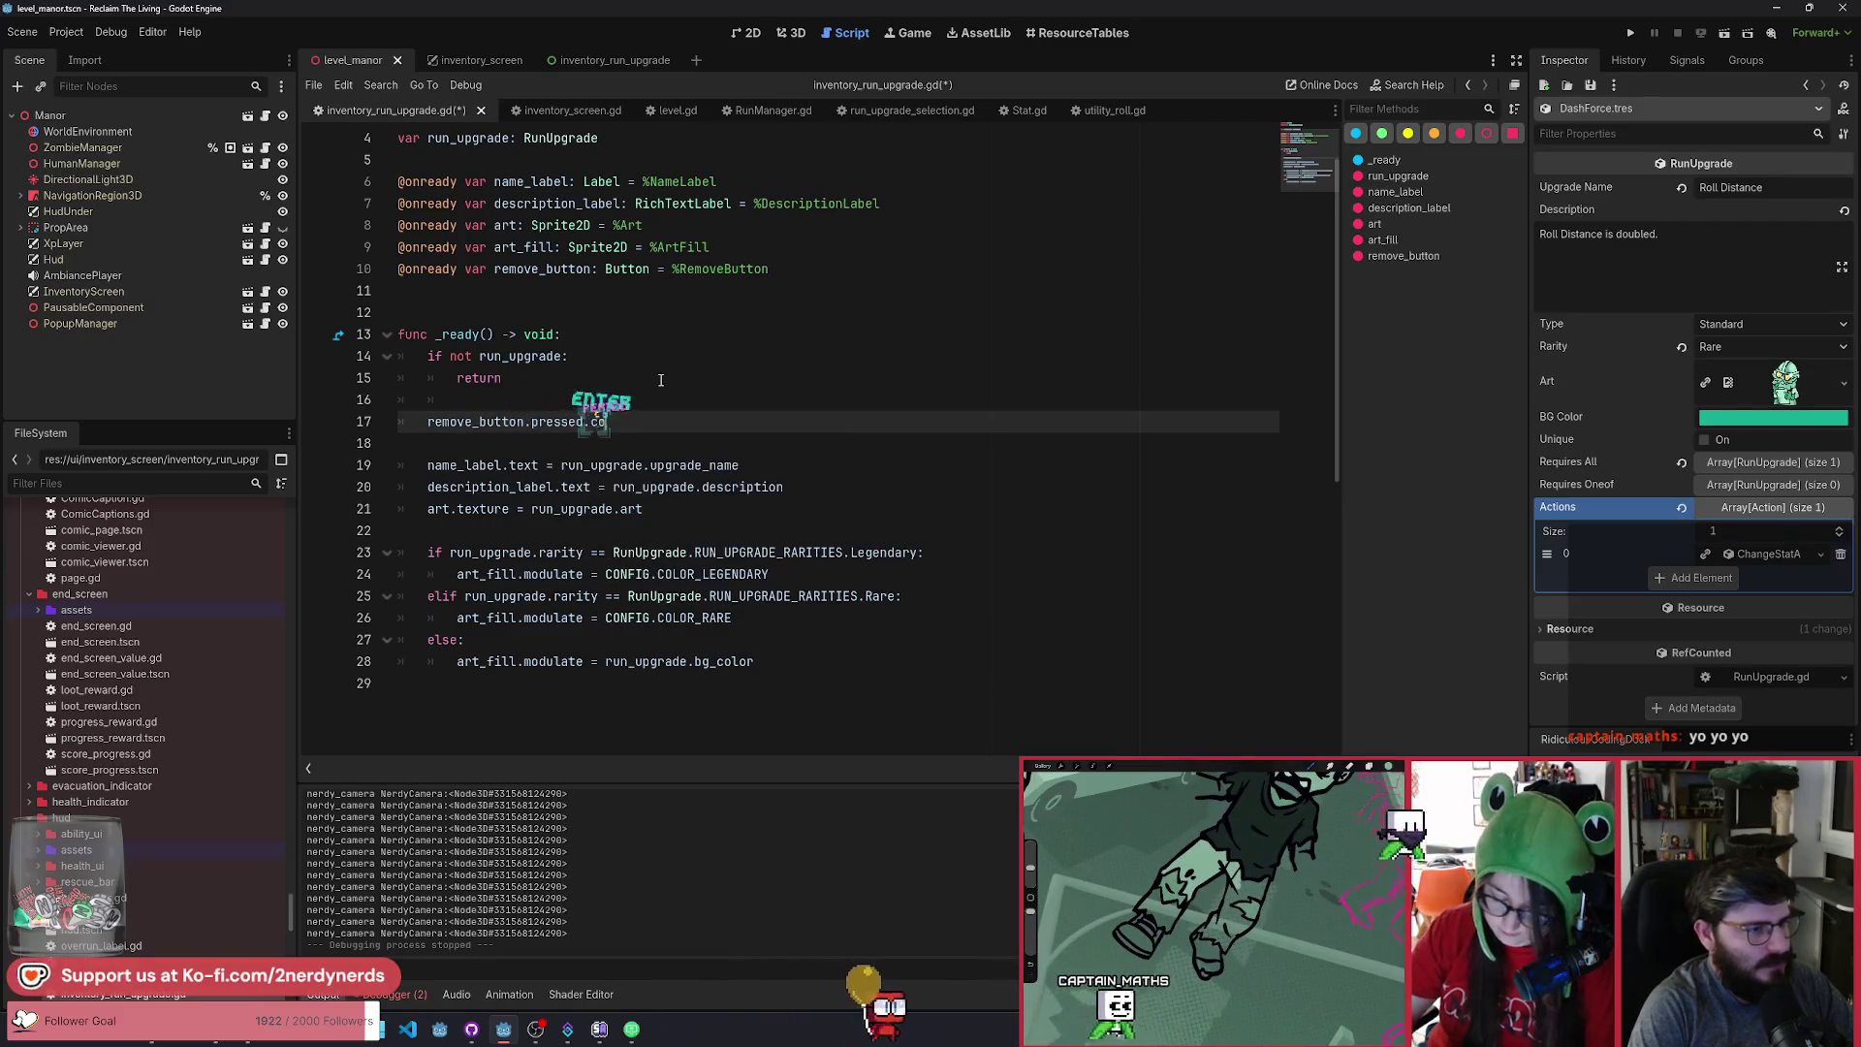
{"action": "key", "text": "Return"}
{"action": "type", "text": "on_remove_bu"}
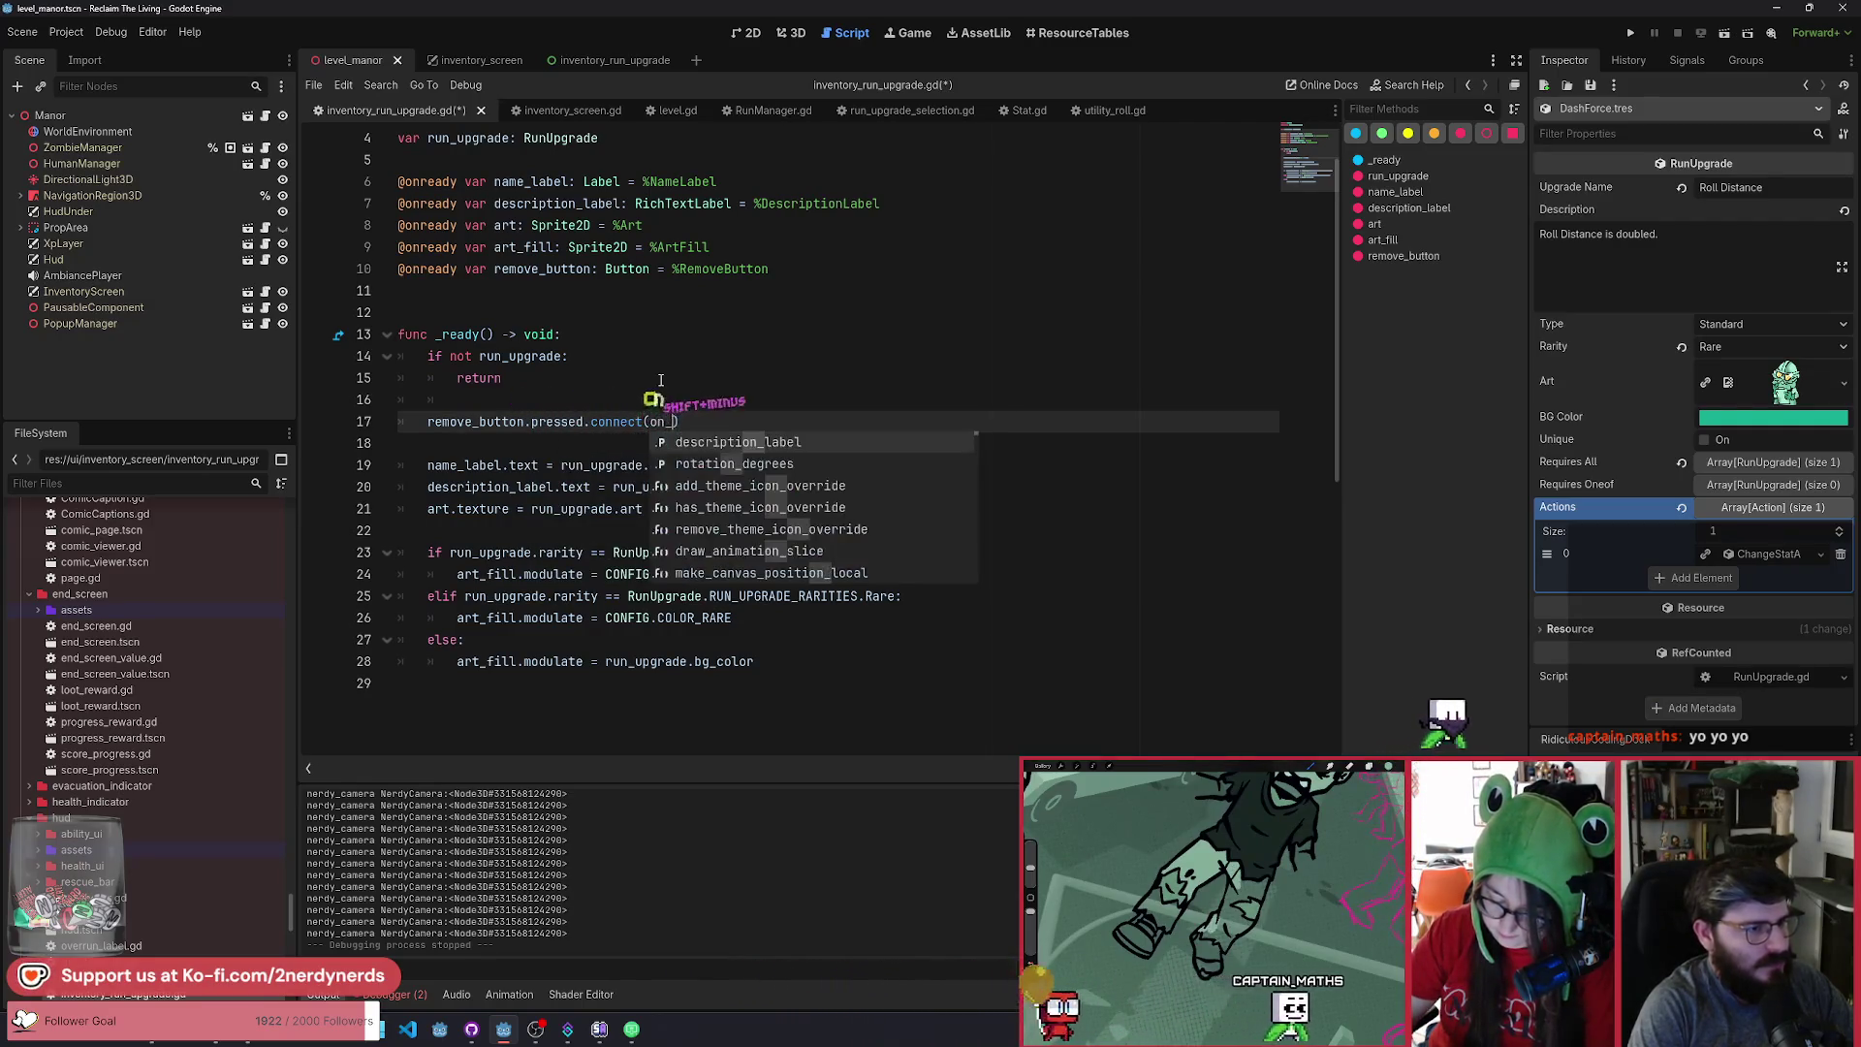
{"action": "type", "text": "tton_pre"}
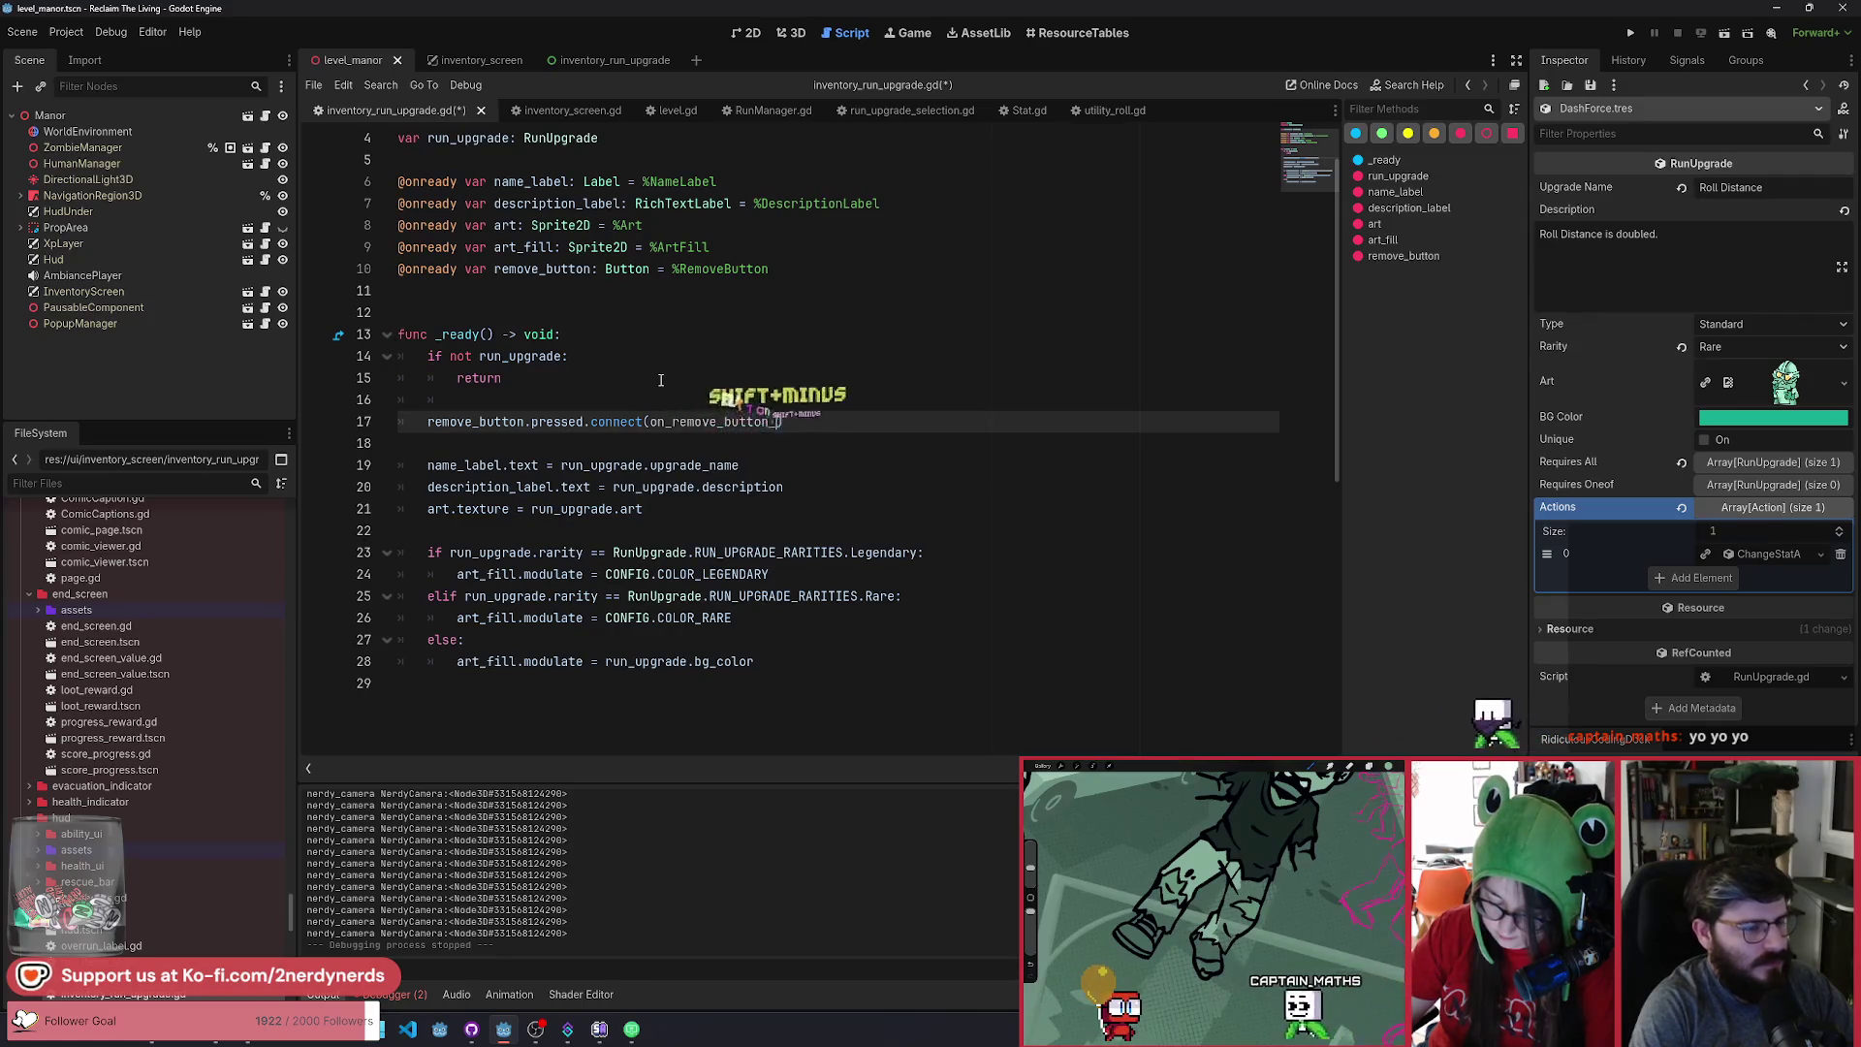
{"action": "type", "text": "ssed"}
{"action": "key", "text": "ctrl+shift+Left"}
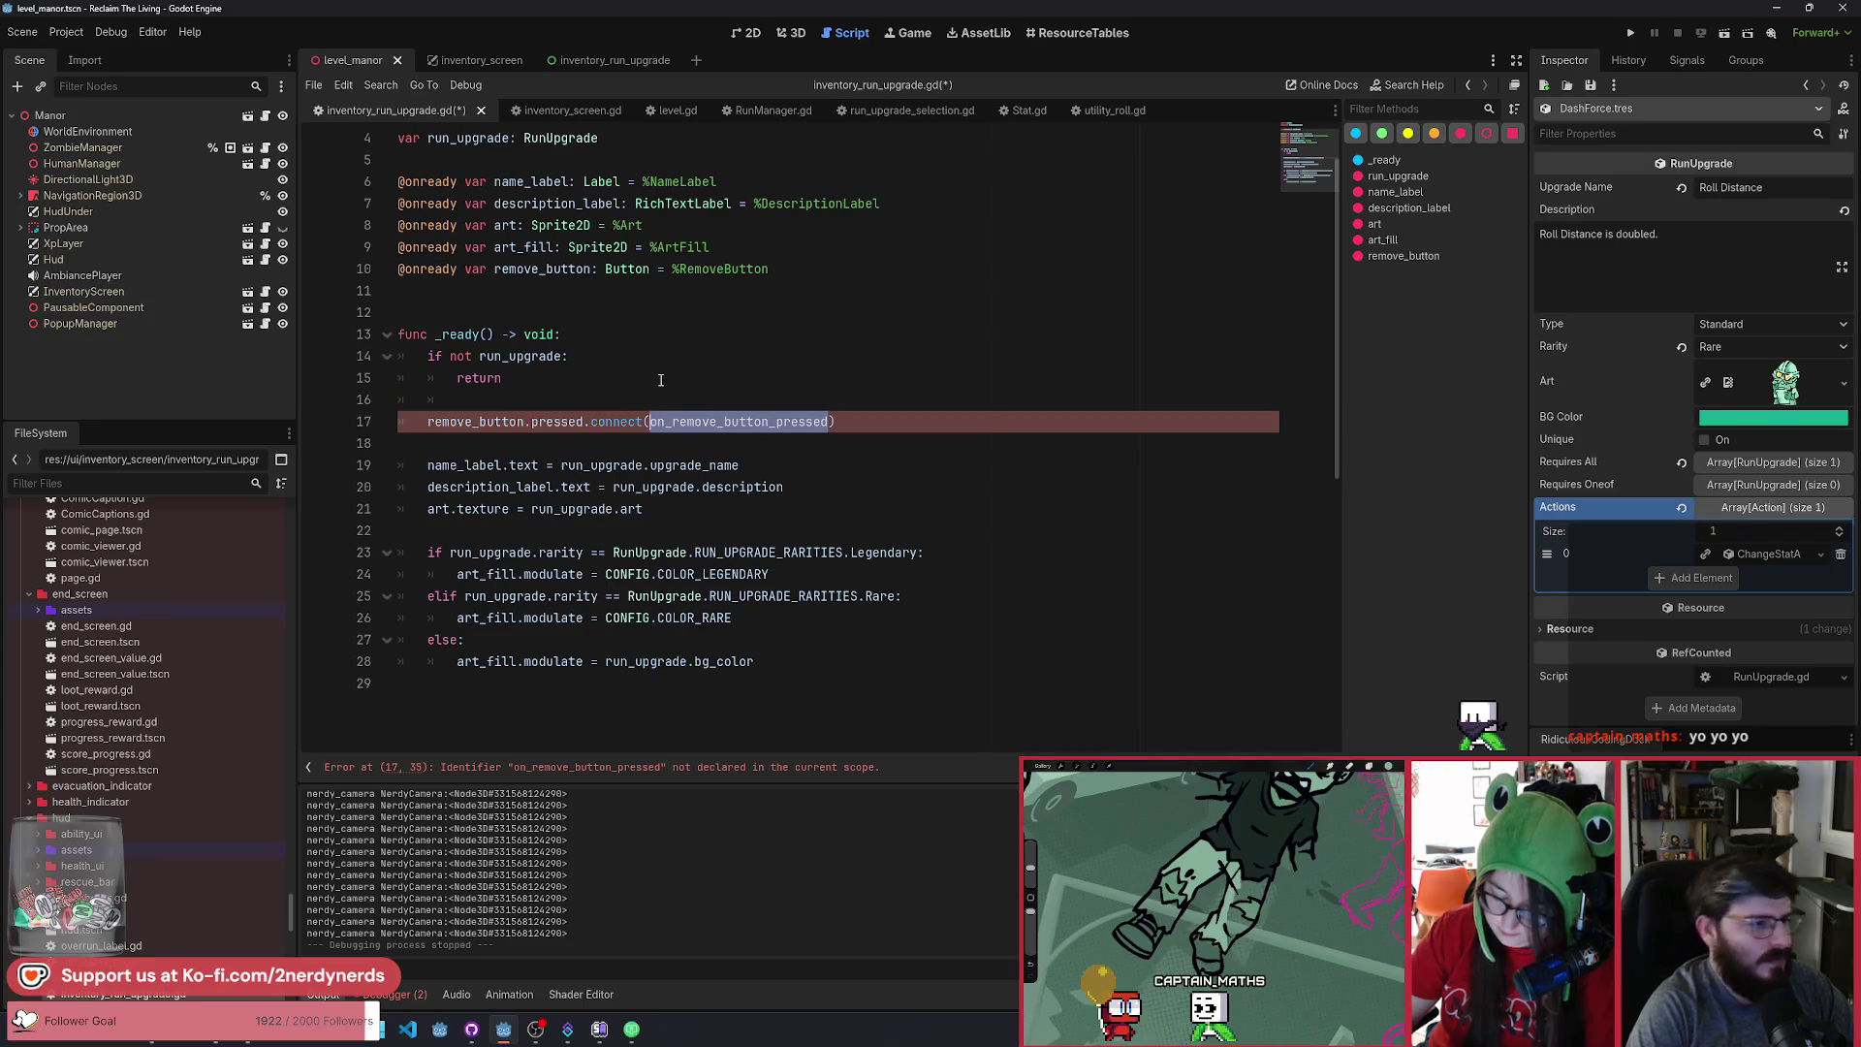
Start a 'DebugManager' check above the connect call and open the DebugManager script.
{"action": "key", "text": "Up"}
{"action": "key", "text": "Return"}
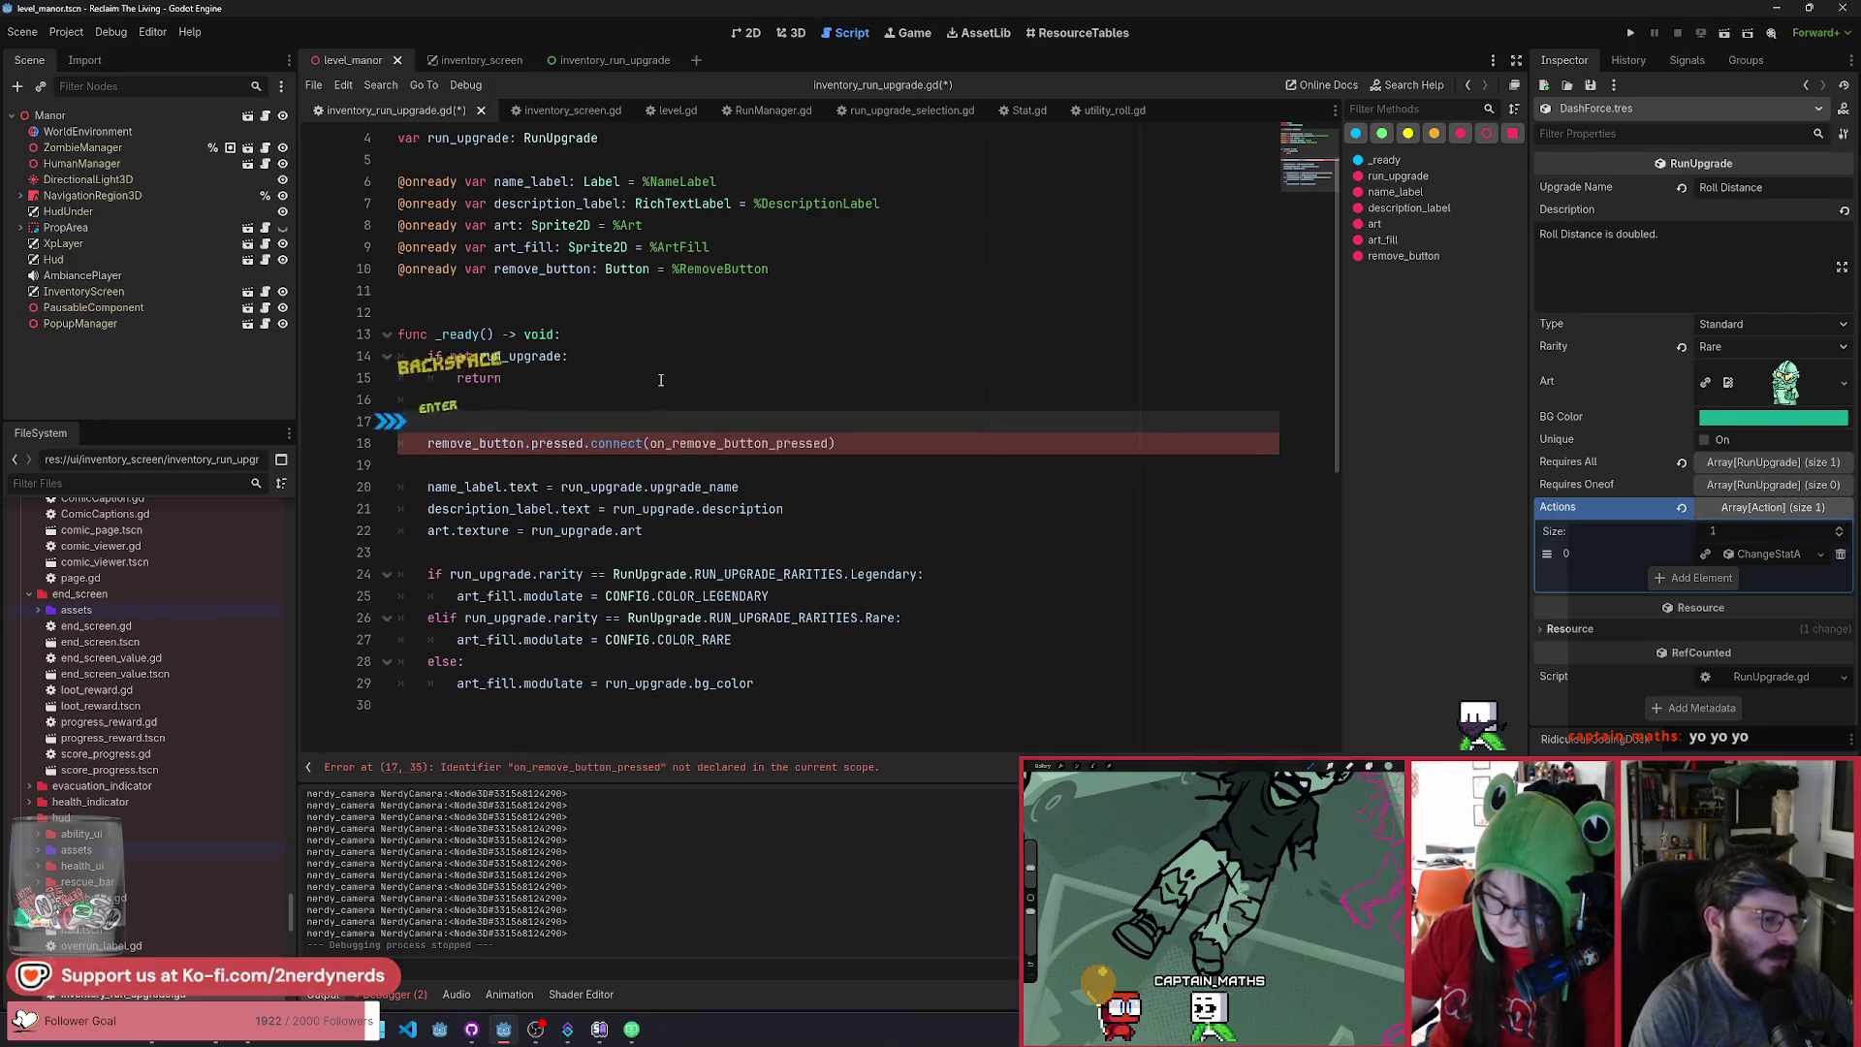
{"action": "type", "text": "if Deb"}
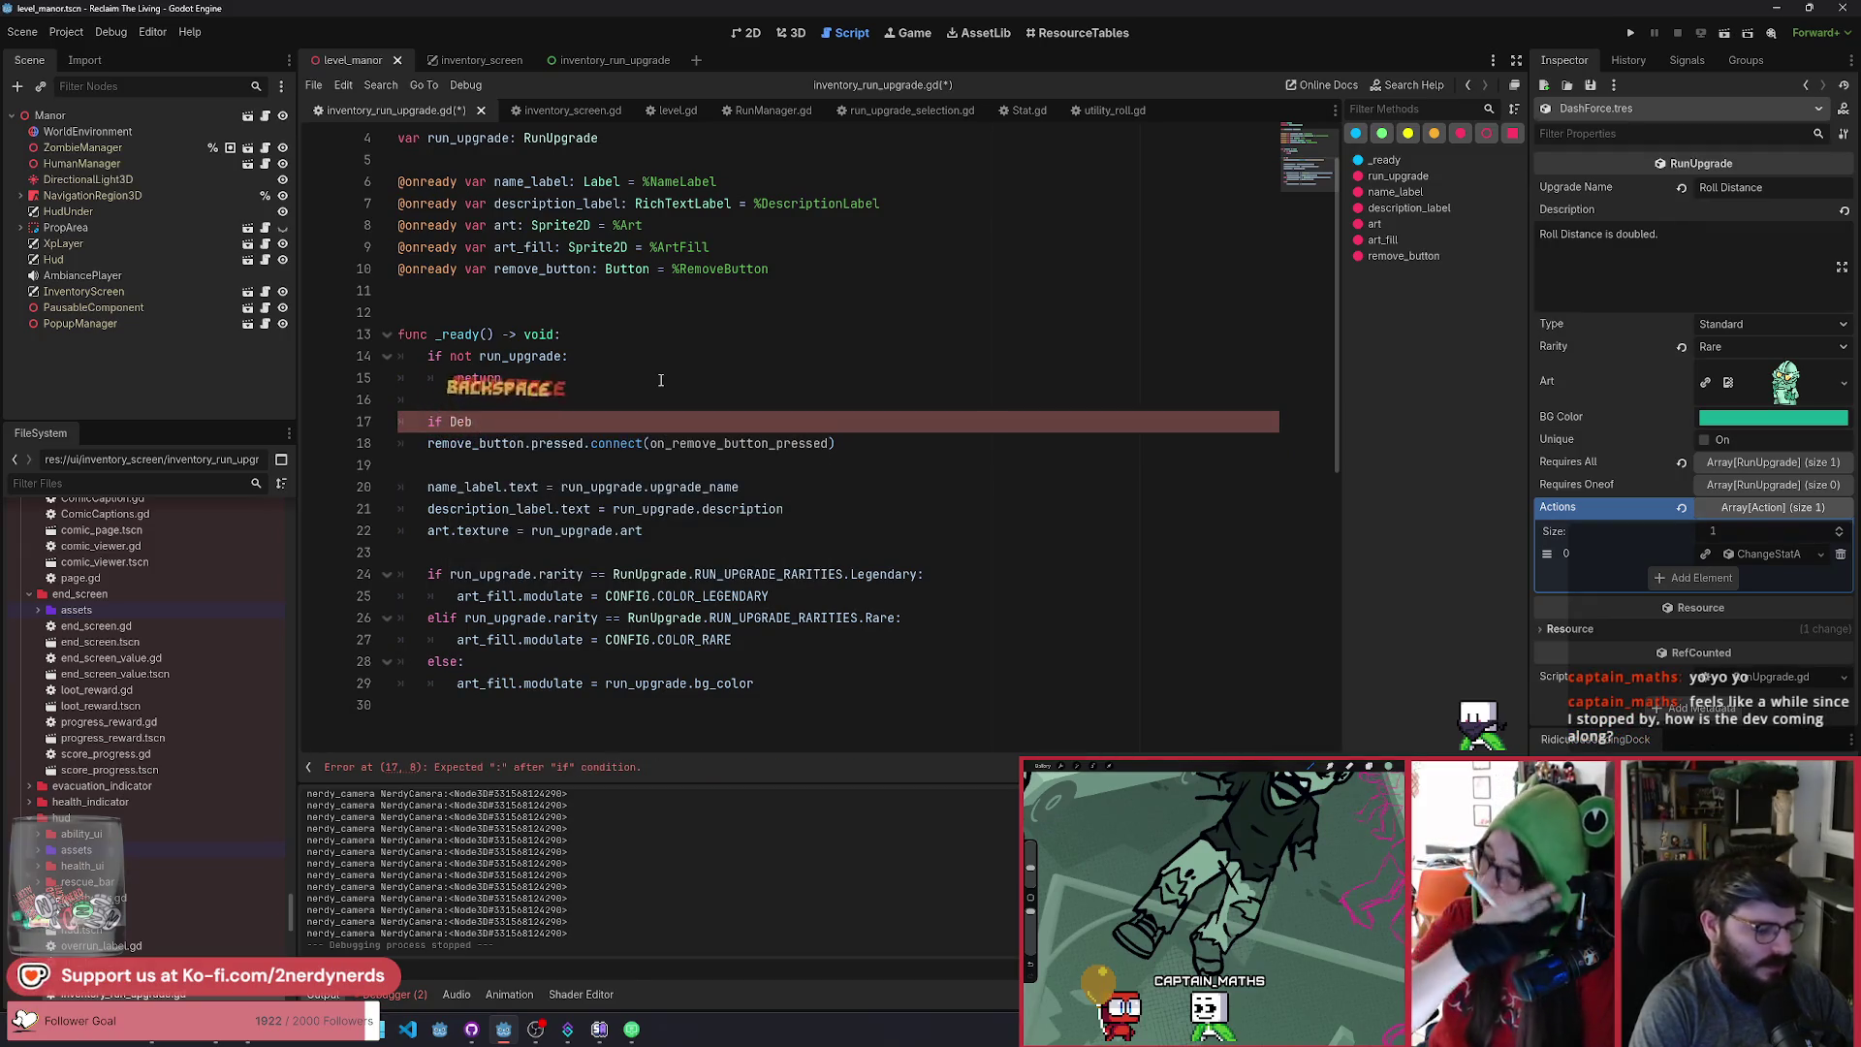
{"action": "type", "text": "yuM"}
{"action": "key", "text": "Return"}
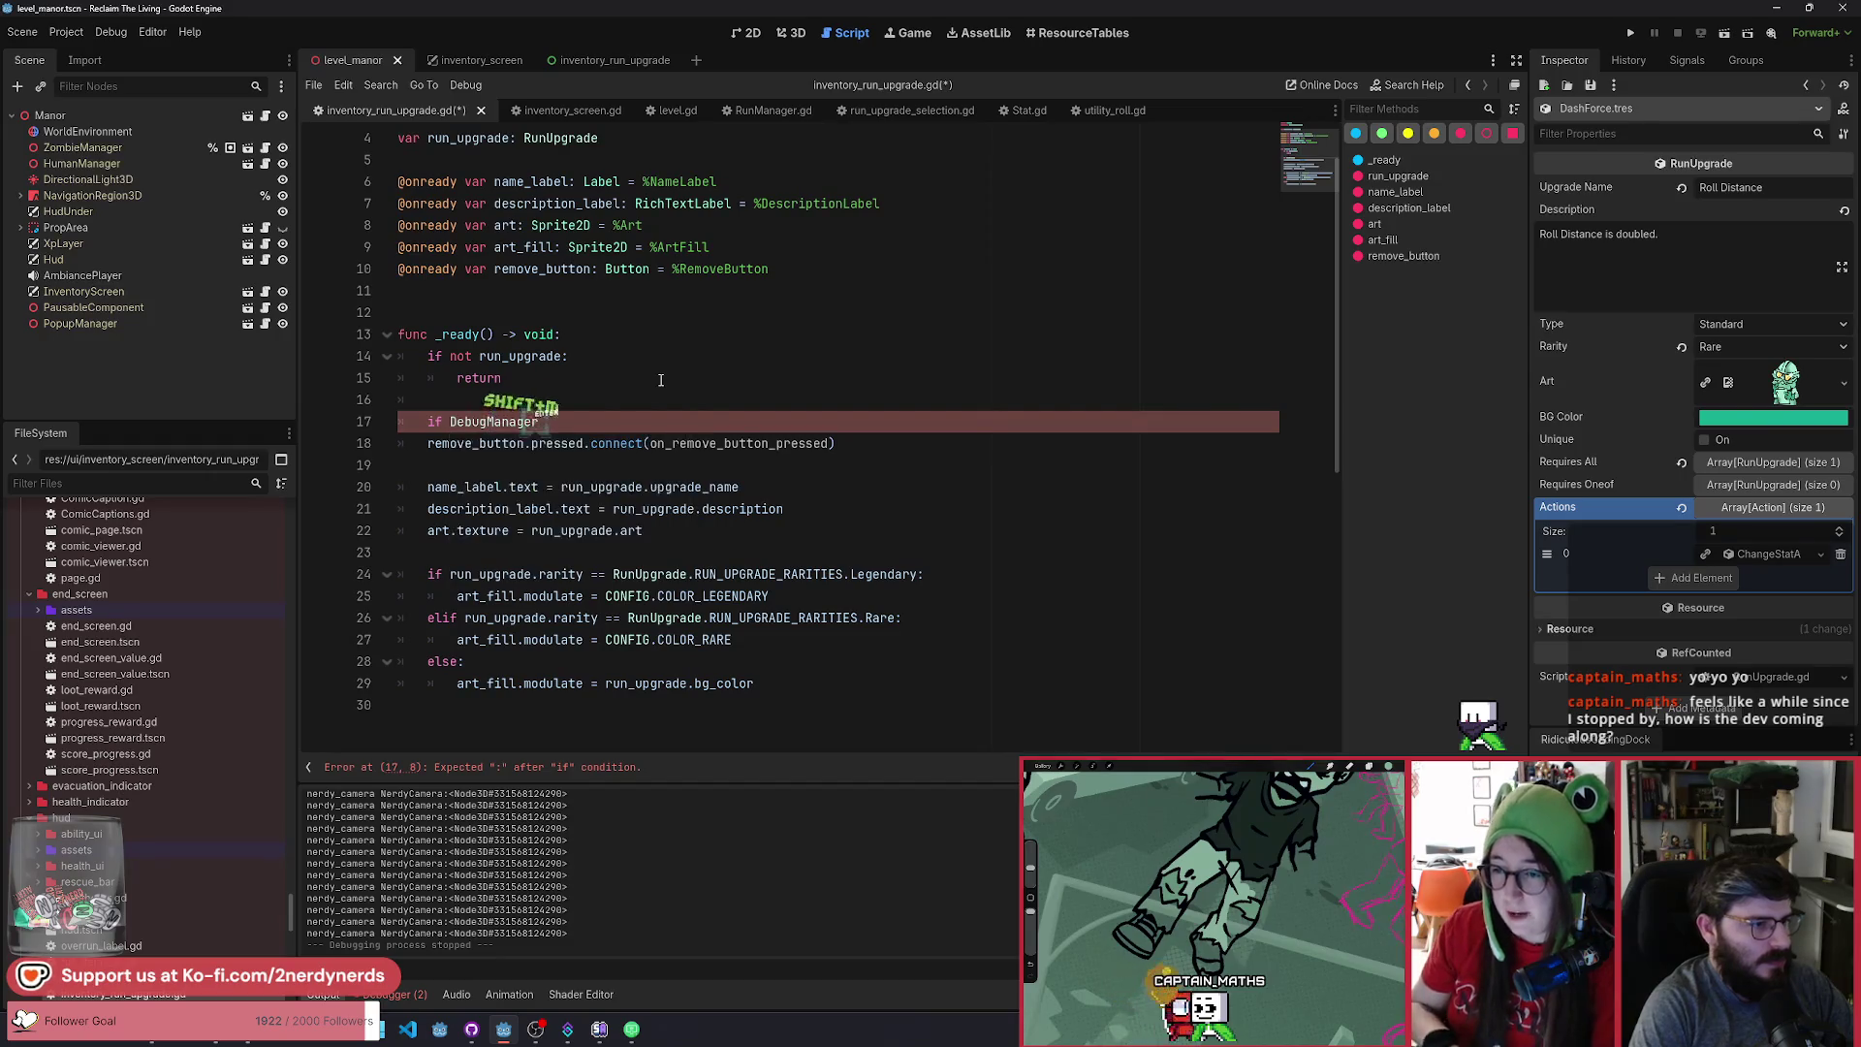
{"action": "type", "text": ".DE"}
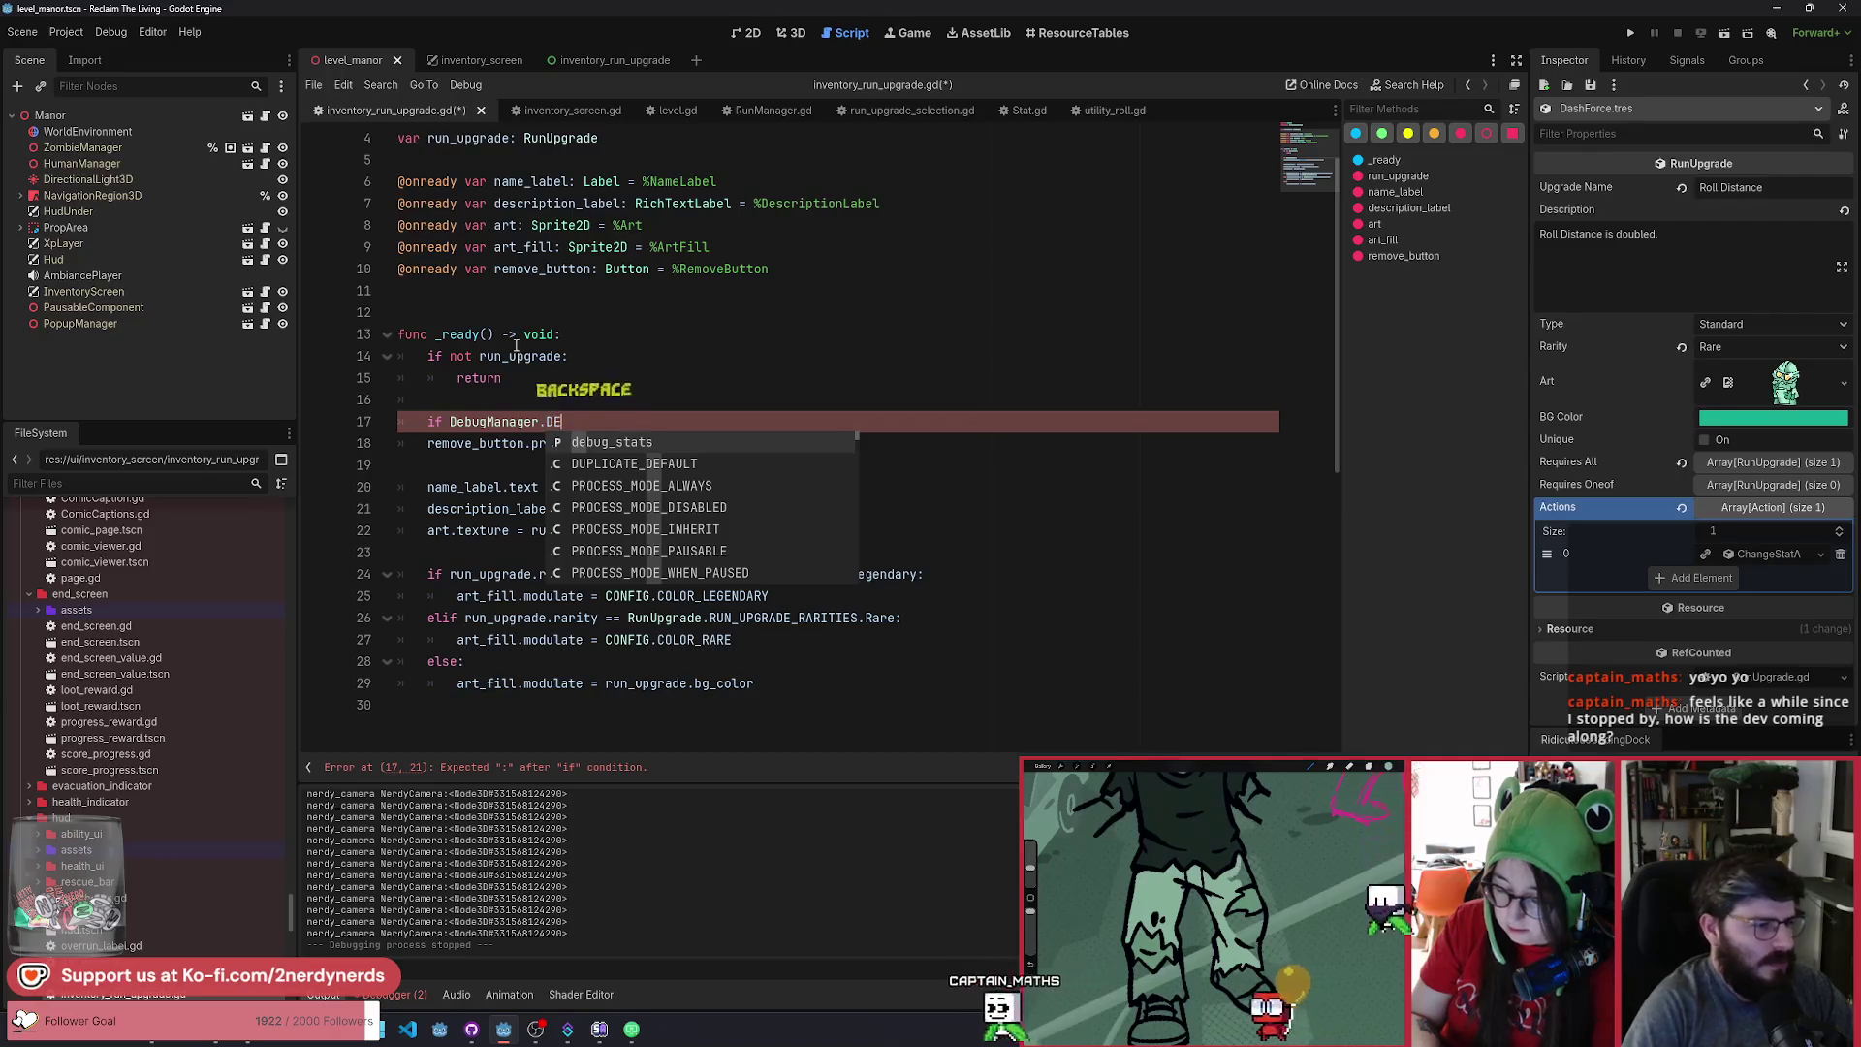
{"action": "key", "text": "Escape"}
{"action": "left_click", "coordinate": [496, 427], "text": "ctrl"}
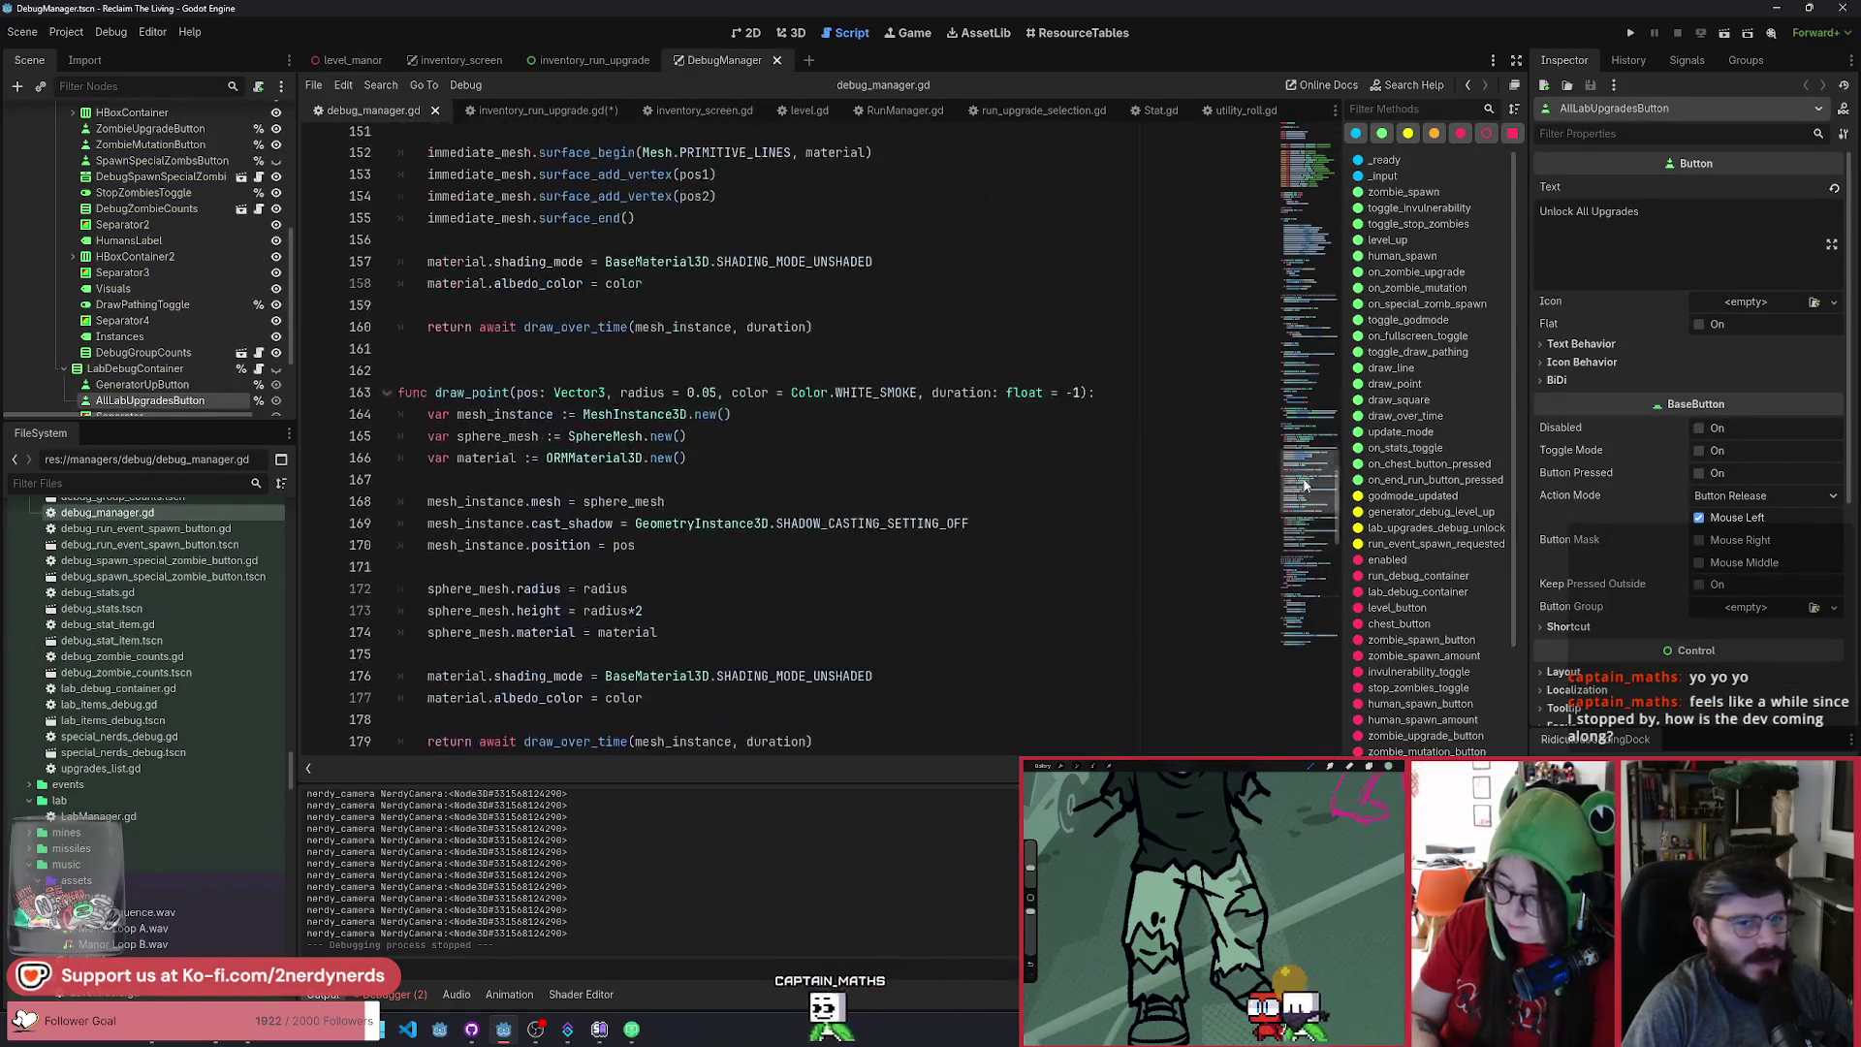
Back in inventory_run_upgrade.gd, indent the connect call under the DebugManager.enabled check.
{"action": "left_click", "coordinate": [538, 109]}
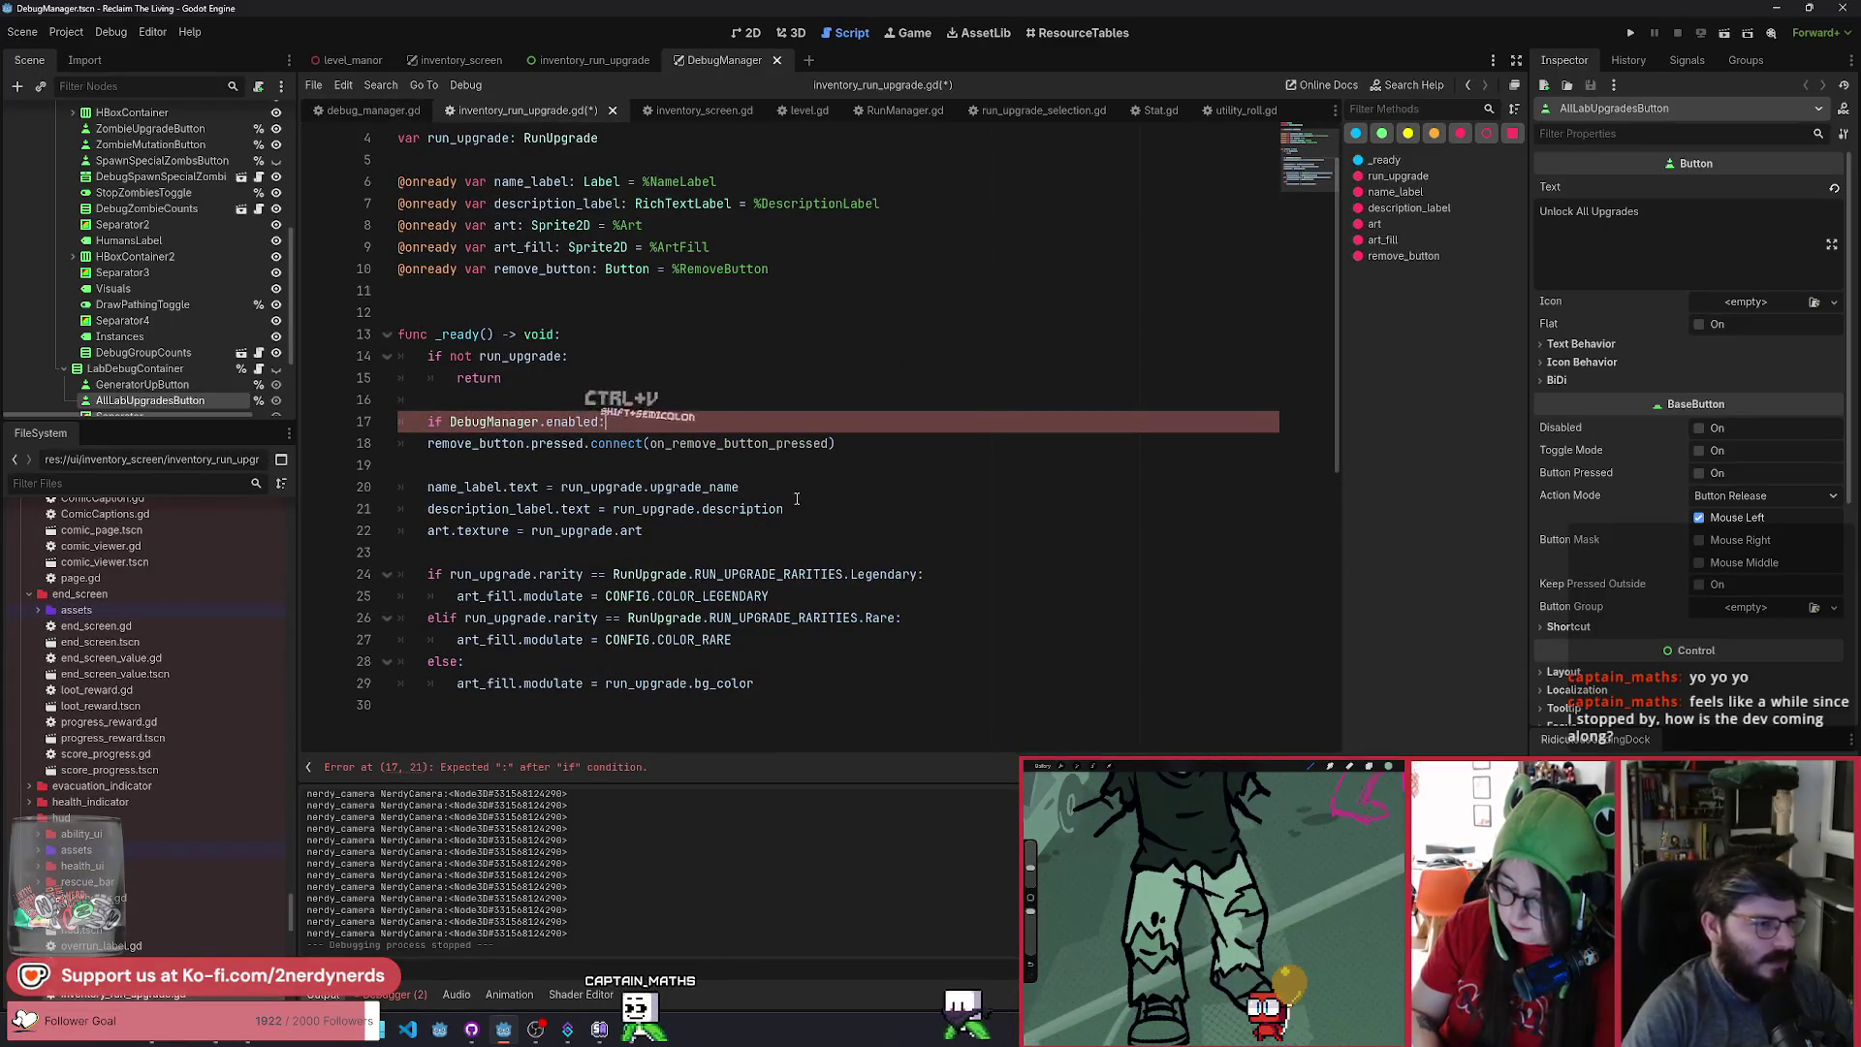
{"action": "left_click", "coordinate": [424, 443]}
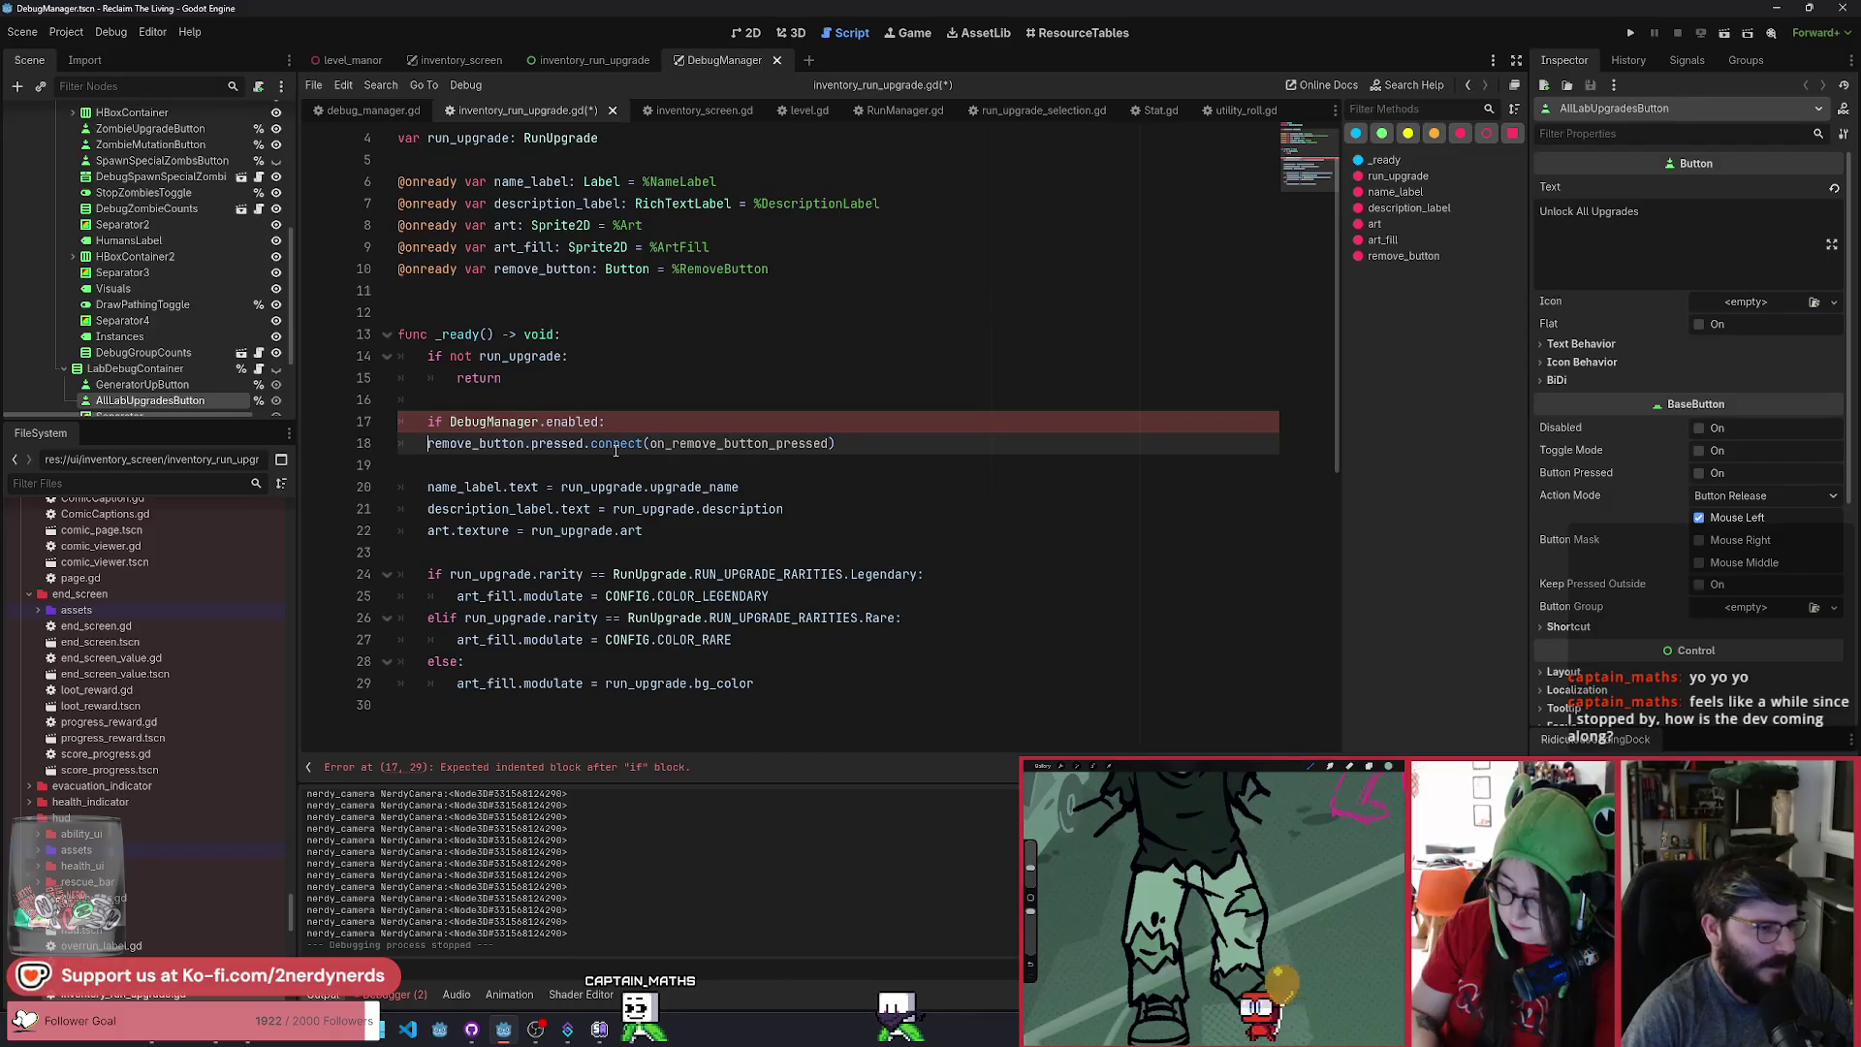
{"action": "key", "text": "Tab"}
Add an else branch that calls remove_button.queue_free().
{"action": "left_click", "coordinate": [961, 445]}
{"action": "key", "text": "Return"}
{"action": "key", "text": "BackSpace"}
{"action": "type", "text": "else:"}
{"action": "key", "text": "Return"}
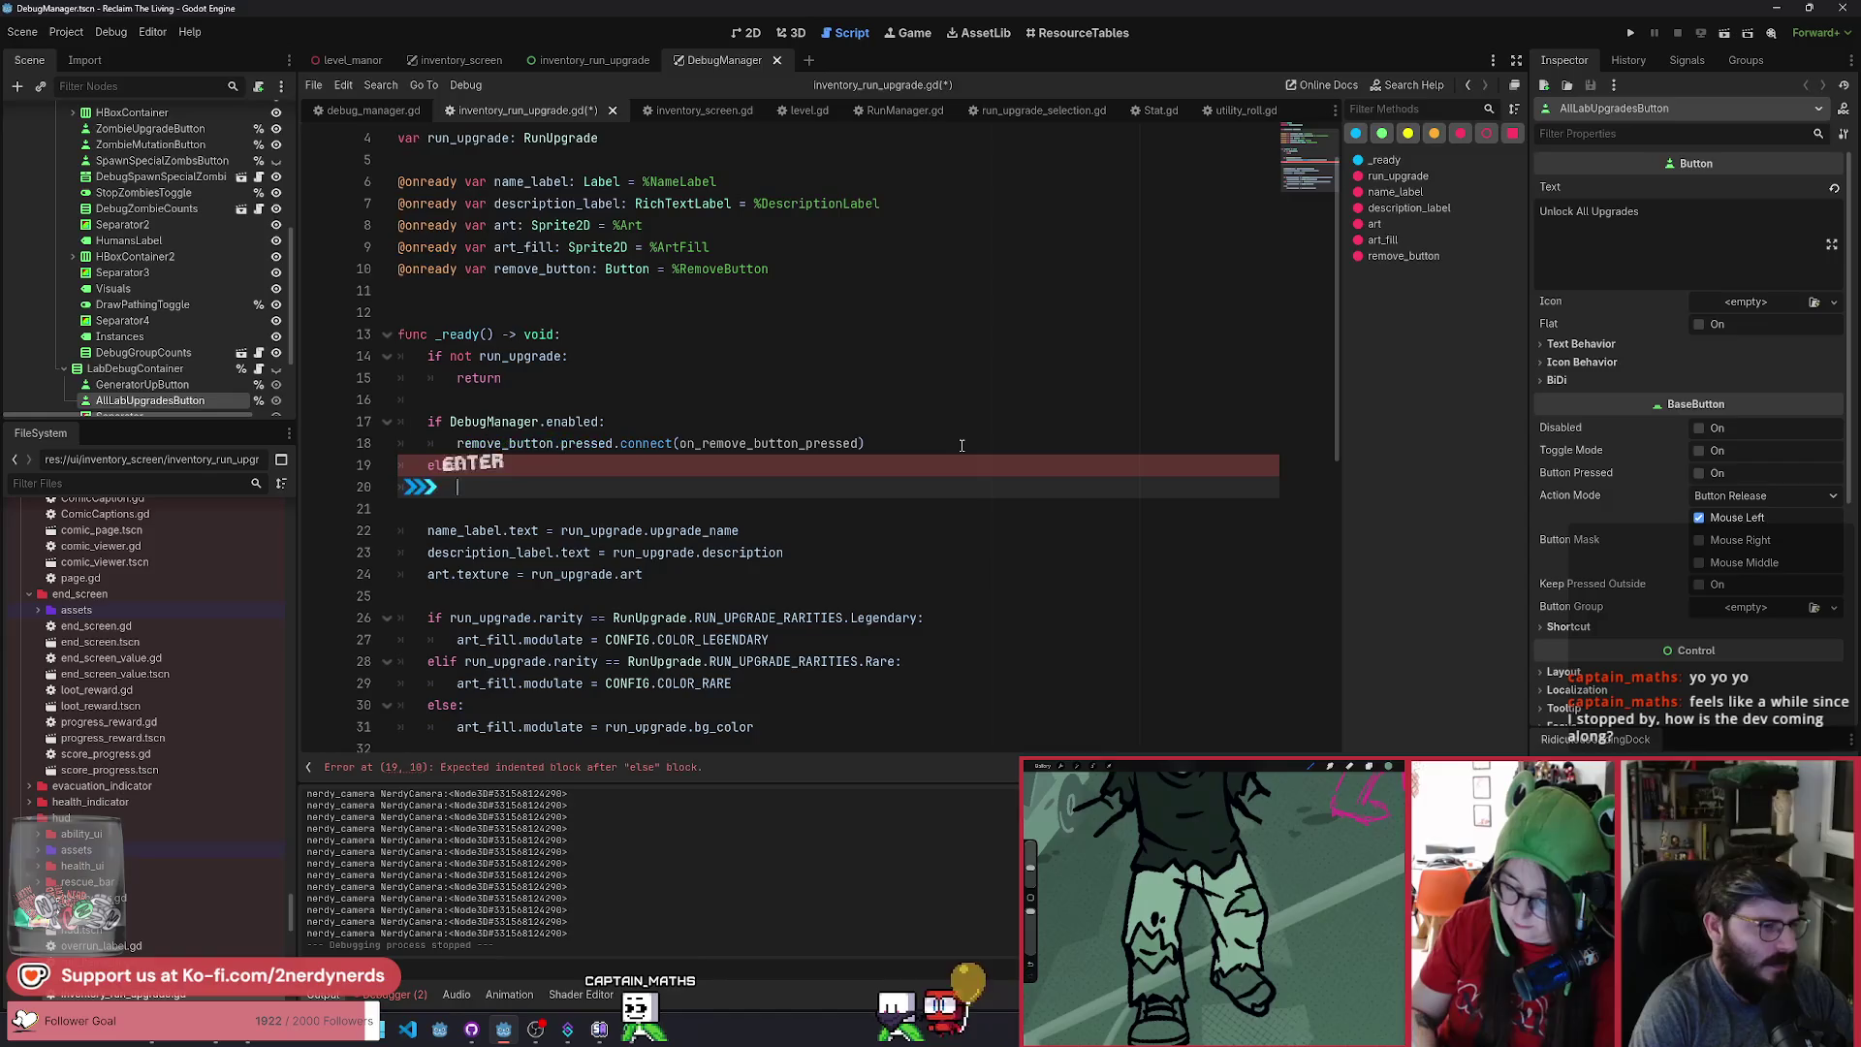
{"action": "type", "text": "remo"}
{"action": "key", "text": "Return"}
{"action": "type", "text": ".que"}
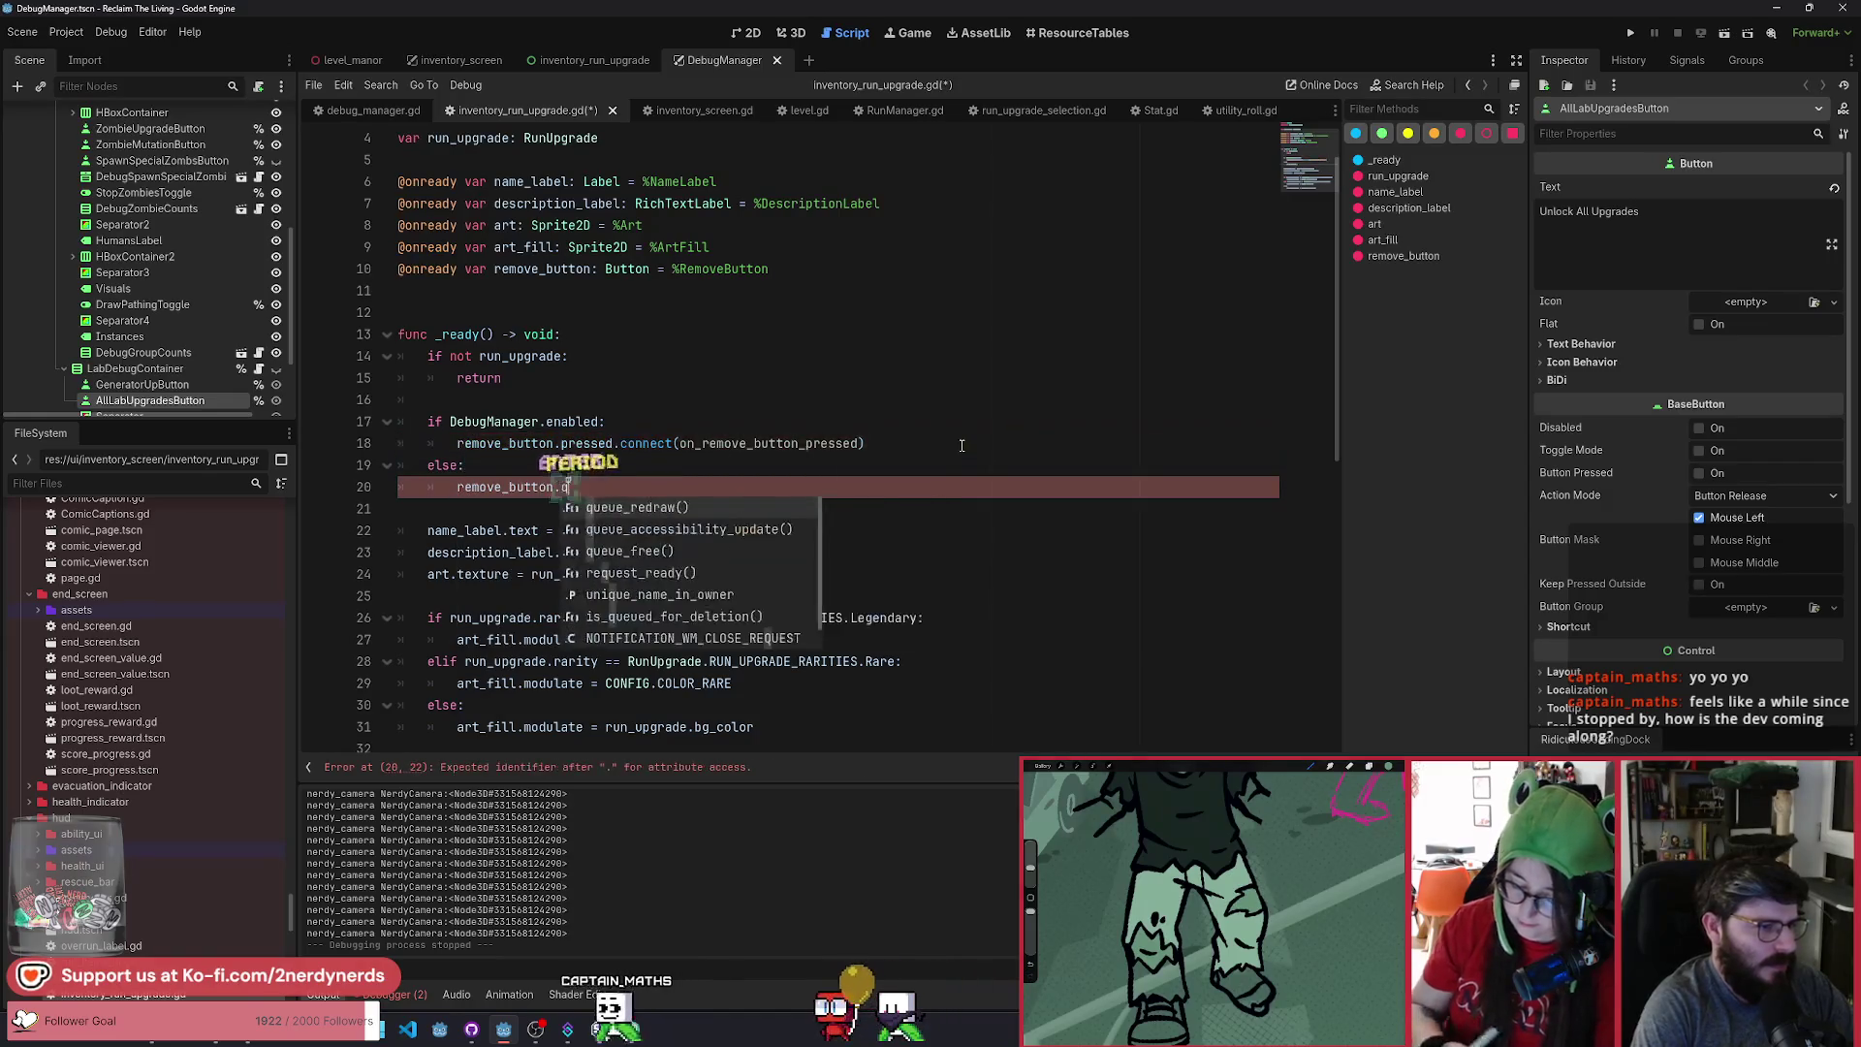
{"action": "key", "text": "Down"}
{"action": "key", "text": "Down"}
{"action": "key", "text": "Return"}
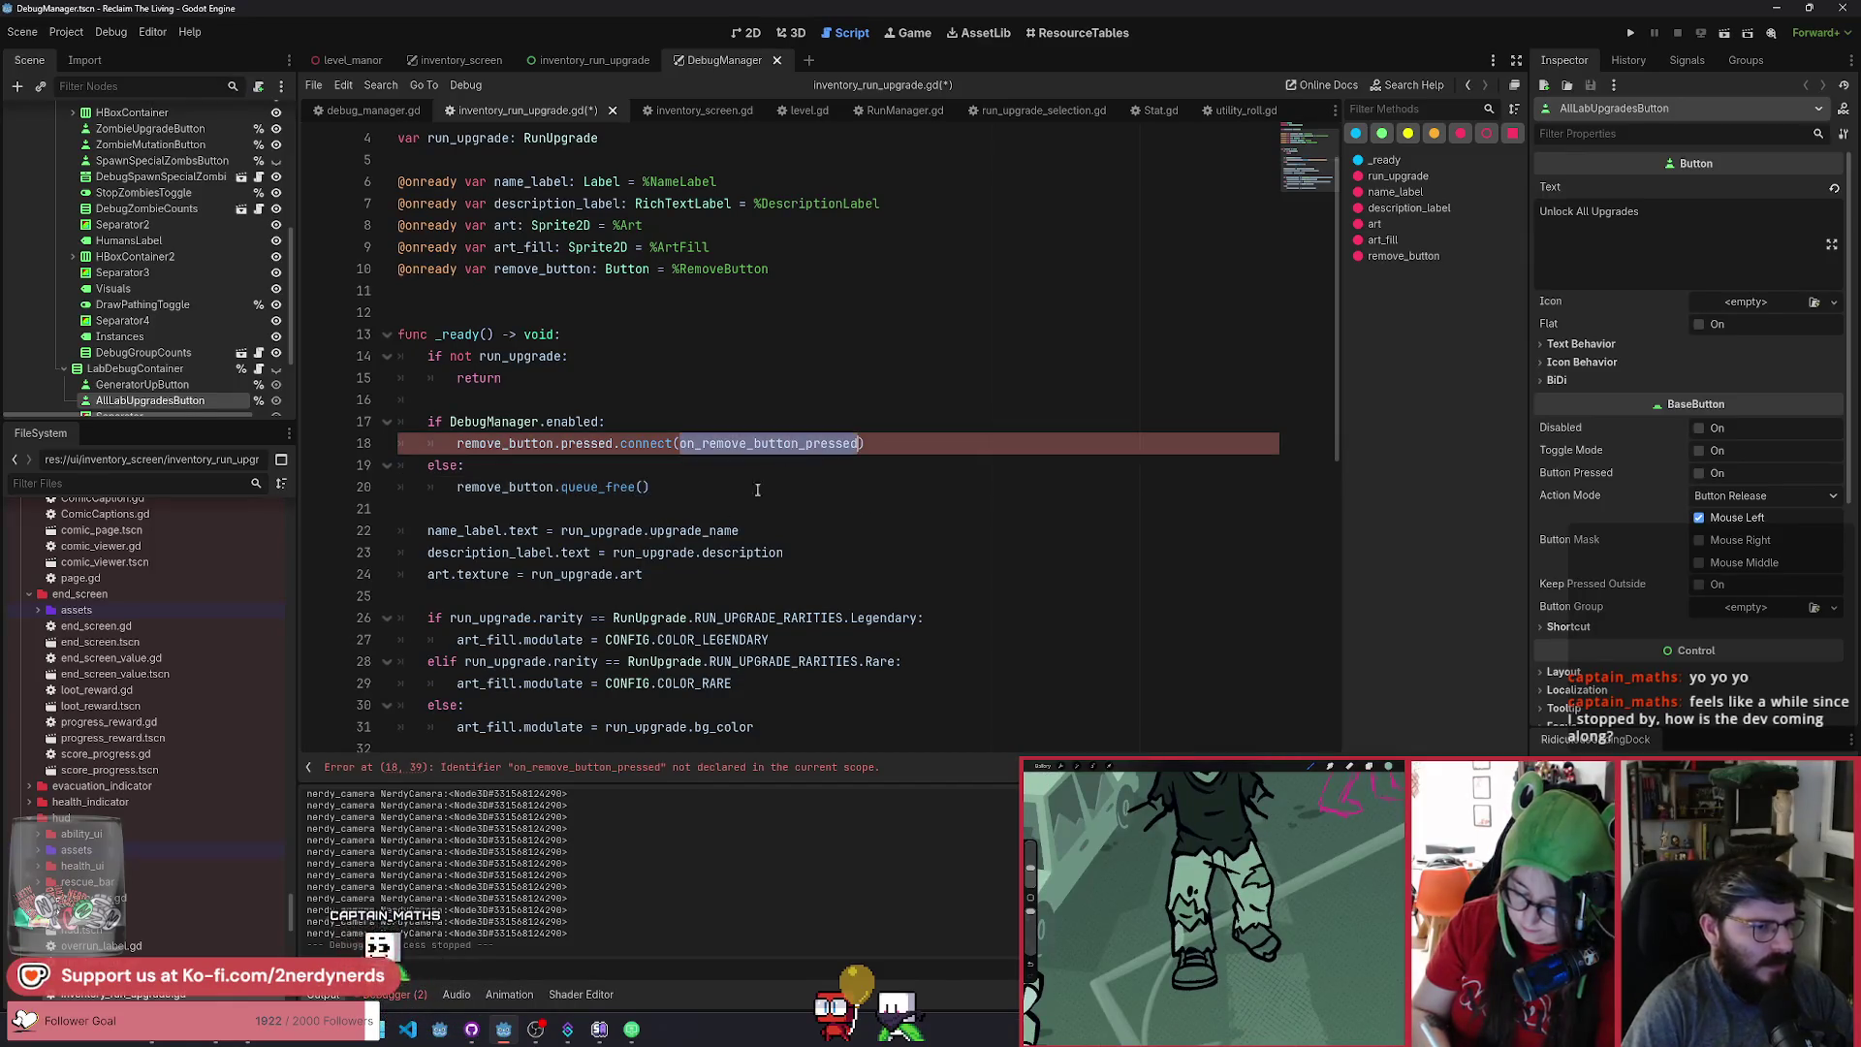
{"action": "scroll", "coordinate": [582, 543], "scroll_direction": "down", "scroll_amount": 6}
{"action": "left_click", "coordinate": [492, 593]}
Append func on_remove_button_pressed() -> void with a pass body, save, and run level_manor.
{"action": "key", "text": "Return"}
{"action": "key", "text": "Return"}
{"action": "type", "text": "func "}
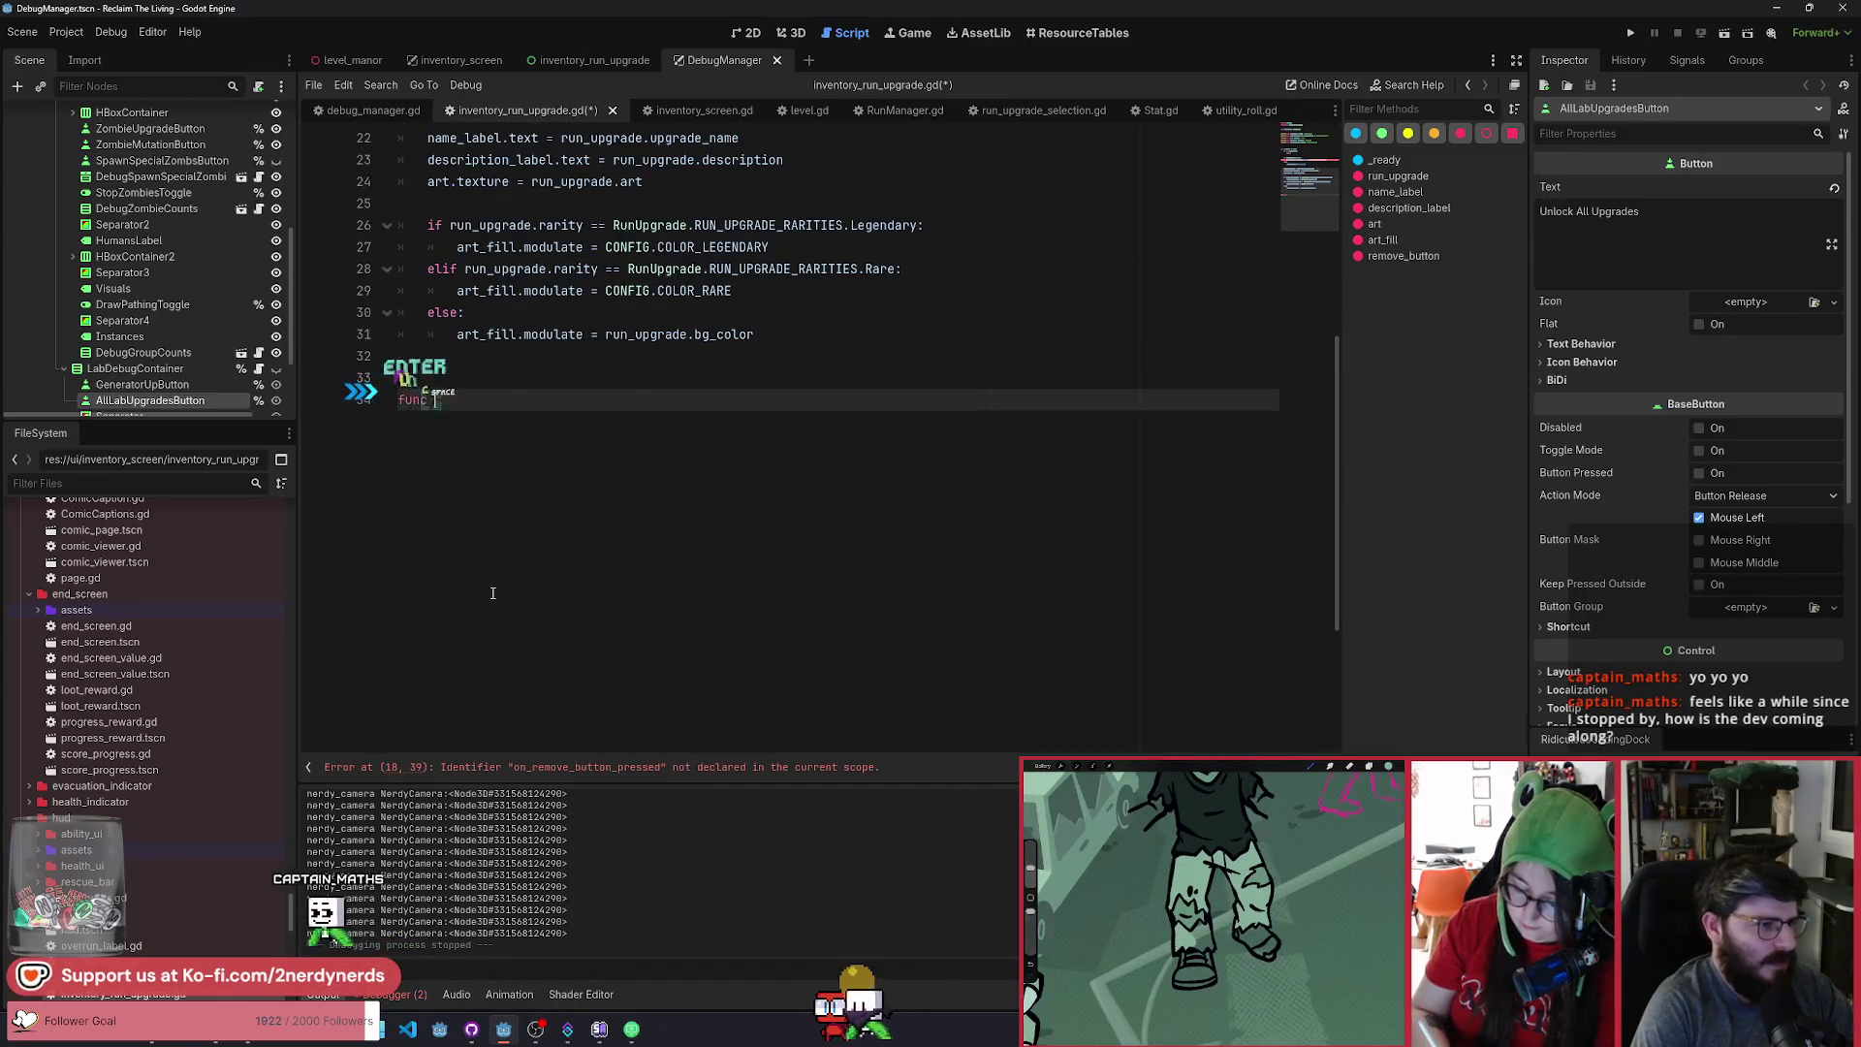
{"action": "type", "text": "on_remove_button_pressed() -> void:"}
{"action": "key", "text": "Return"}
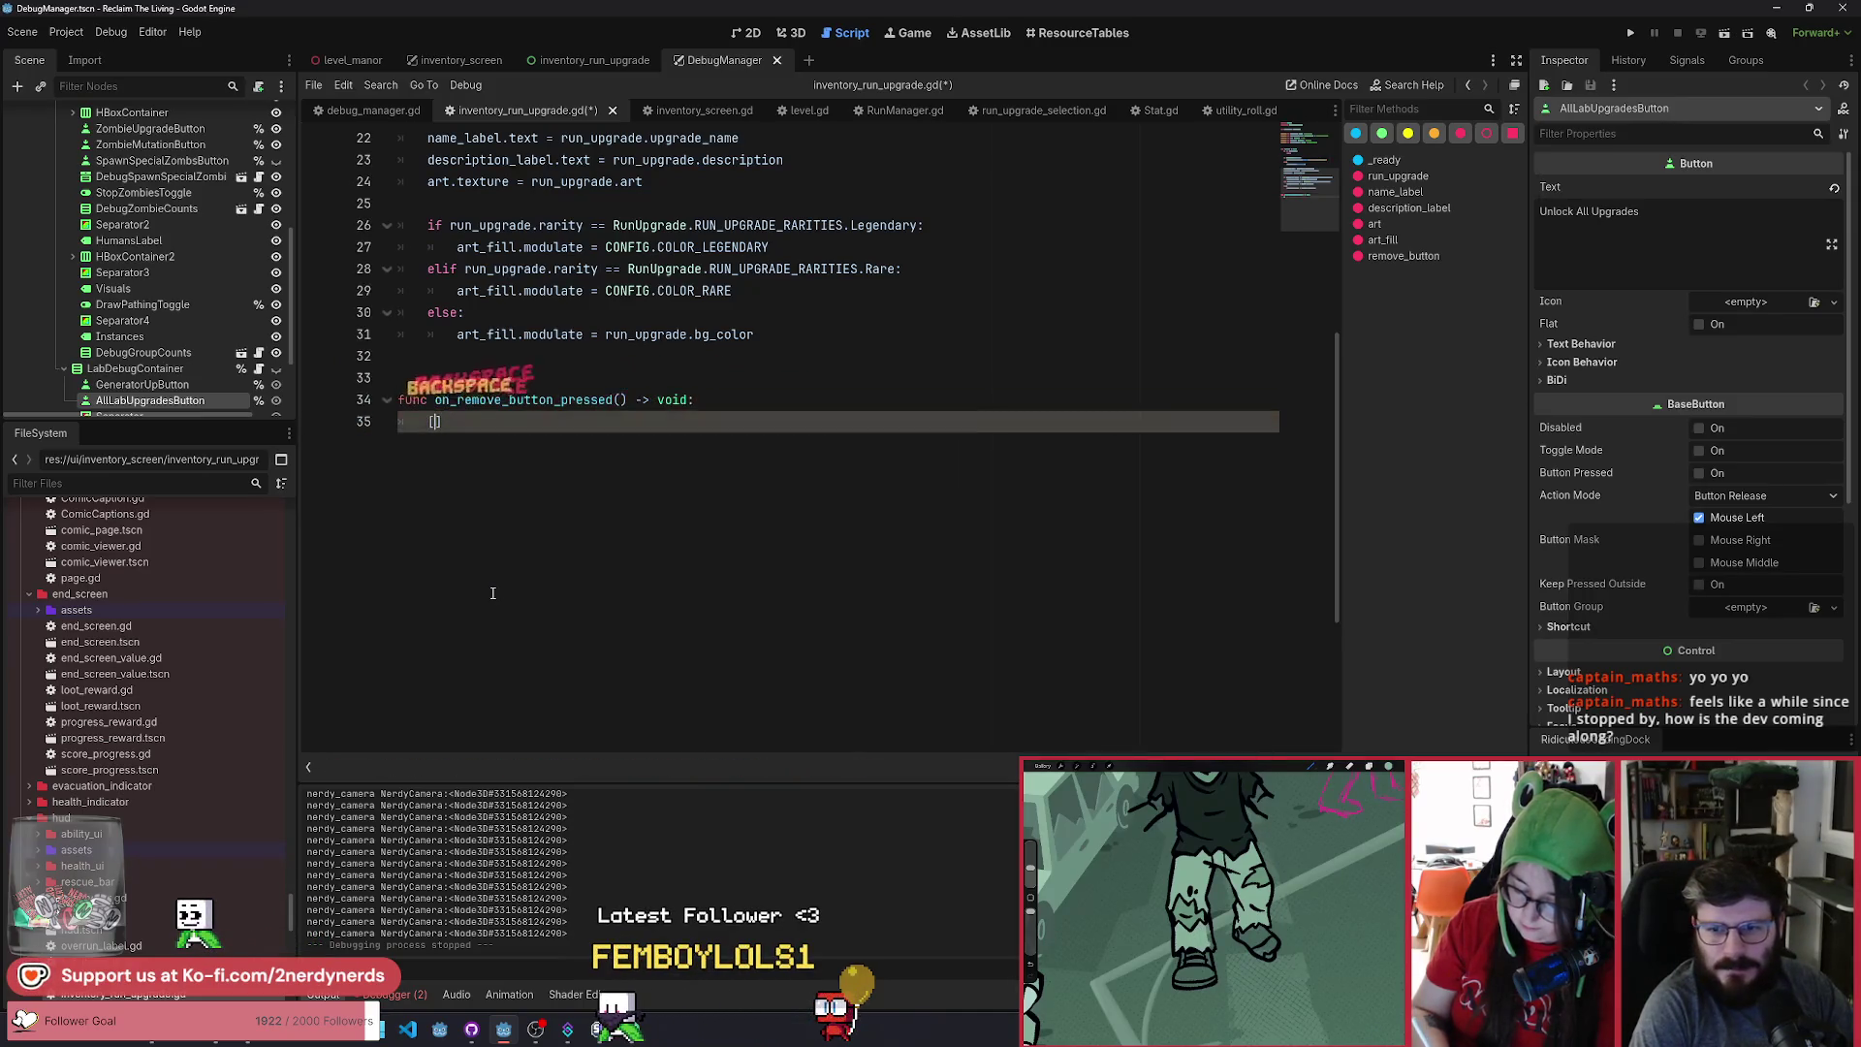
{"action": "type", "text": "pas"}
{"action": "key", "text": "ctrl+s"}
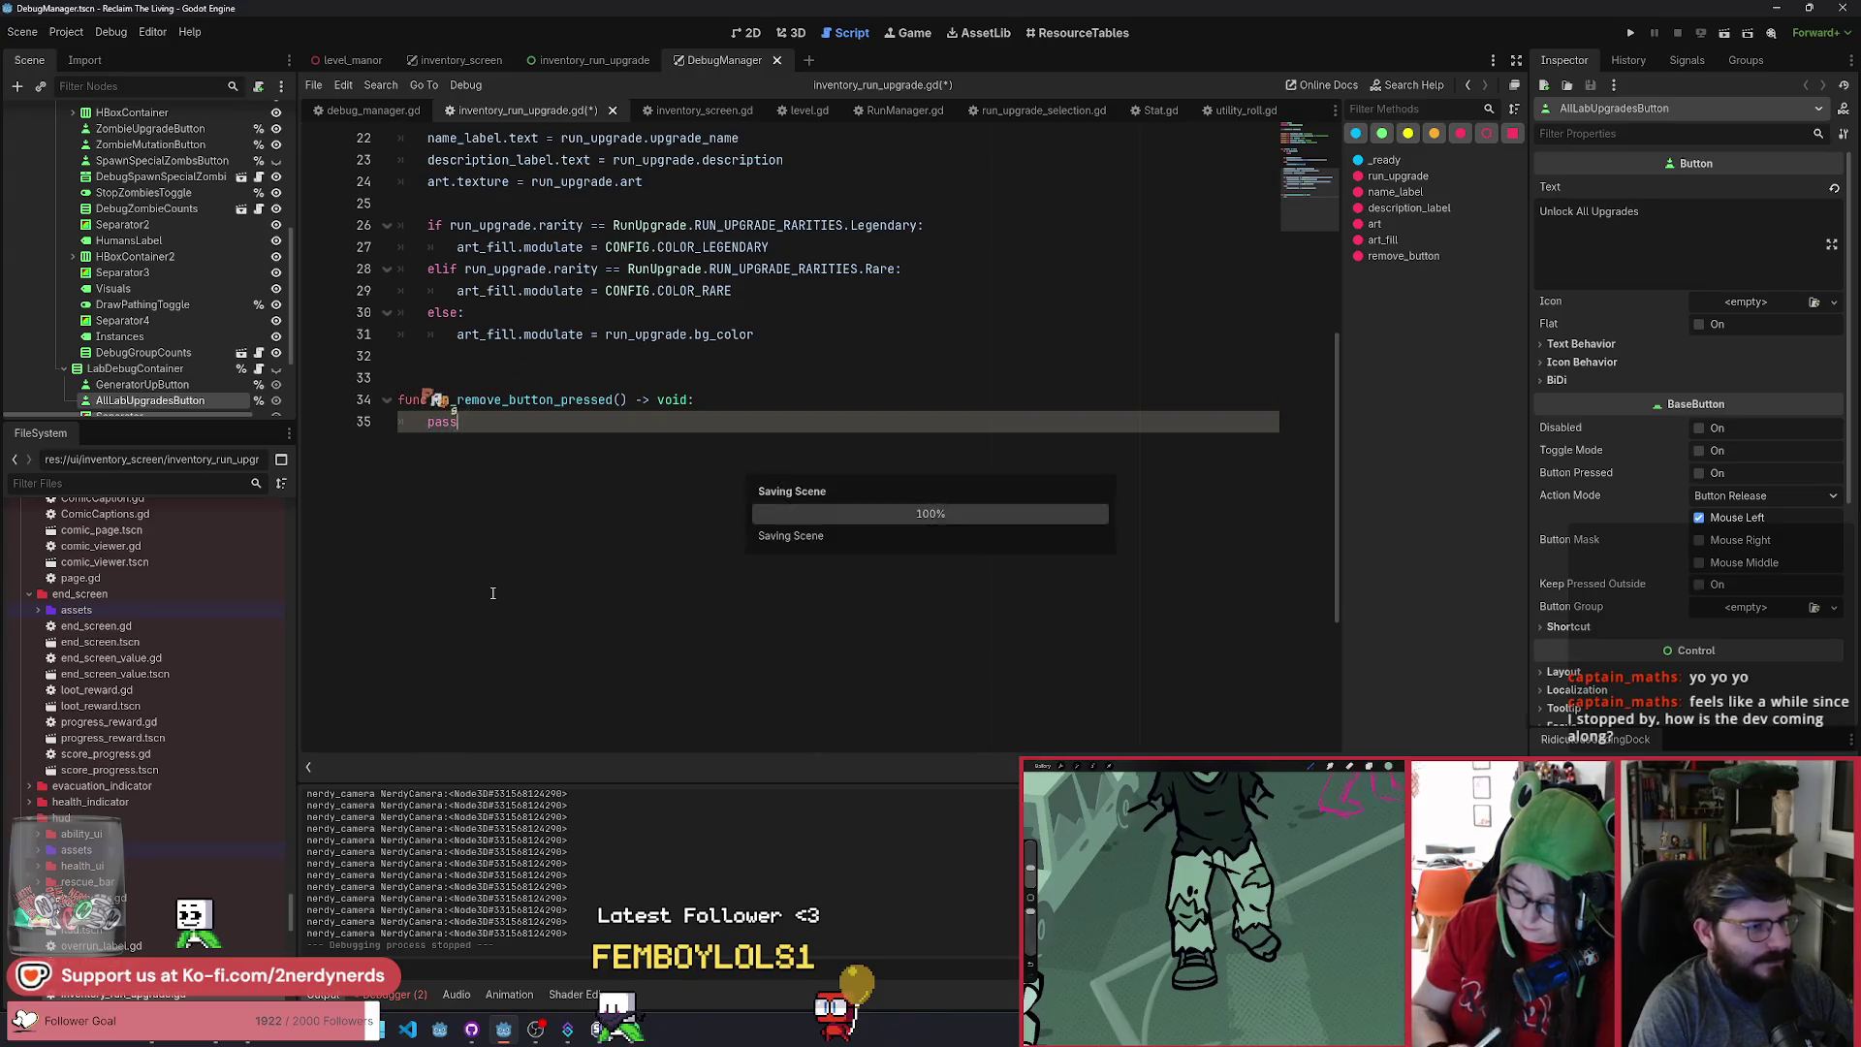
{"action": "left_click", "coordinate": [781, 404]}
{"action": "key", "text": "ctrl+s"}
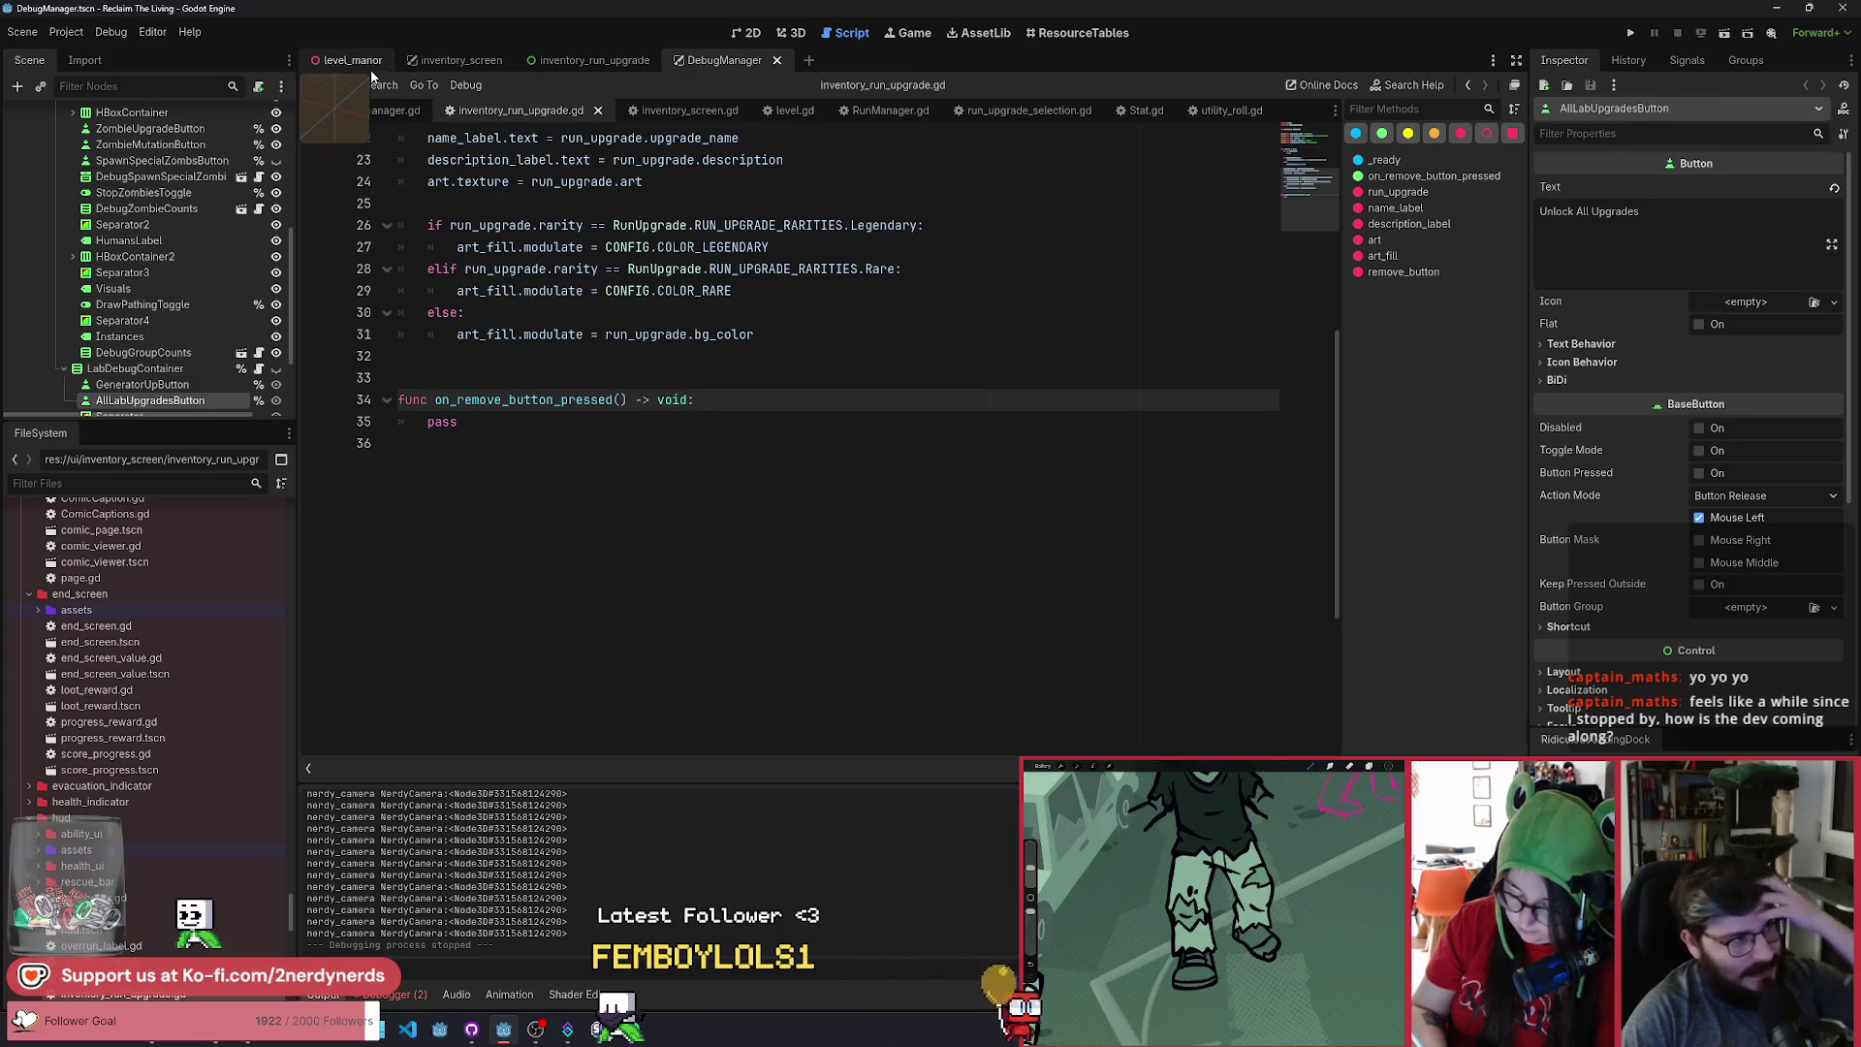
{"action": "left_click", "coordinate": [370, 71]}
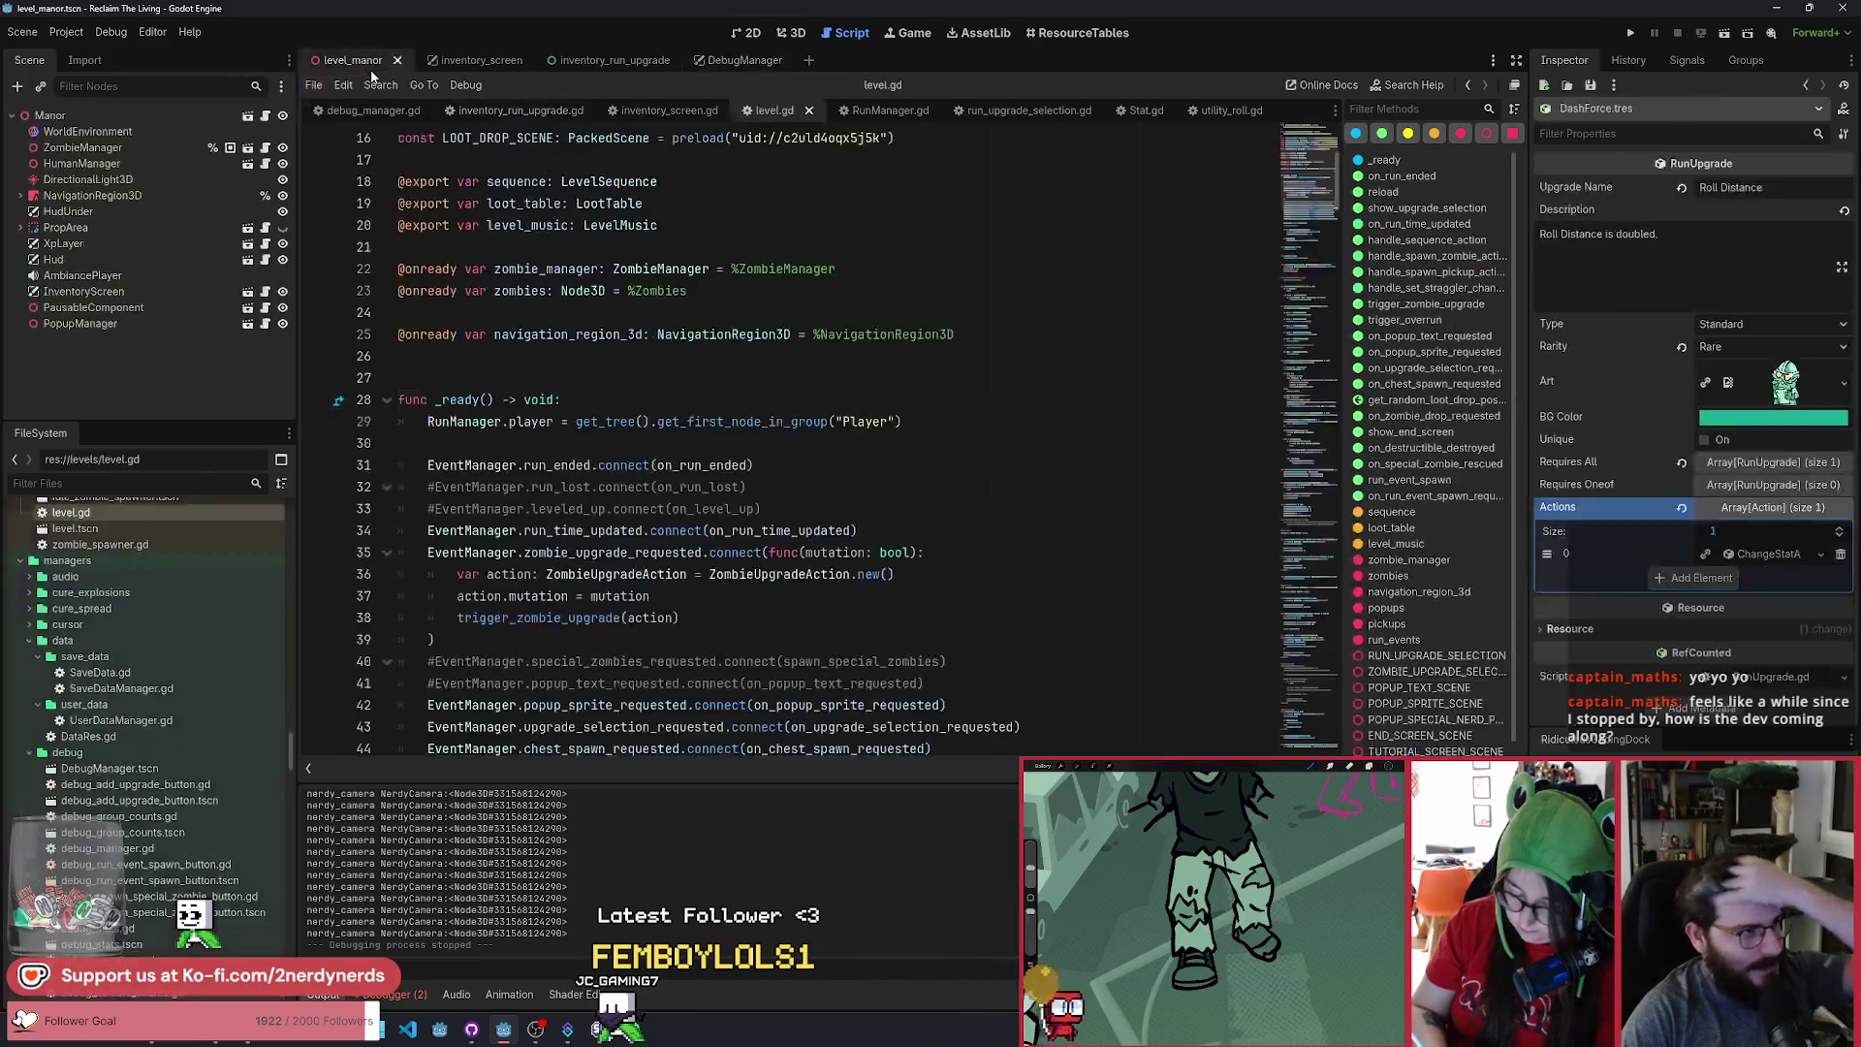
{"action": "left_click", "coordinate": [1722, 34]}
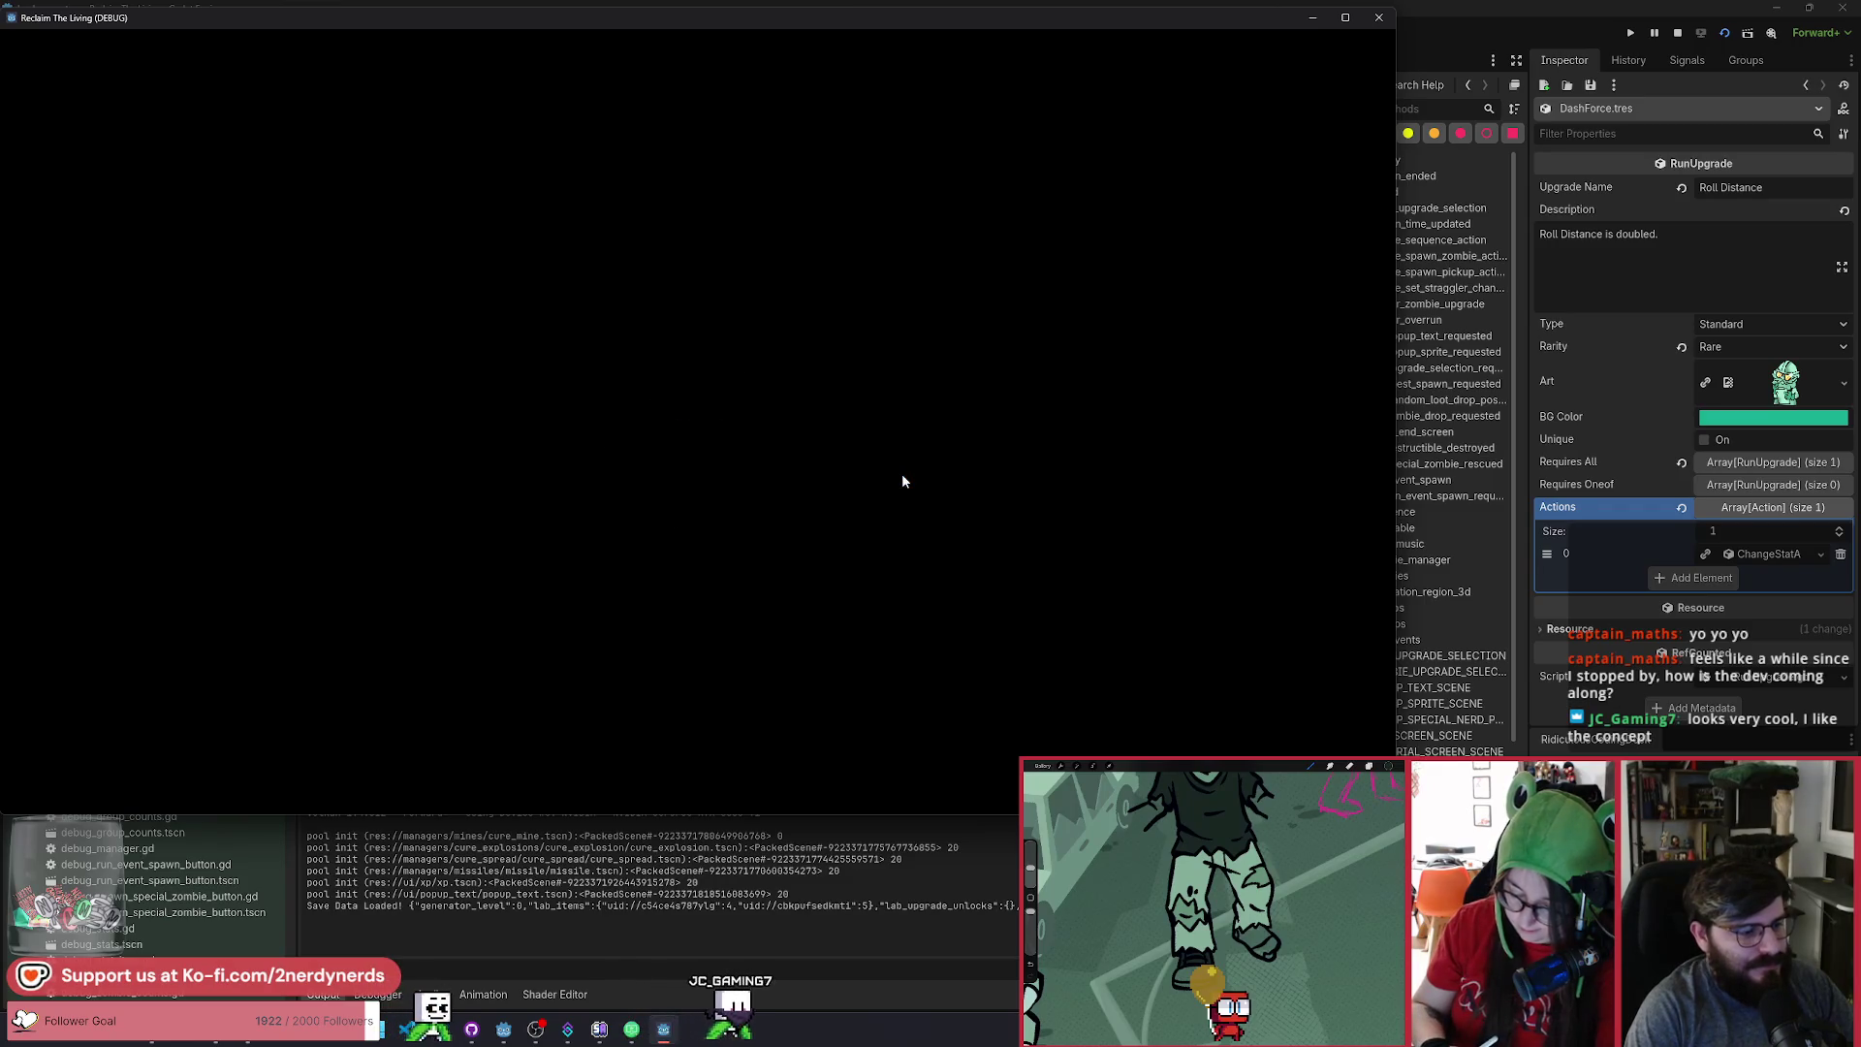
Dismiss the tutorial, show the F1 debug menu, walk around, and reveal the middle upgrade card.
{"action": "left_click", "coordinate": [697, 636]}
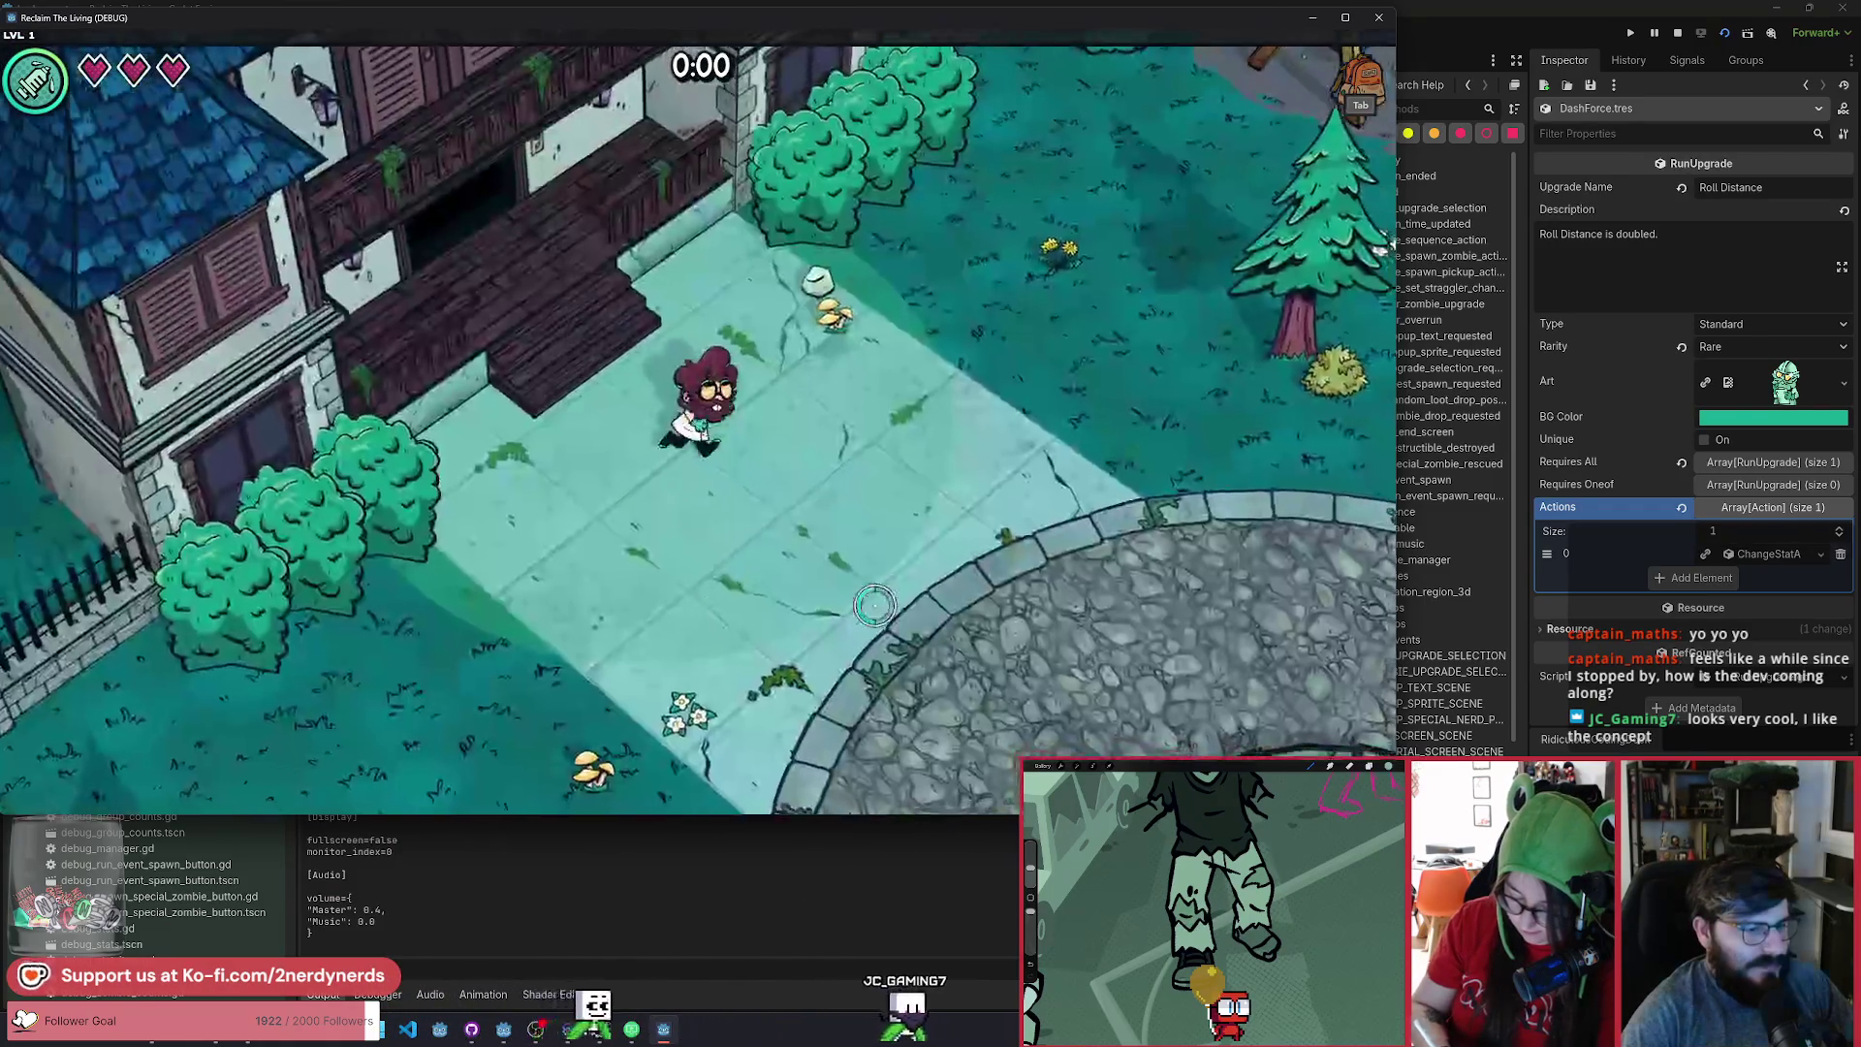
{"action": "key", "text": "F1"}
{"action": "key", "text": "d"}
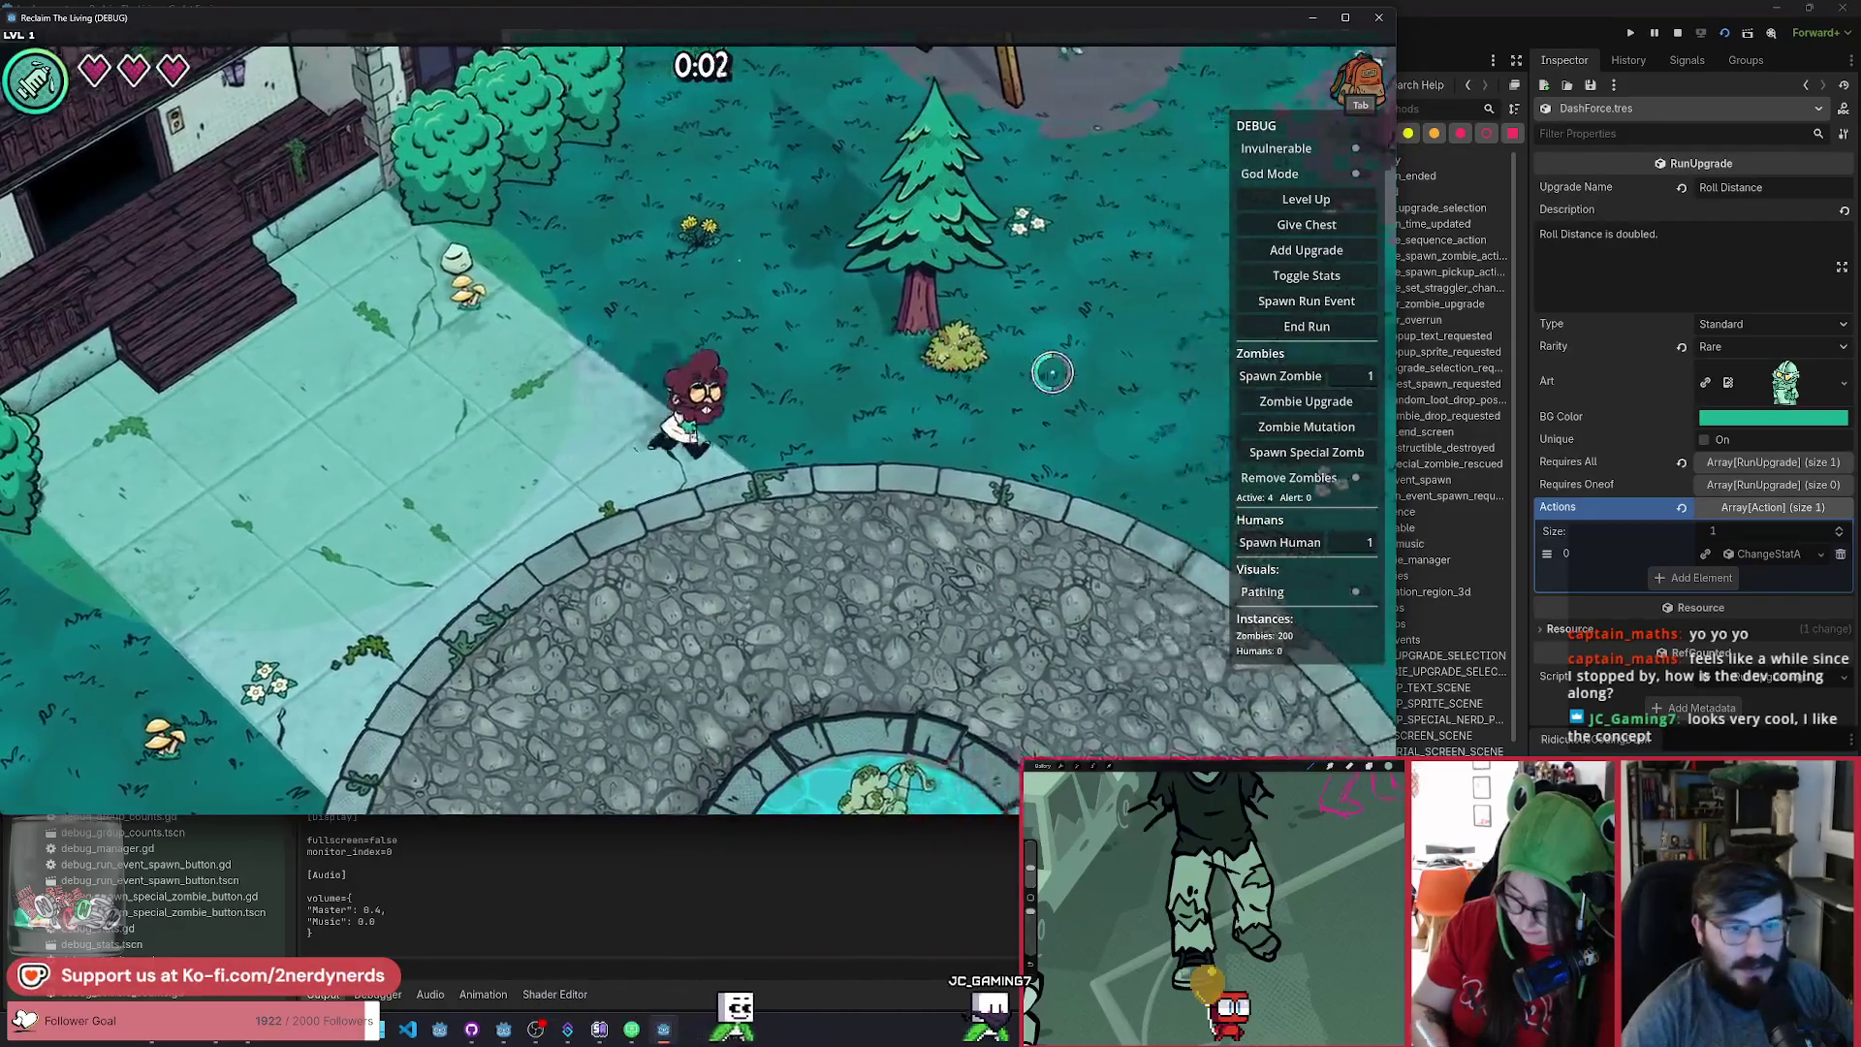
{"action": "key", "text": "d"}
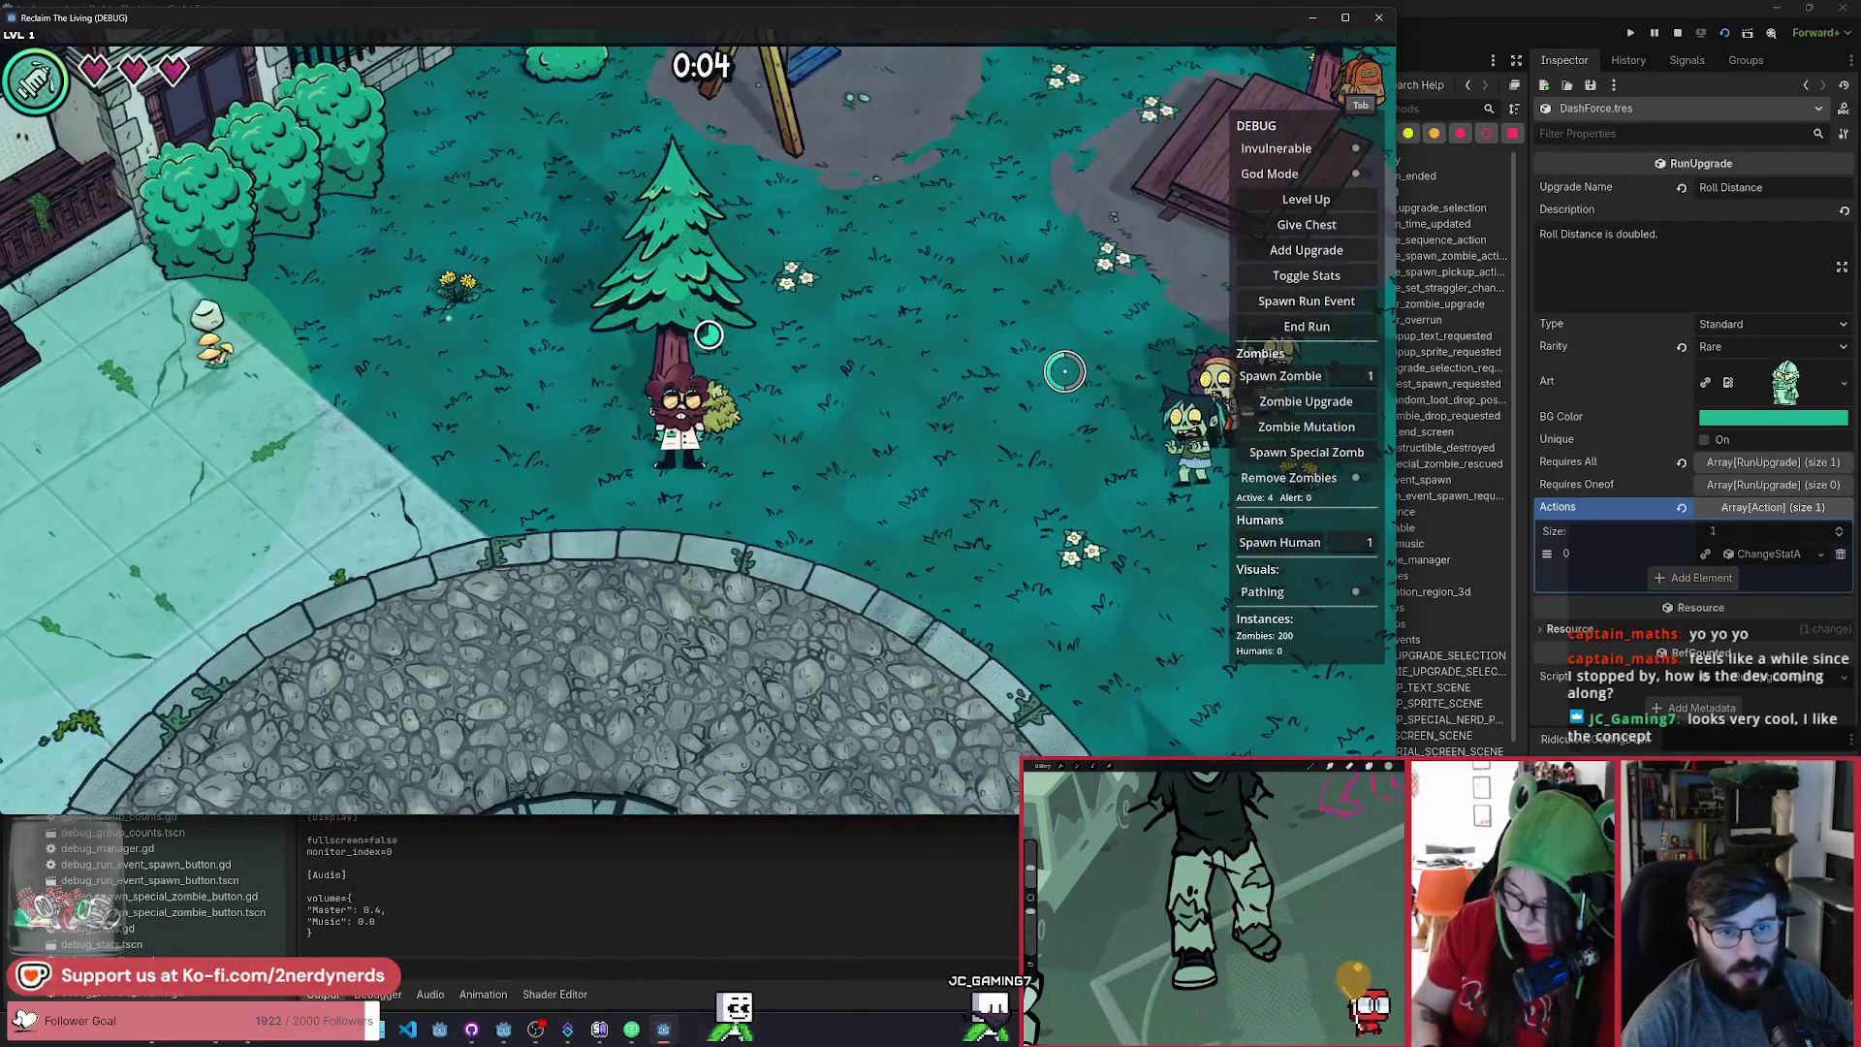
{"action": "key", "text": "s"}
{"action": "key", "text": "a"}
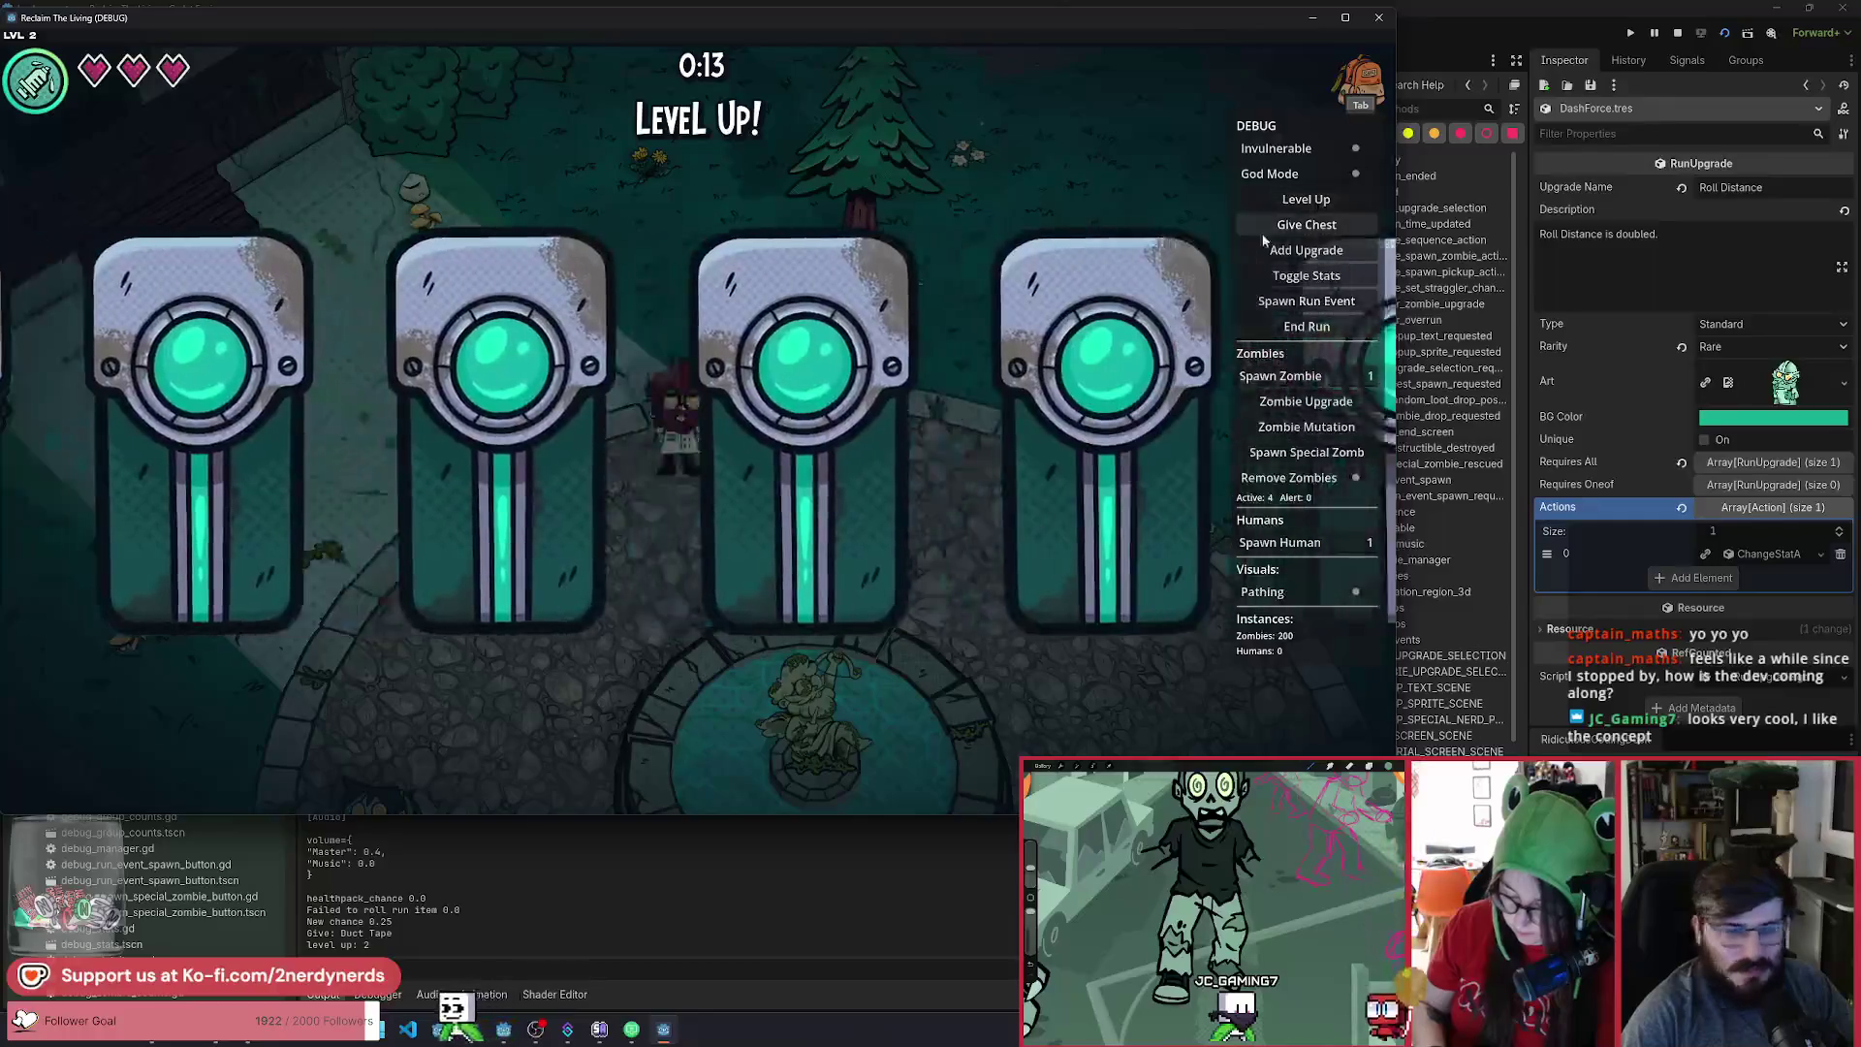
{"action": "left_click", "coordinate": [796, 404]}
Take Roll at level 2, then level up and take Dart Gun at level 3.
{"action": "left_click", "coordinate": [734, 635]}
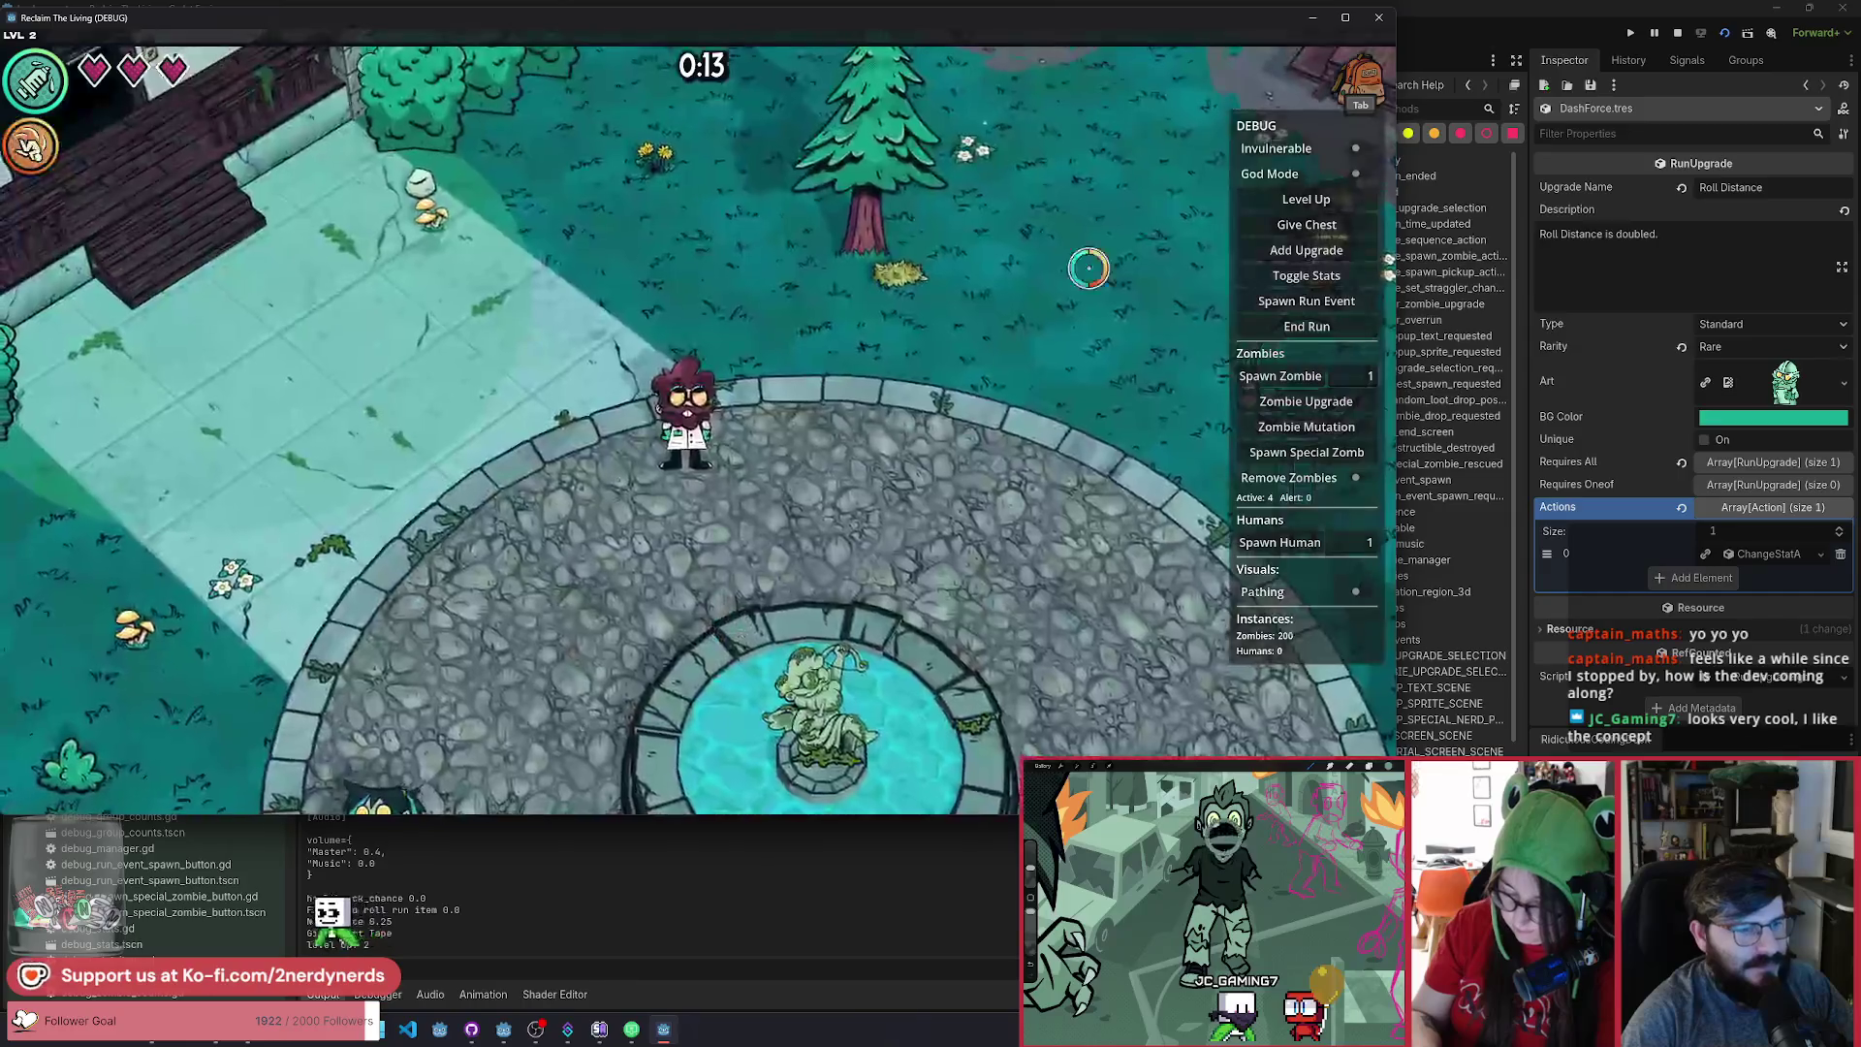
{"action": "left_click", "coordinate": [1297, 201]}
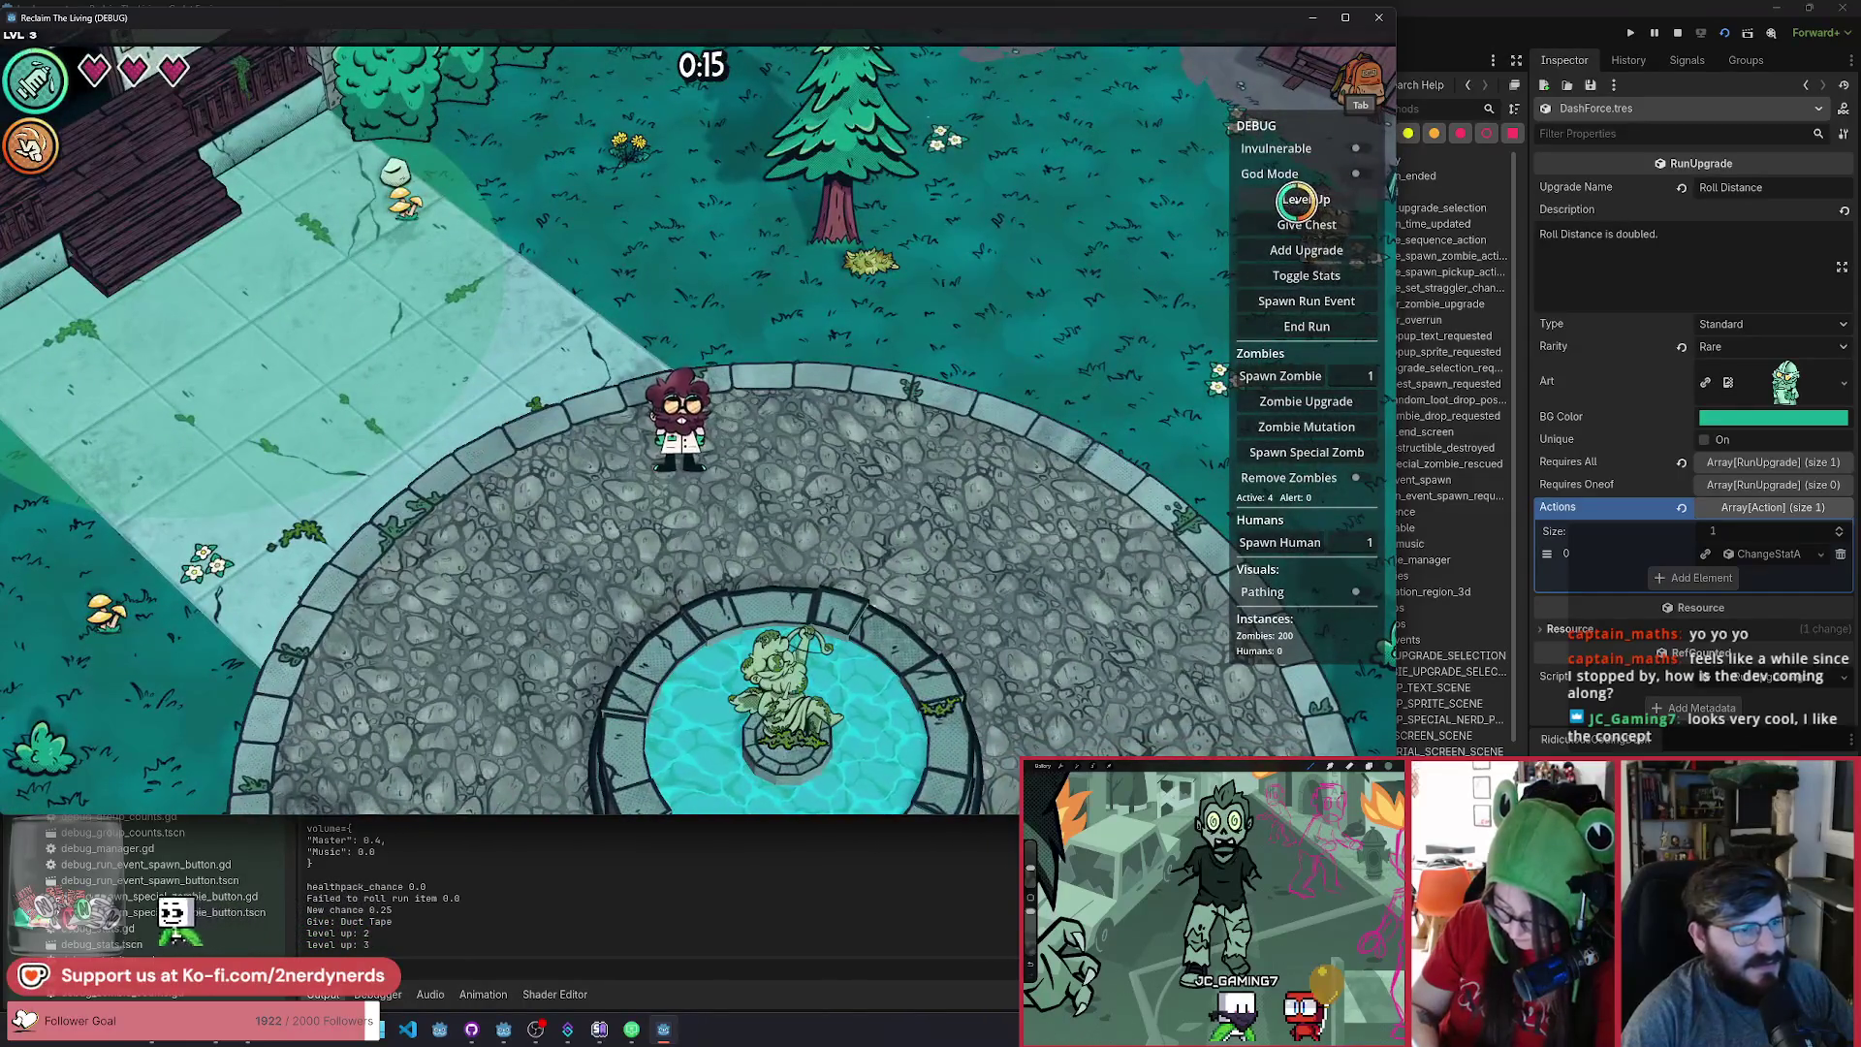
{"action": "left_click", "coordinate": [698, 388]}
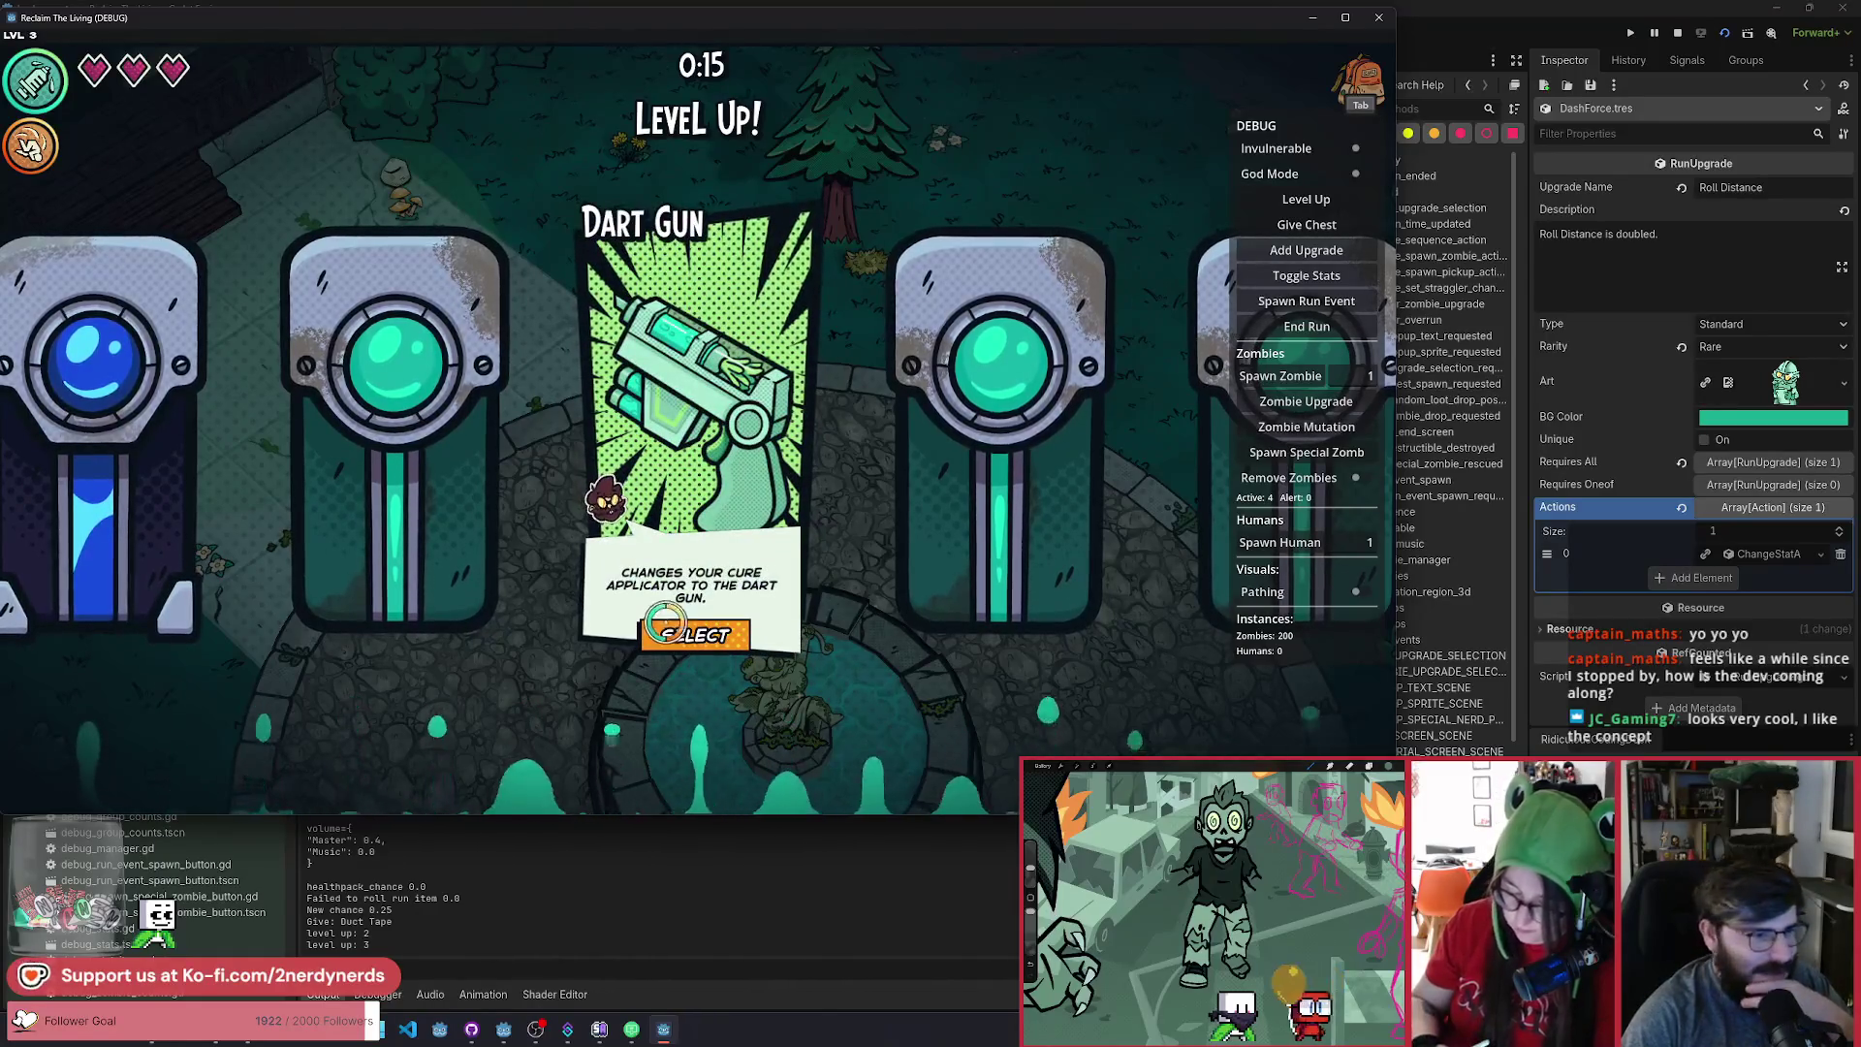
{"action": "left_click", "coordinate": [698, 638]}
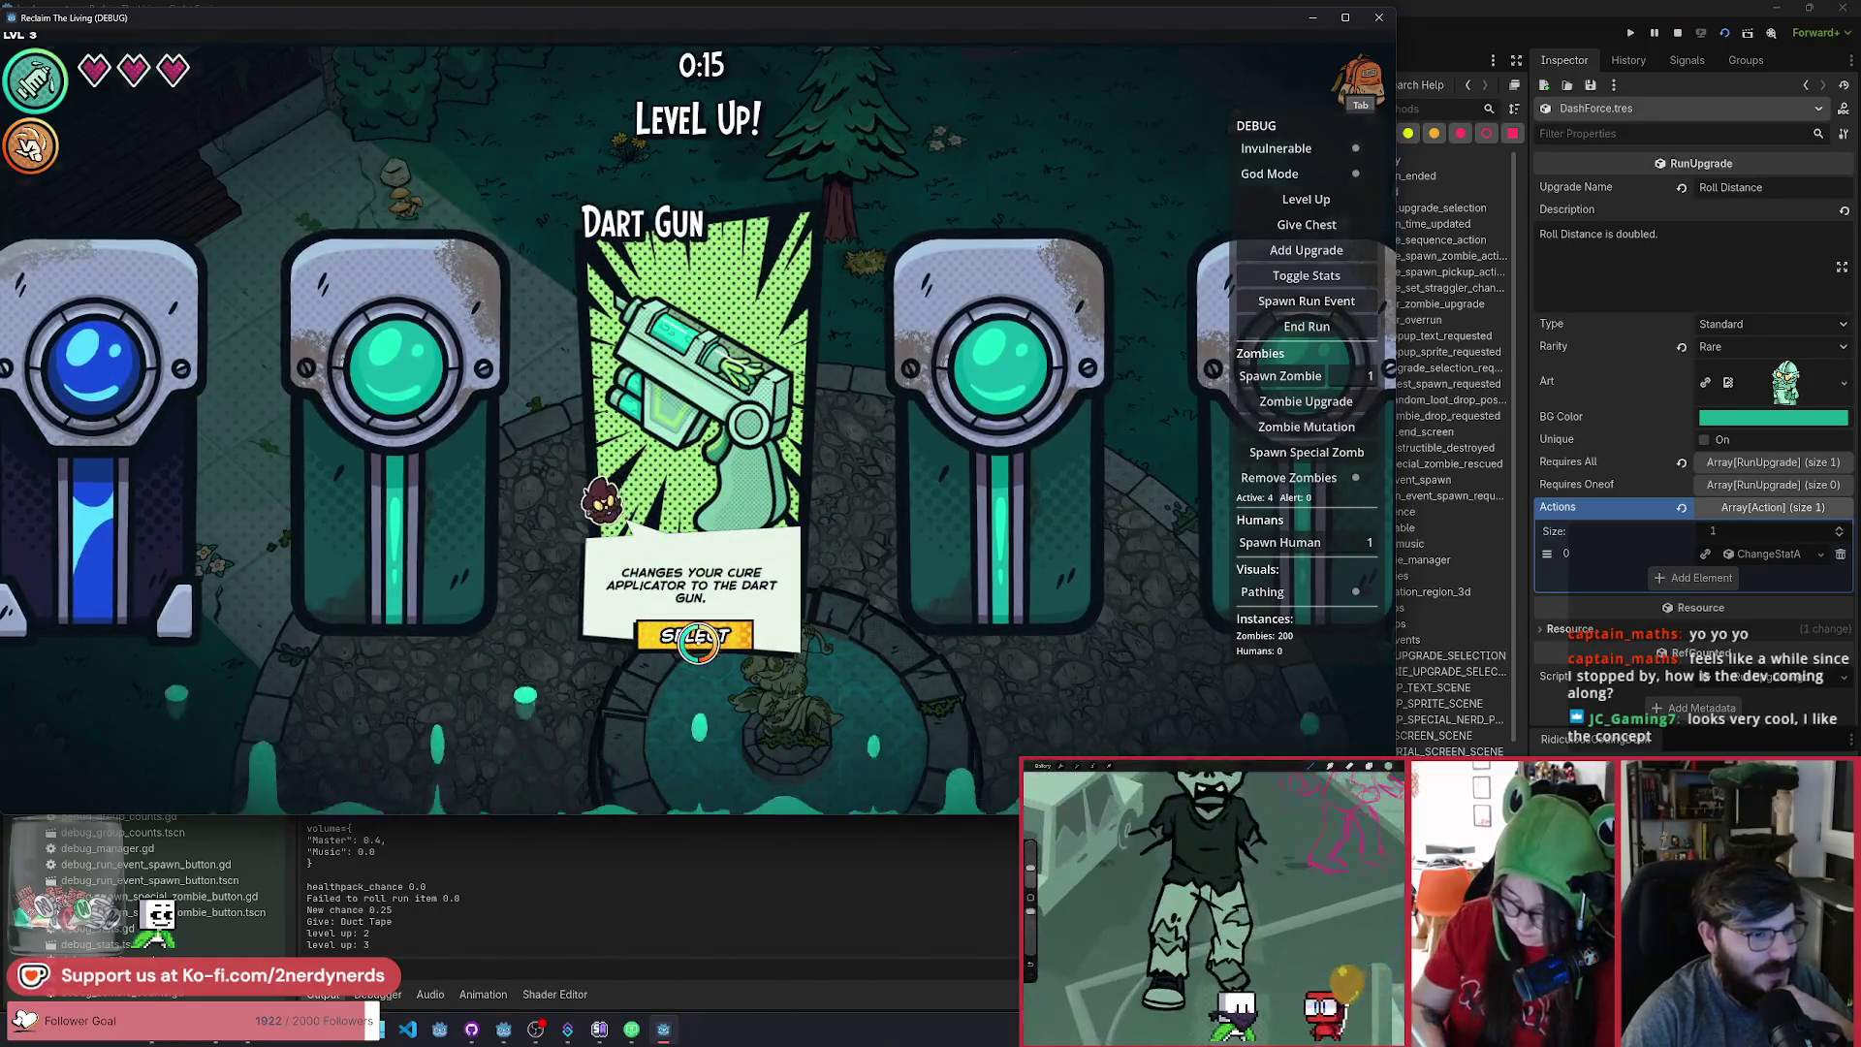
{"action": "left_click", "coordinate": [698, 638]}
Spawn chests and take Survivor Health, Counter Offensive, Crit Chance and Can't Touch Those.
{"action": "left_click", "coordinate": [1318, 225]}
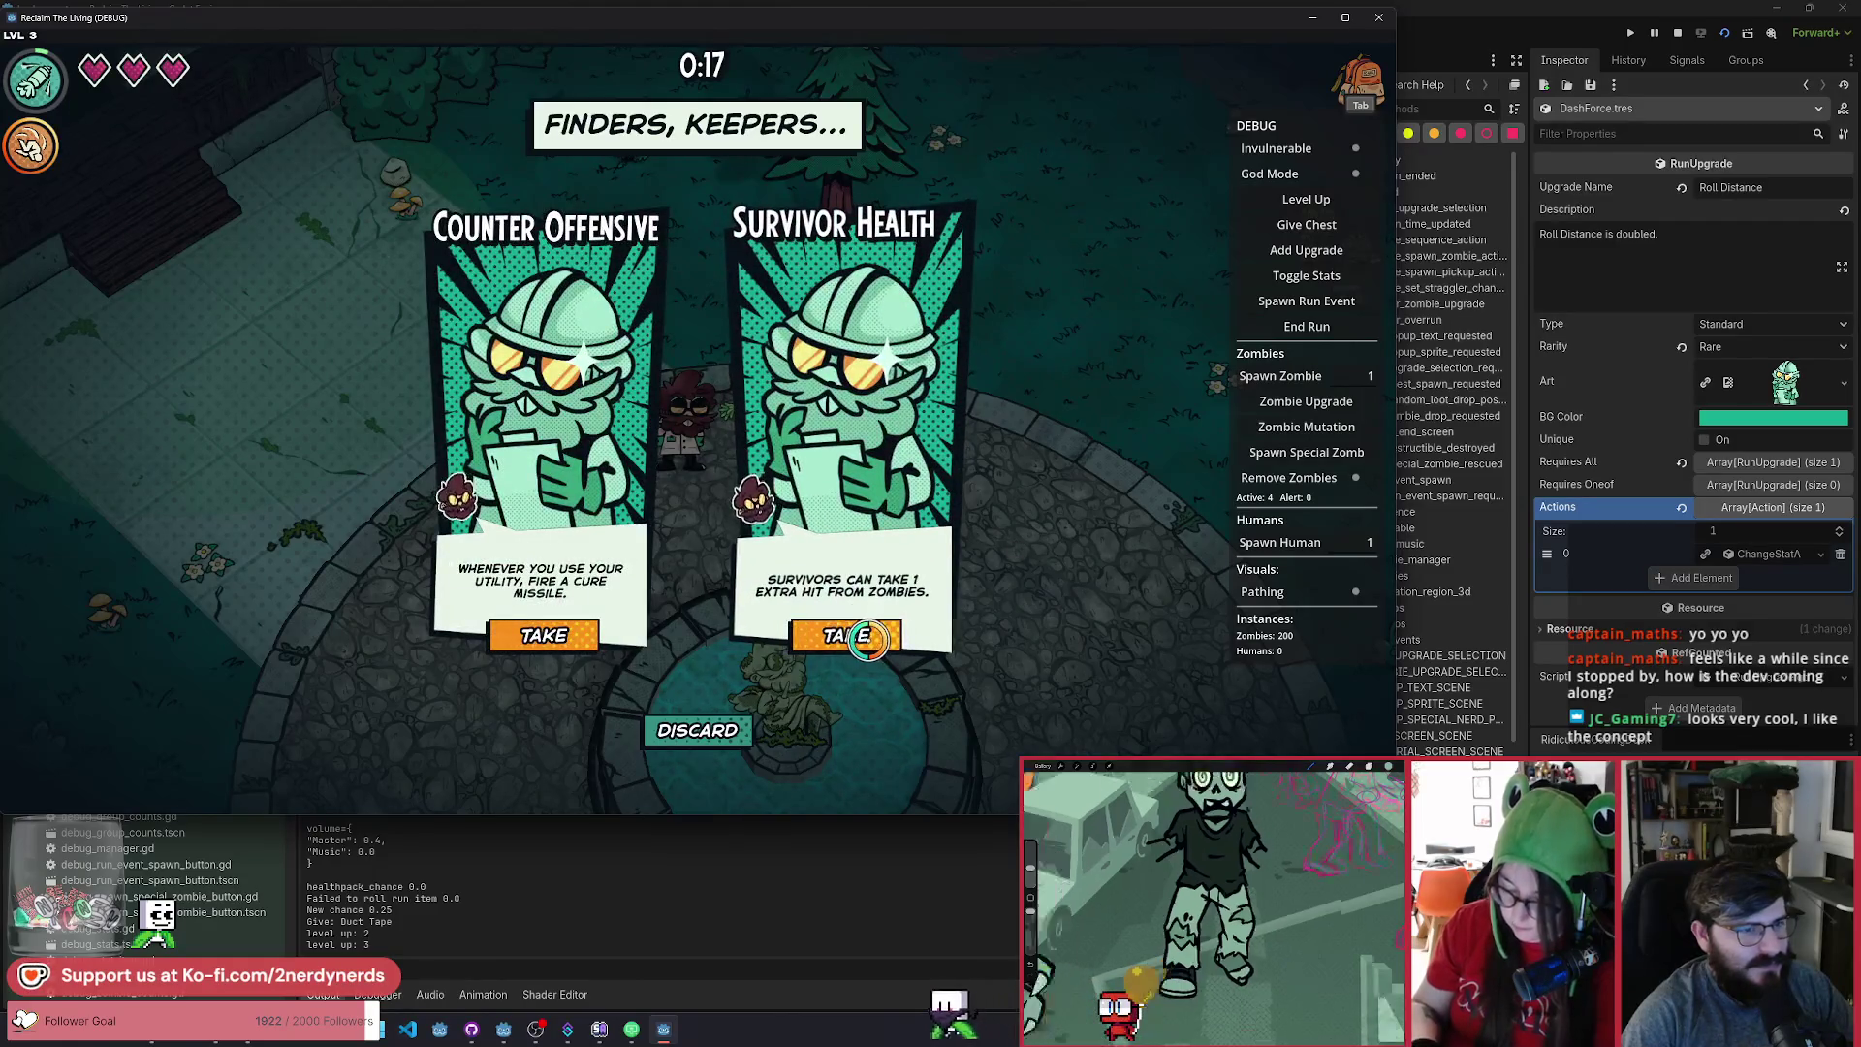
{"action": "left_click", "coordinate": [867, 640]}
{"action": "left_click", "coordinate": [548, 635]}
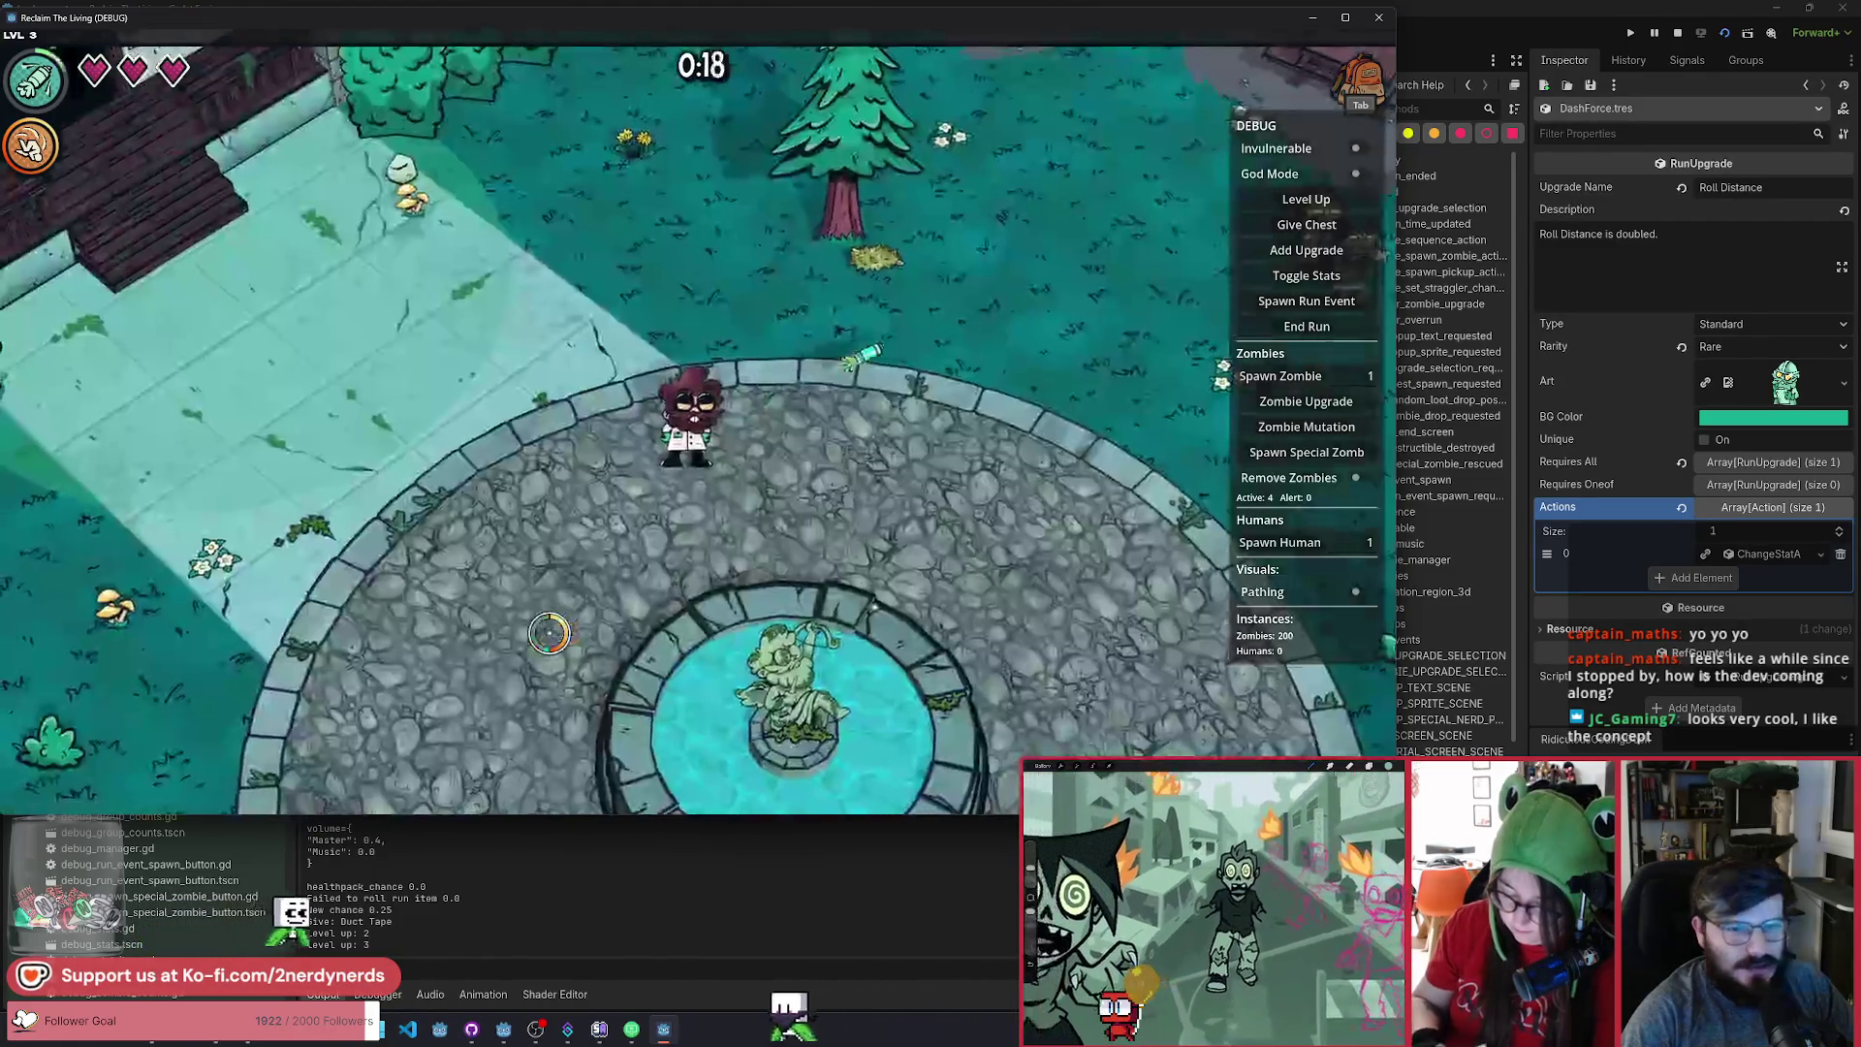
{"action": "left_click", "coordinate": [1307, 225]}
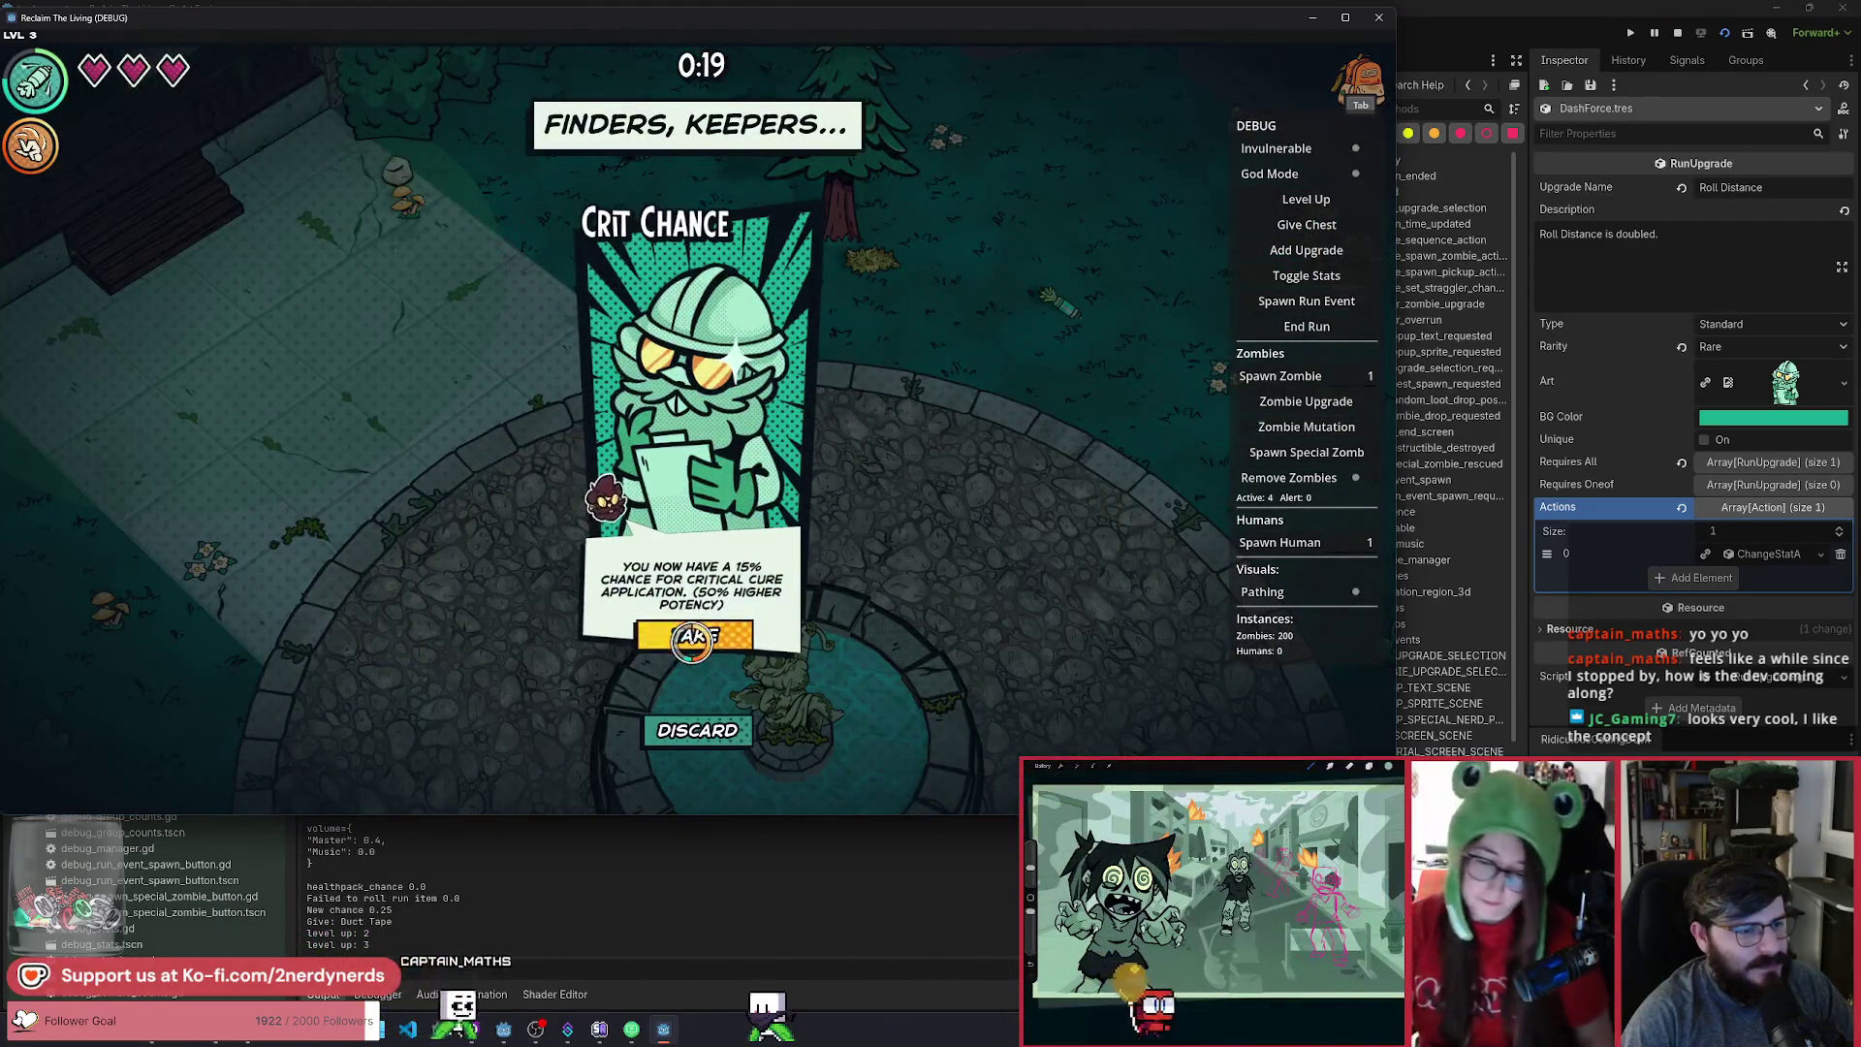
{"action": "left_click", "coordinate": [679, 630]}
{"action": "left_click", "coordinate": [1299, 224]}
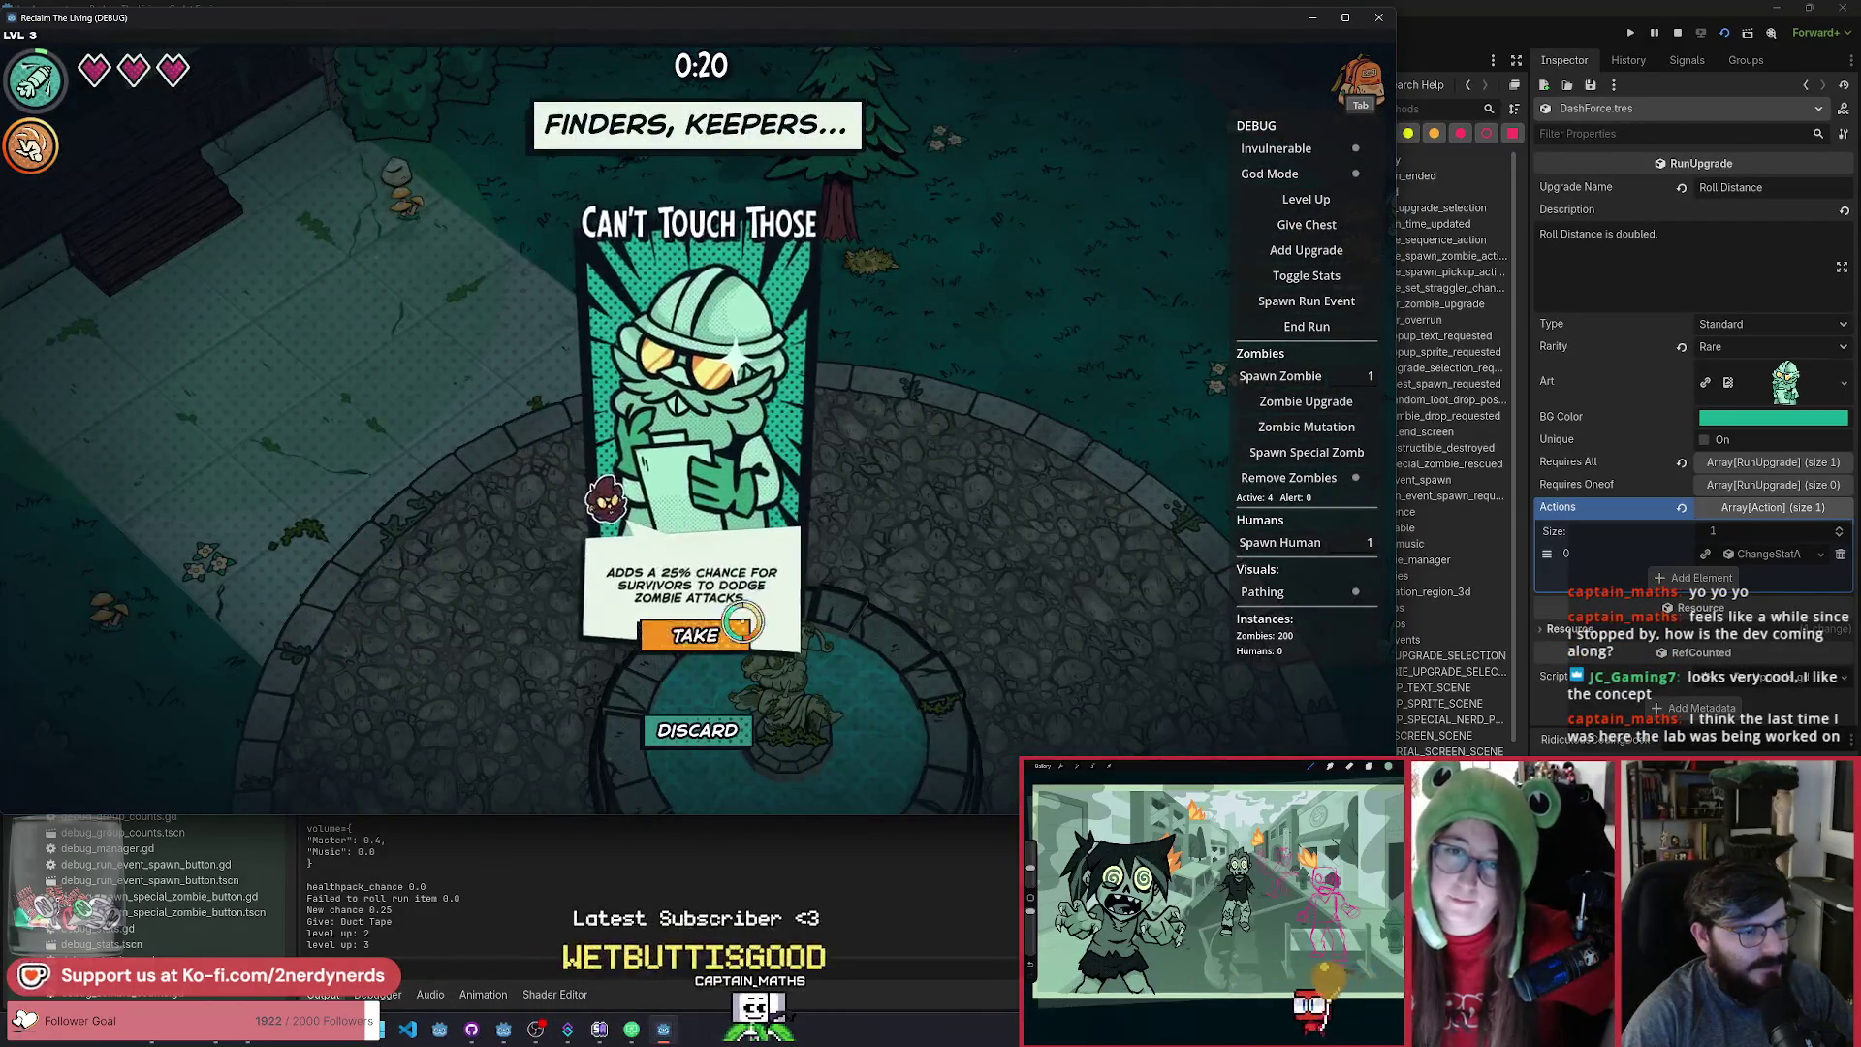
{"action": "left_click", "coordinate": [810, 631]}
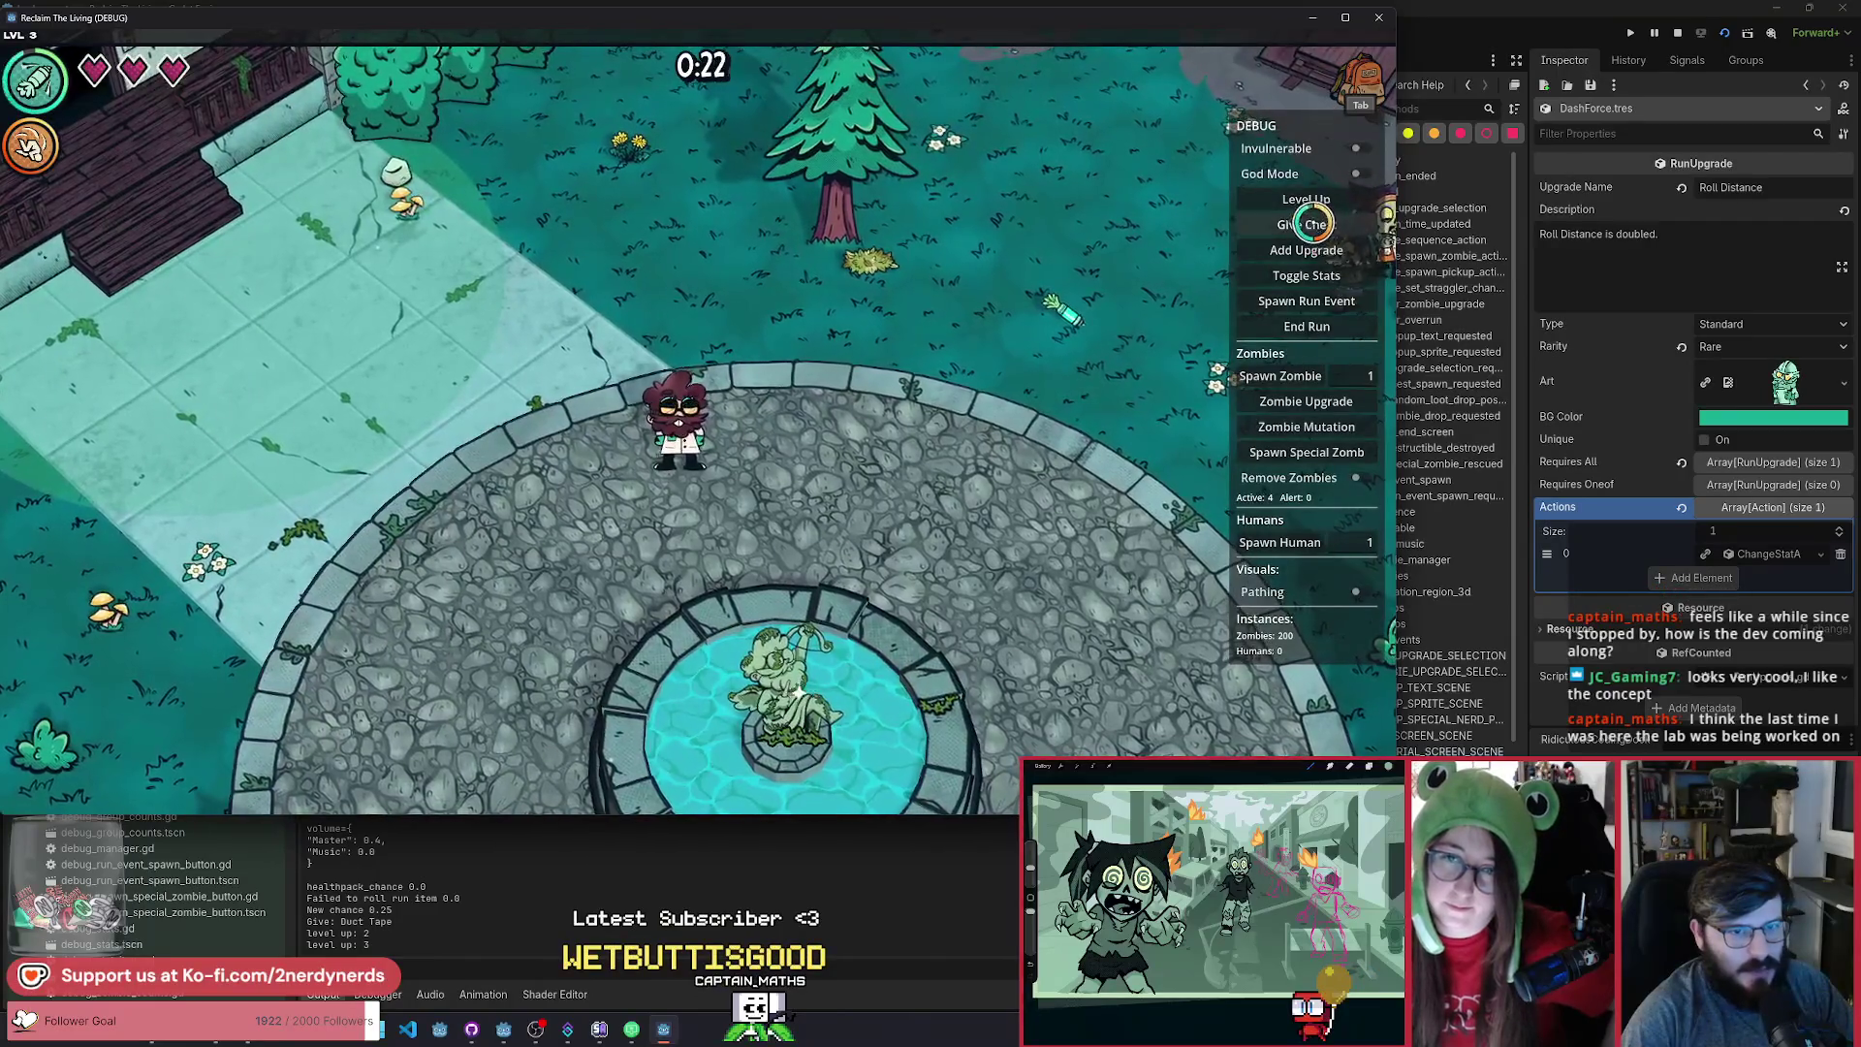
{"action": "left_click", "coordinate": [1309, 224]}
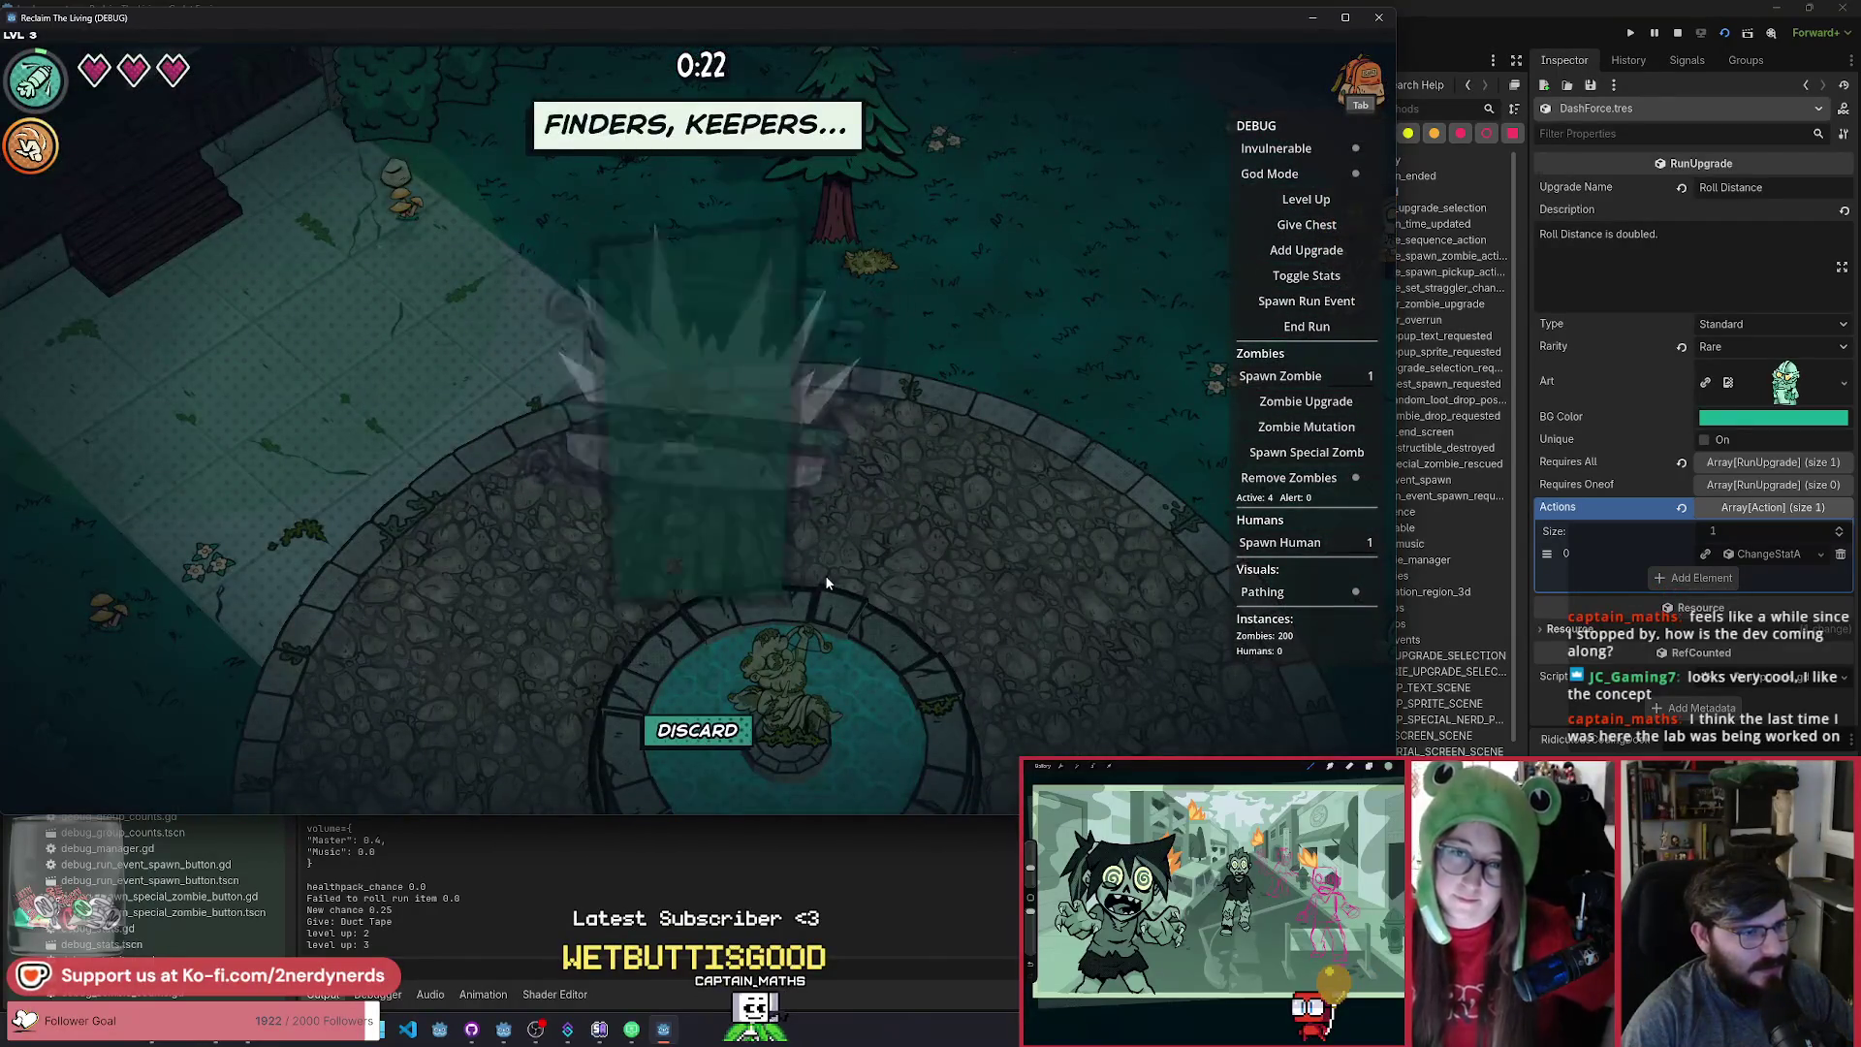
Take Upgrade Rarity, Gesundheit and Spinach from chests, reaching five hearts.
{"action": "left_click", "coordinate": [805, 620]}
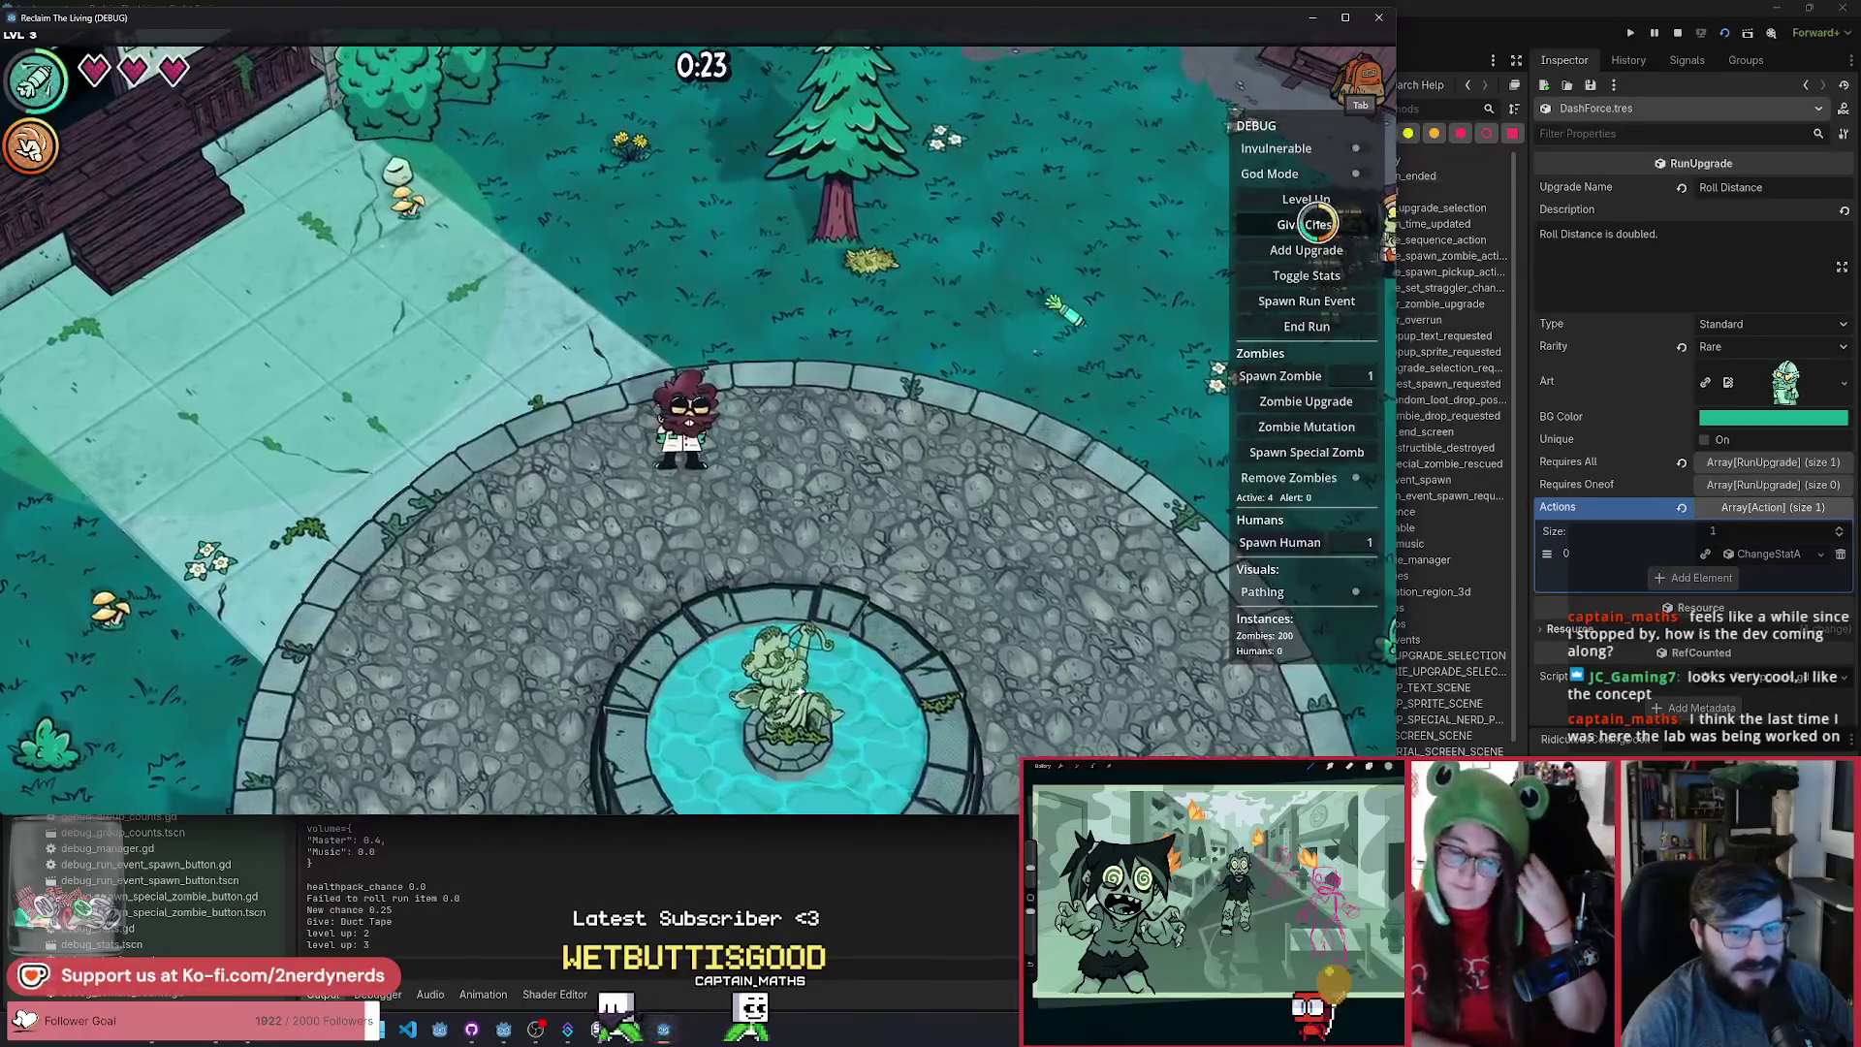
{"action": "left_click", "coordinate": [1306, 224]}
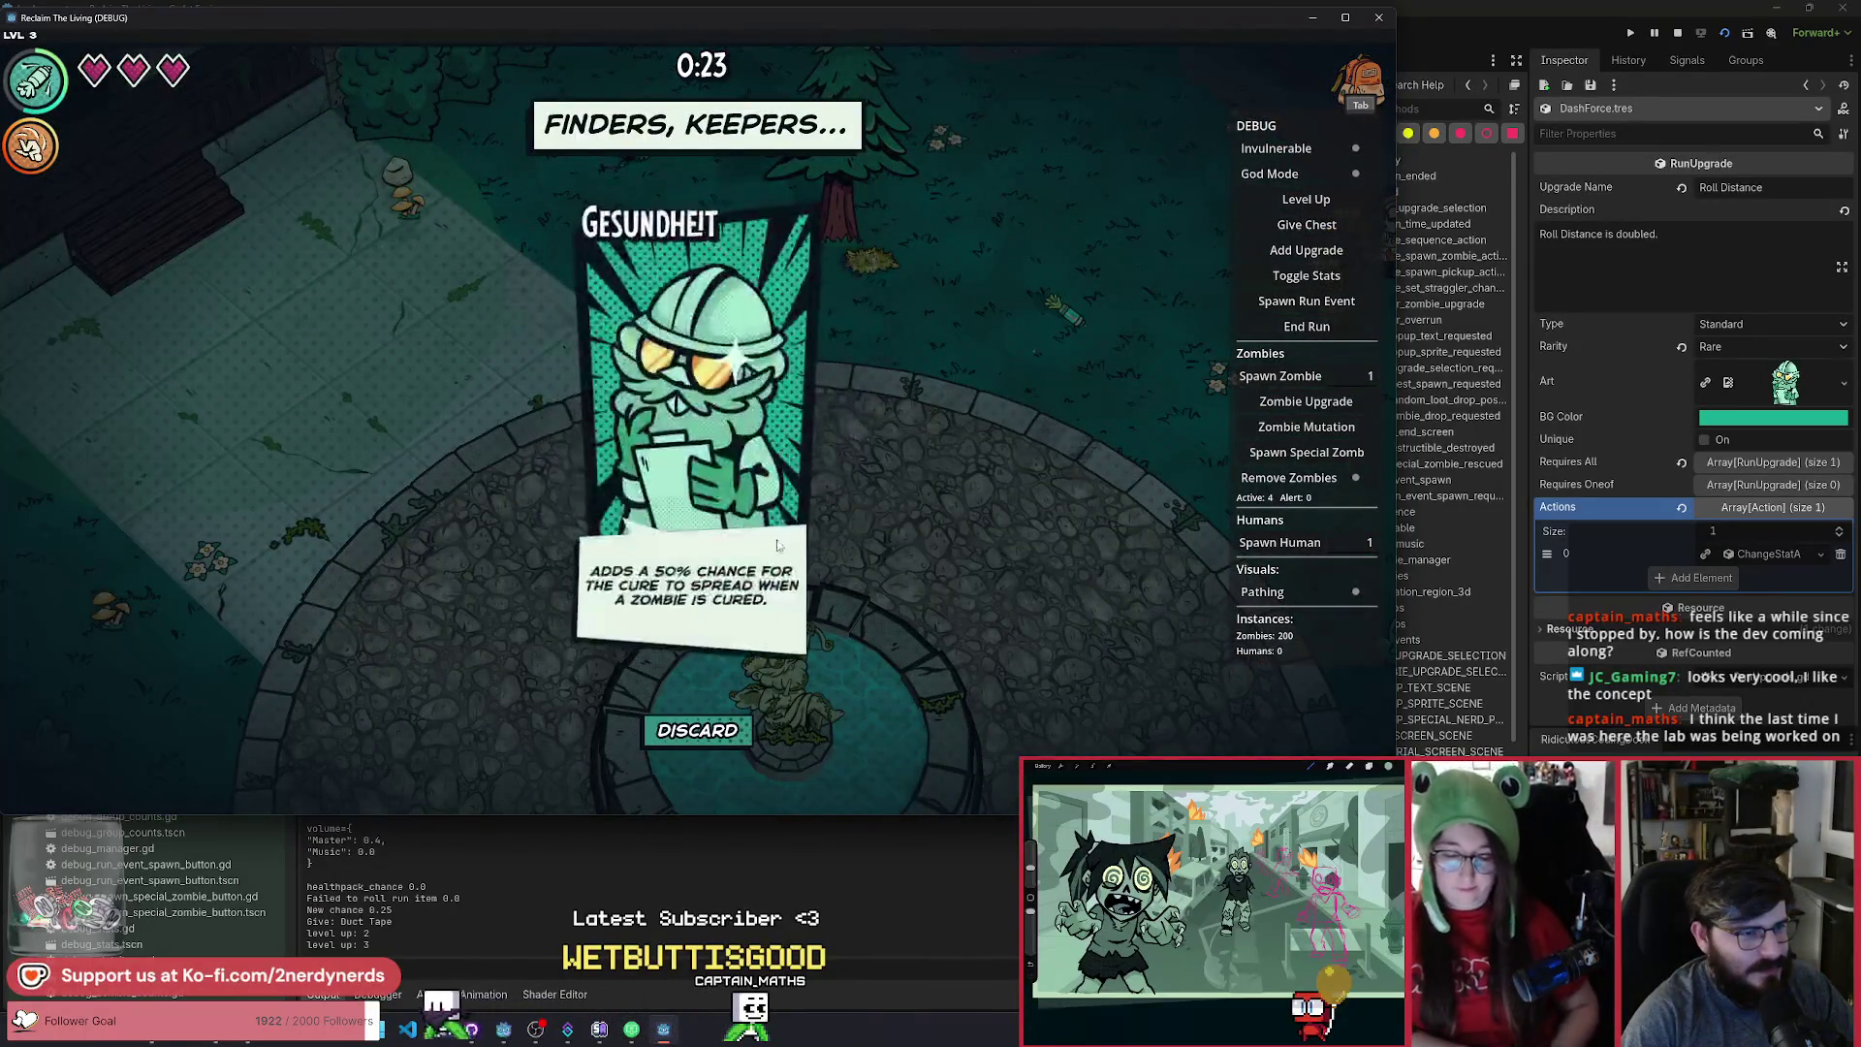
{"action": "left_click", "coordinate": [732, 635]}
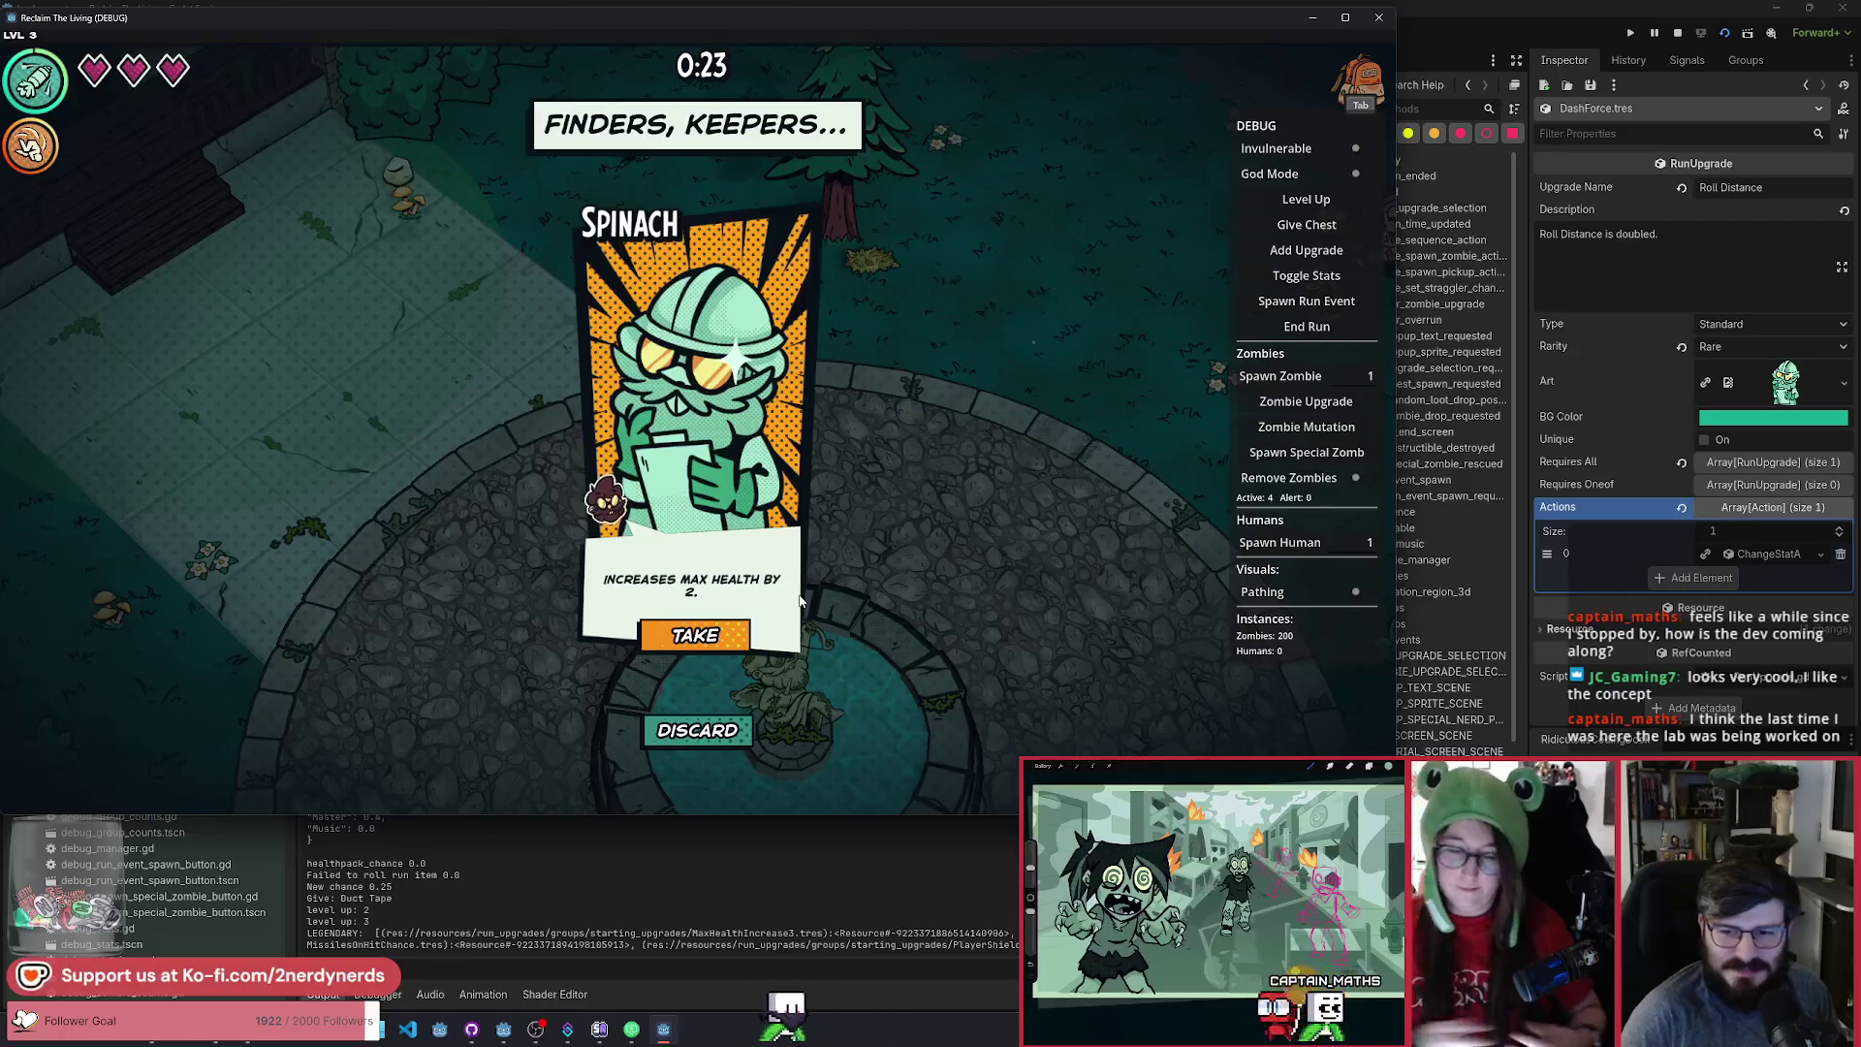
{"action": "left_click", "coordinate": [711, 635]}
Walk the character around the plaza, then remove all zombies from the map.
{"action": "key", "text": "d"}
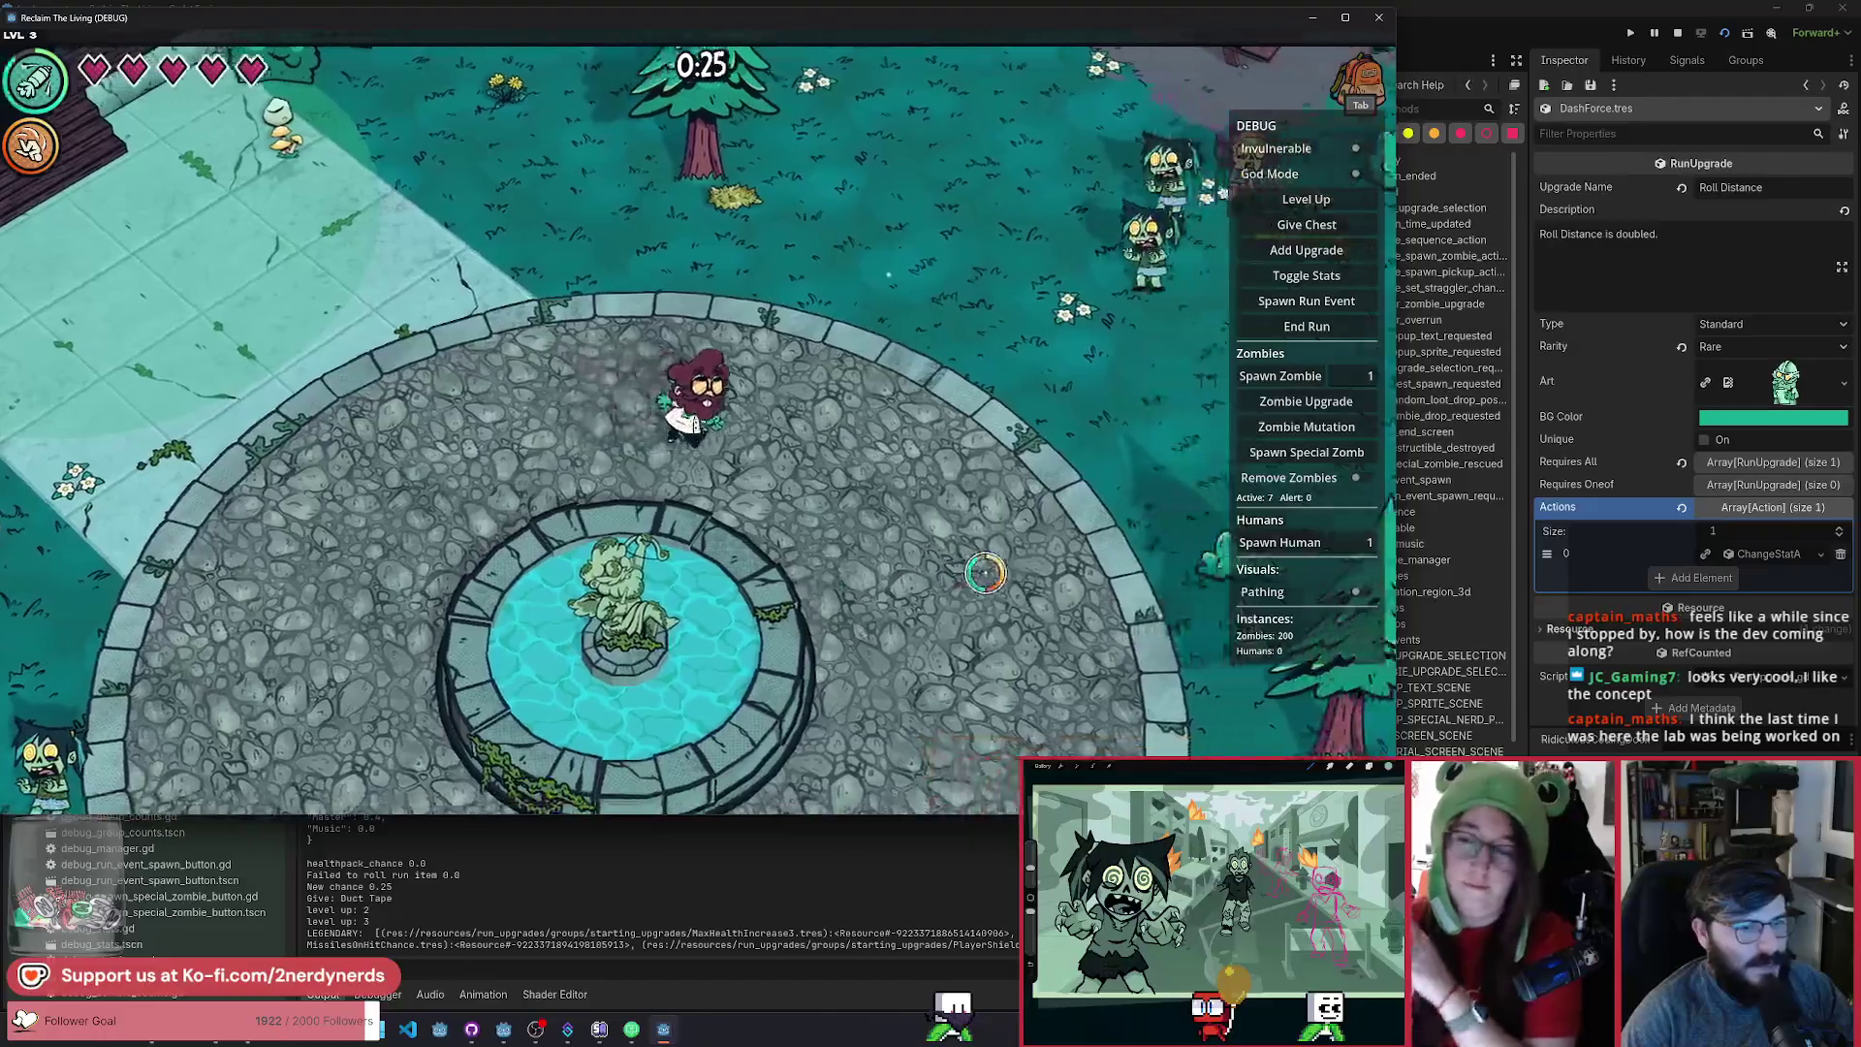
{"action": "key", "text": "w"}
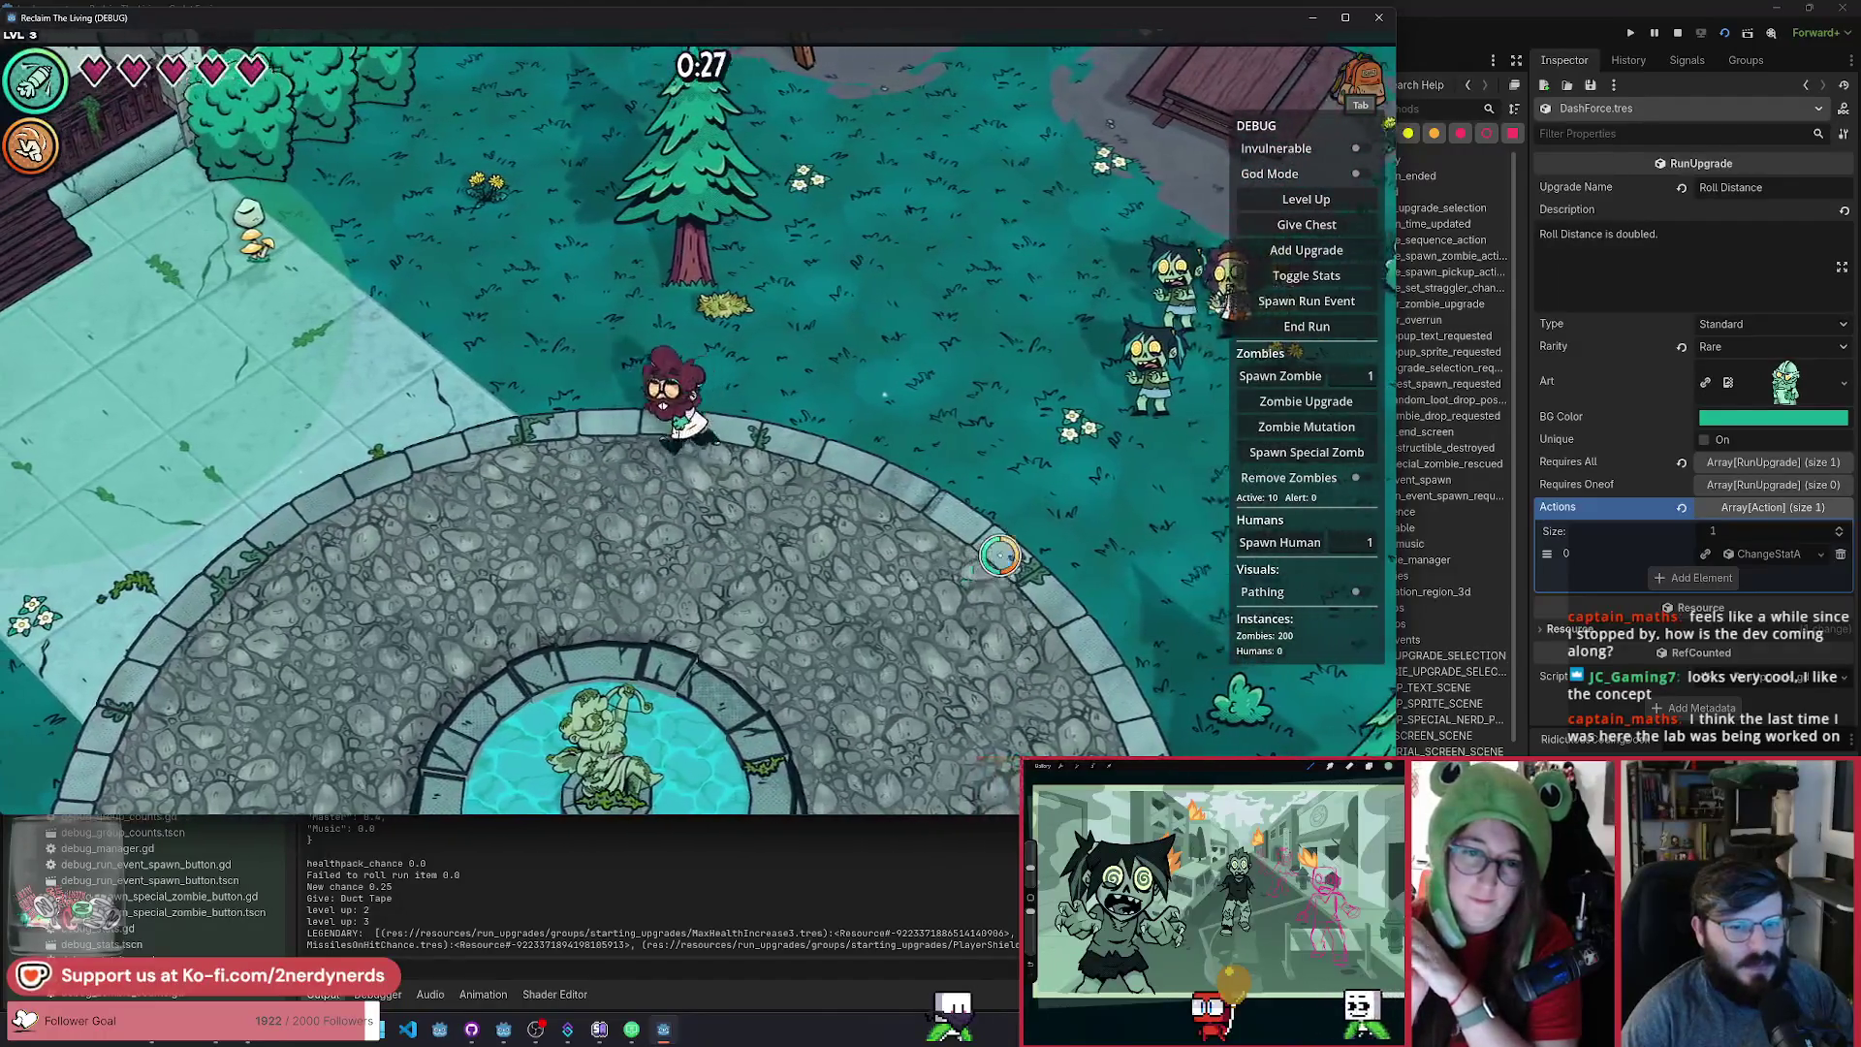
{"action": "key", "text": "a"}
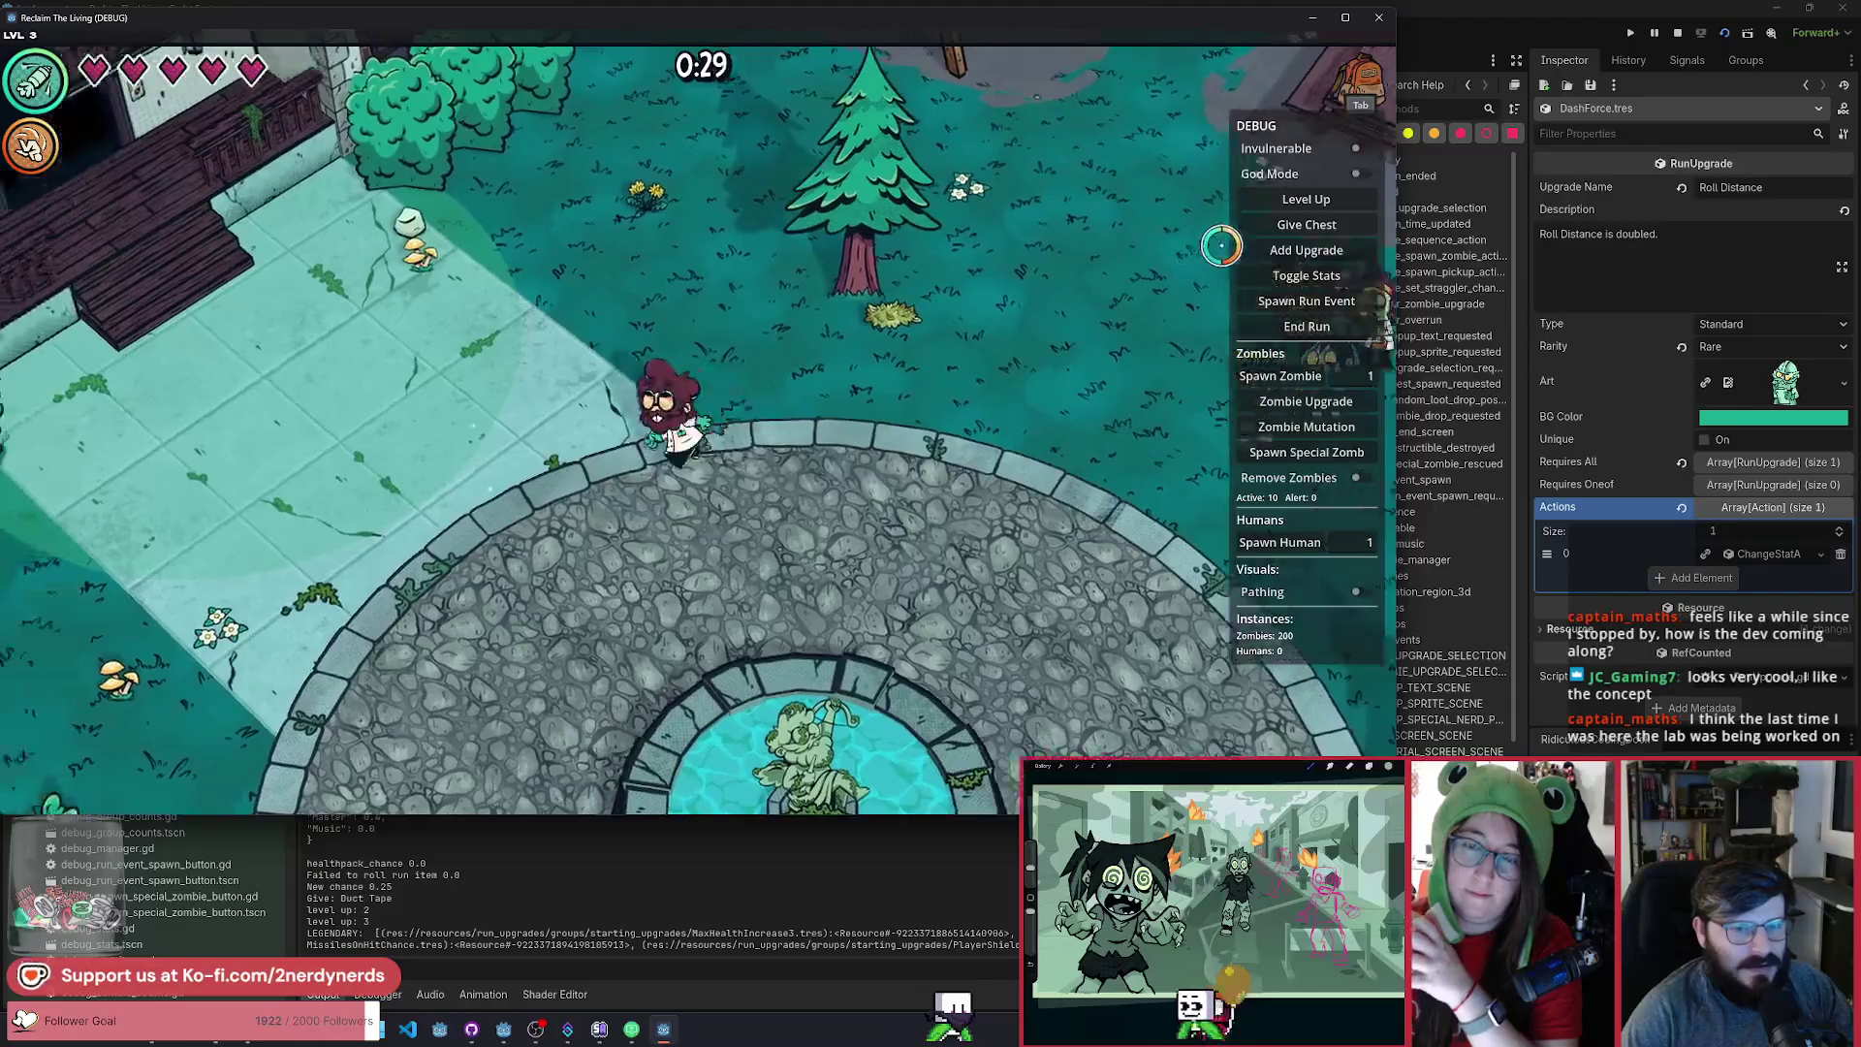
{"action": "key", "text": "a"}
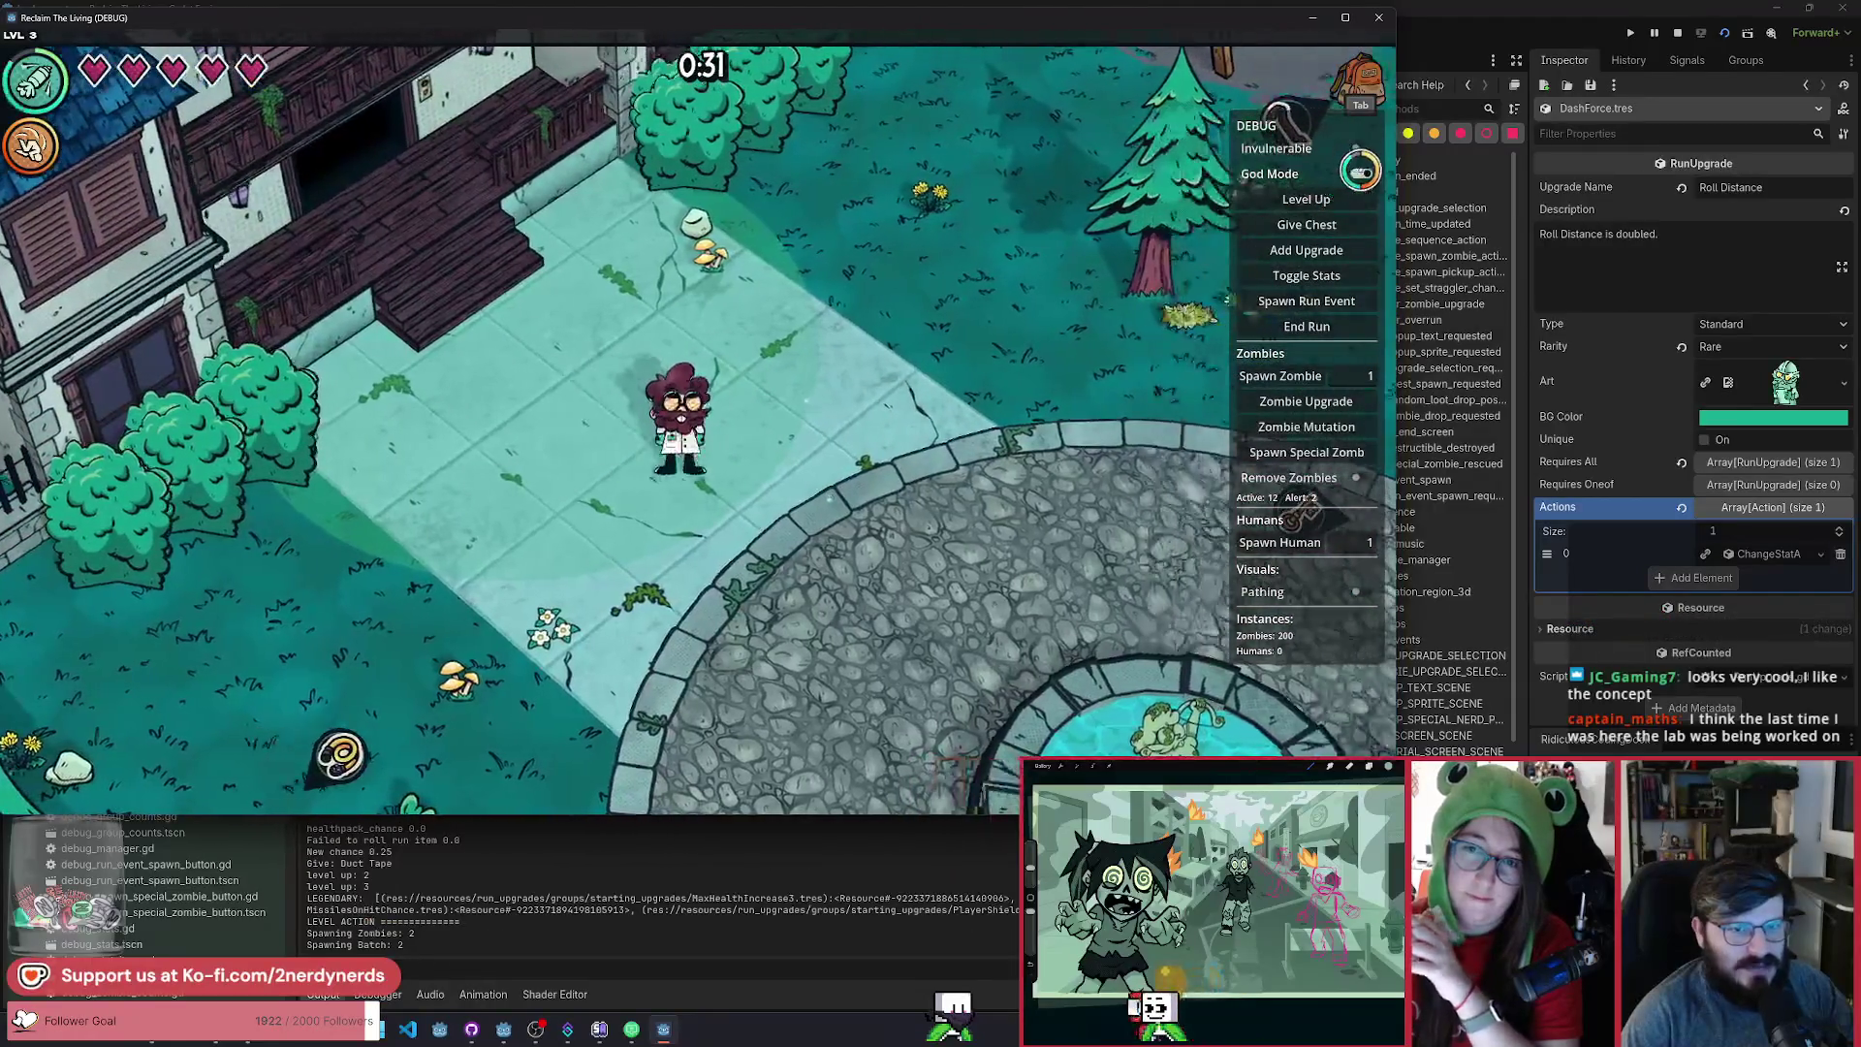
{"action": "left_click", "coordinate": [1360, 477]}
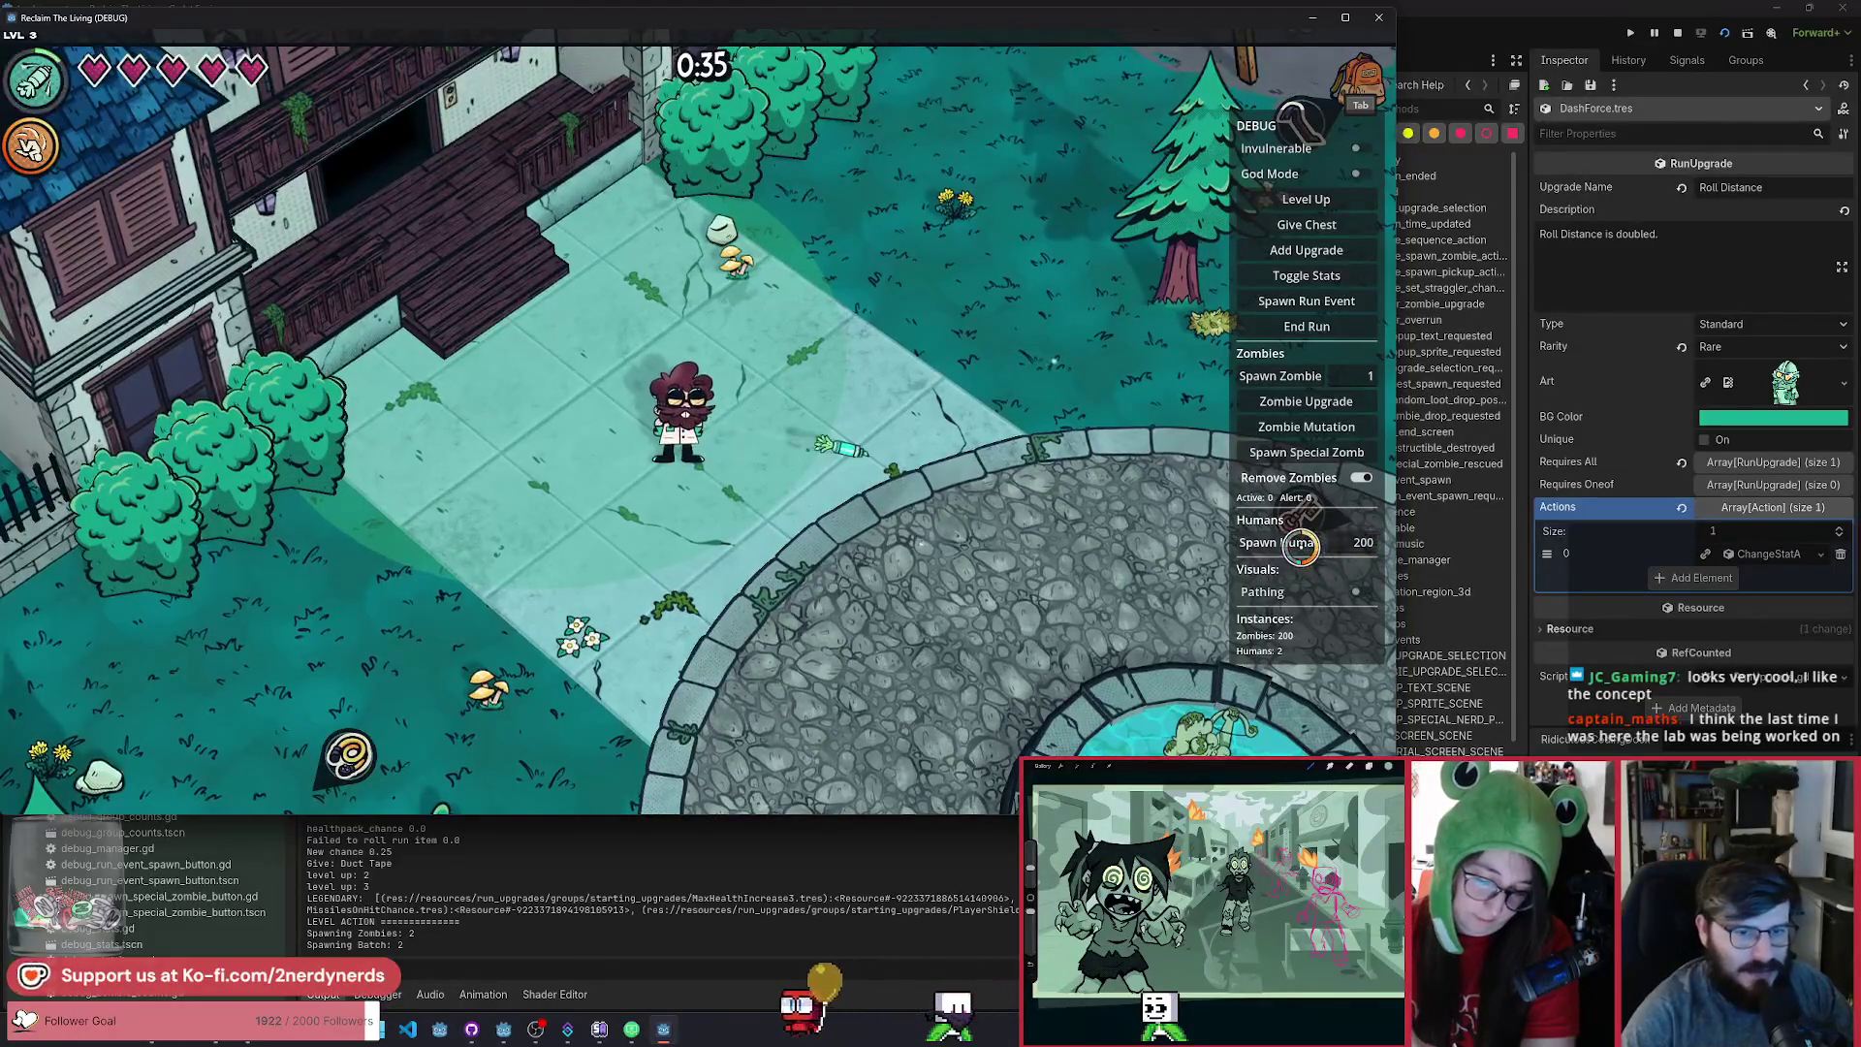
Spawn a crowd of humans and pick Portals, Manual Targeting, a shield upgrade and Chain Reaction.
{"action": "left_click", "coordinate": [1300, 543]}
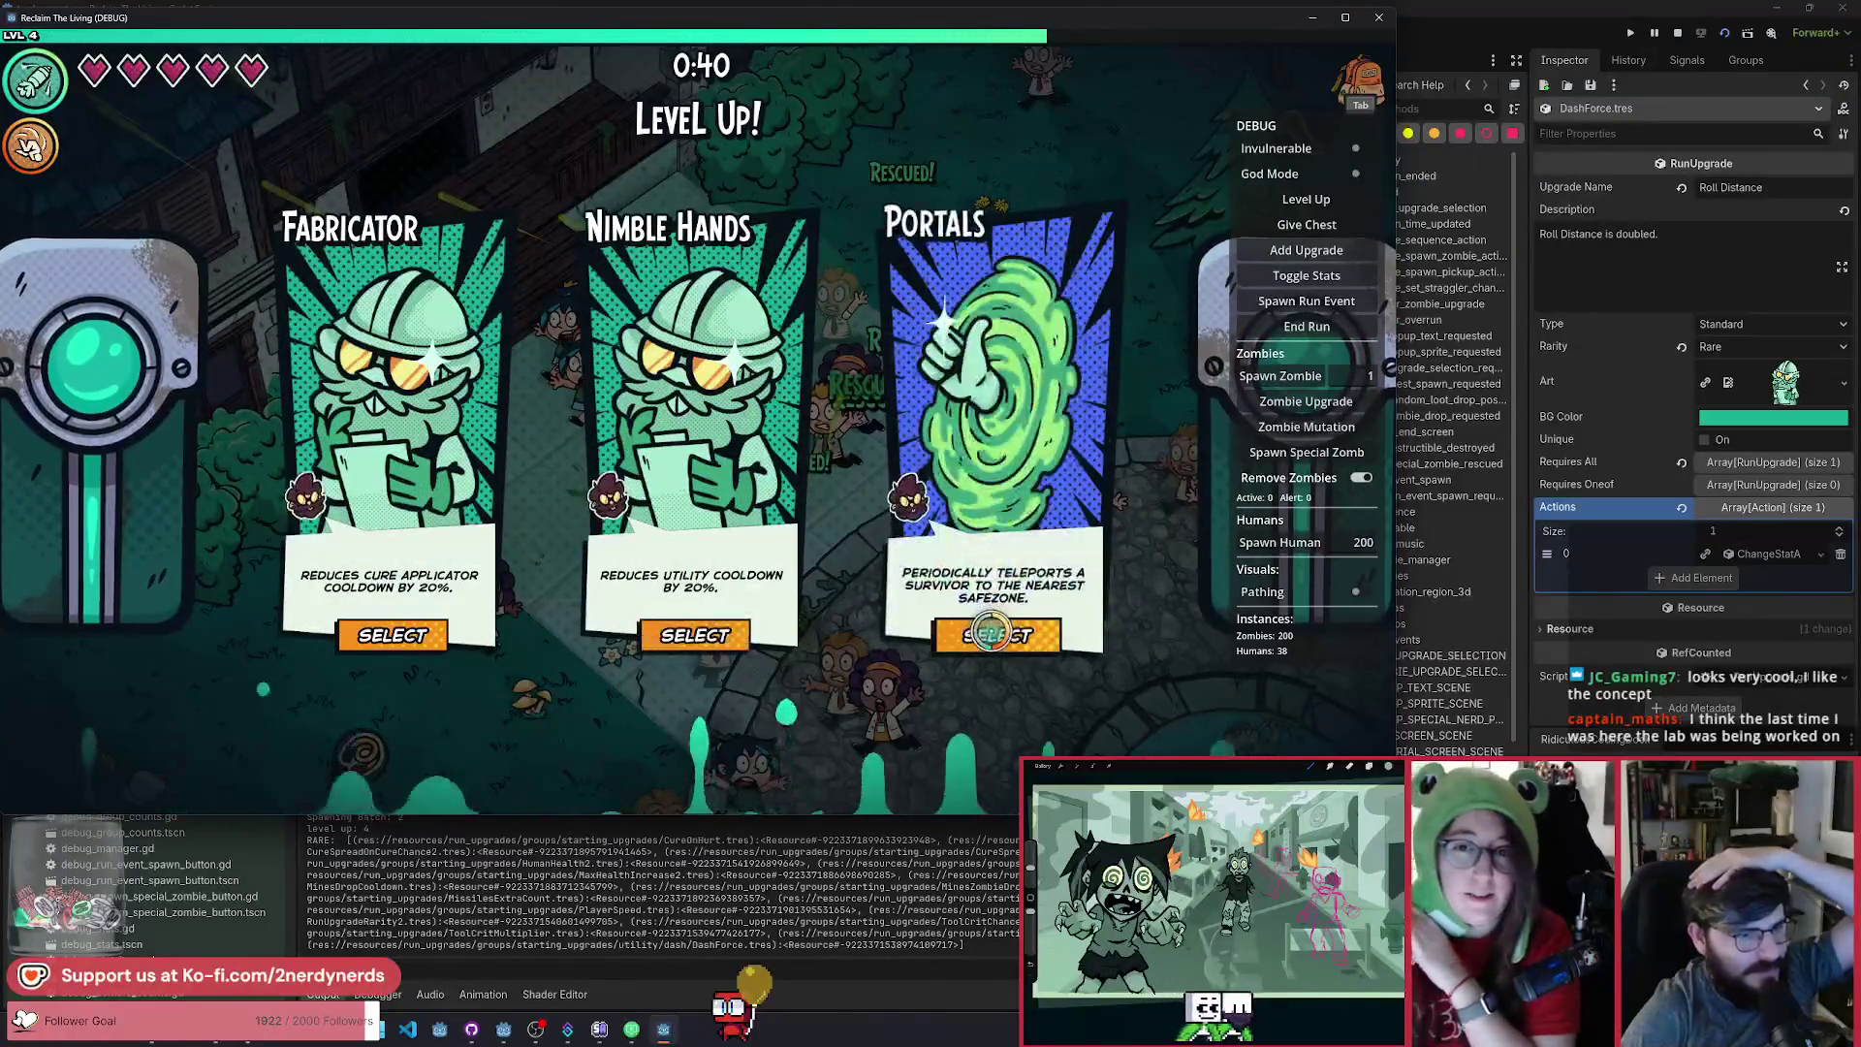
{"action": "left_click", "coordinate": [998, 632]}
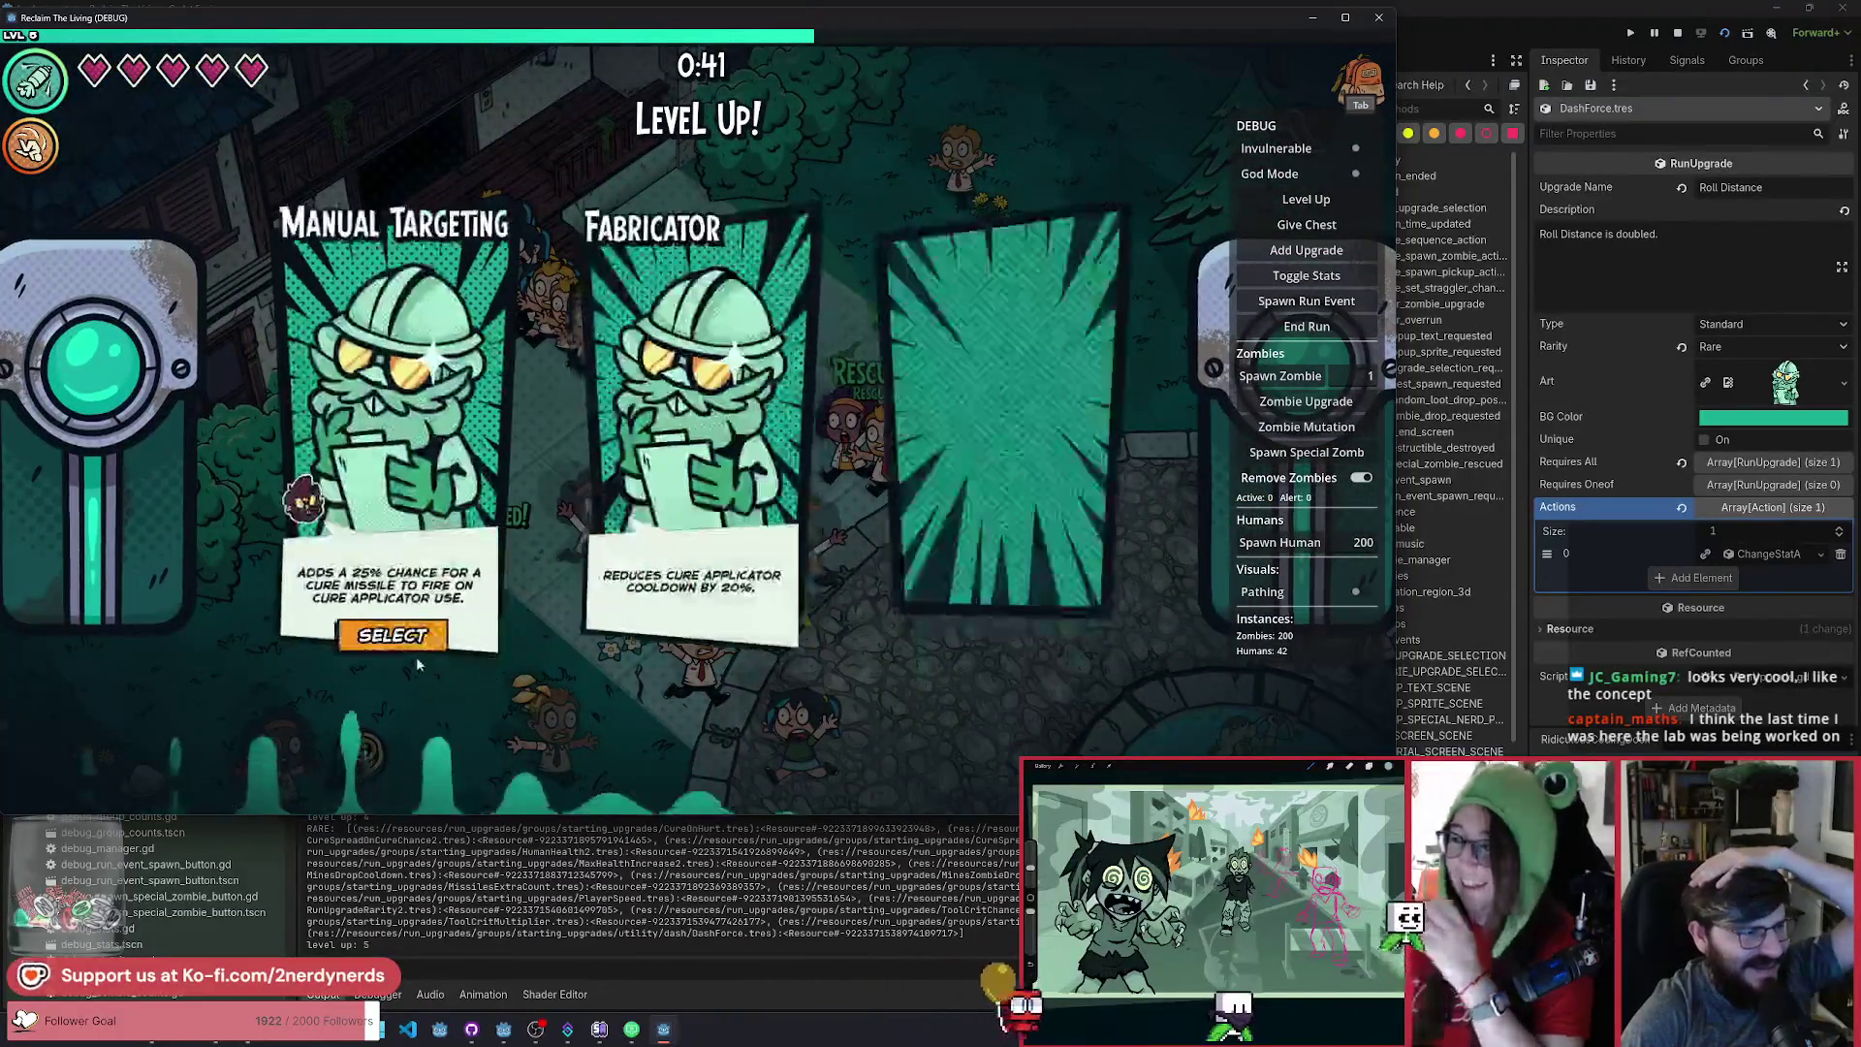
{"action": "left_click", "coordinate": [416, 638]}
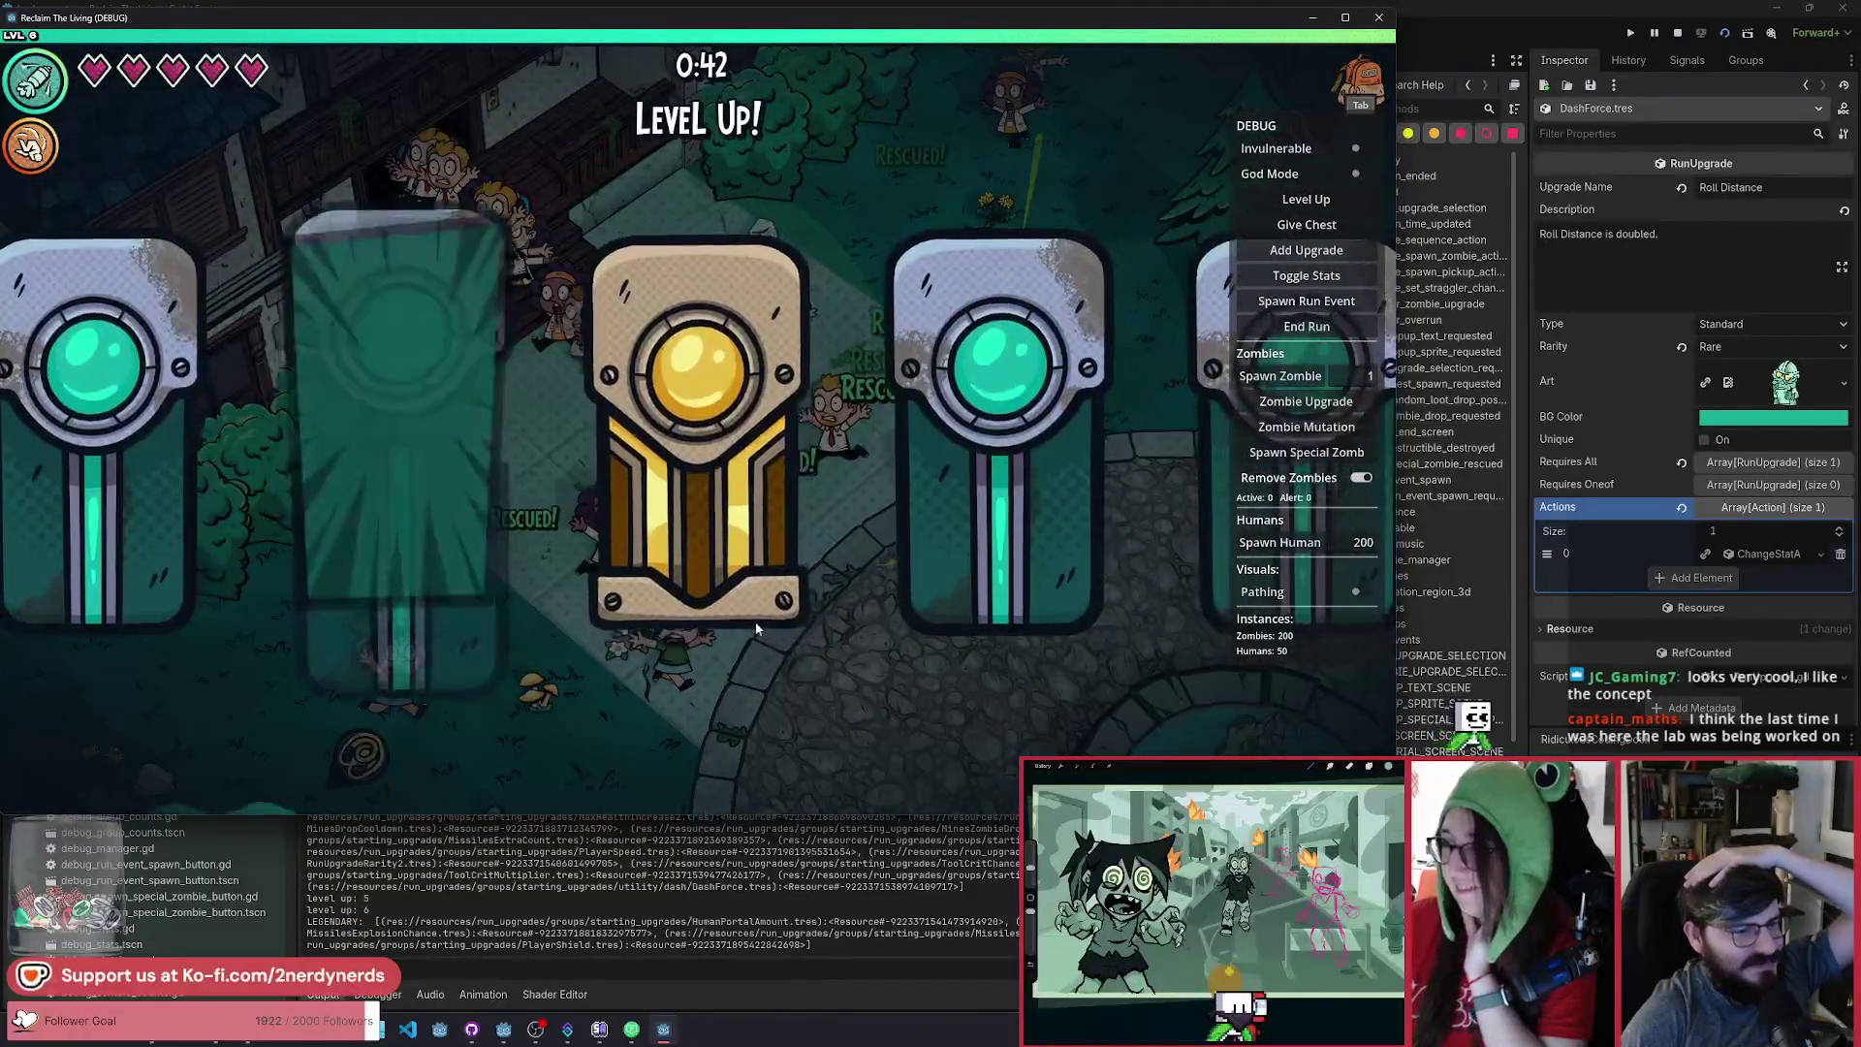
{"action": "left_click", "coordinate": [735, 632]}
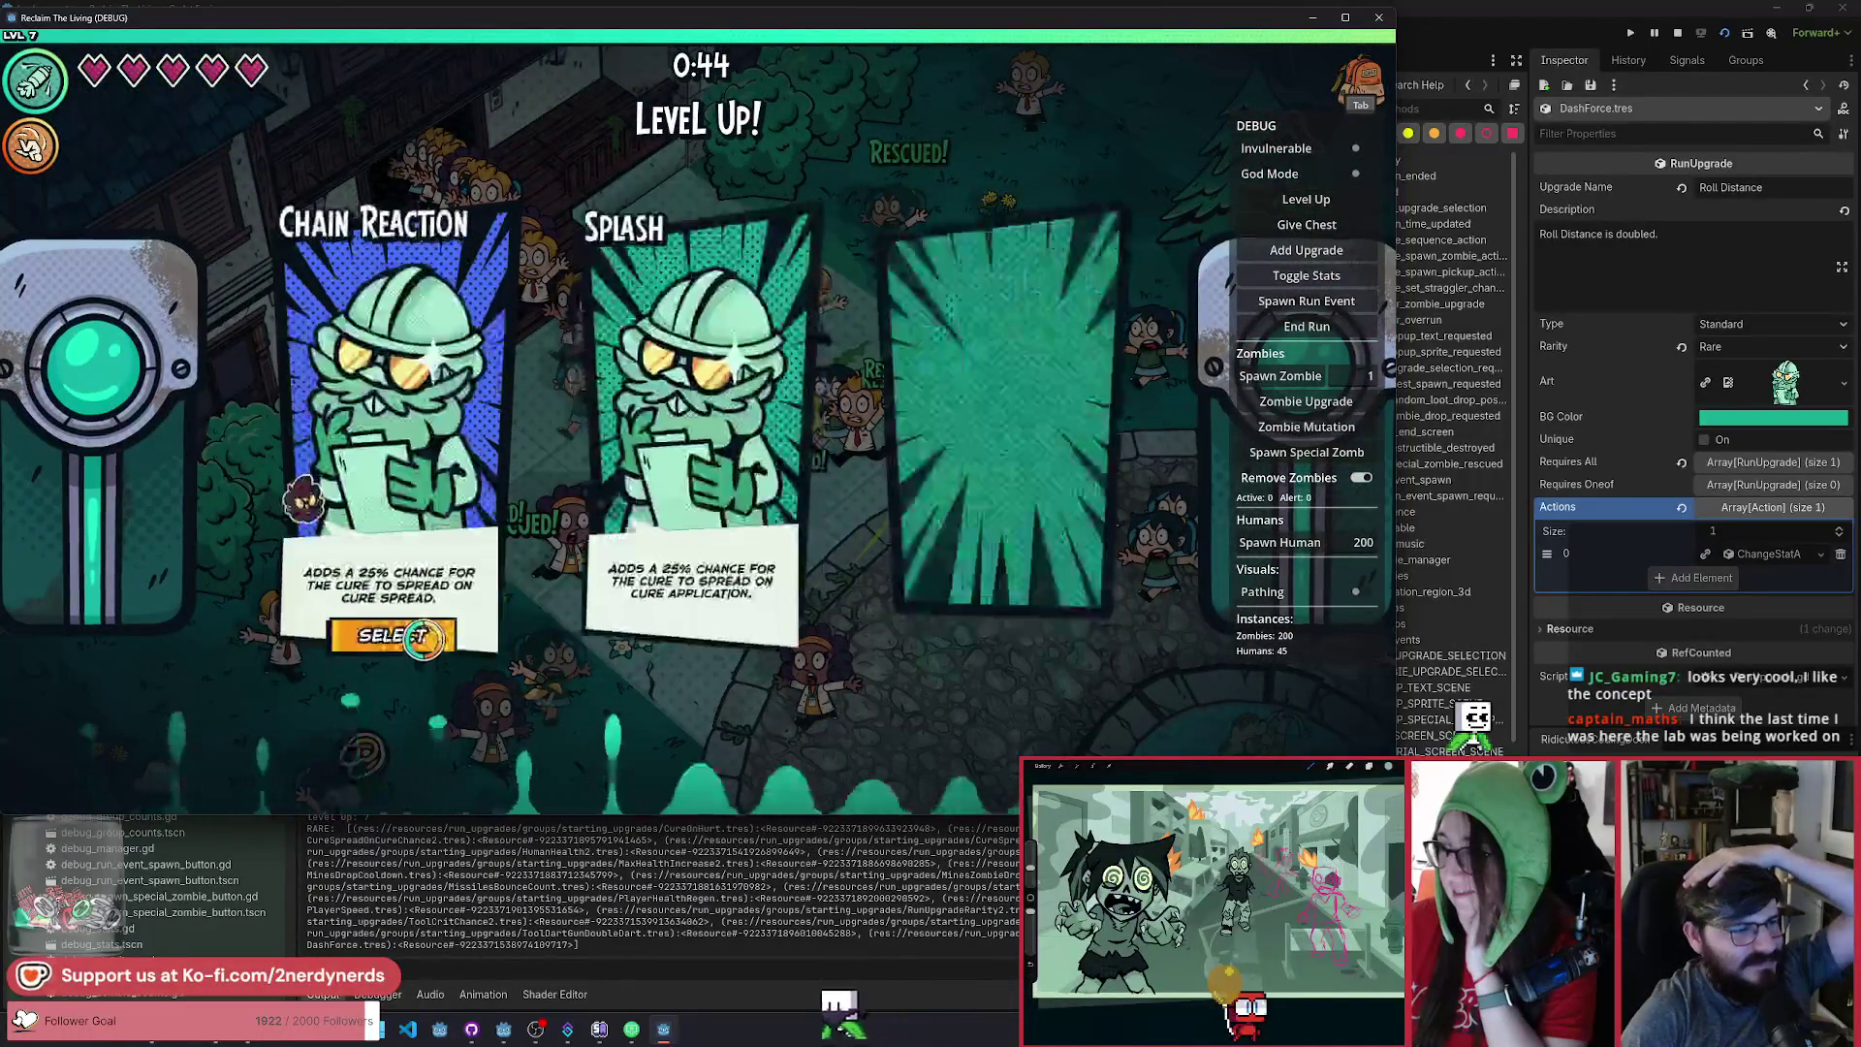
{"action": "left_click", "coordinate": [422, 640]}
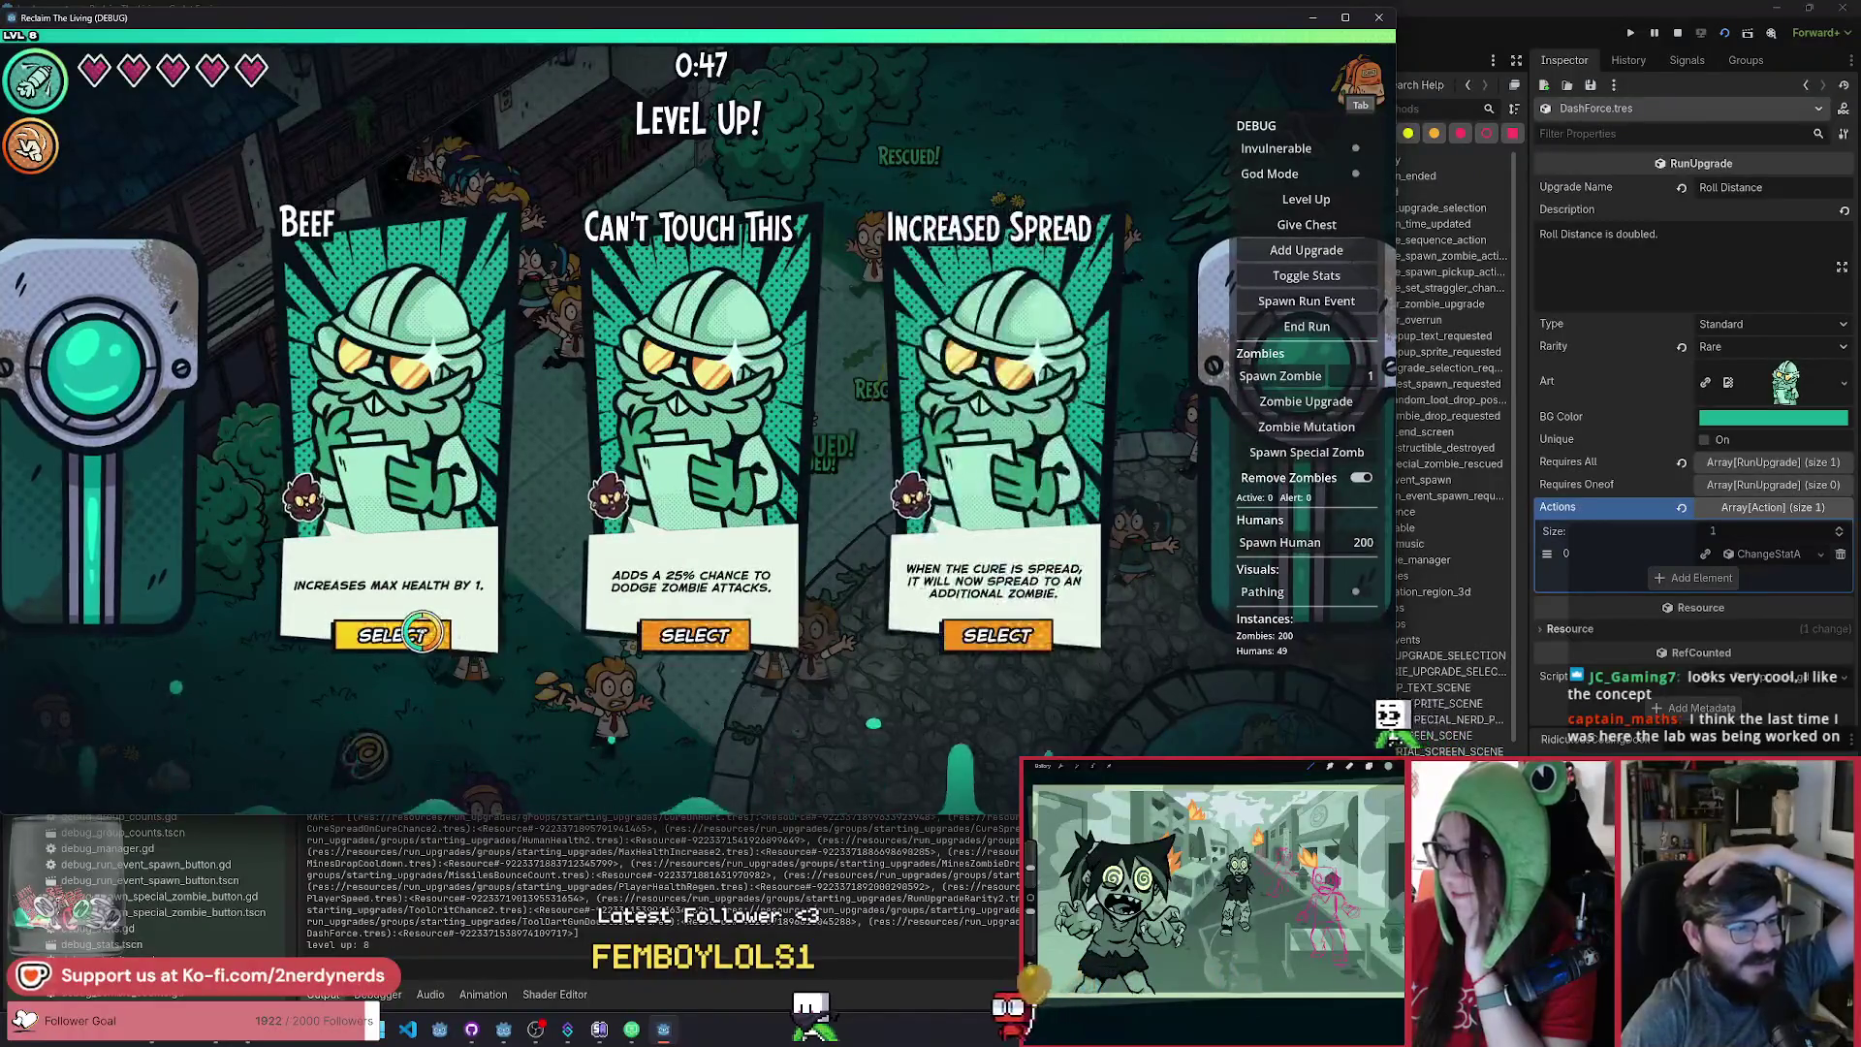
Take Beef, Roll Distance, More Portals, Regeneration and Aerial Support on later level-ups.
{"action": "key", "text": "Return"}
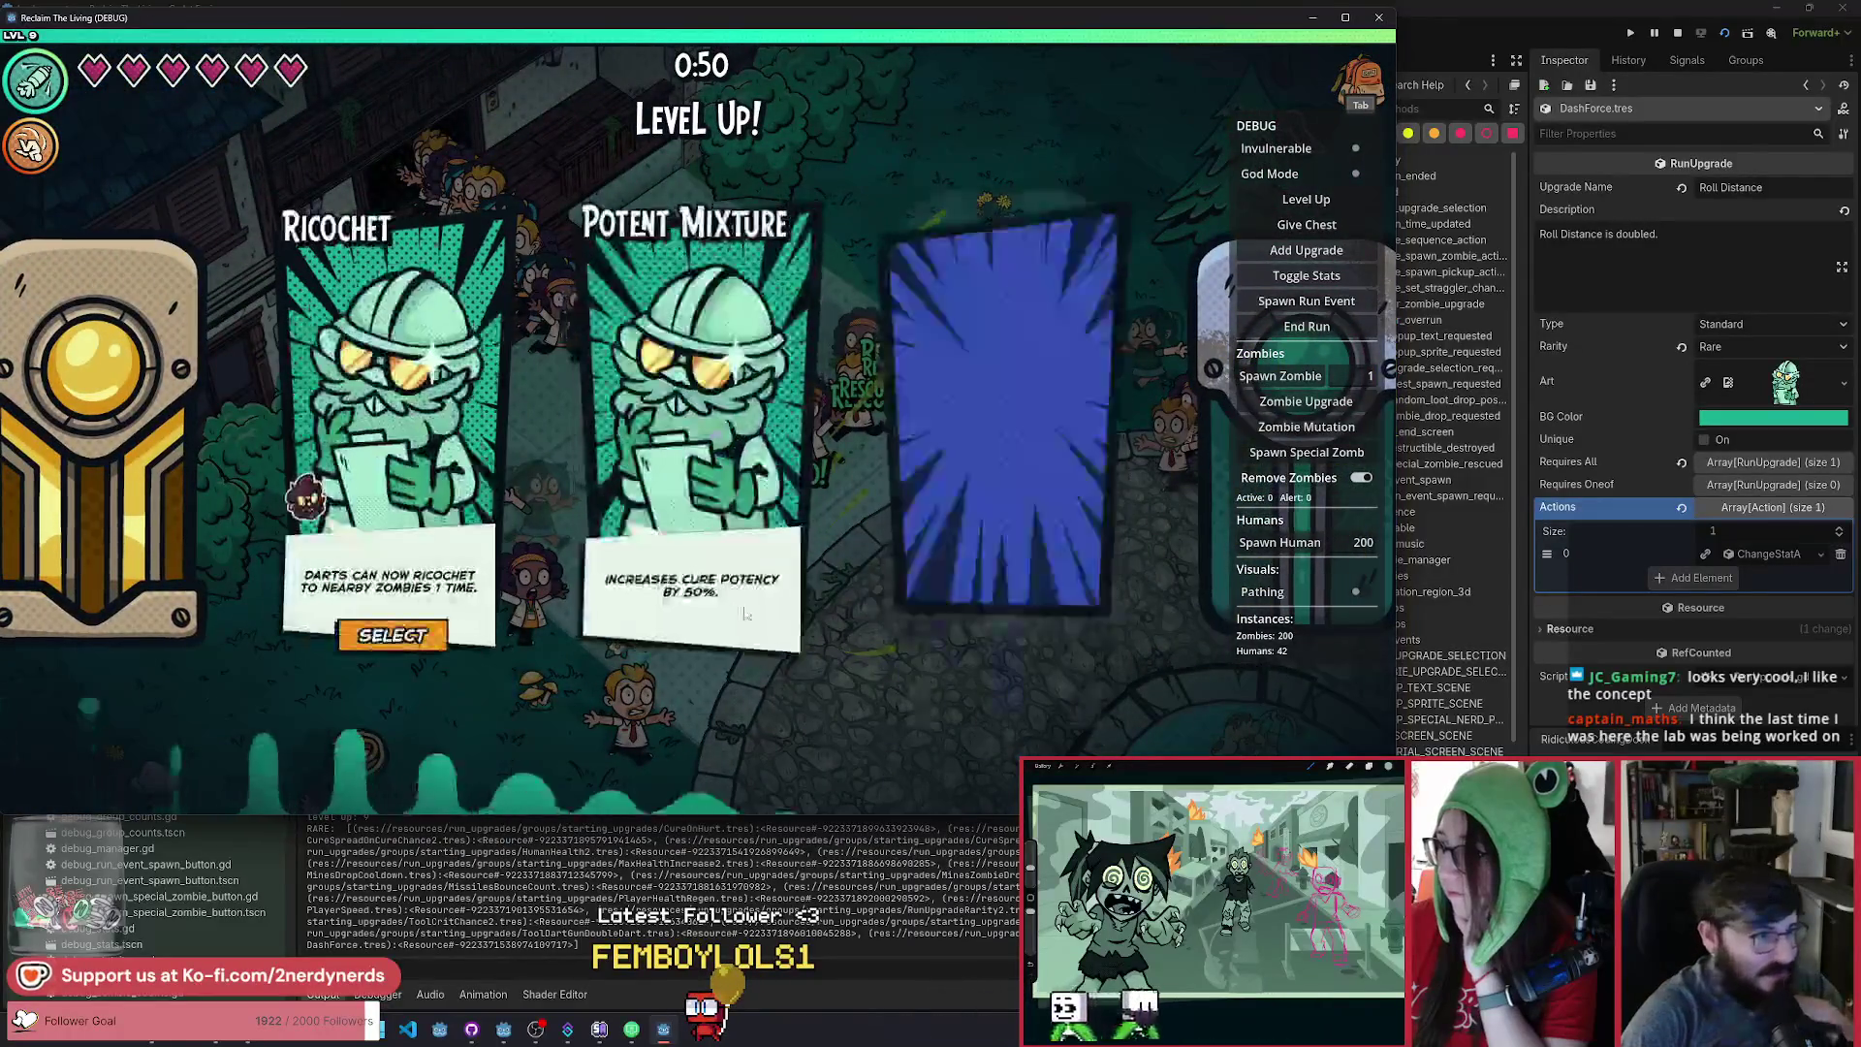
{"action": "left_click", "coordinate": [998, 636]}
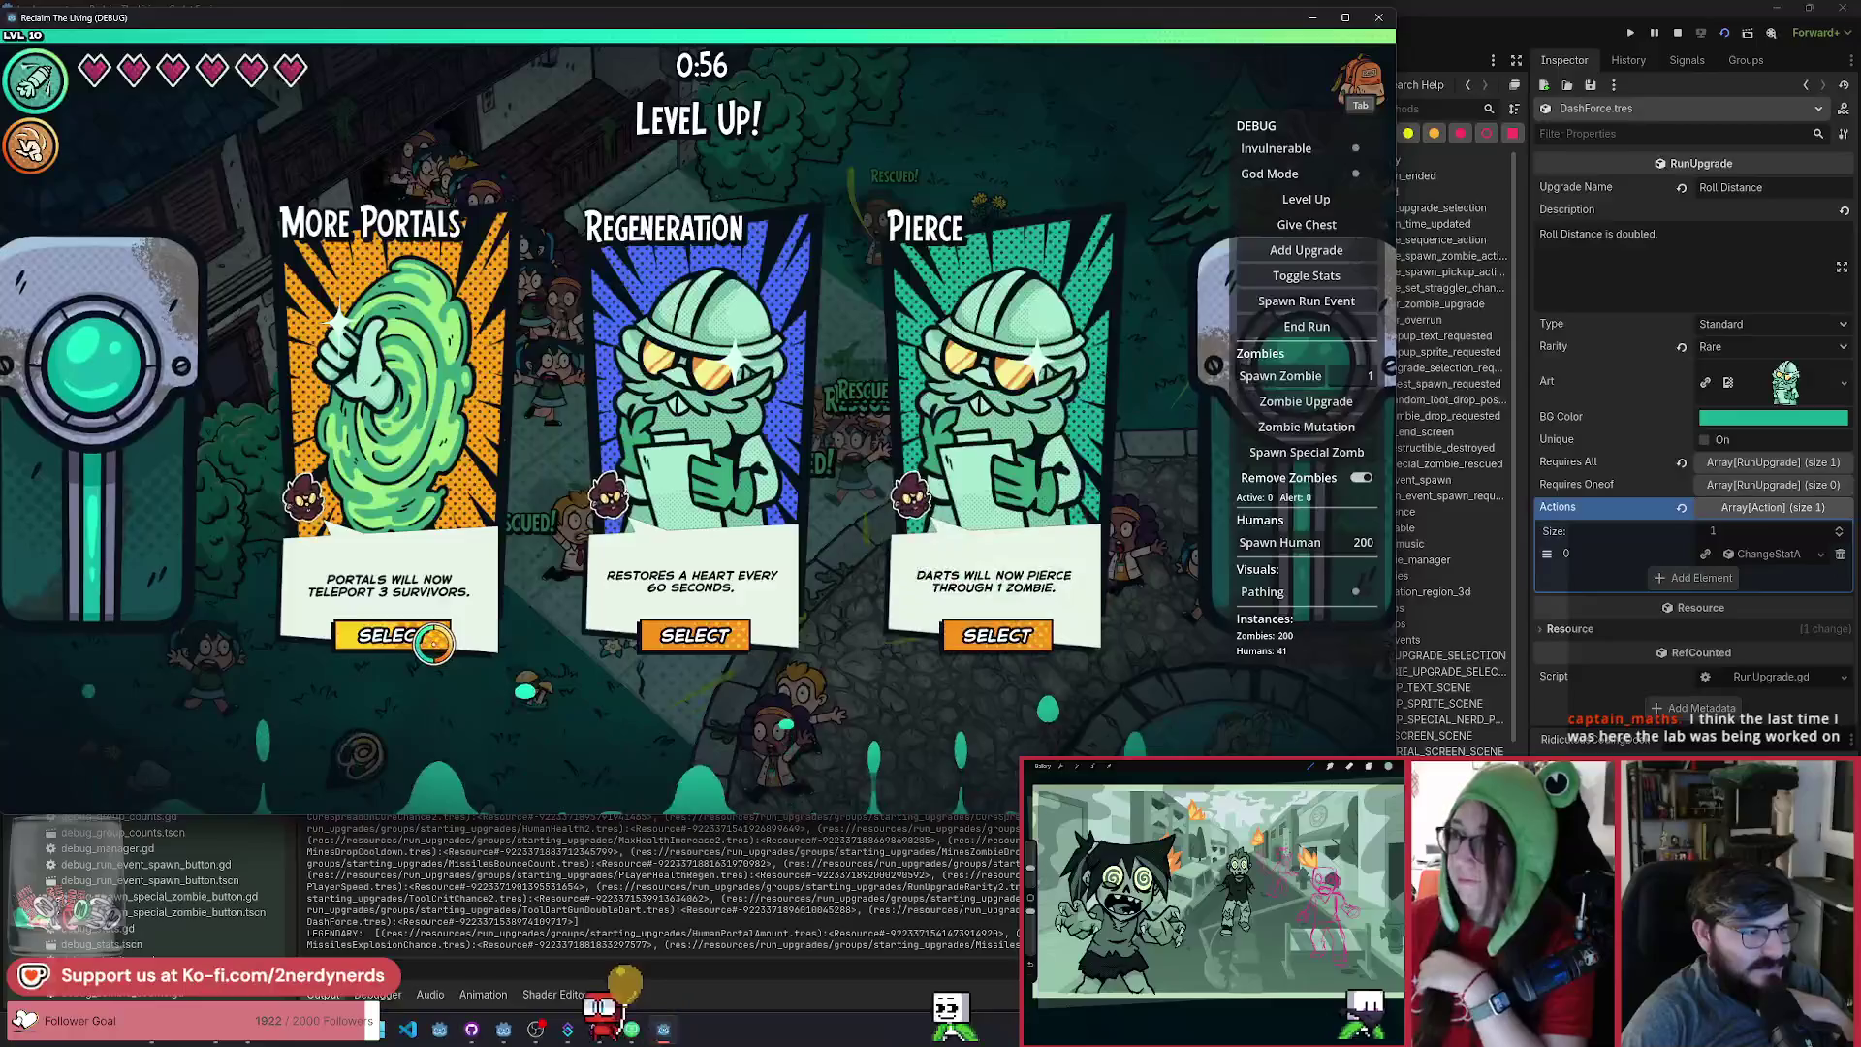
{"action": "left_click", "coordinate": [438, 601]}
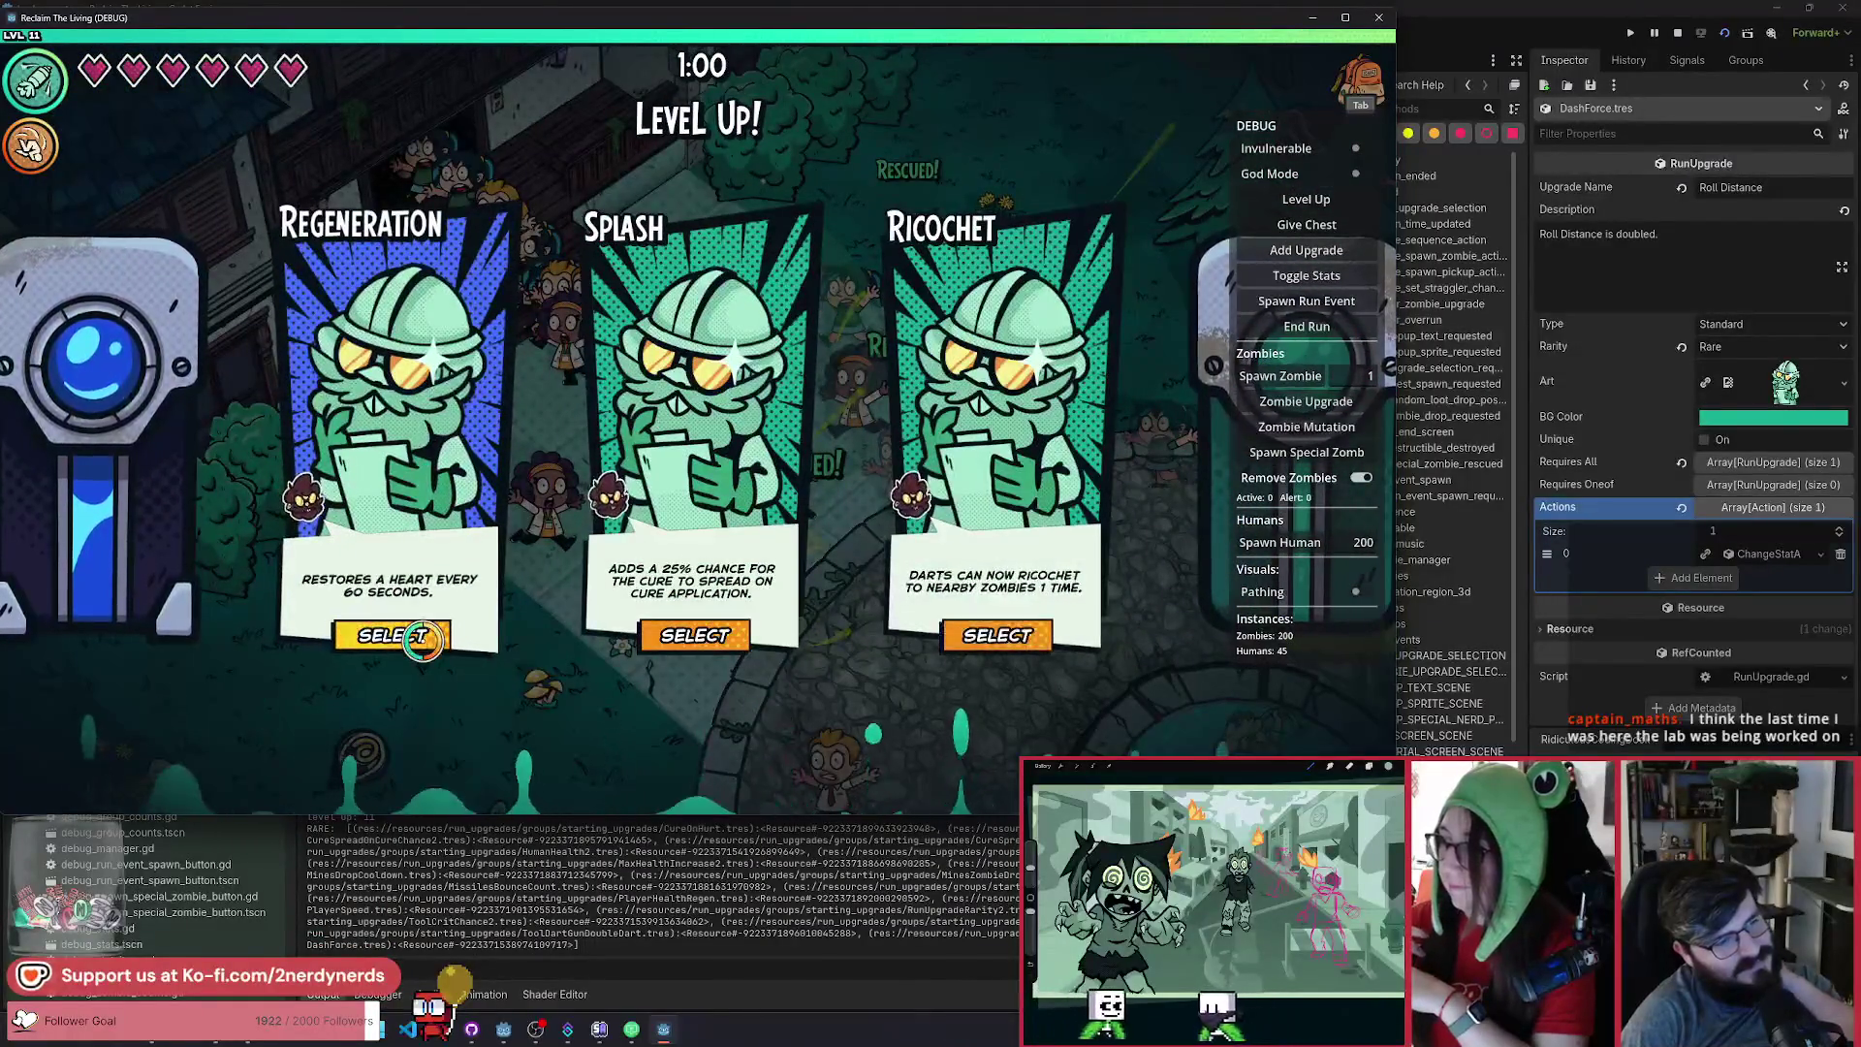
{"action": "left_click", "coordinate": [426, 638]}
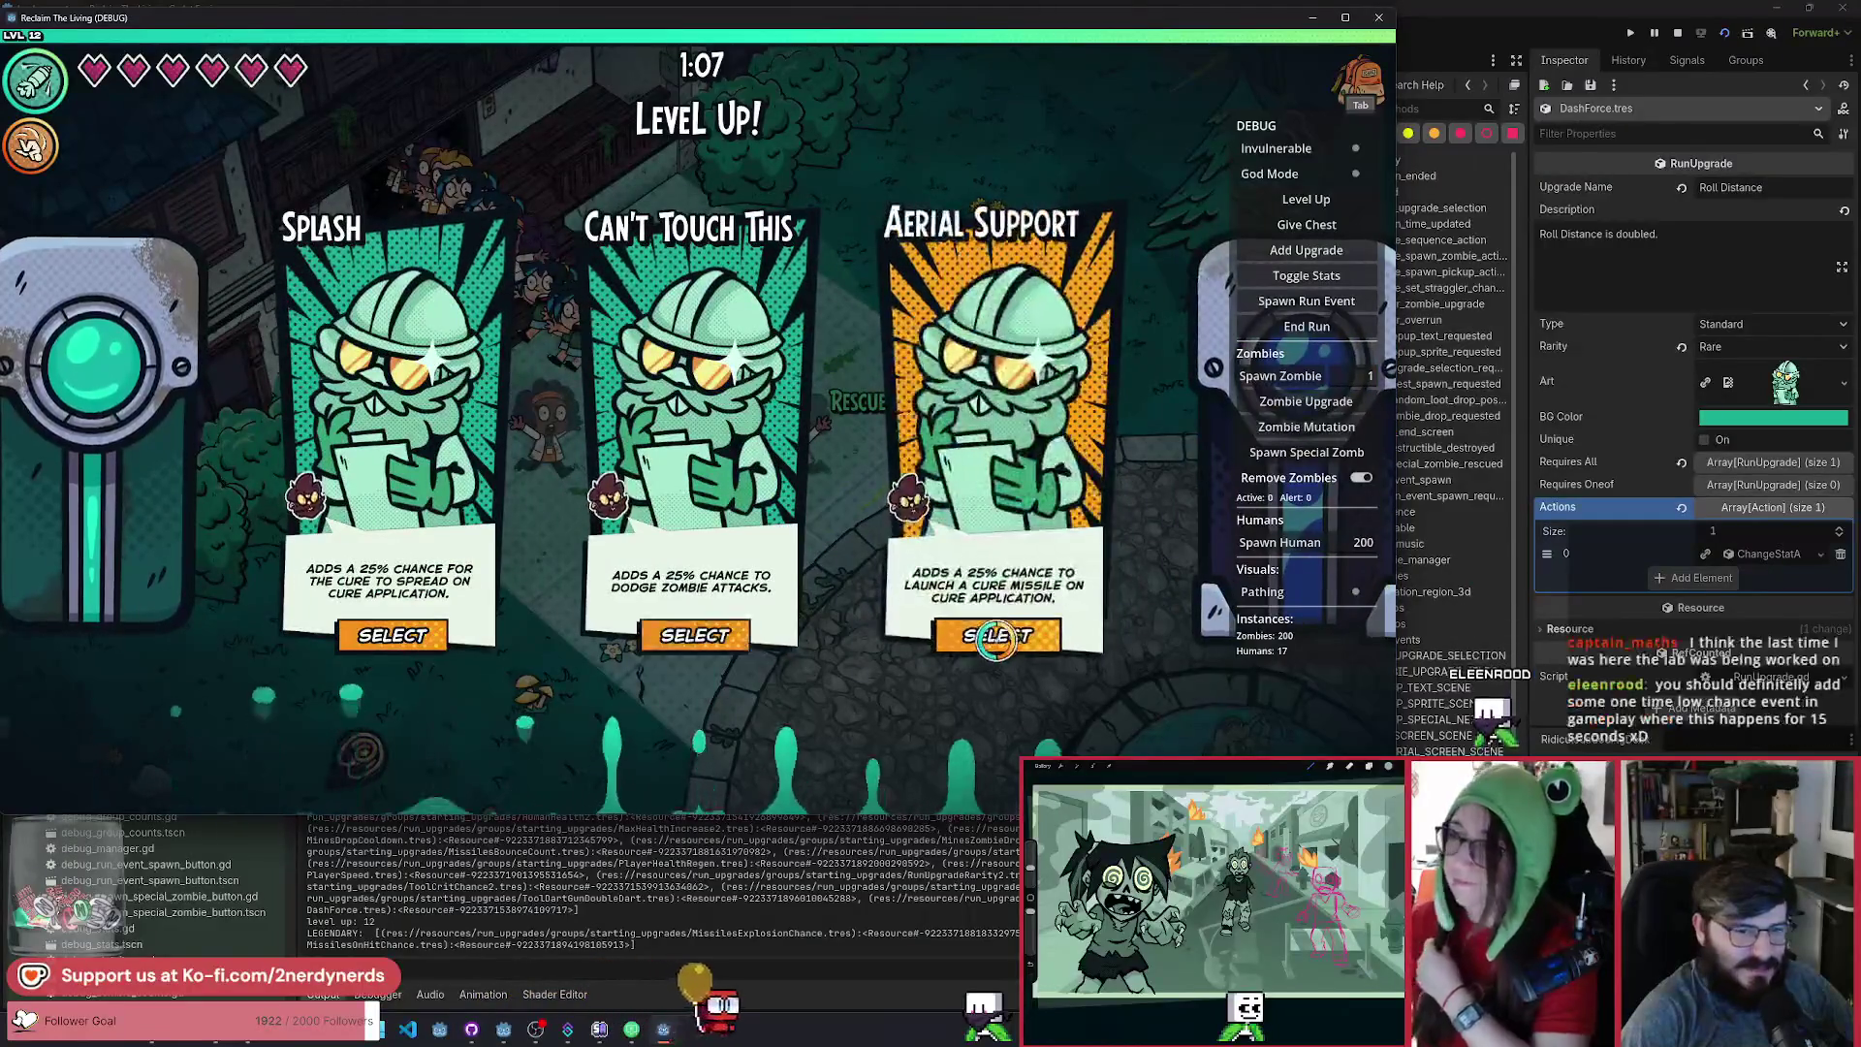
{"action": "left_click", "coordinate": [999, 632]}
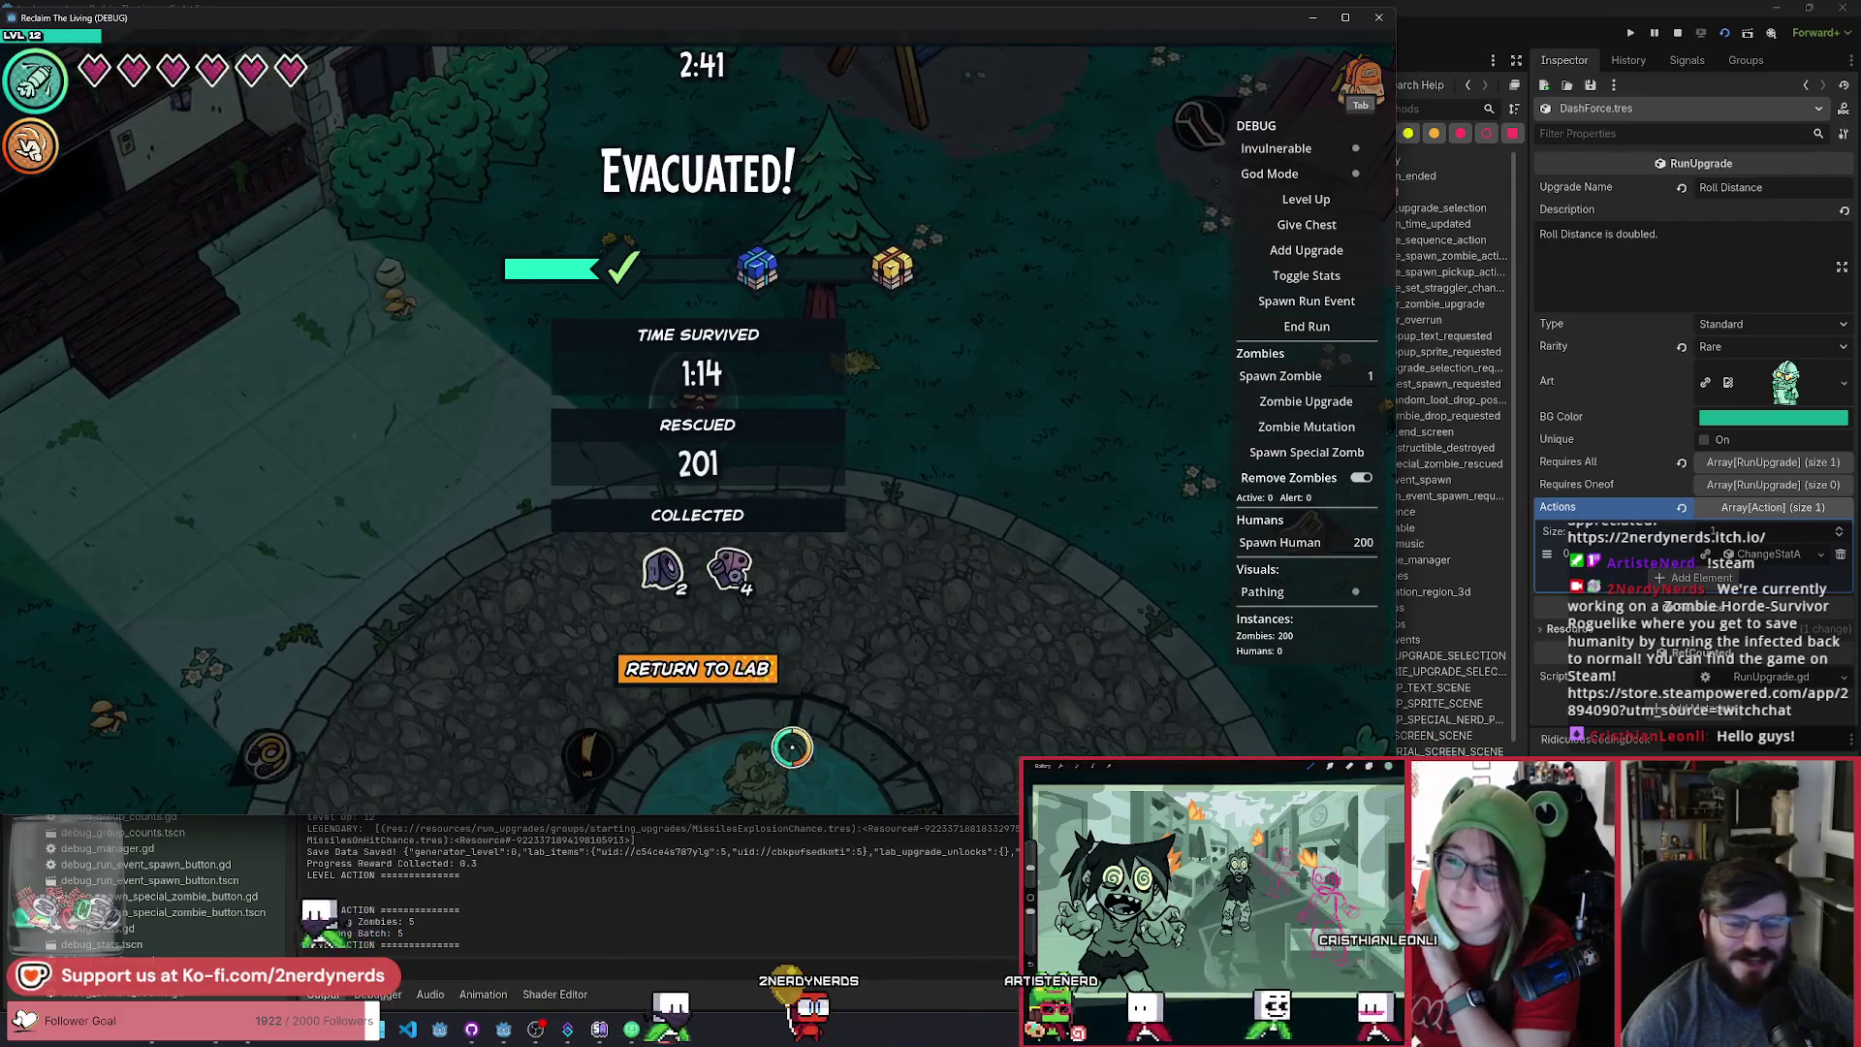
Leave the Evacuated! results screen and return to the lab.
{"action": "left_click", "coordinate": [739, 678]}
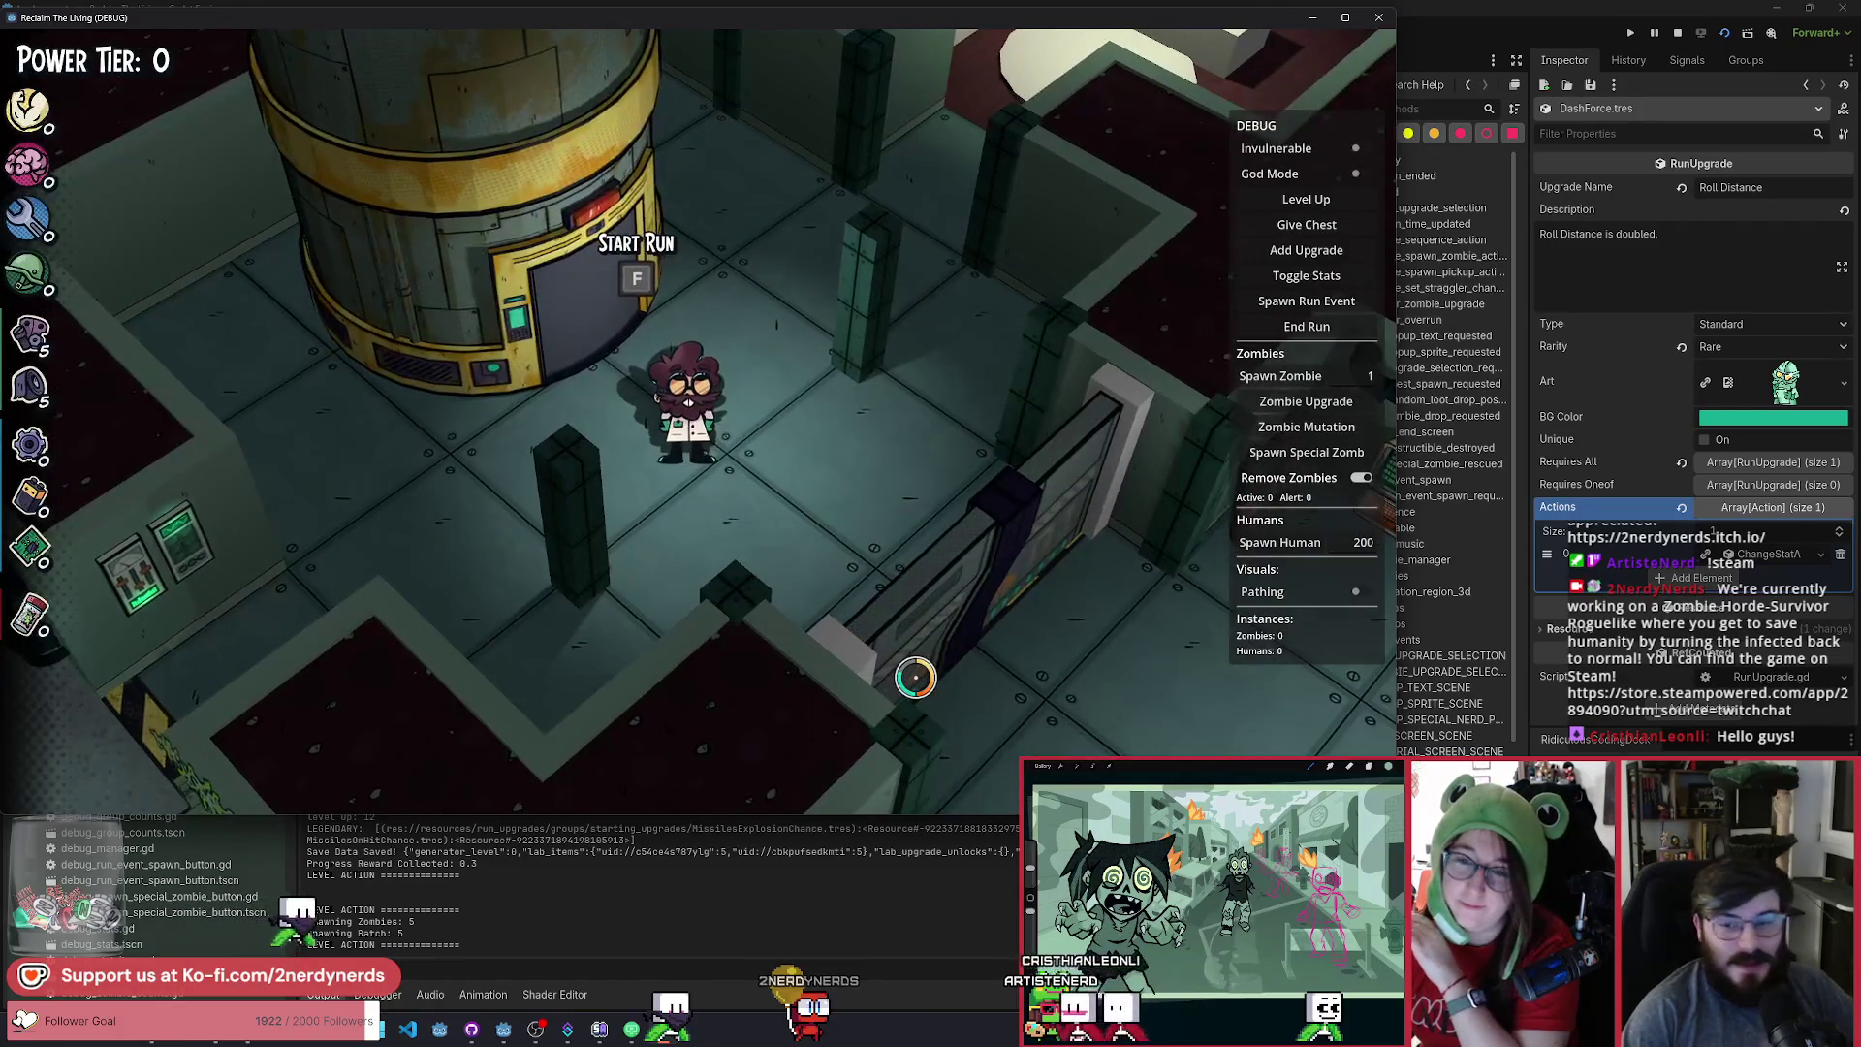
Pause the new level-1 run with Esc, then resume it.
{"action": "key", "text": "Escape"}
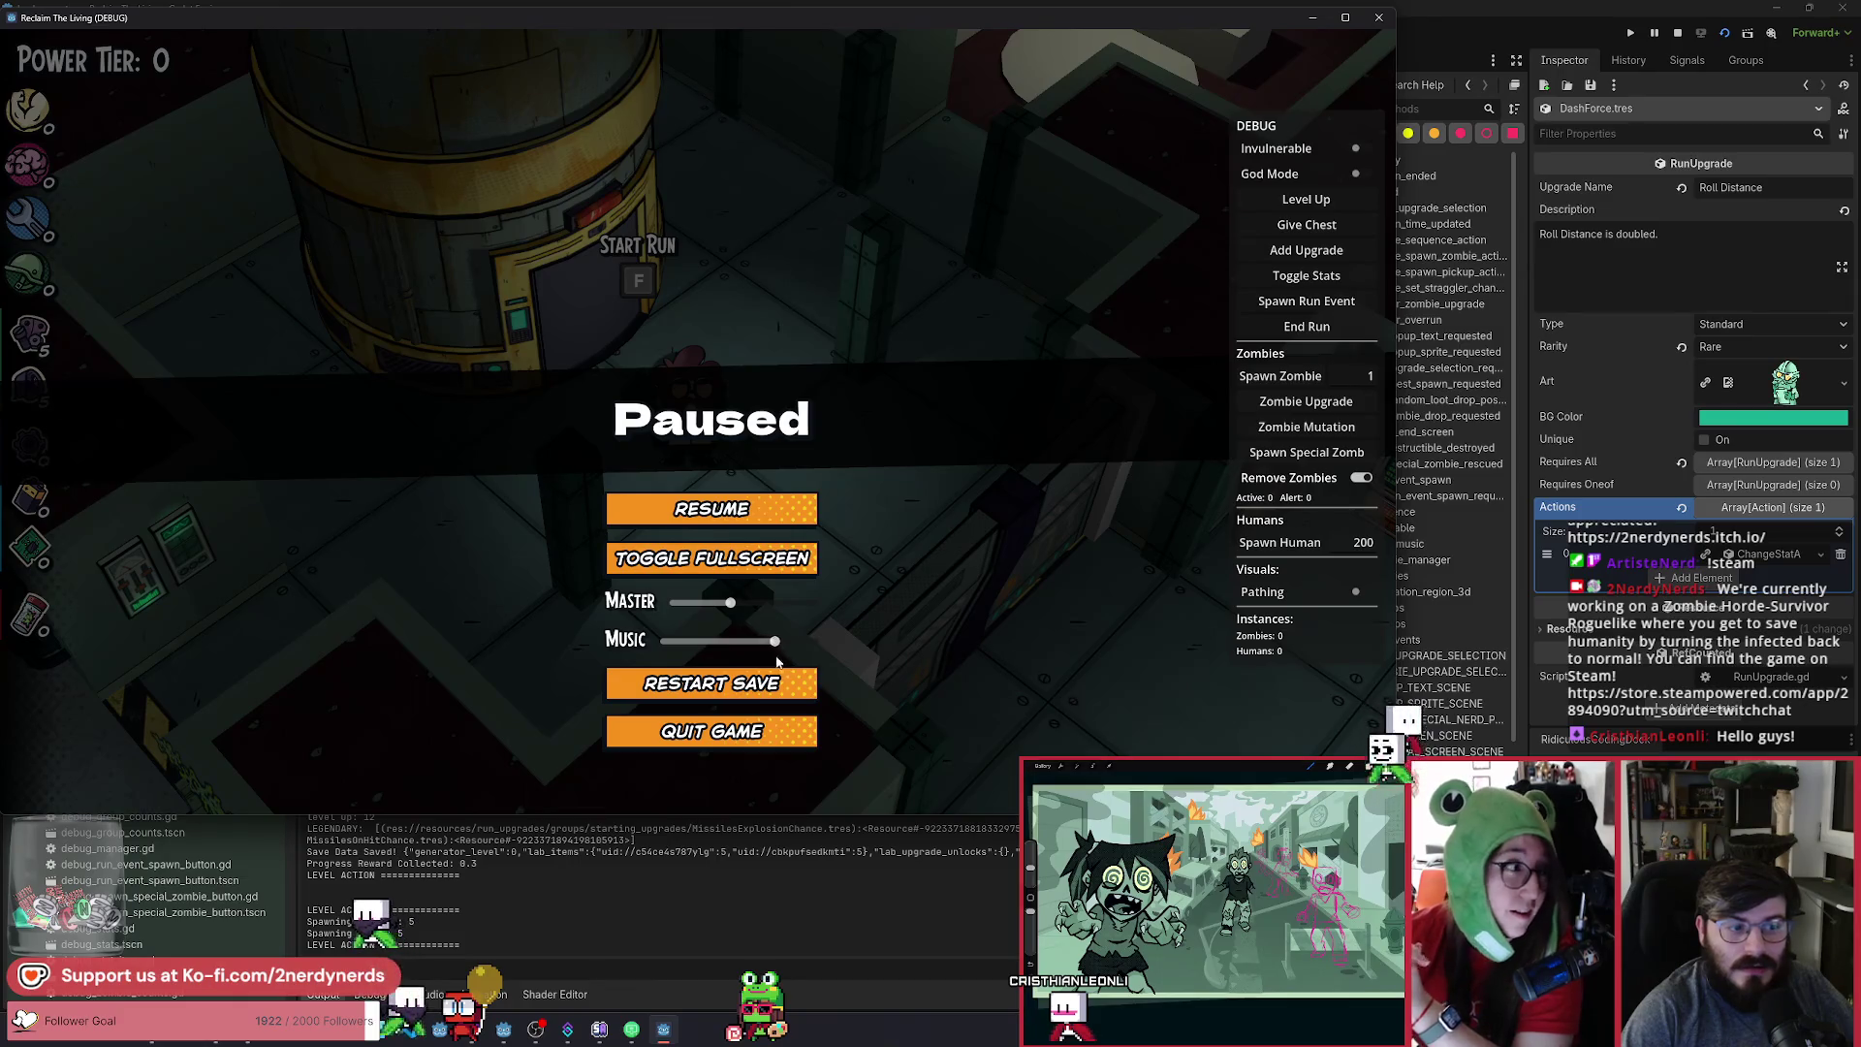
{"action": "left_click", "coordinate": [726, 510]}
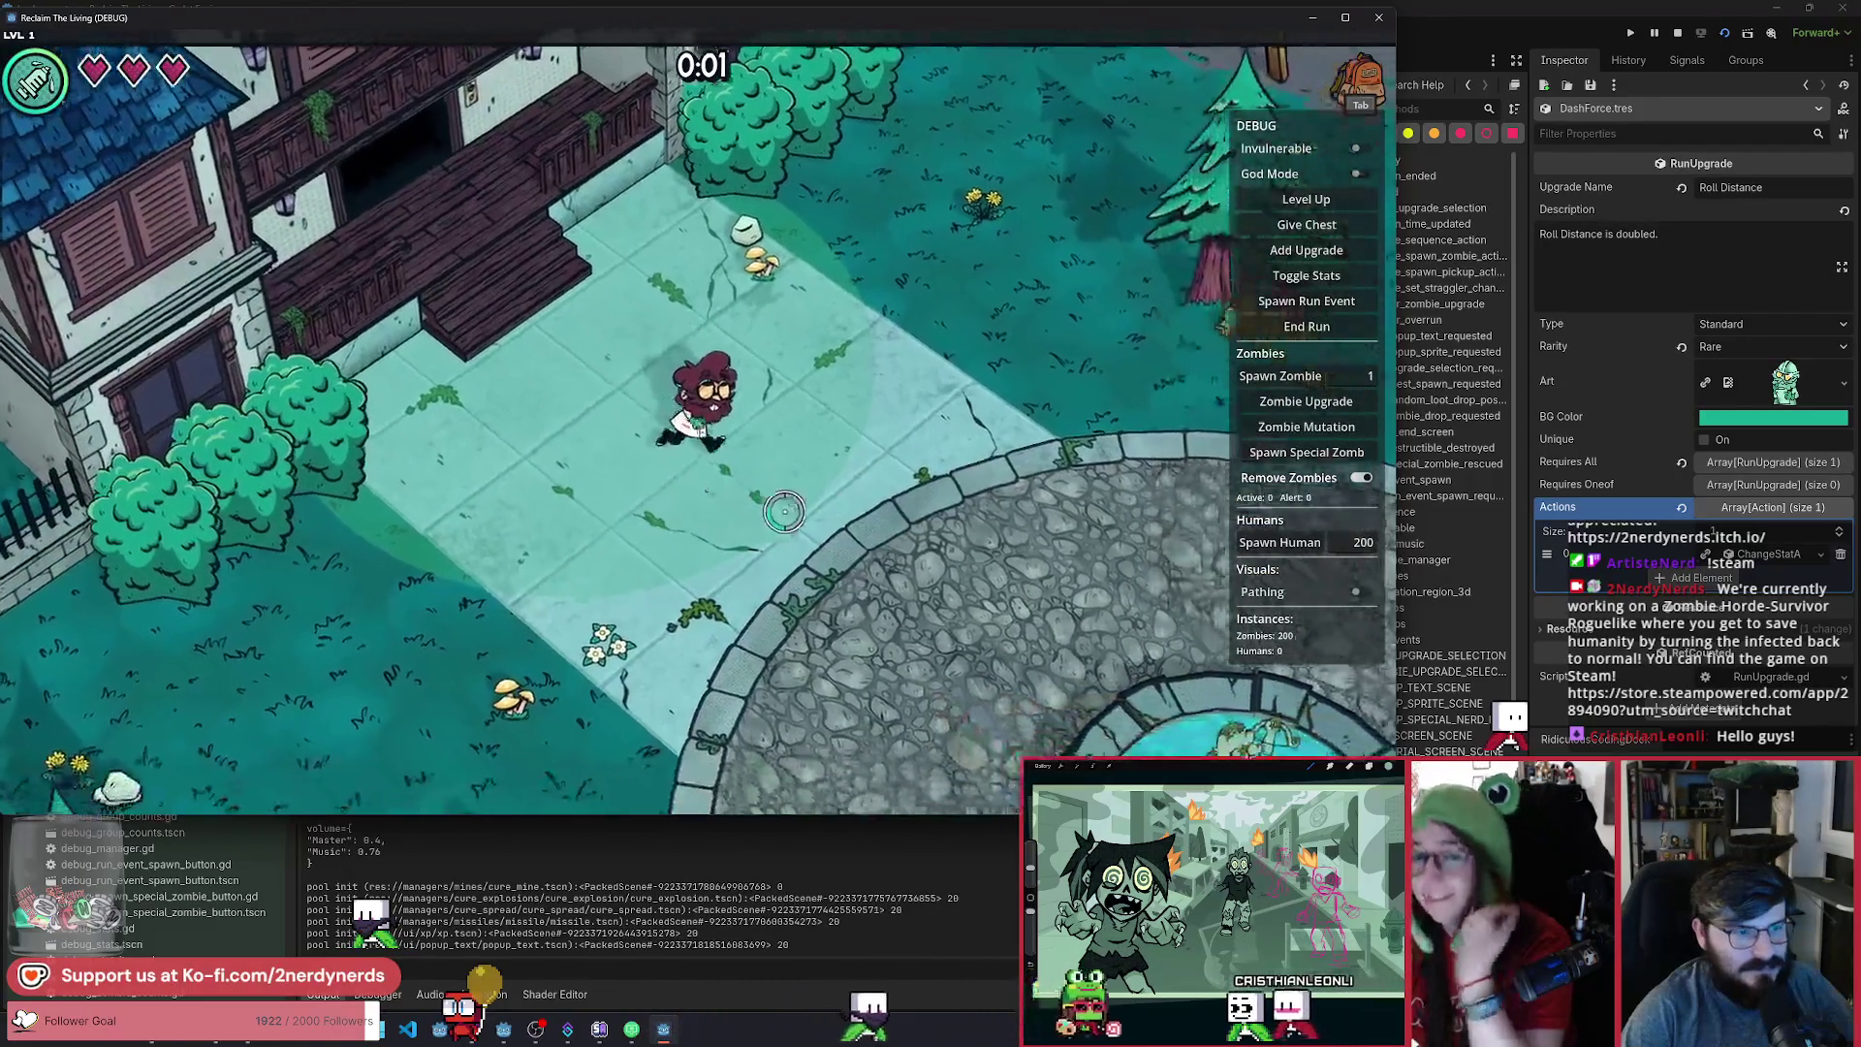
Walk the character east onto the grass and past the shed.
{"action": "key", "text": "d"}
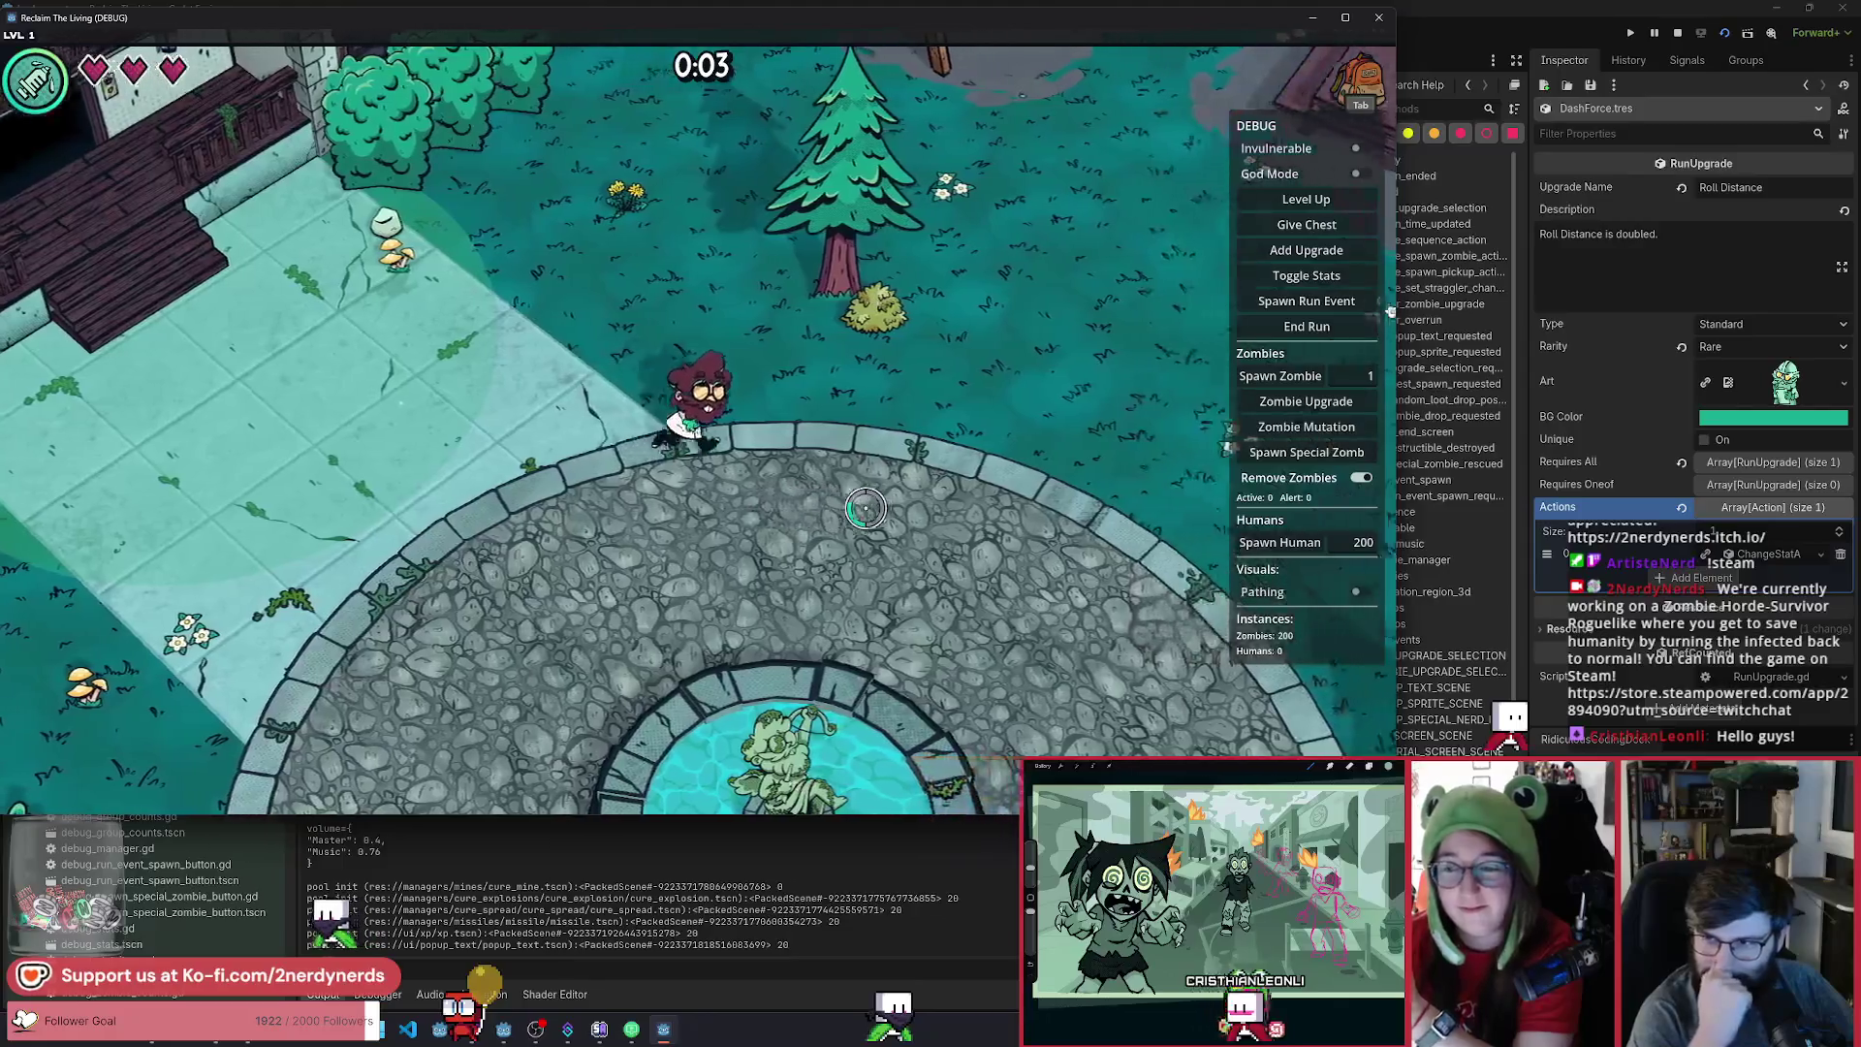
{"action": "key", "text": "w"}
{"action": "key", "text": "d"}
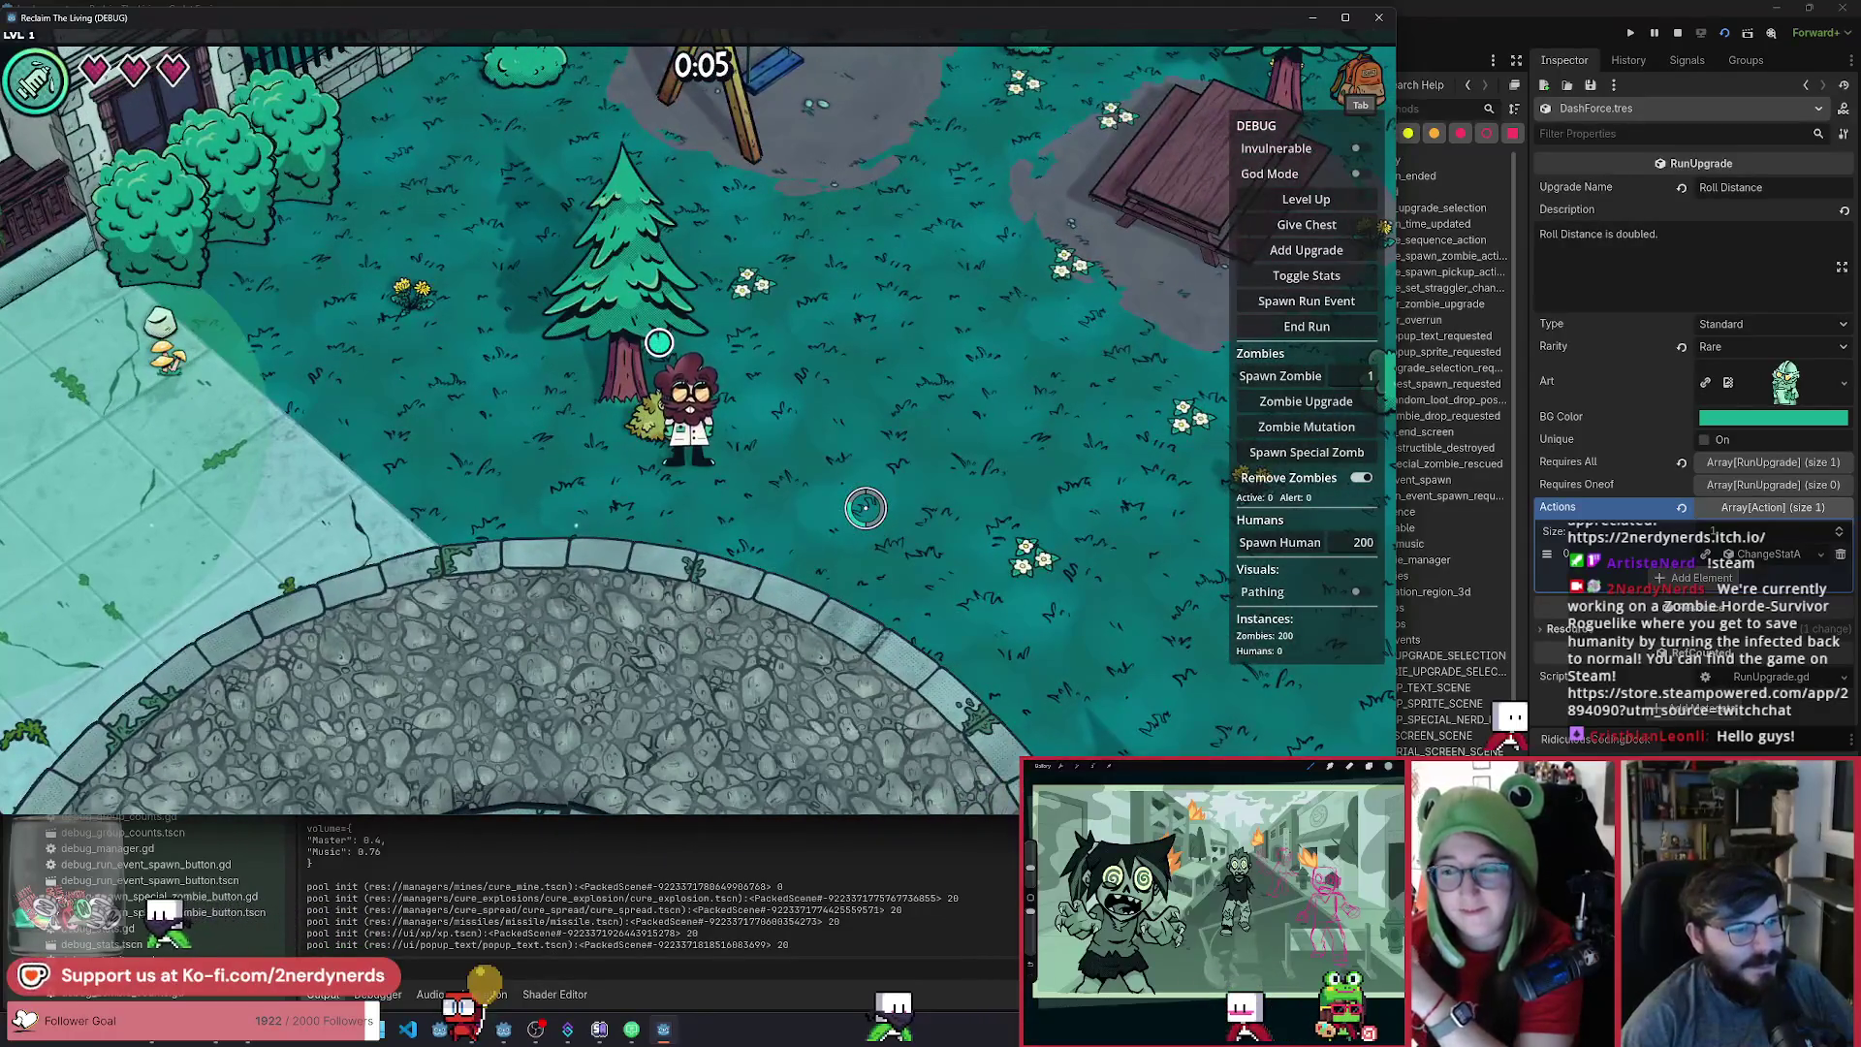
{"action": "key", "text": "w"}
{"action": "key", "text": "d"}
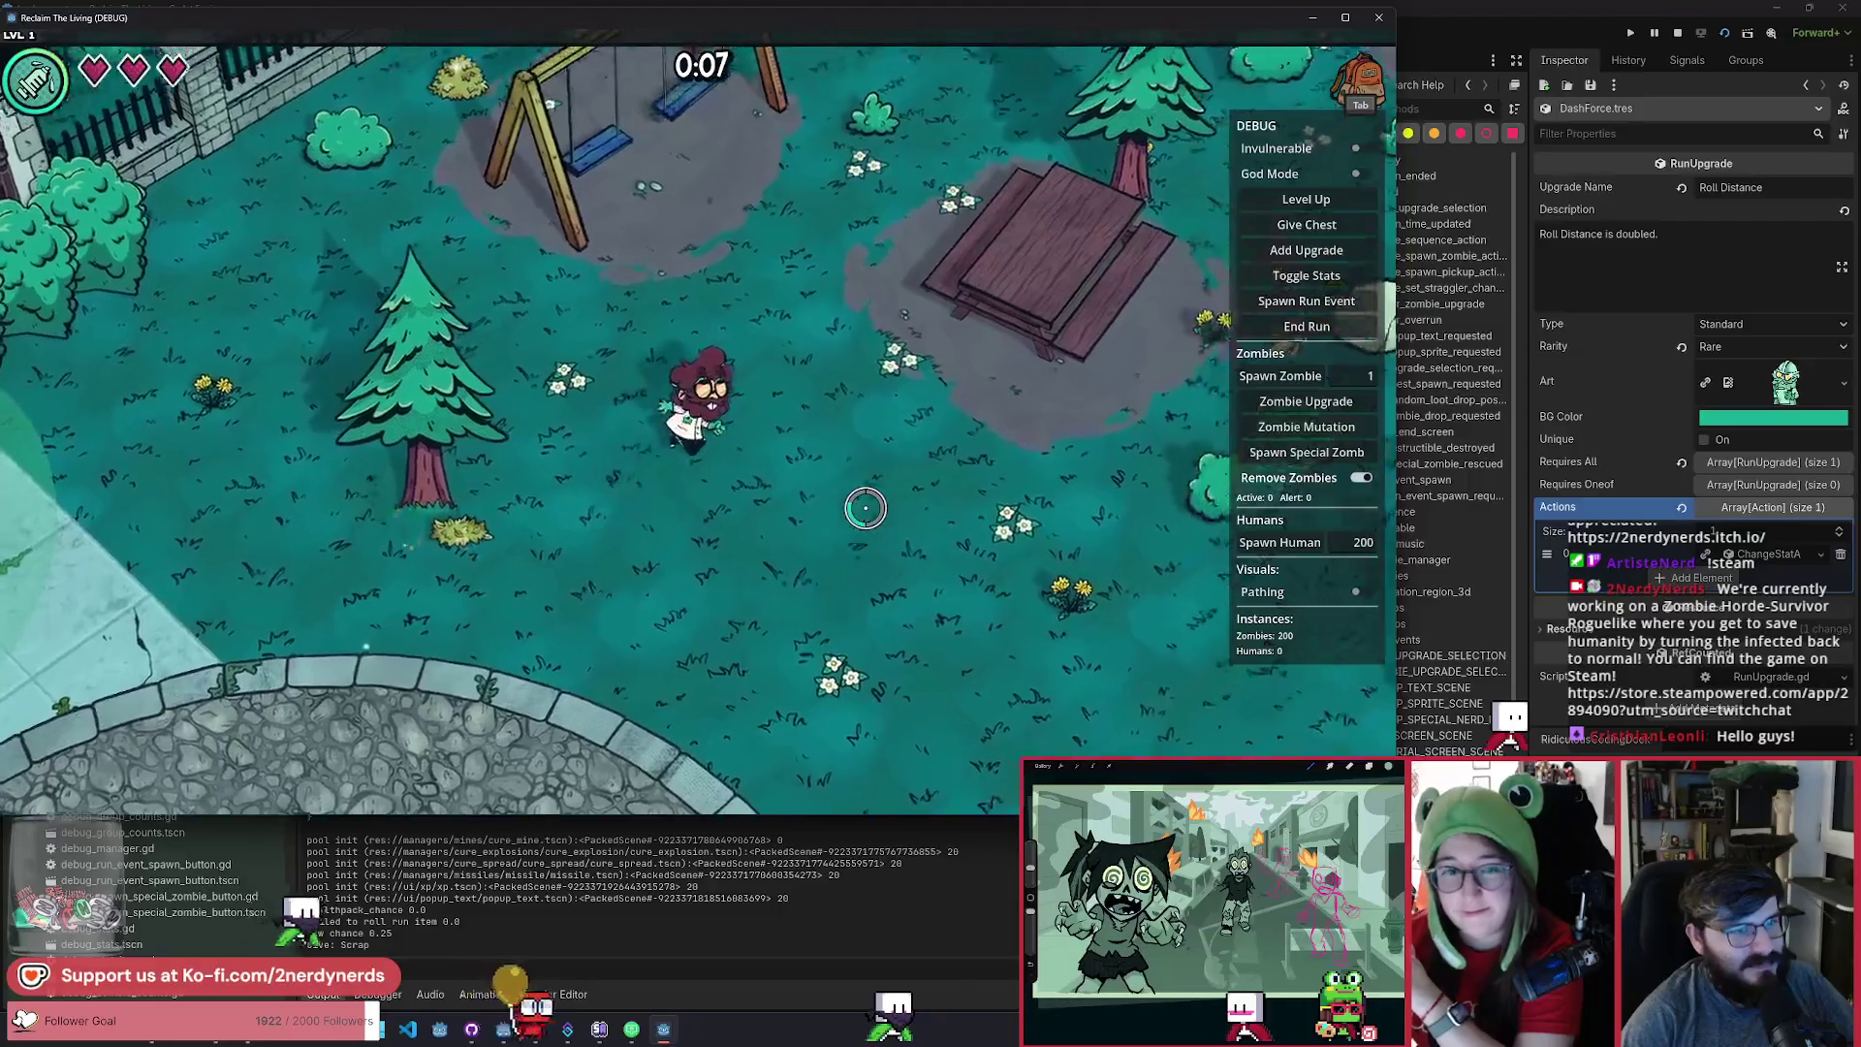
{"action": "key", "text": "w"}
{"action": "key", "text": "a"}
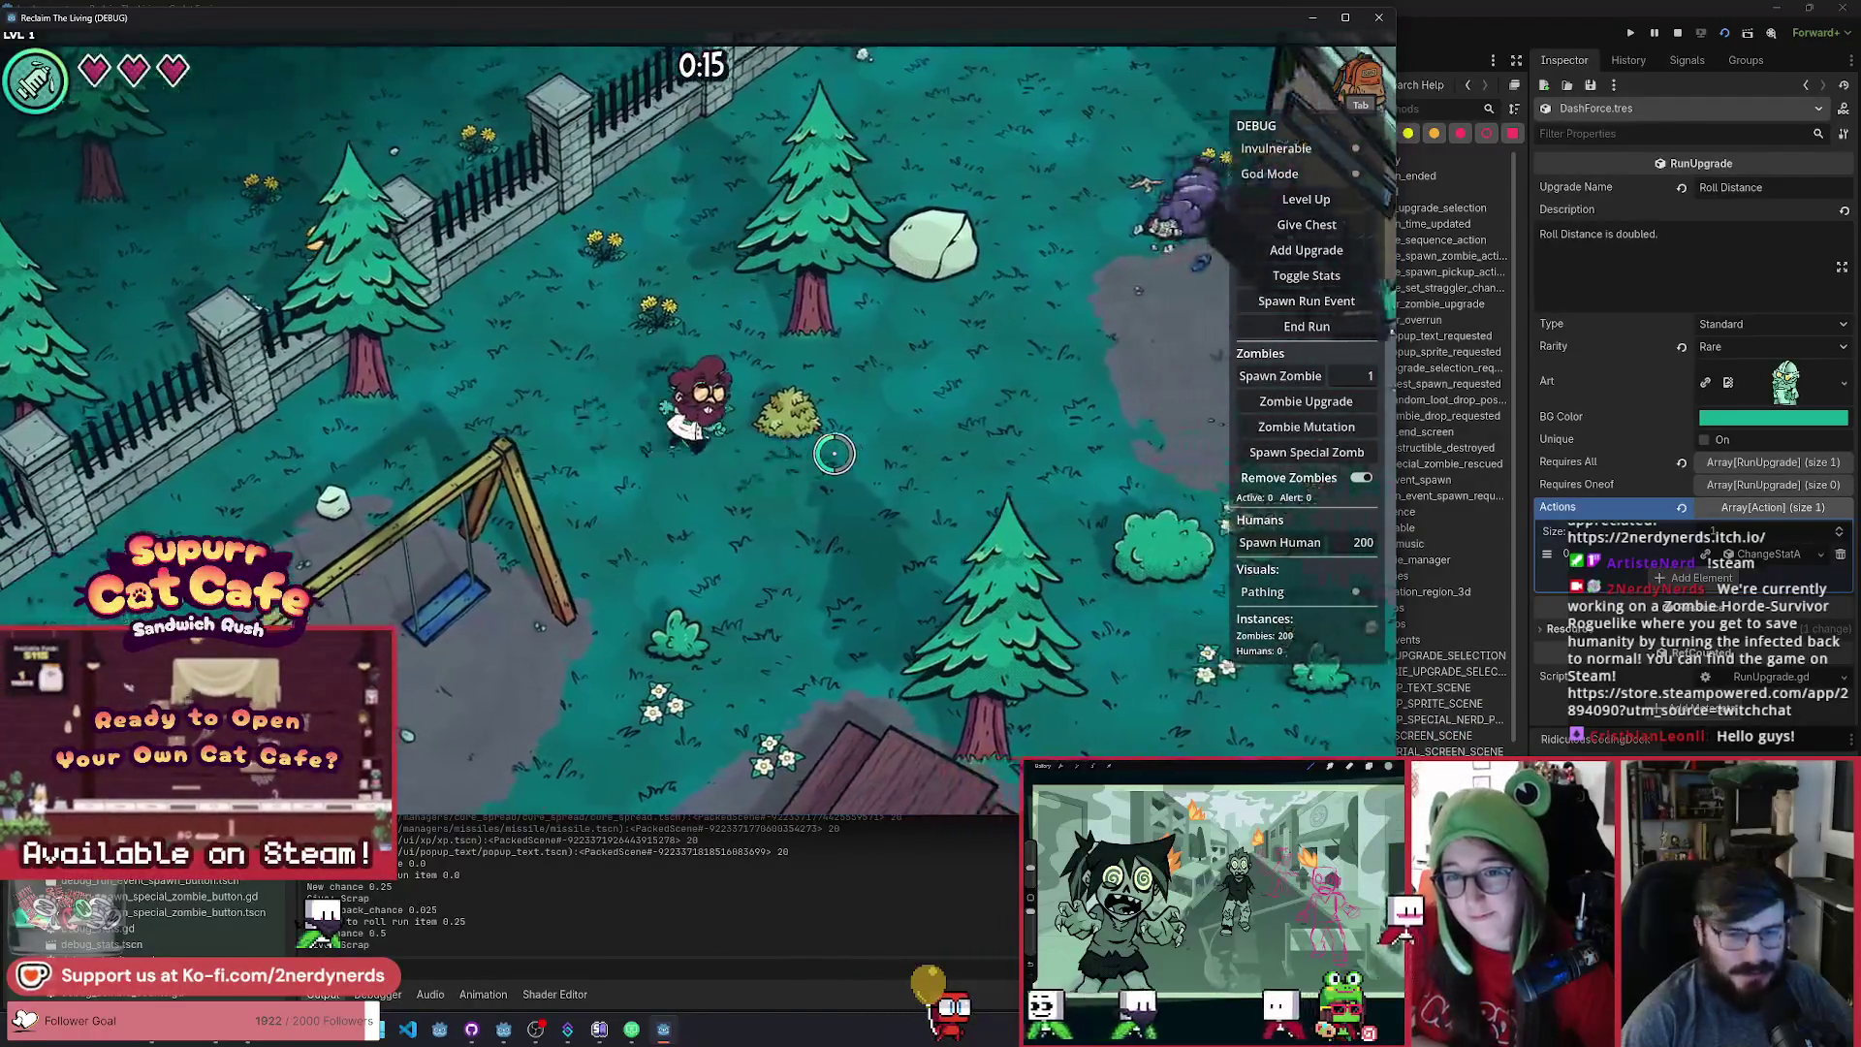
{"action": "key", "text": "d"}
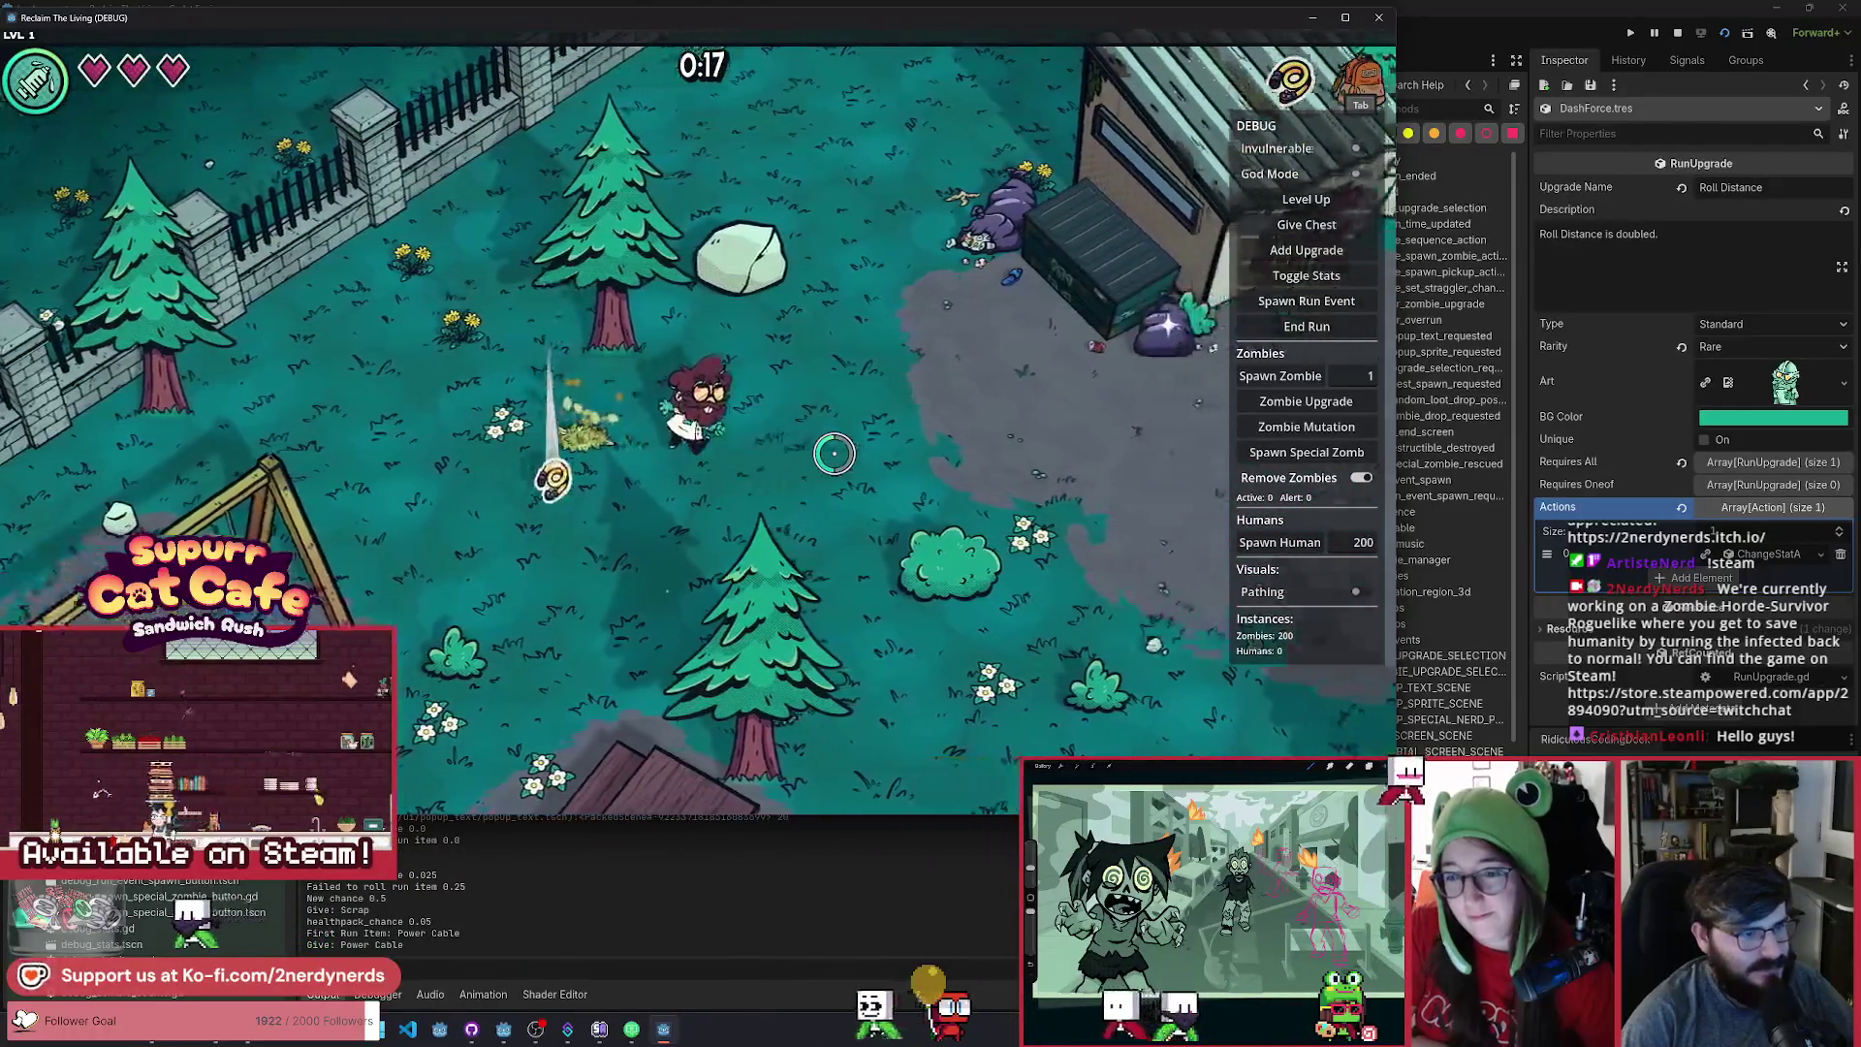
{"action": "key", "text": "d"}
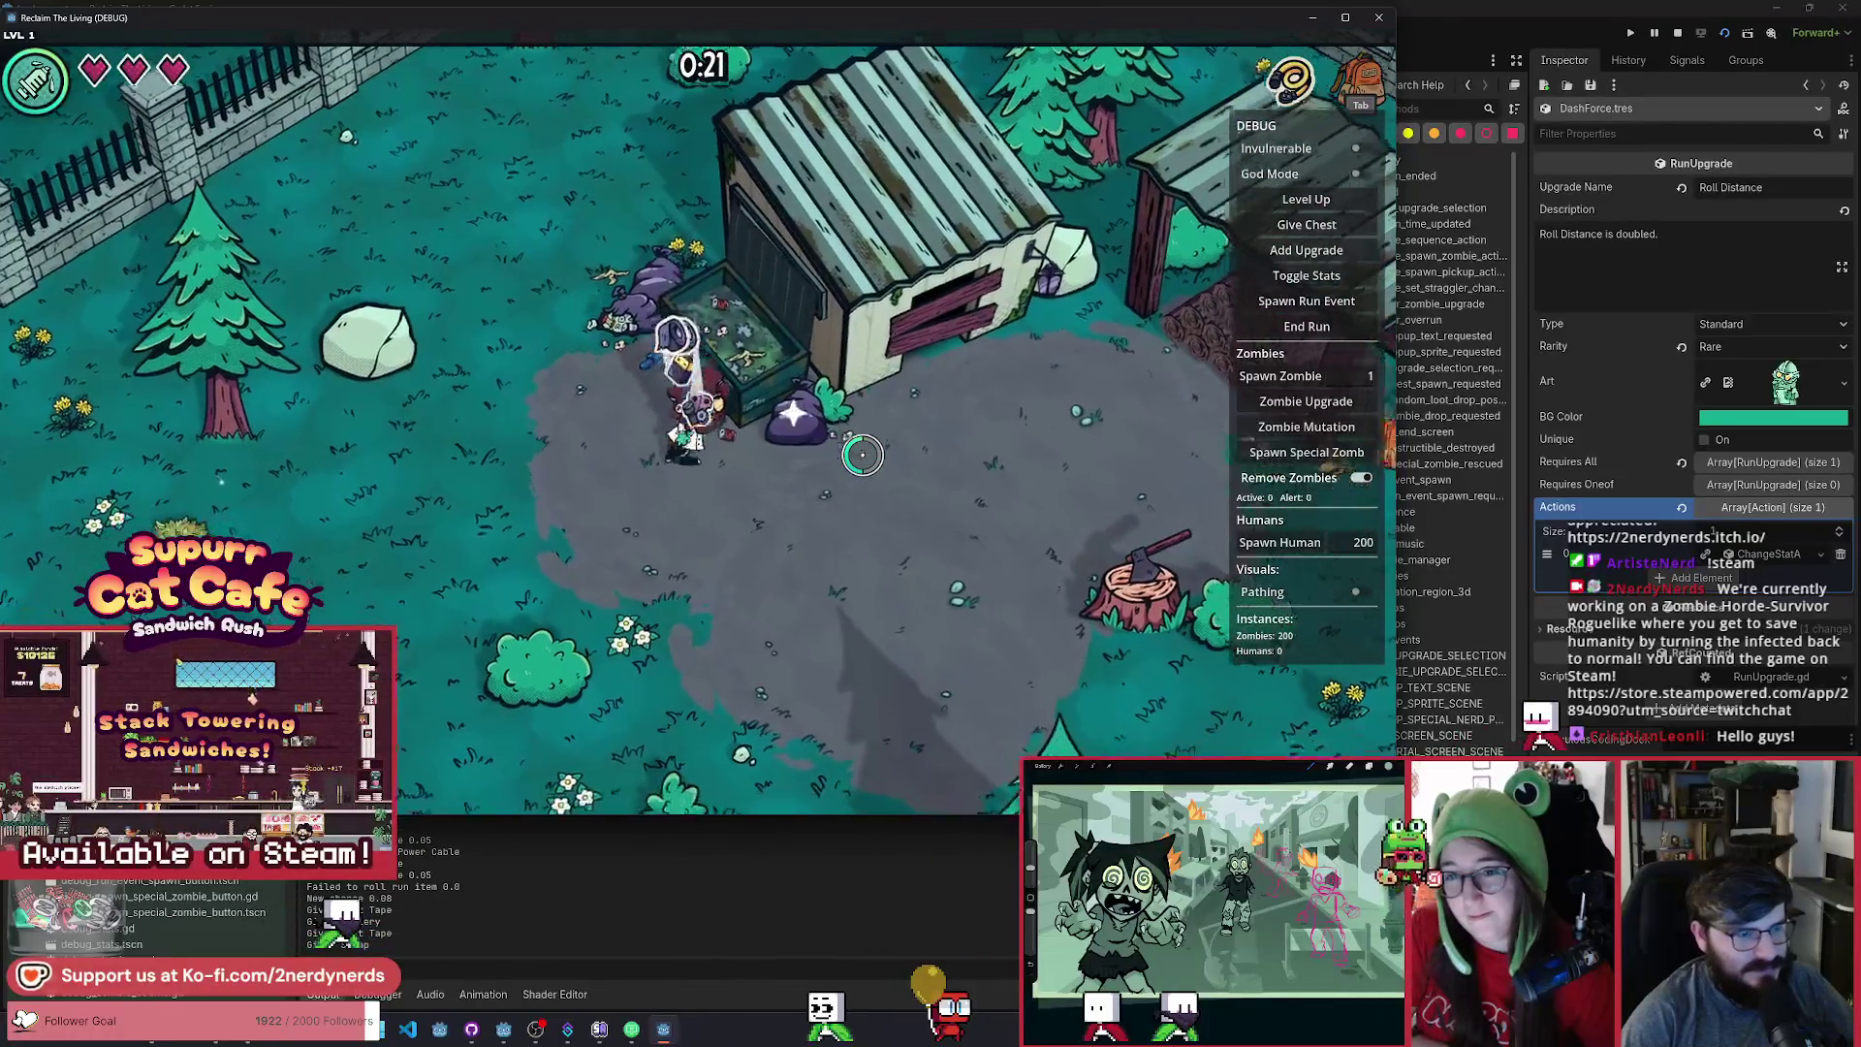
{"action": "key", "text": "d"}
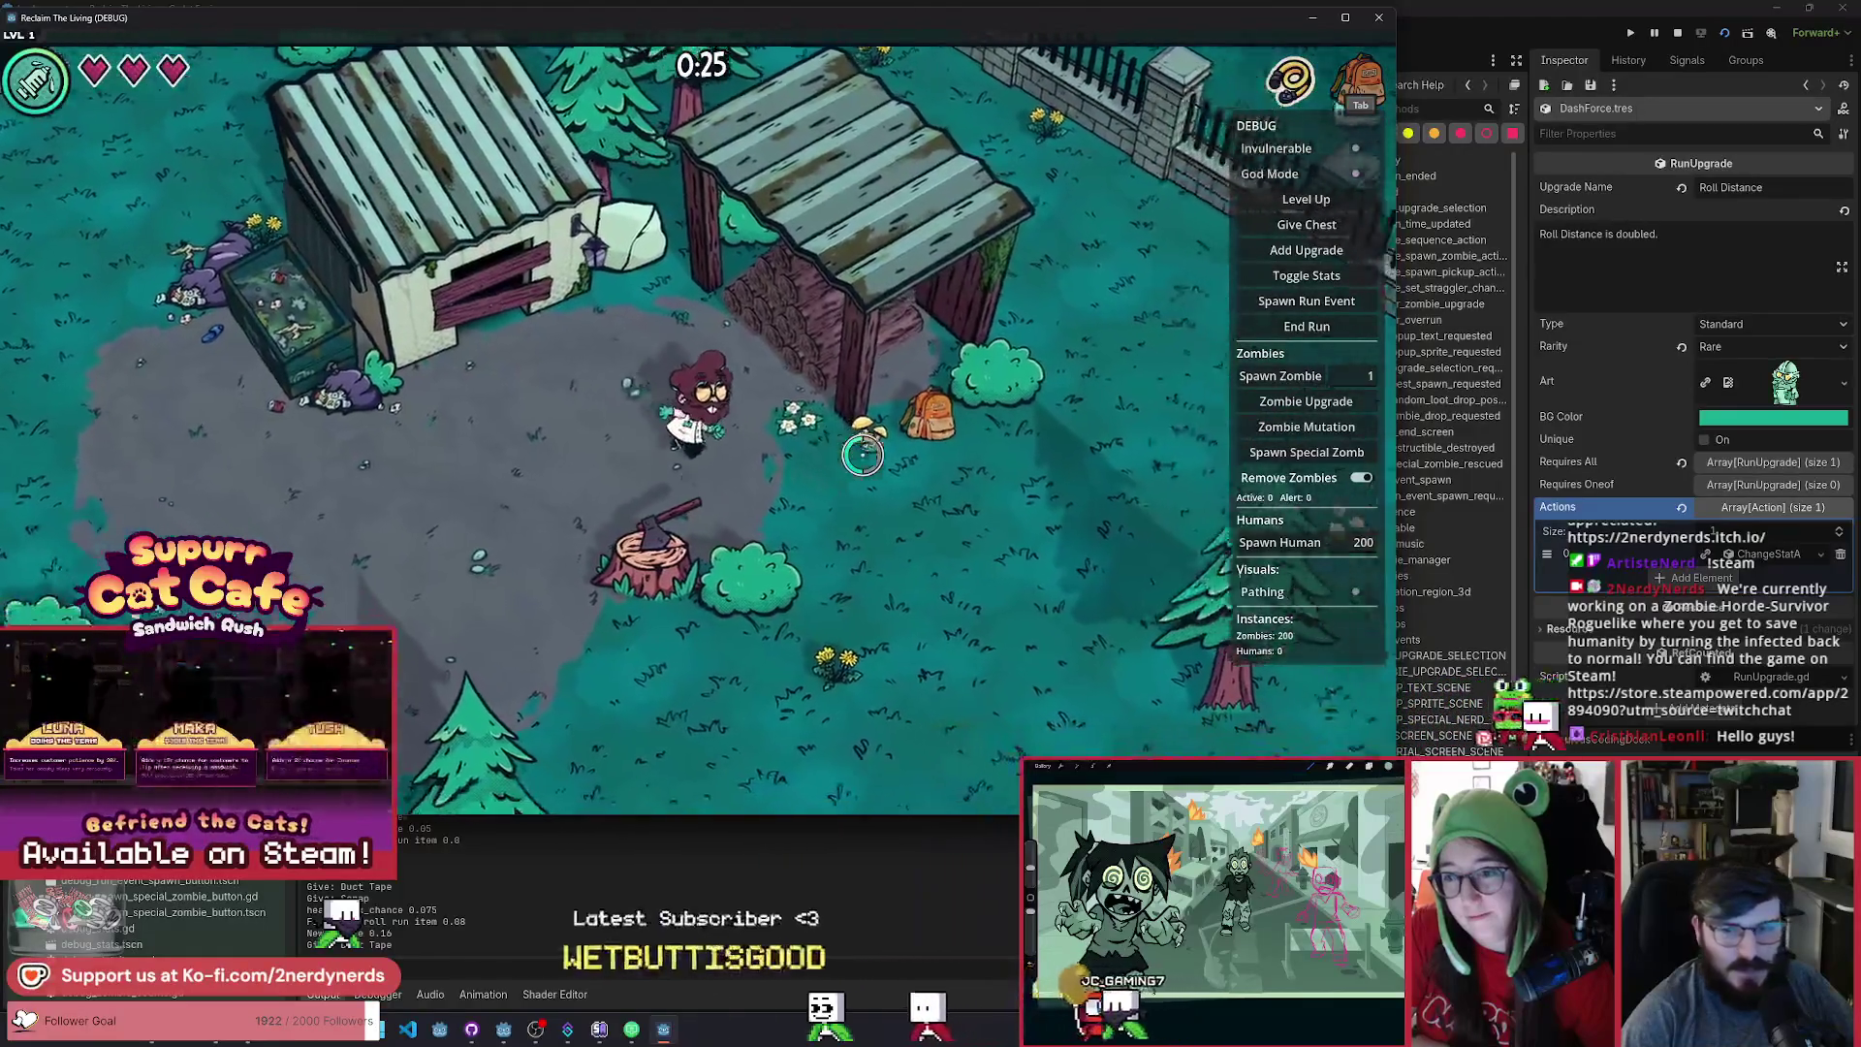
{"action": "key", "text": "d"}
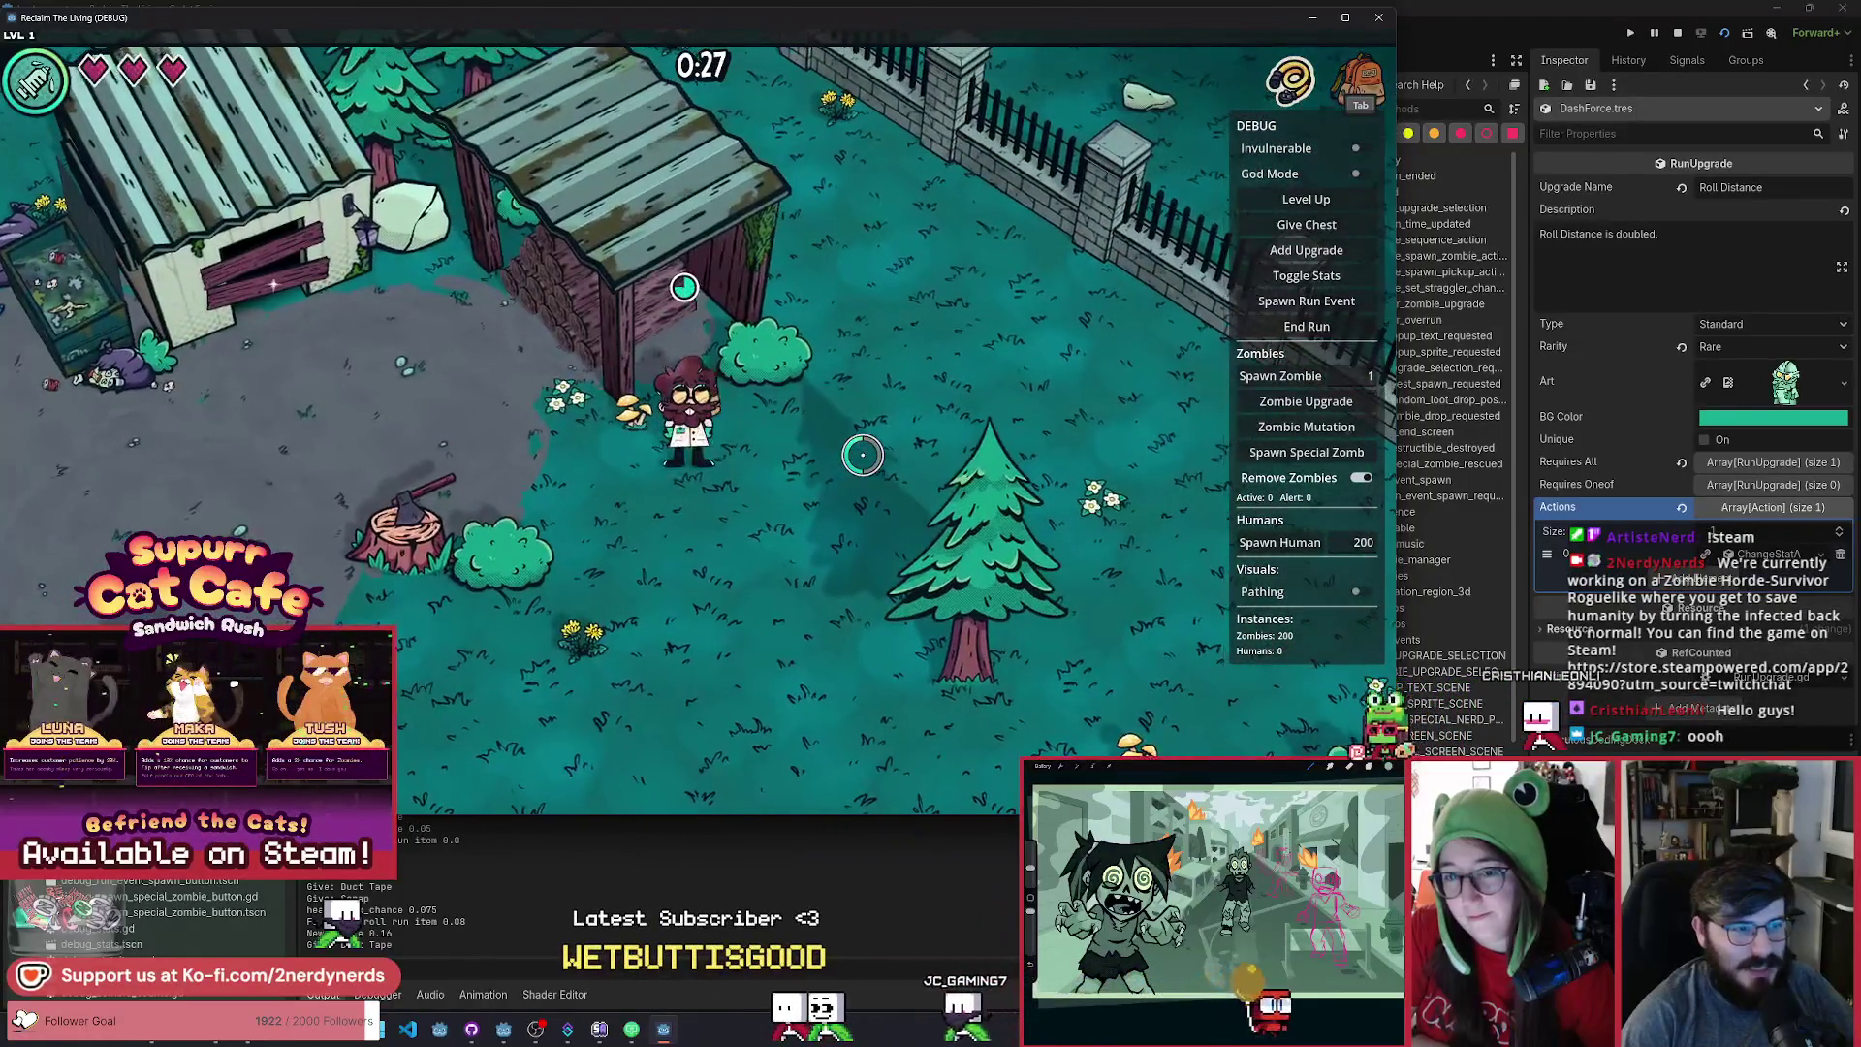
Walk down-left past the axe stump, picnic table and swings toward the plaza, then pause.
{"action": "key", "text": "s"}
{"action": "key", "text": "a"}
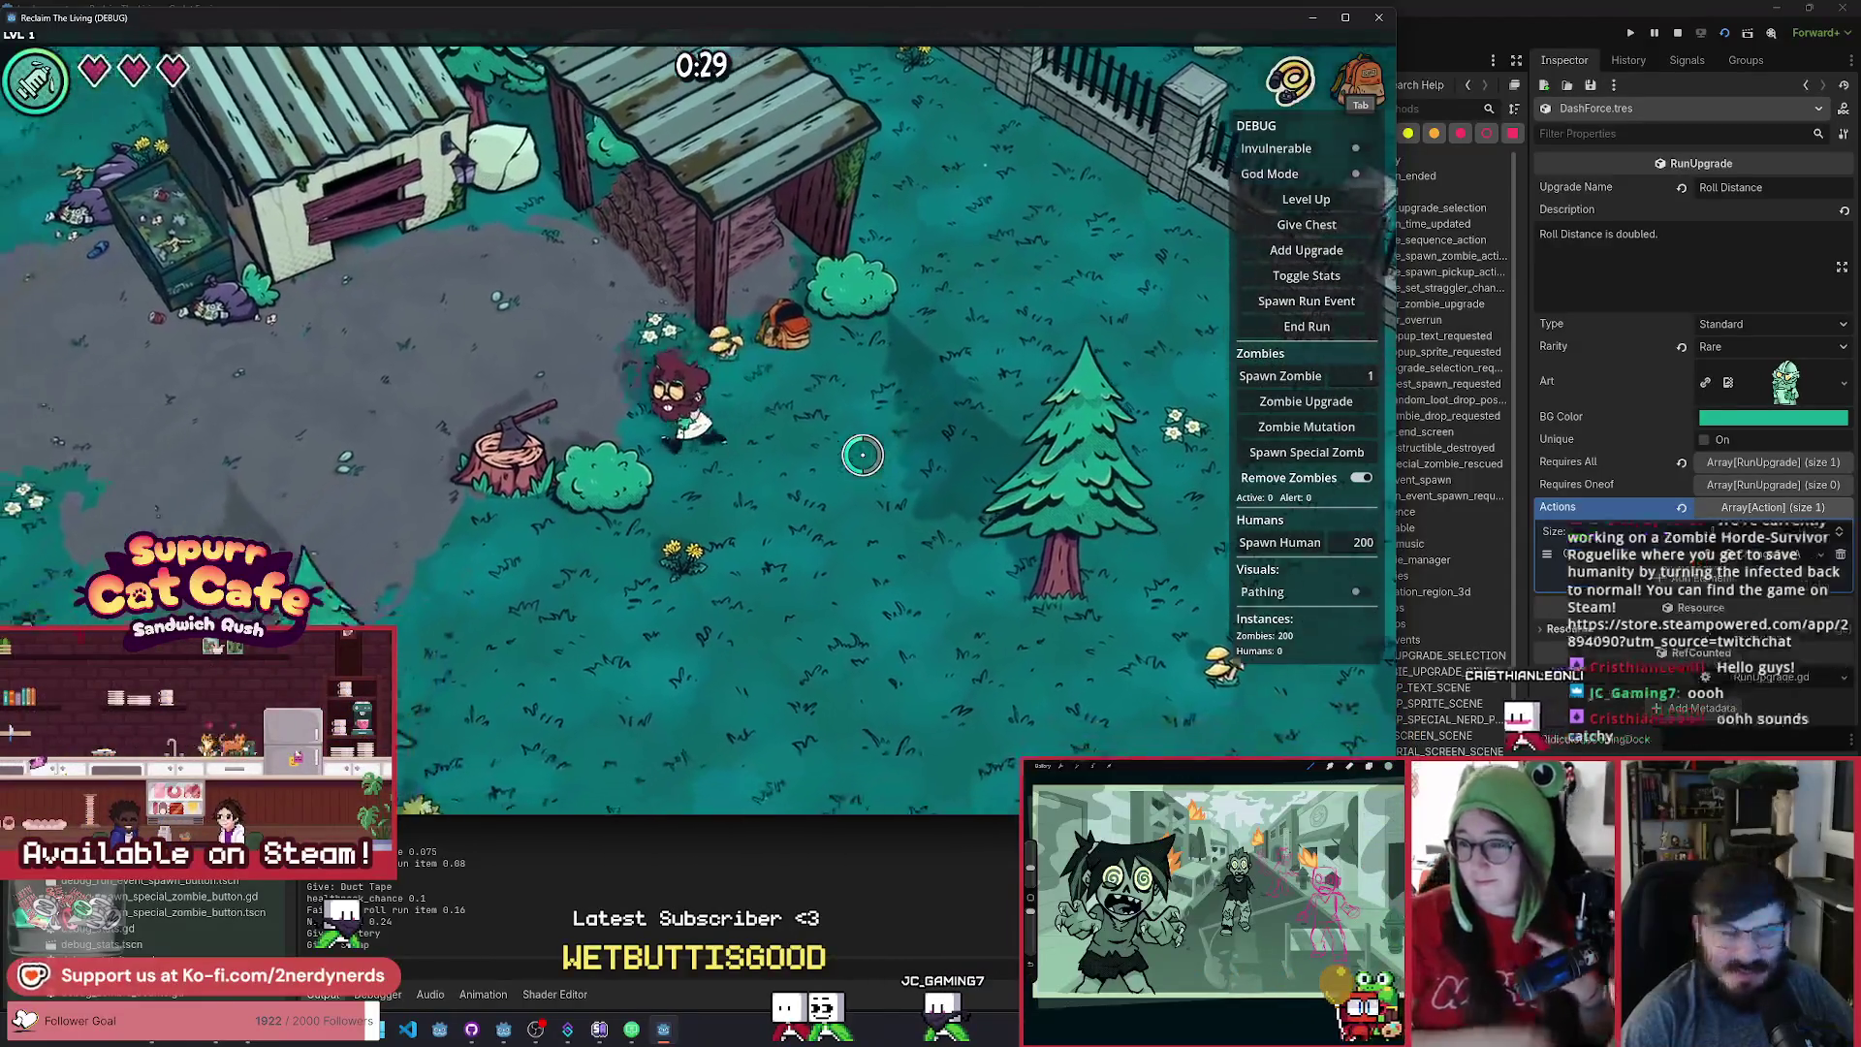
{"action": "key", "text": "s"}
{"action": "key", "text": "a"}
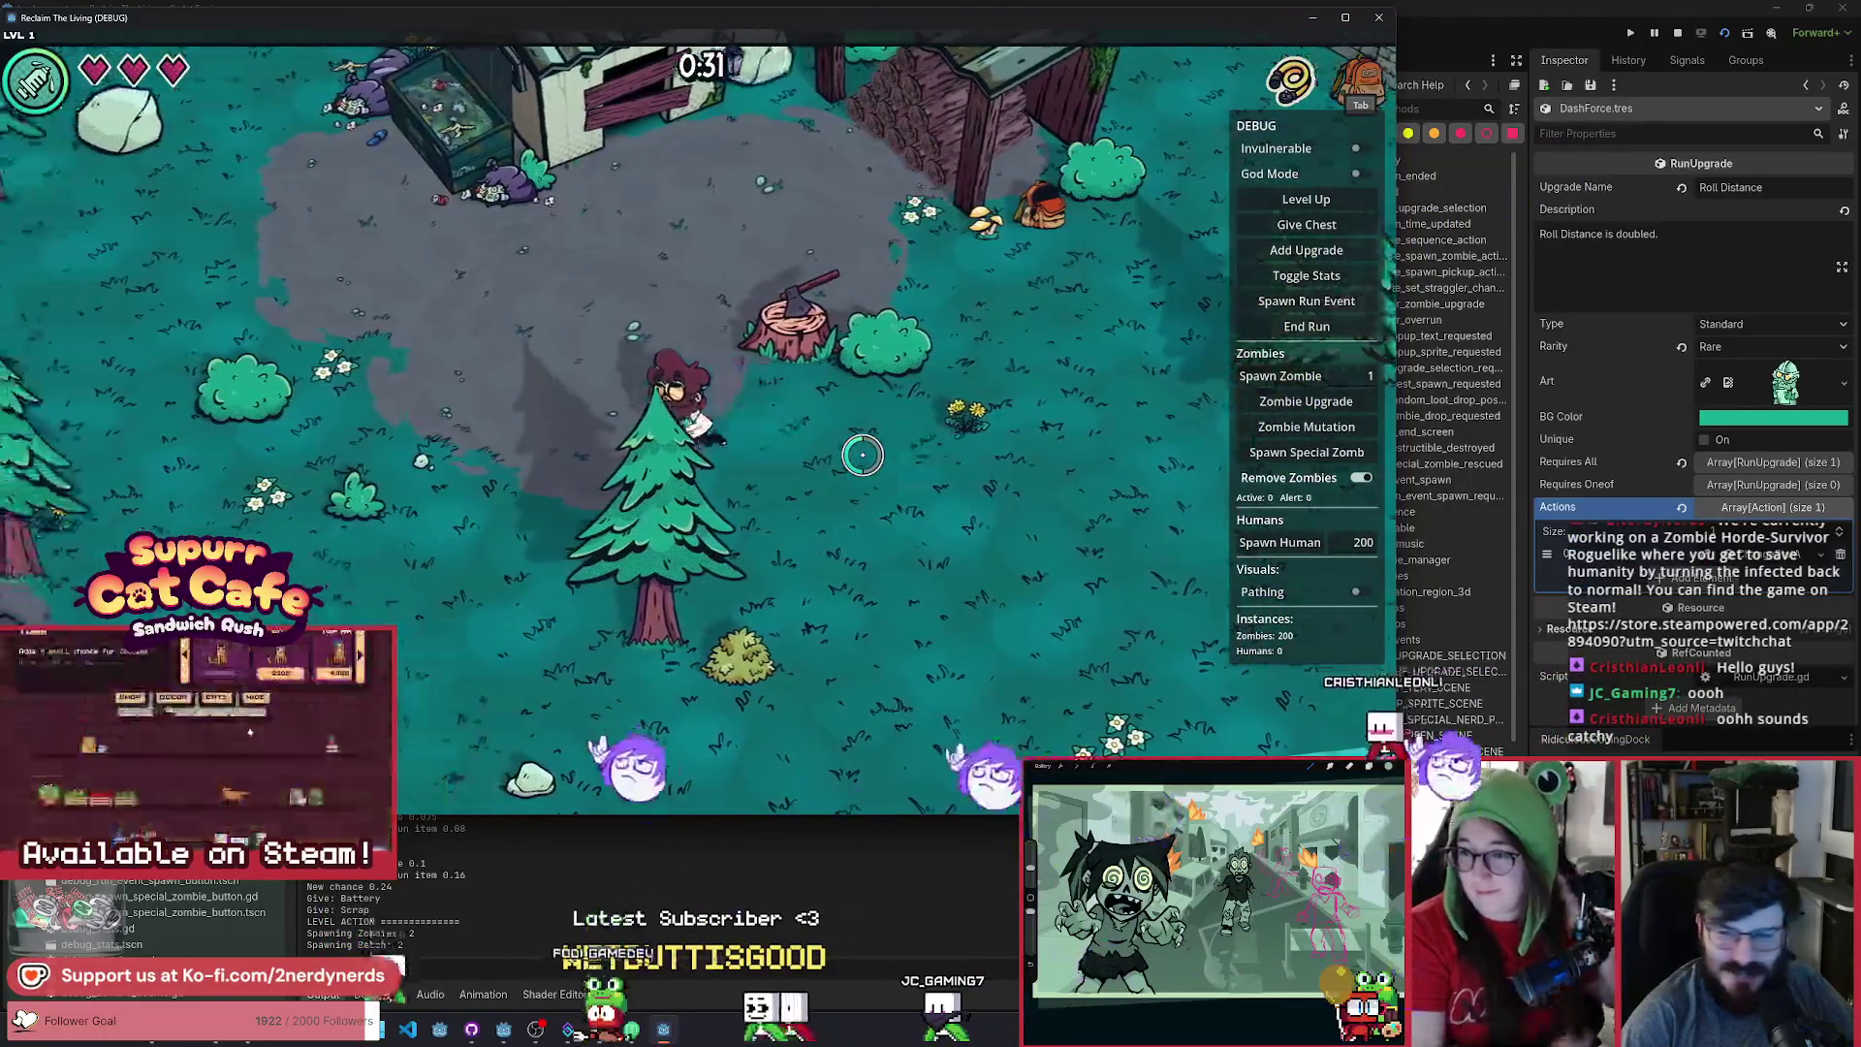
{"action": "key", "text": "s"}
{"action": "key", "text": "a"}
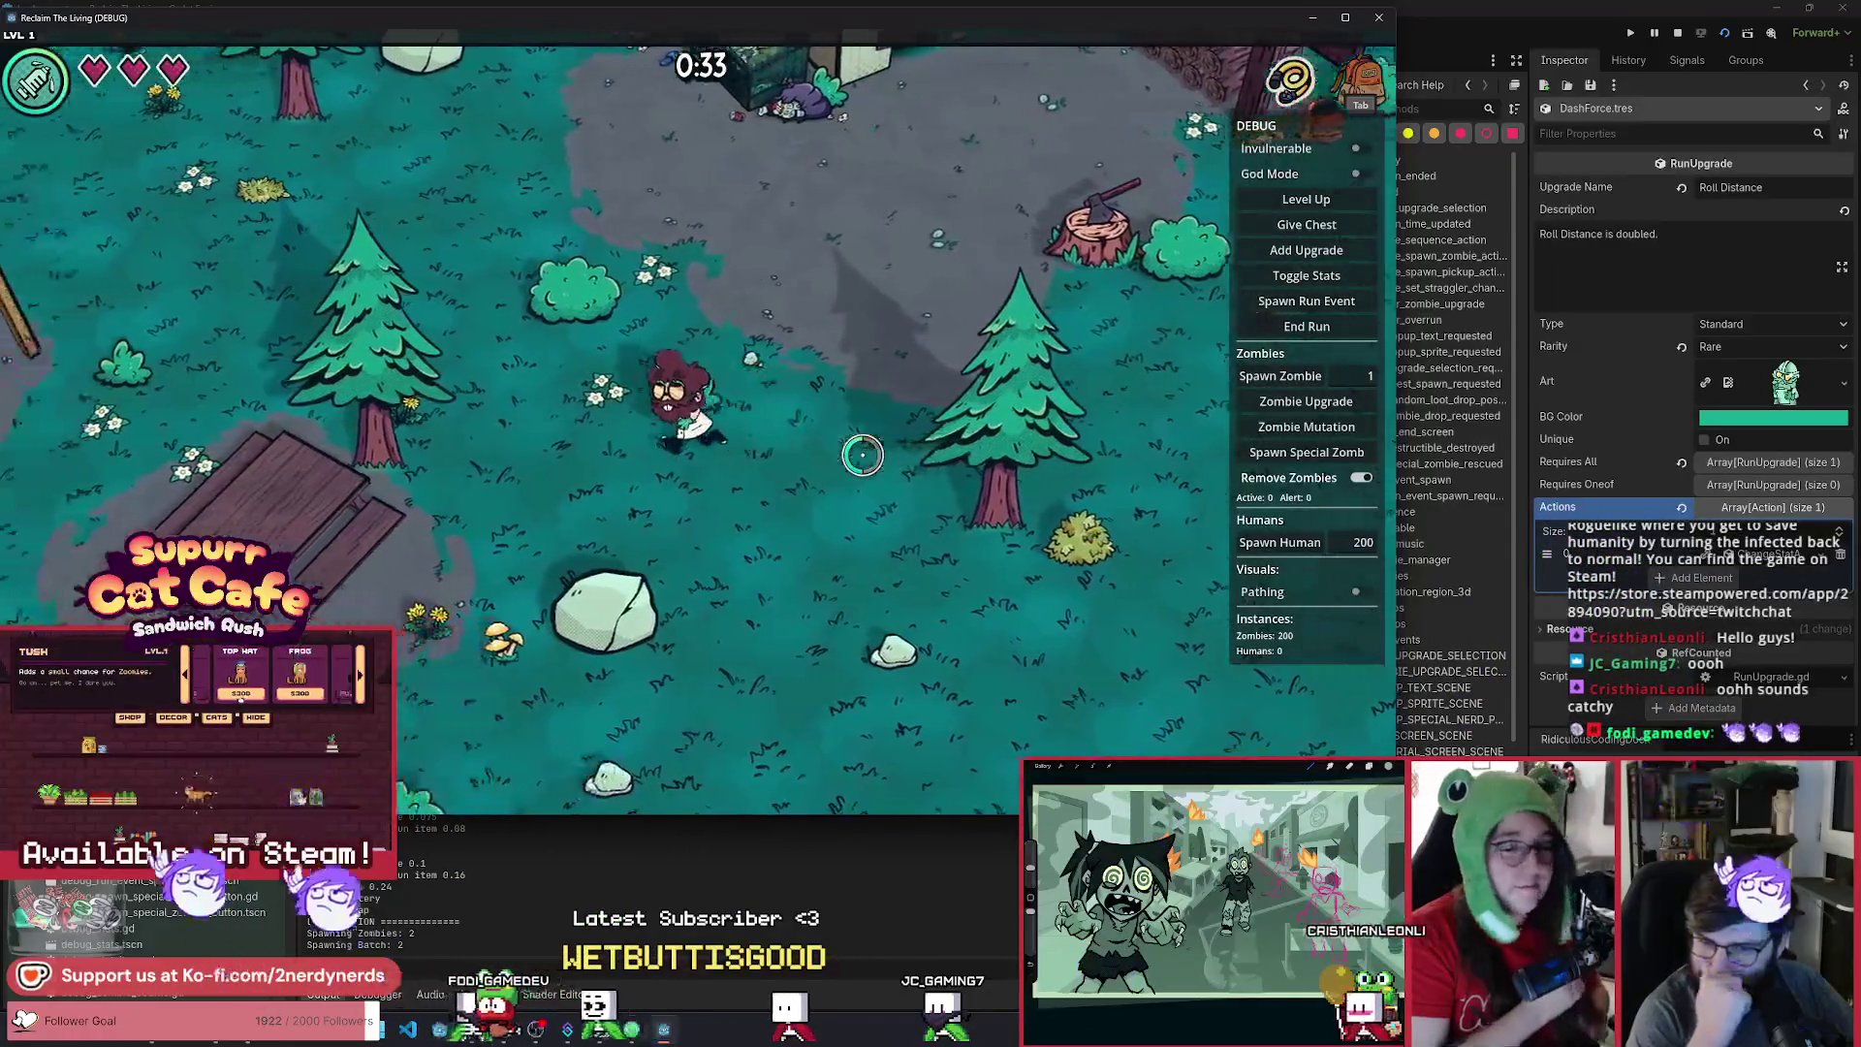
{"action": "key", "text": "s"}
{"action": "key", "text": "a"}
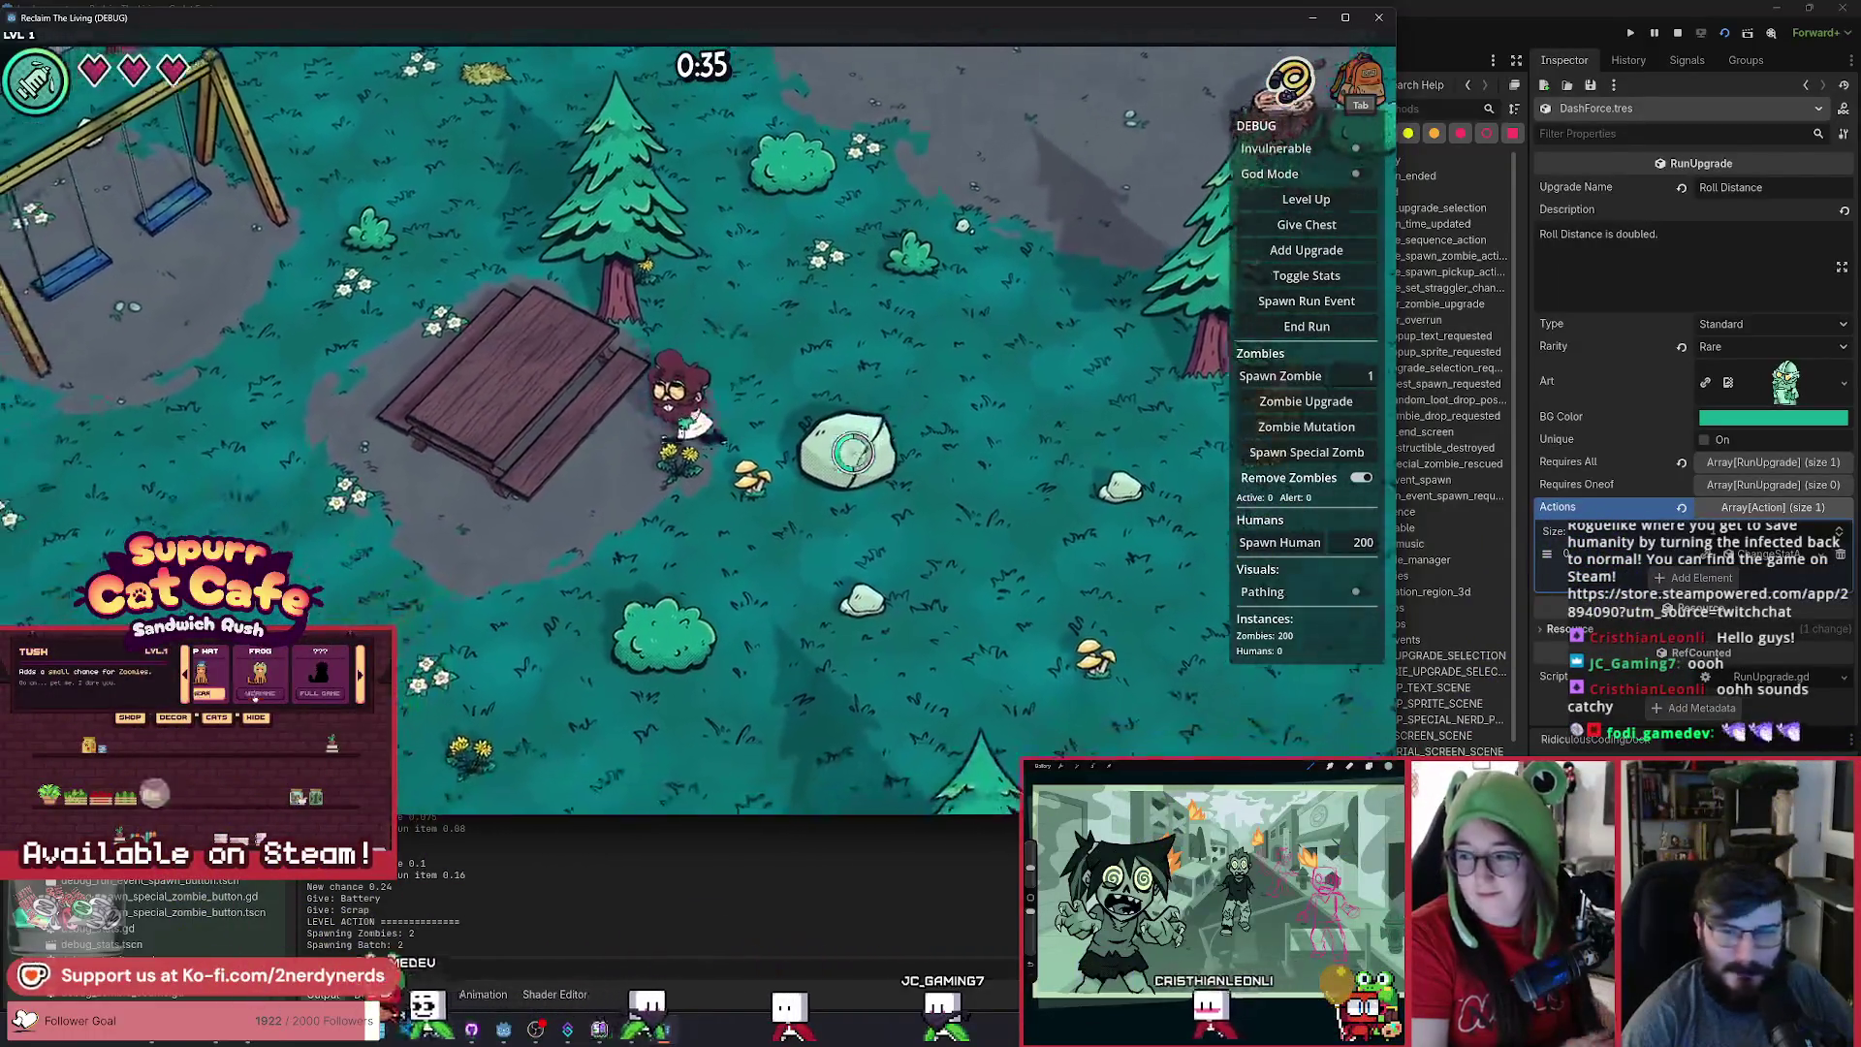
{"action": "key", "text": "w"}
{"action": "key", "text": "a"}
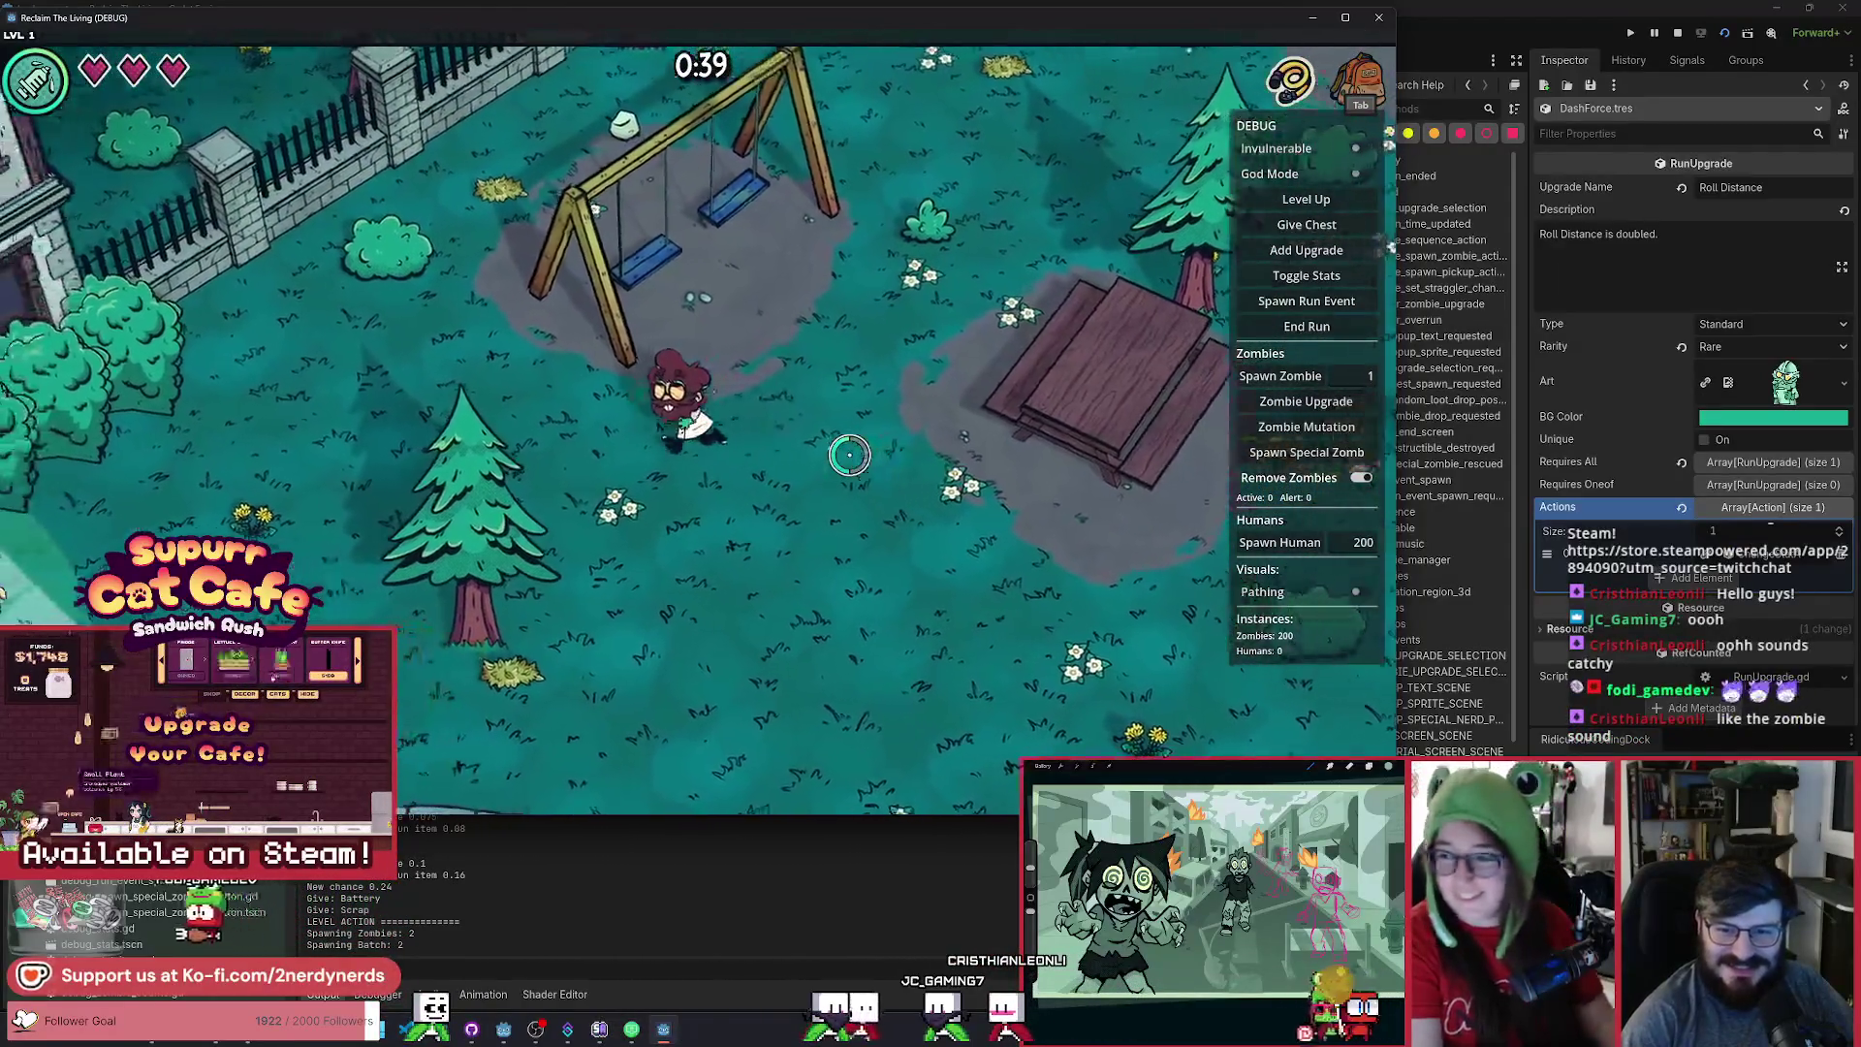
{"action": "key", "text": "s"}
{"action": "key", "text": "s"}
{"action": "key", "text": "a"}
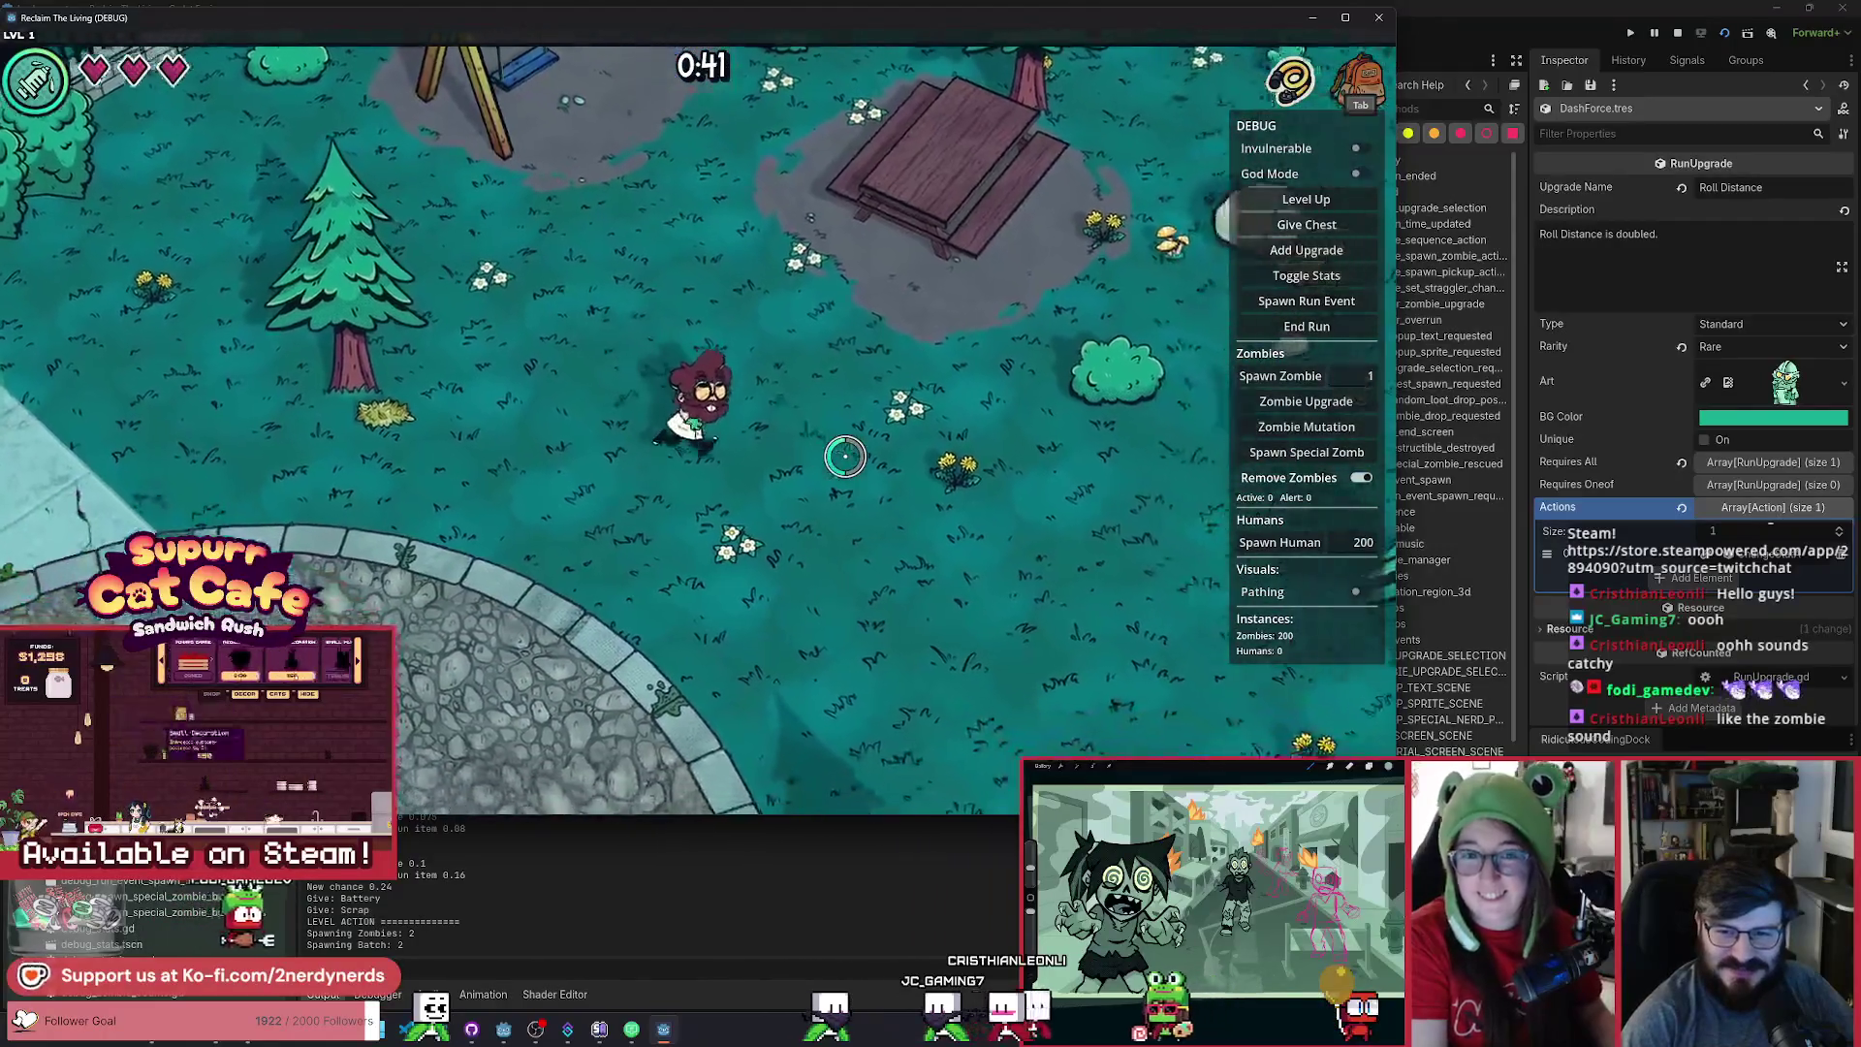
{"action": "key", "text": "s"}
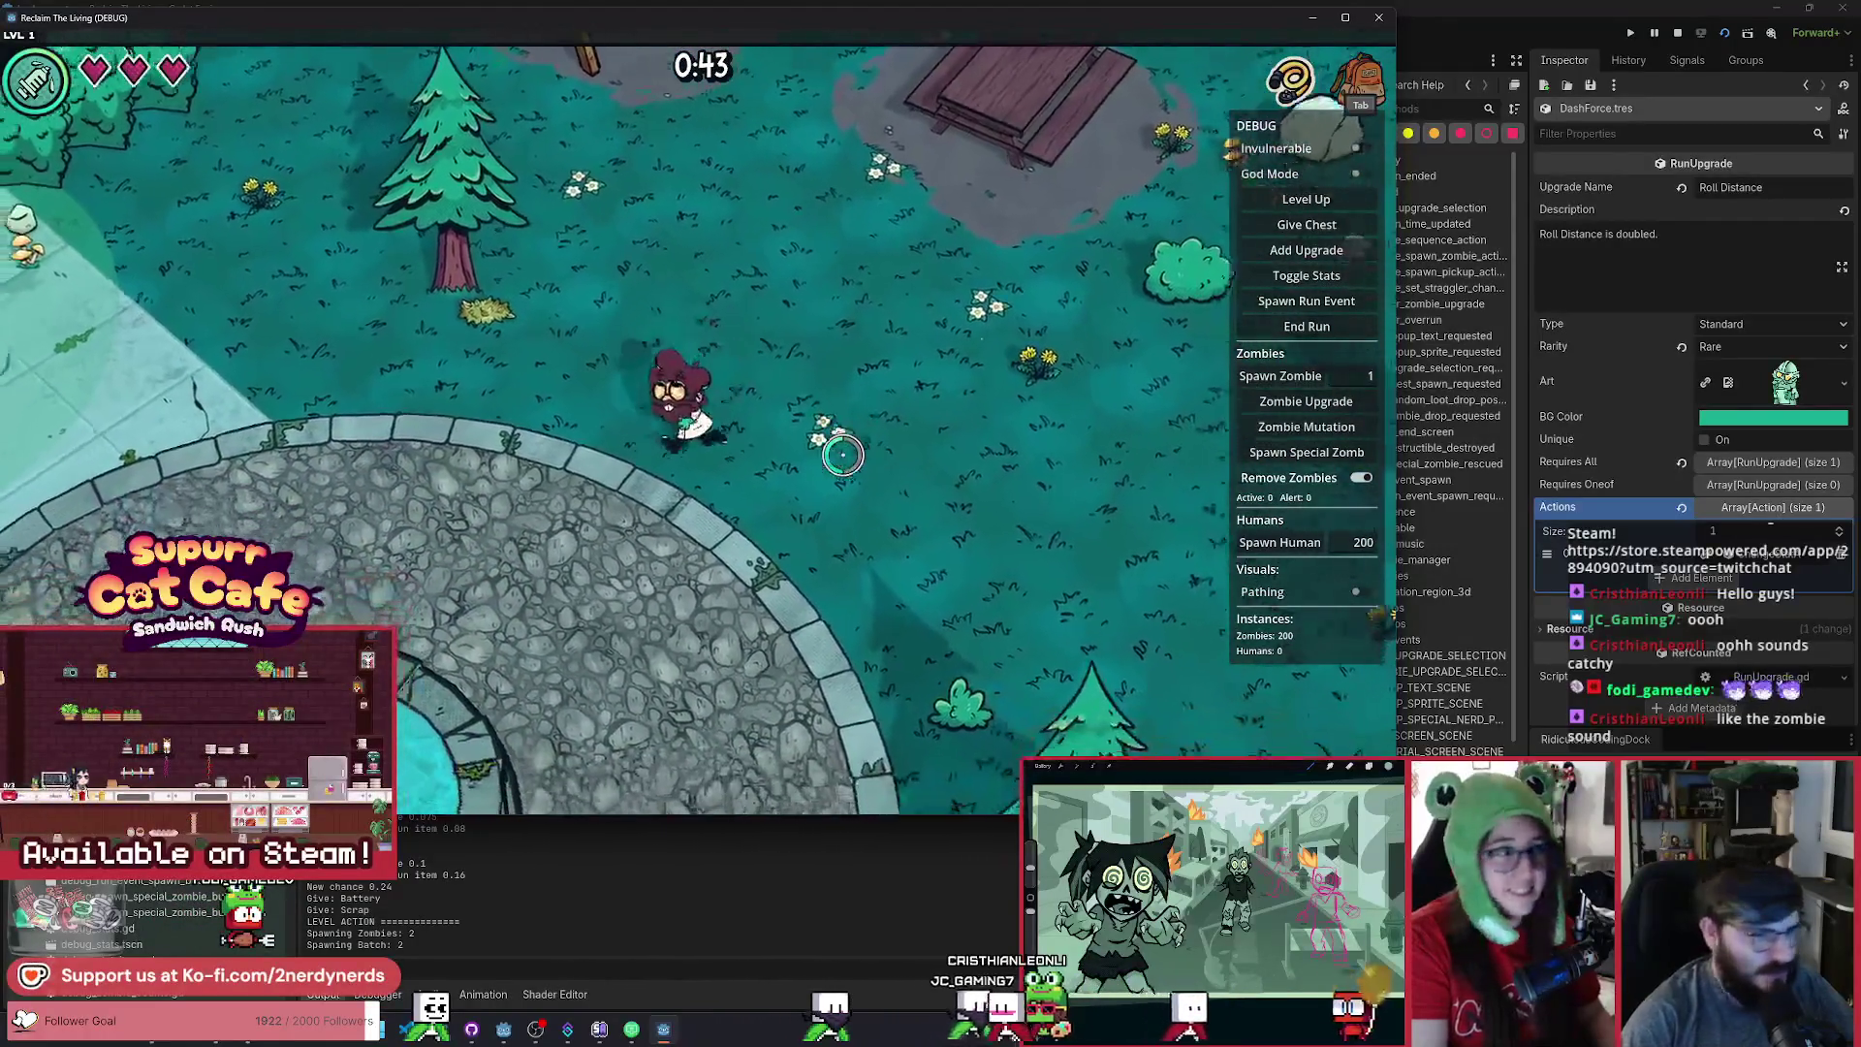
{"action": "key", "text": "Escape"}
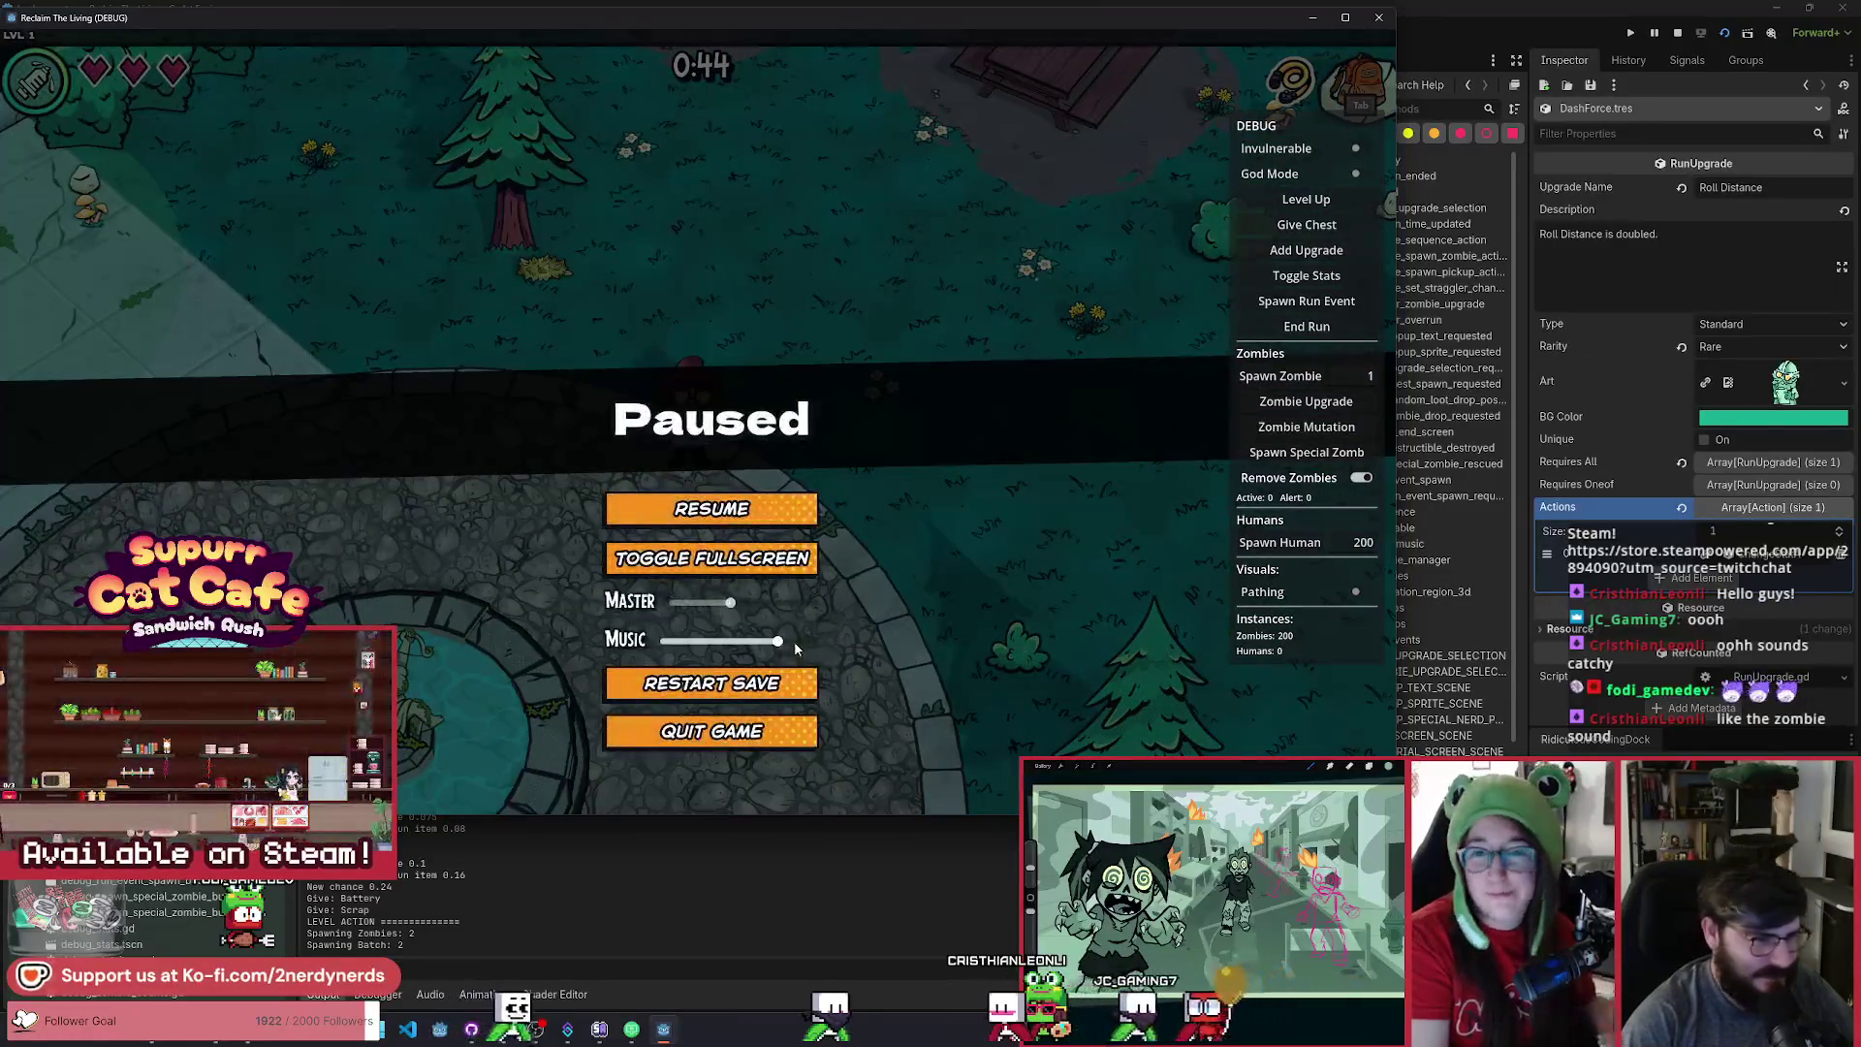
Resume, enable Invulnerable and spawn 15 zombies from the DEBUG panel, then pause.
{"action": "left_click", "coordinate": [765, 509]}
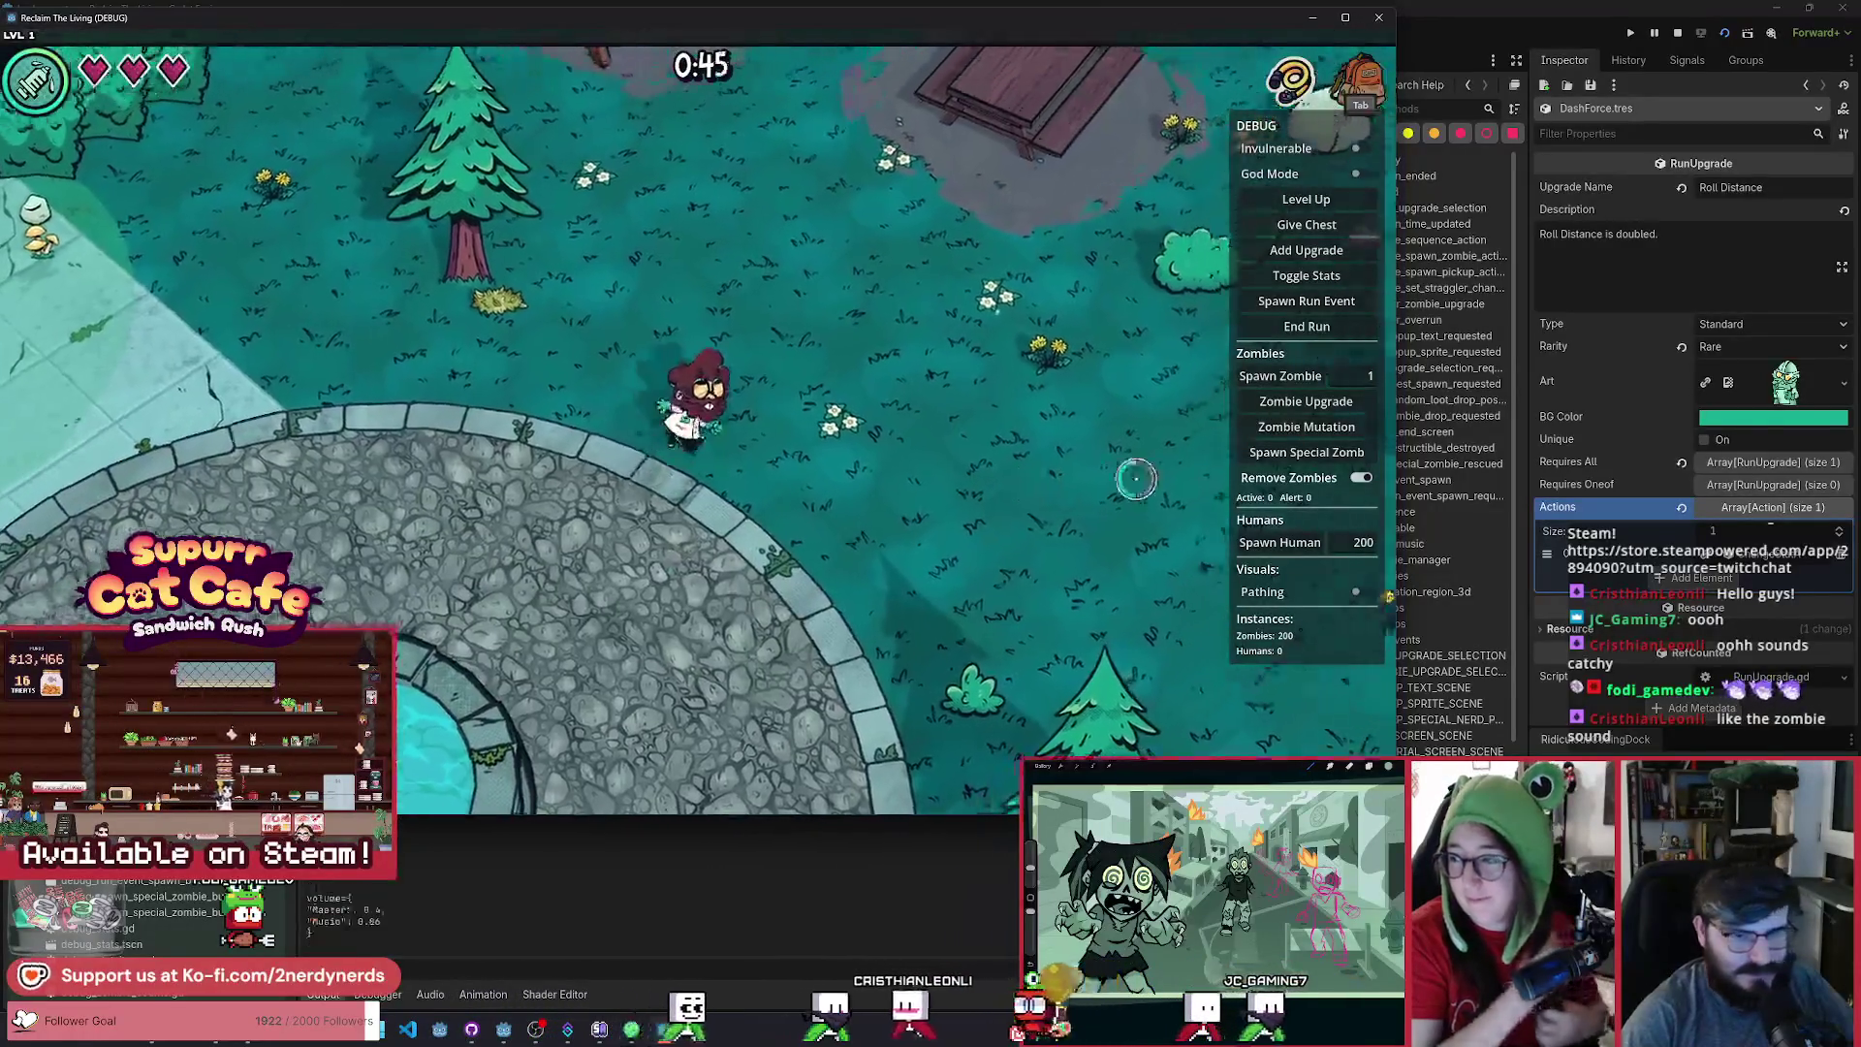
{"action": "left_click", "coordinate": [1361, 148]}
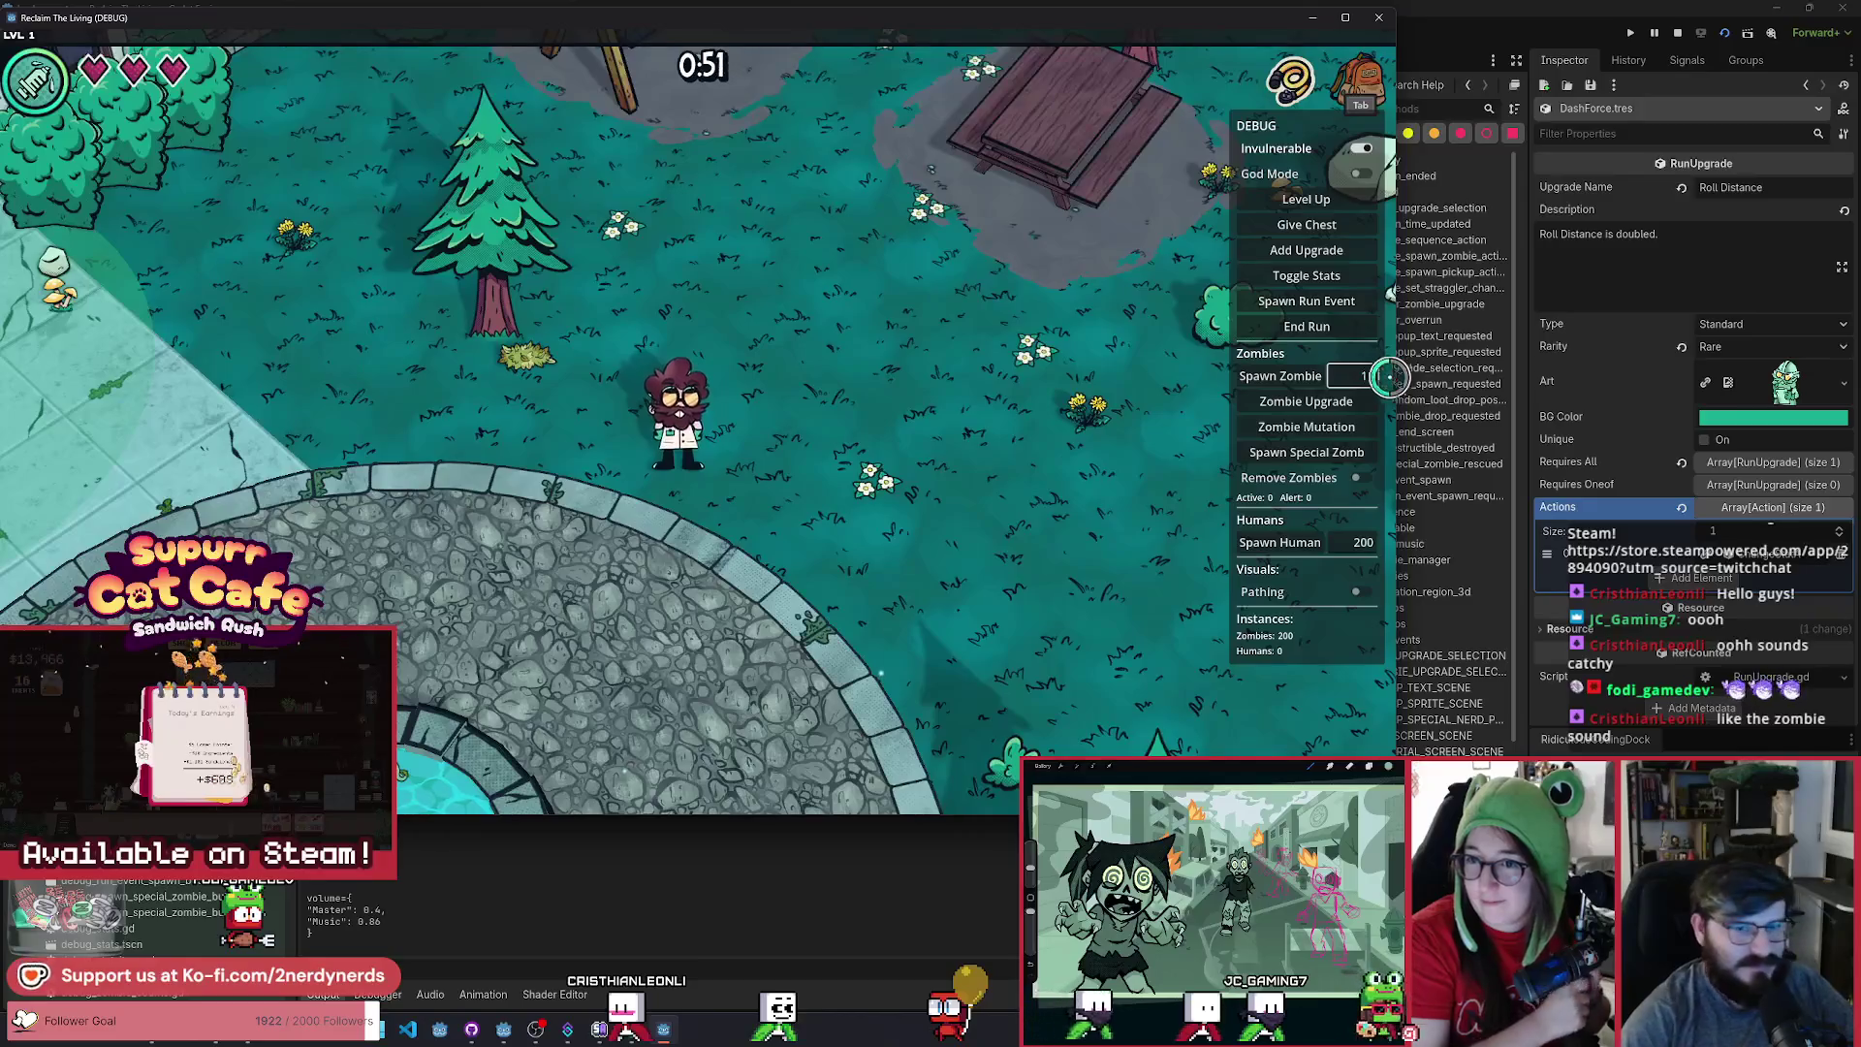
{"action": "type", "text": "5"}
{"action": "left_click", "coordinate": [1302, 376]}
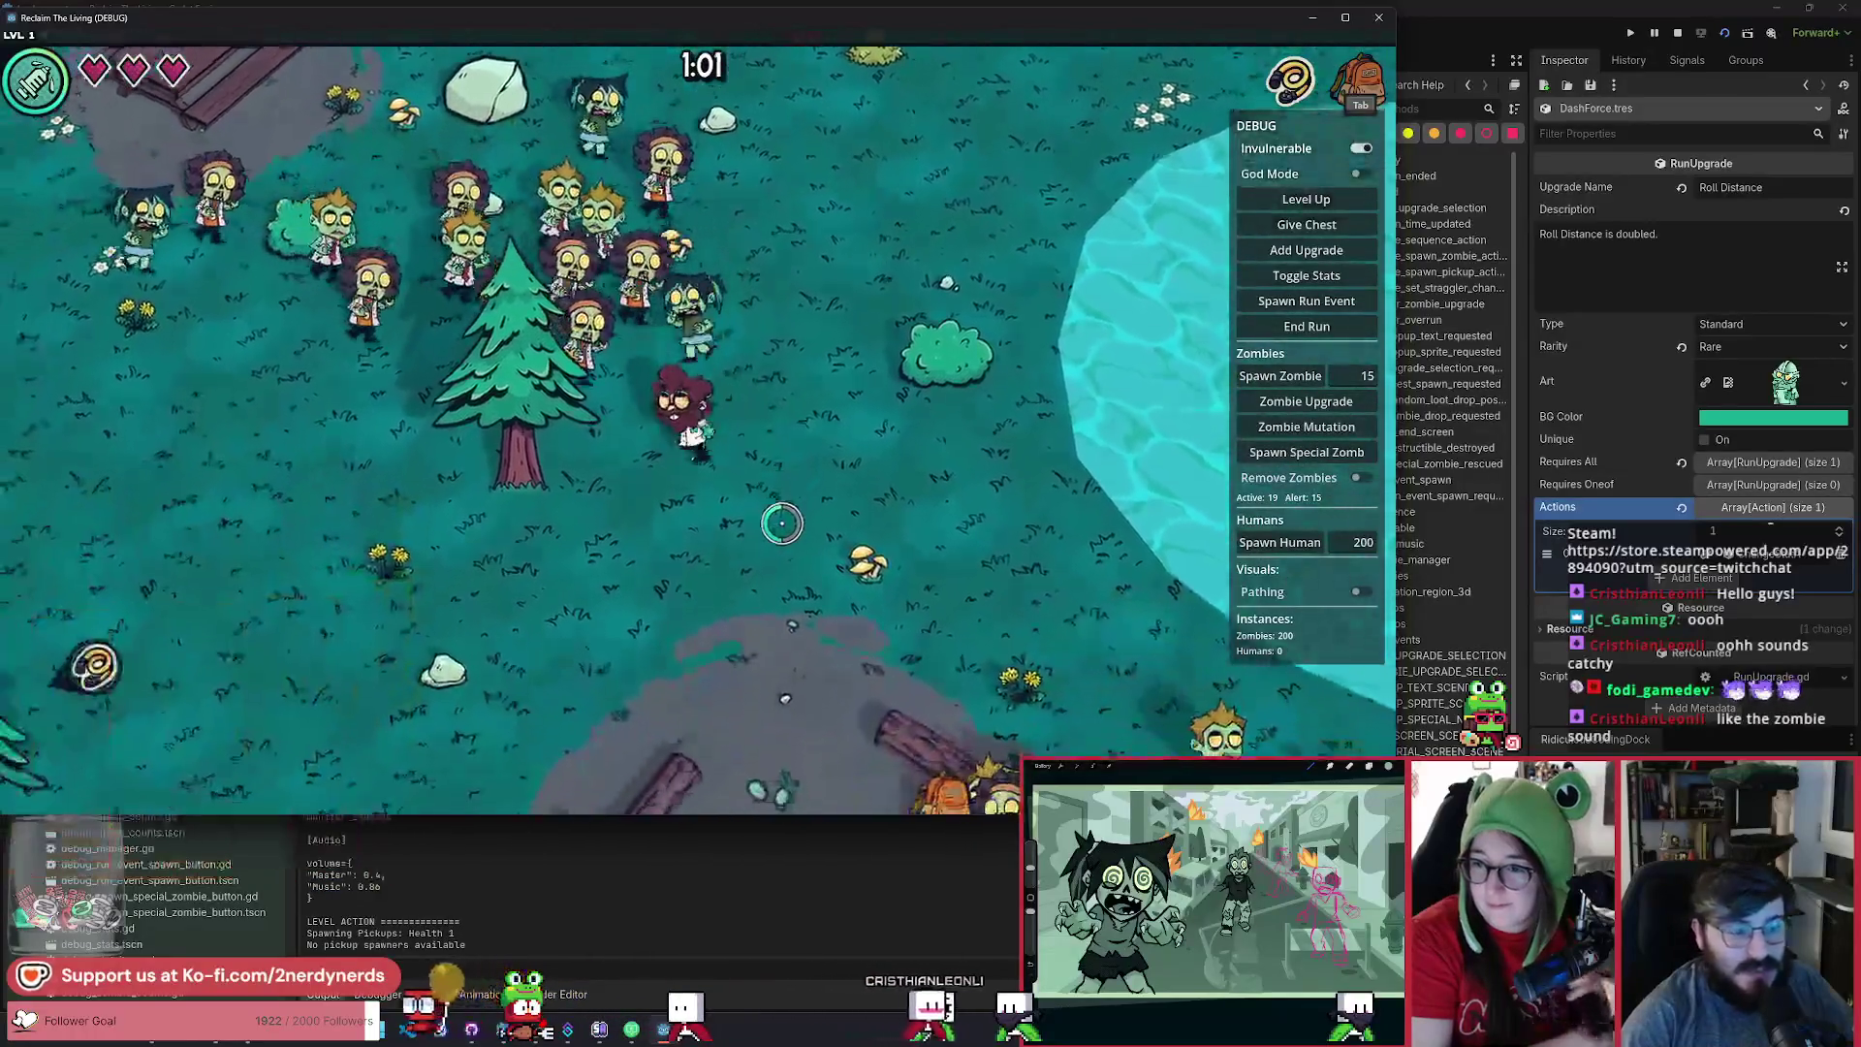
{"action": "key", "text": "Escape"}
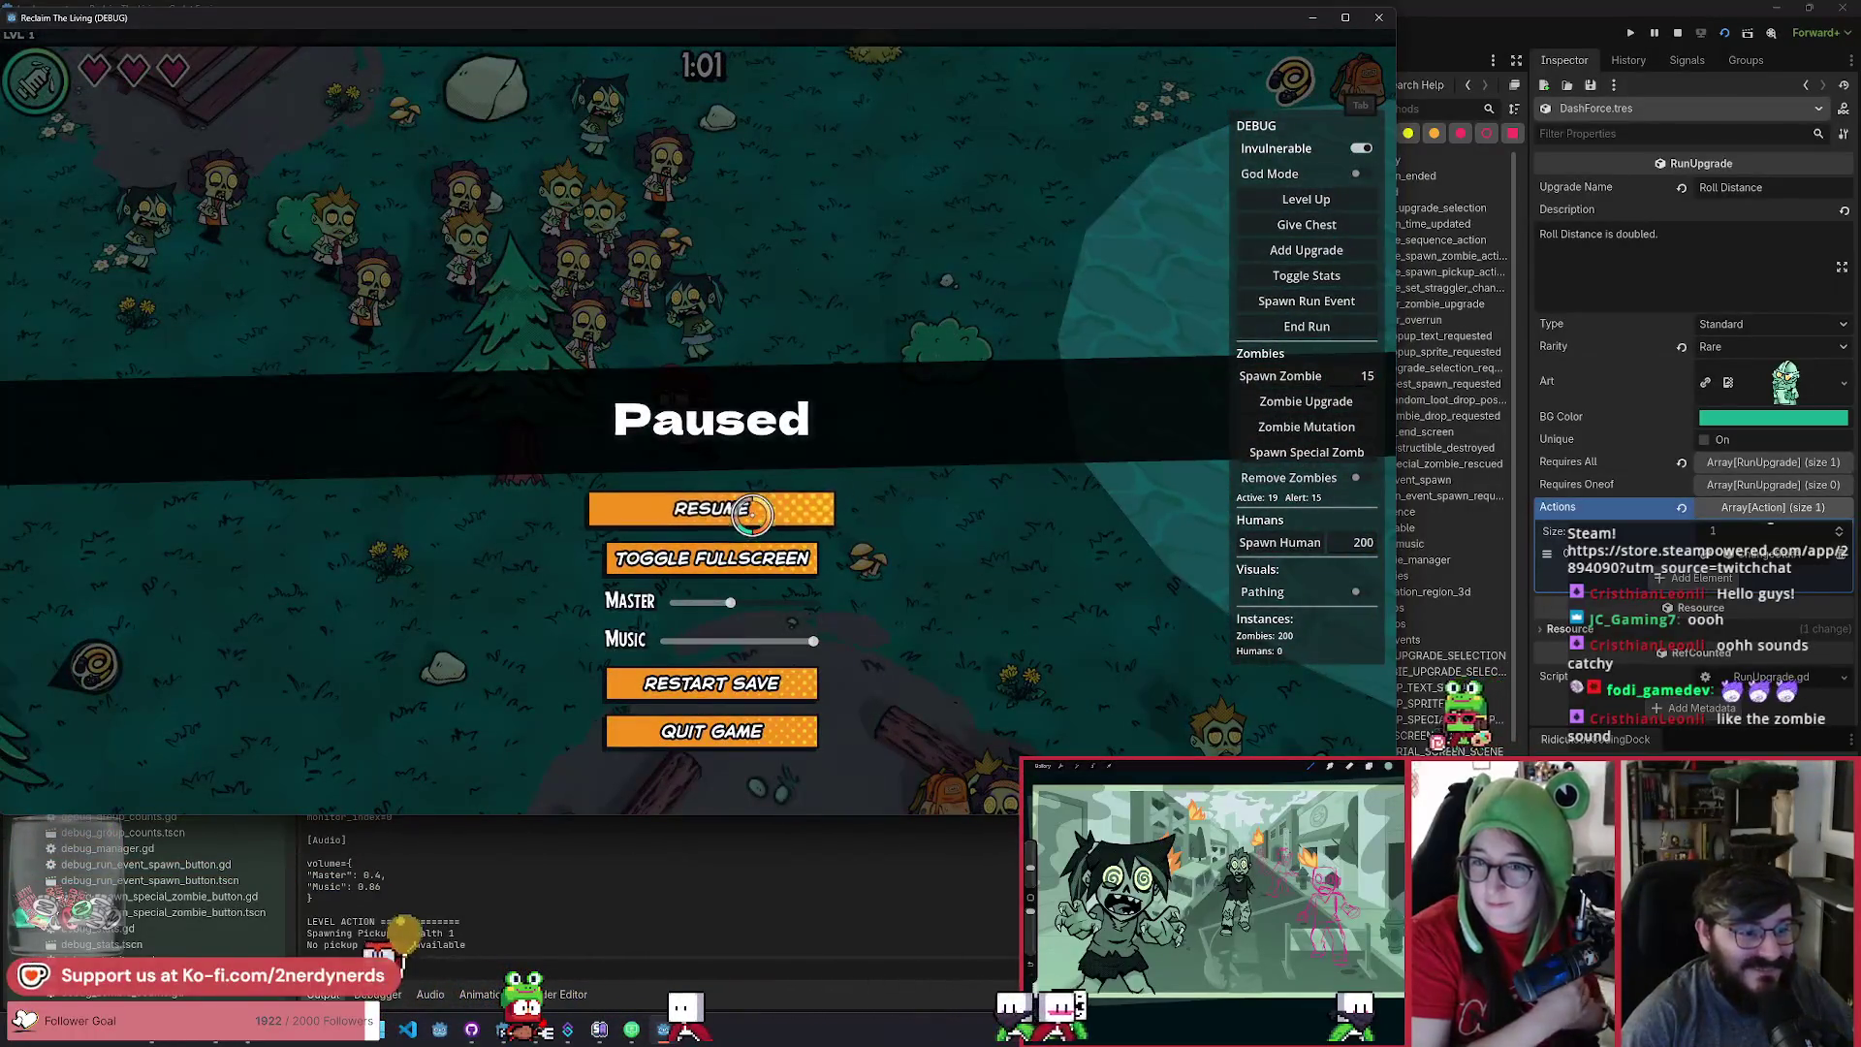
Resume and play on until the Zimmune System / Antibodies mutation cards appear.
{"action": "left_click", "coordinate": [766, 518]}
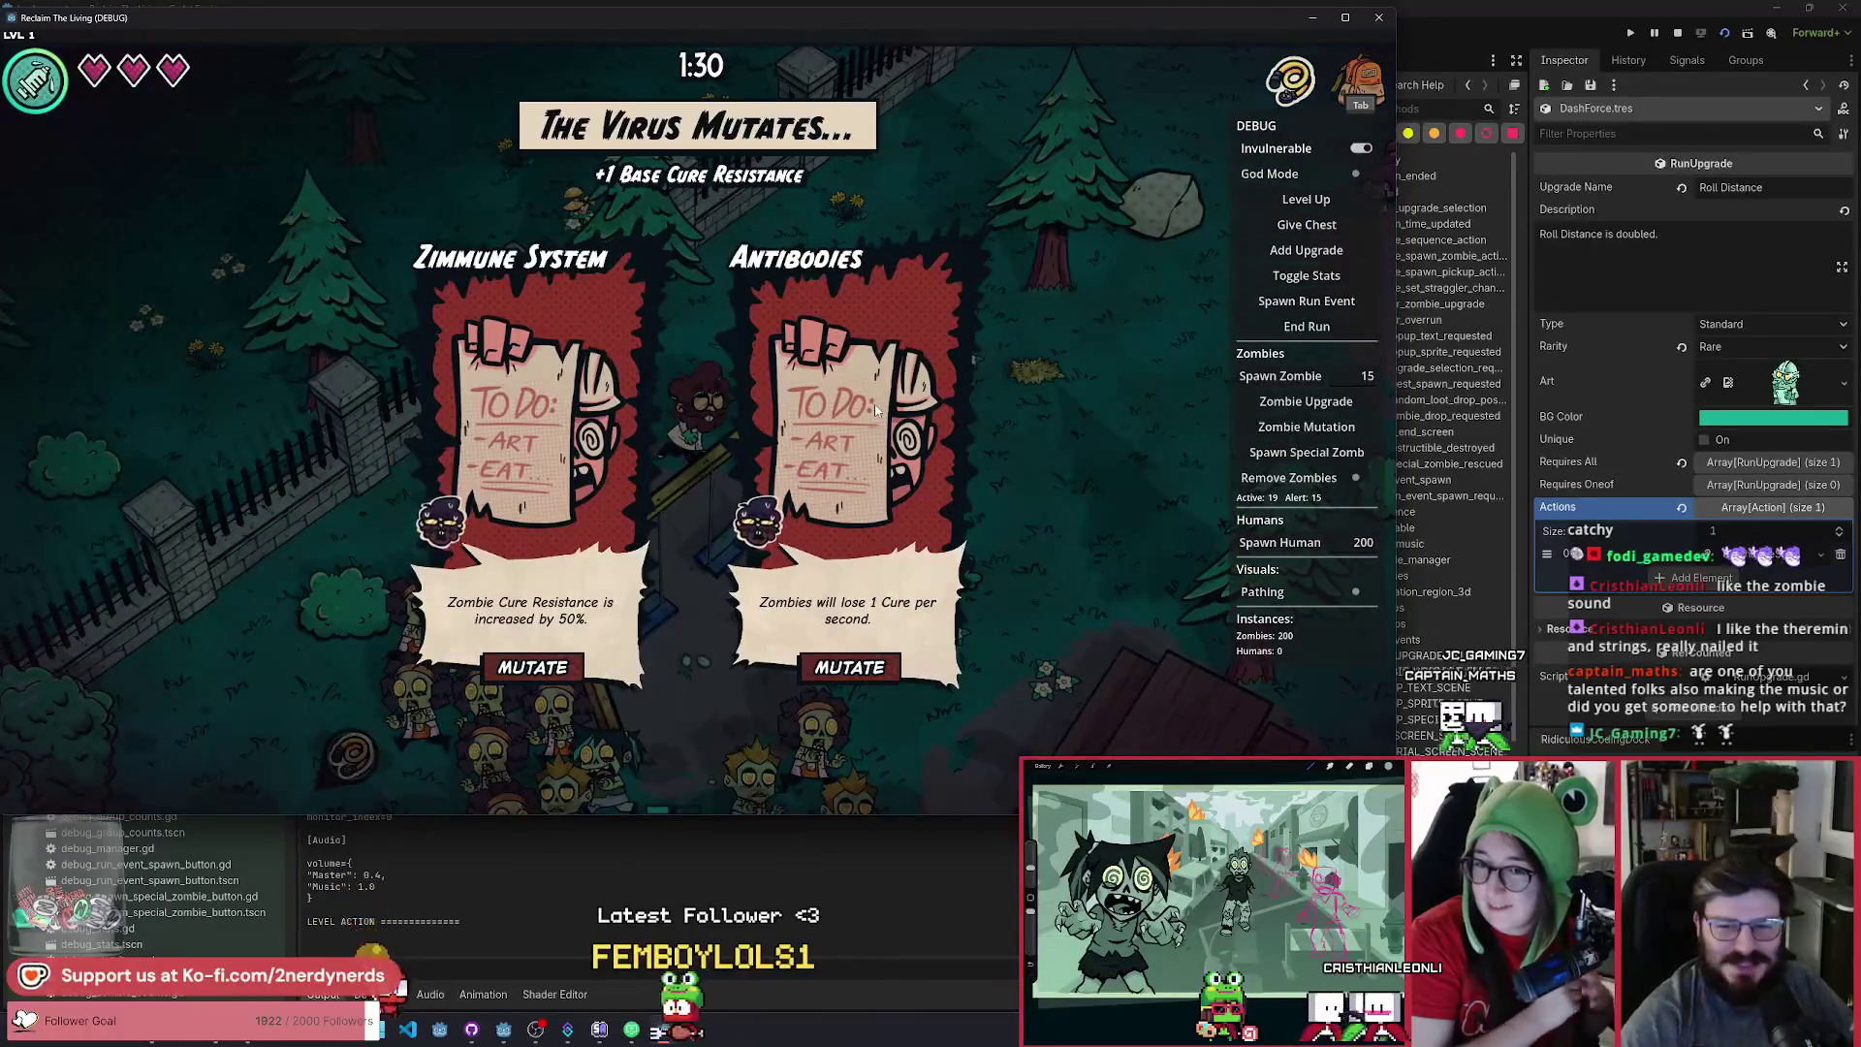
{"action": "left_click", "coordinate": [884, 666]}
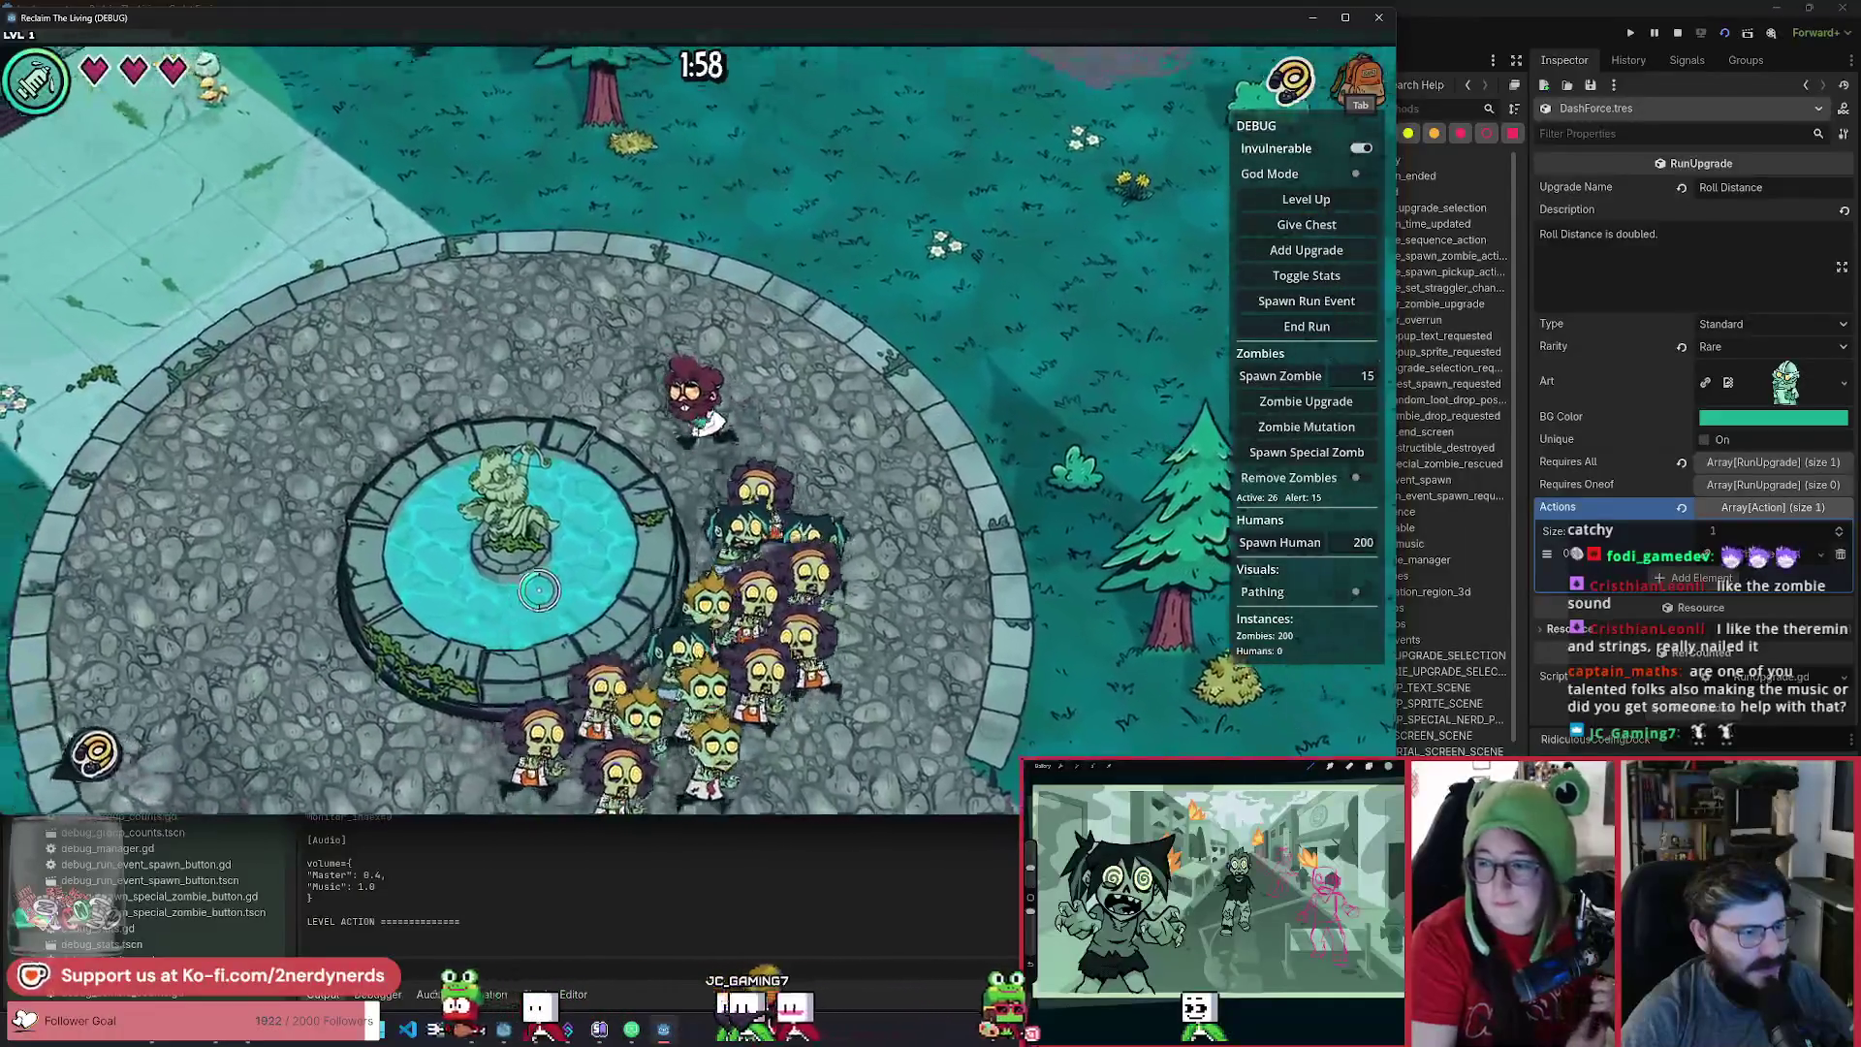
Walk left past the fountain and through the park until zombies reach 0, then pause.
{"action": "key", "text": "a"}
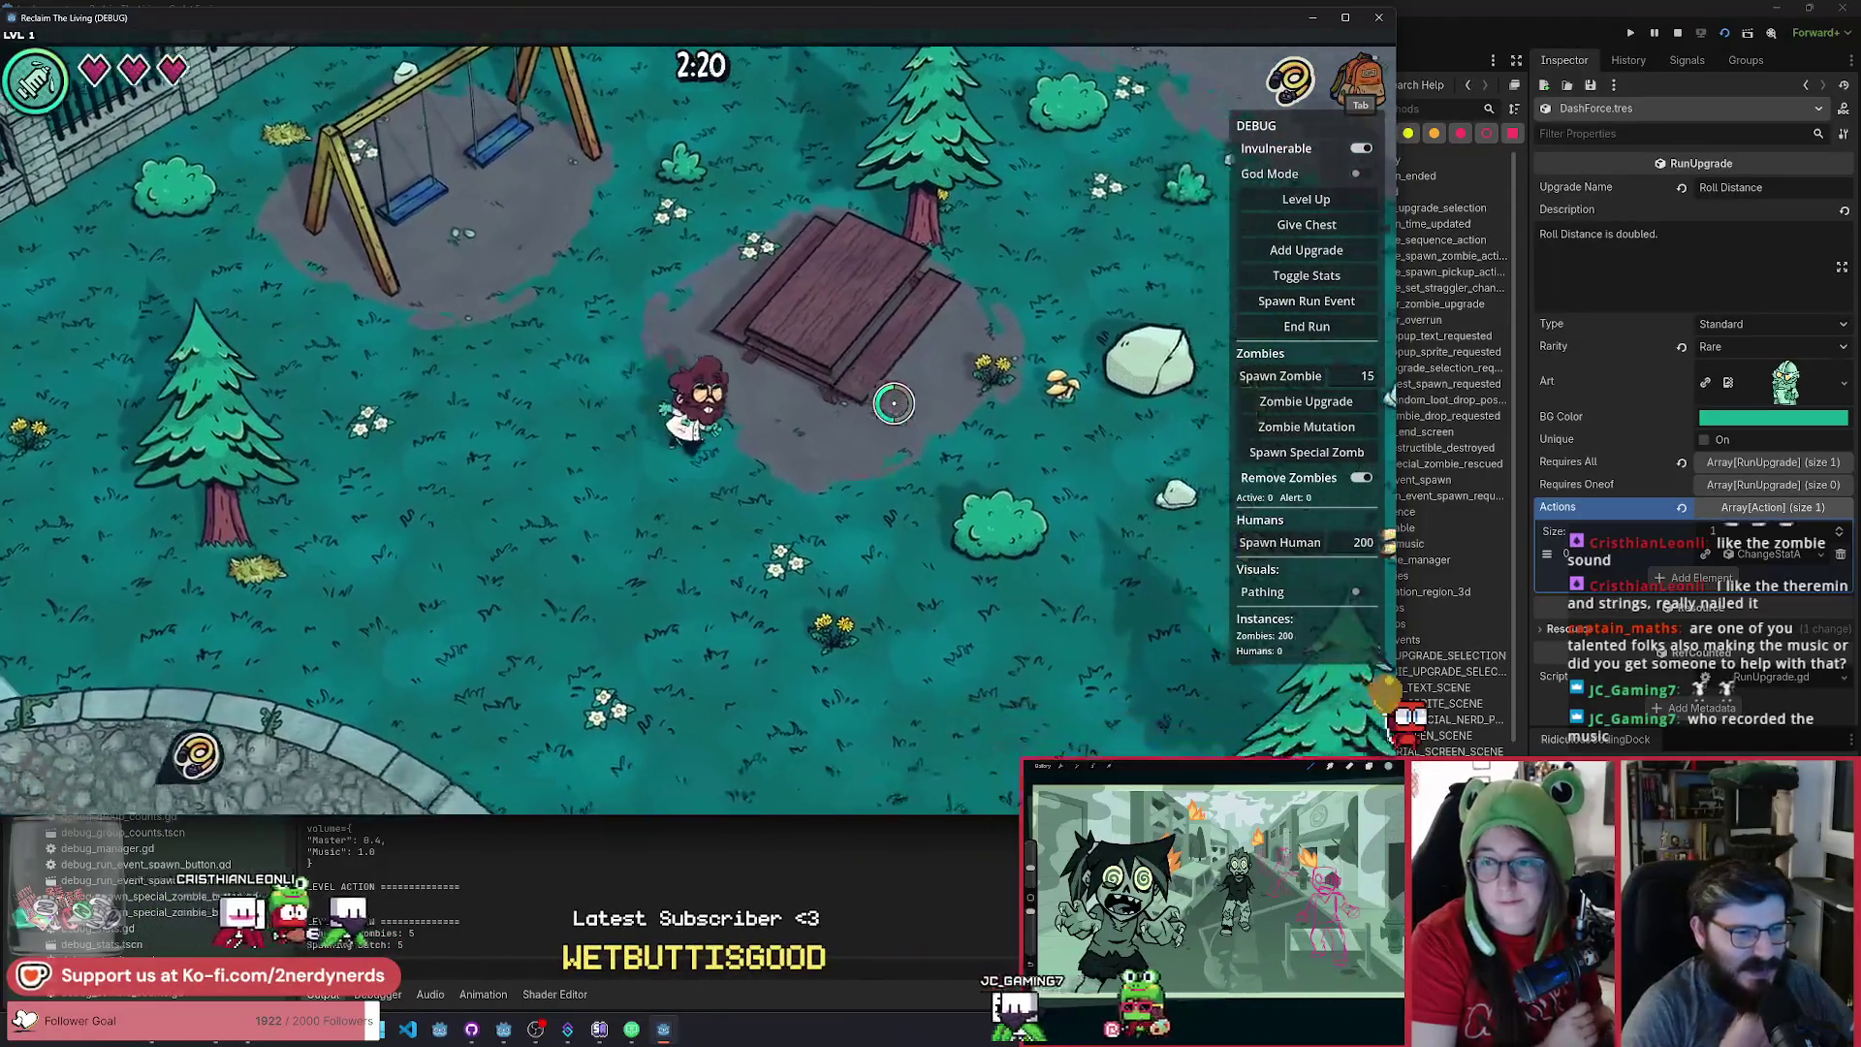
{"action": "key", "text": "s+d"}
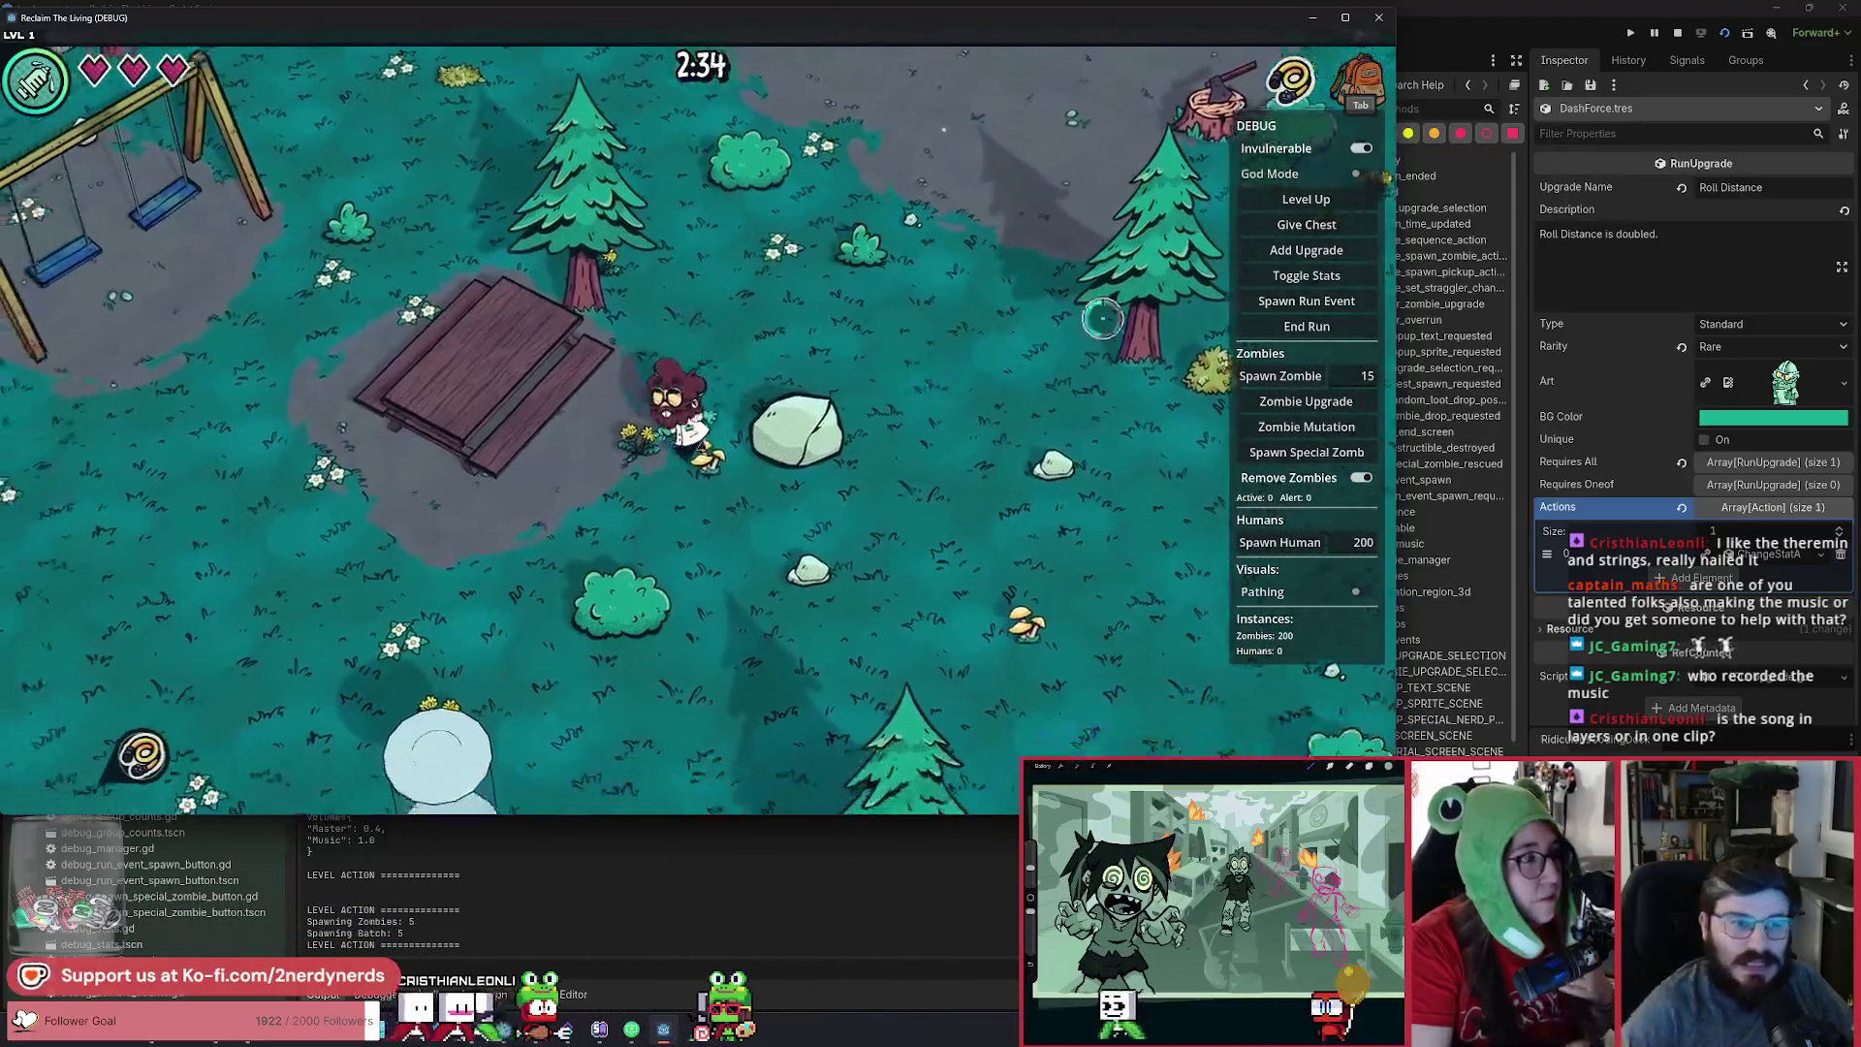
{"action": "key", "text": "Escape"}
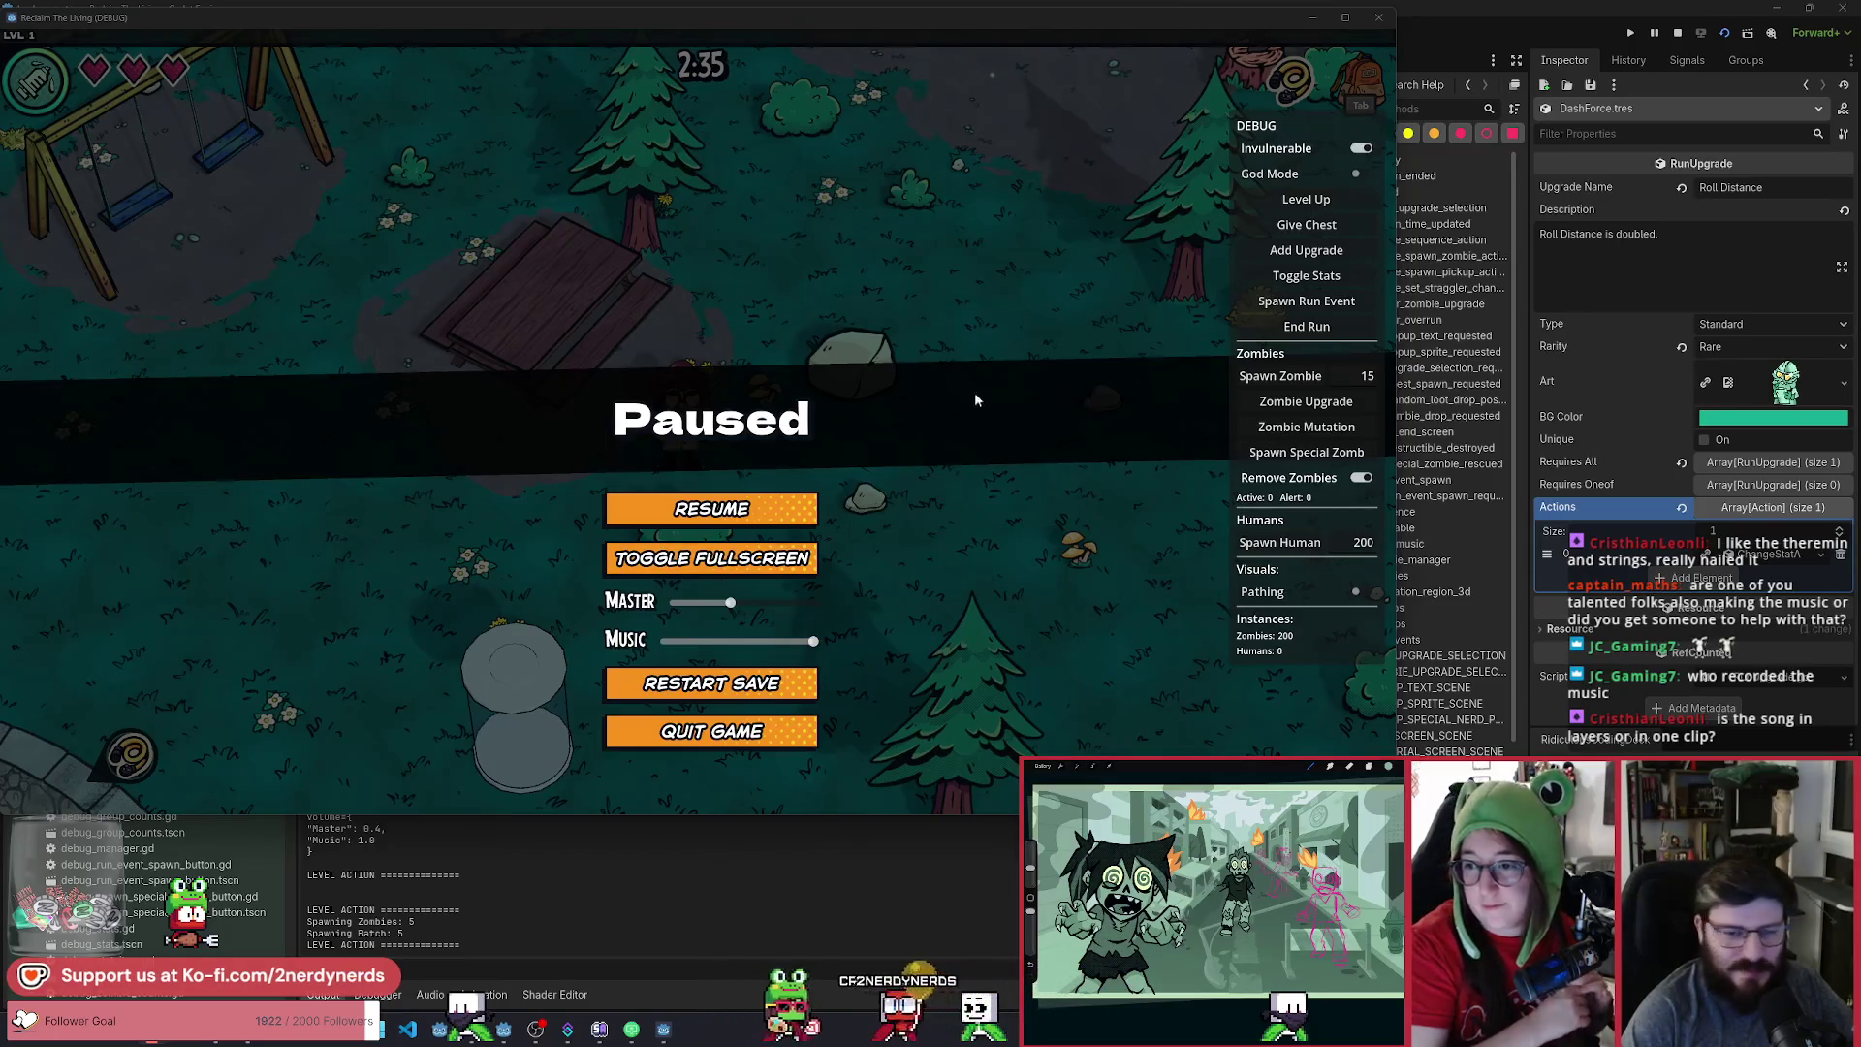
Resume and walk around the park until the Armored / Sneezers mutation choice appears at 3:00.
{"action": "left_click", "coordinate": [779, 514]}
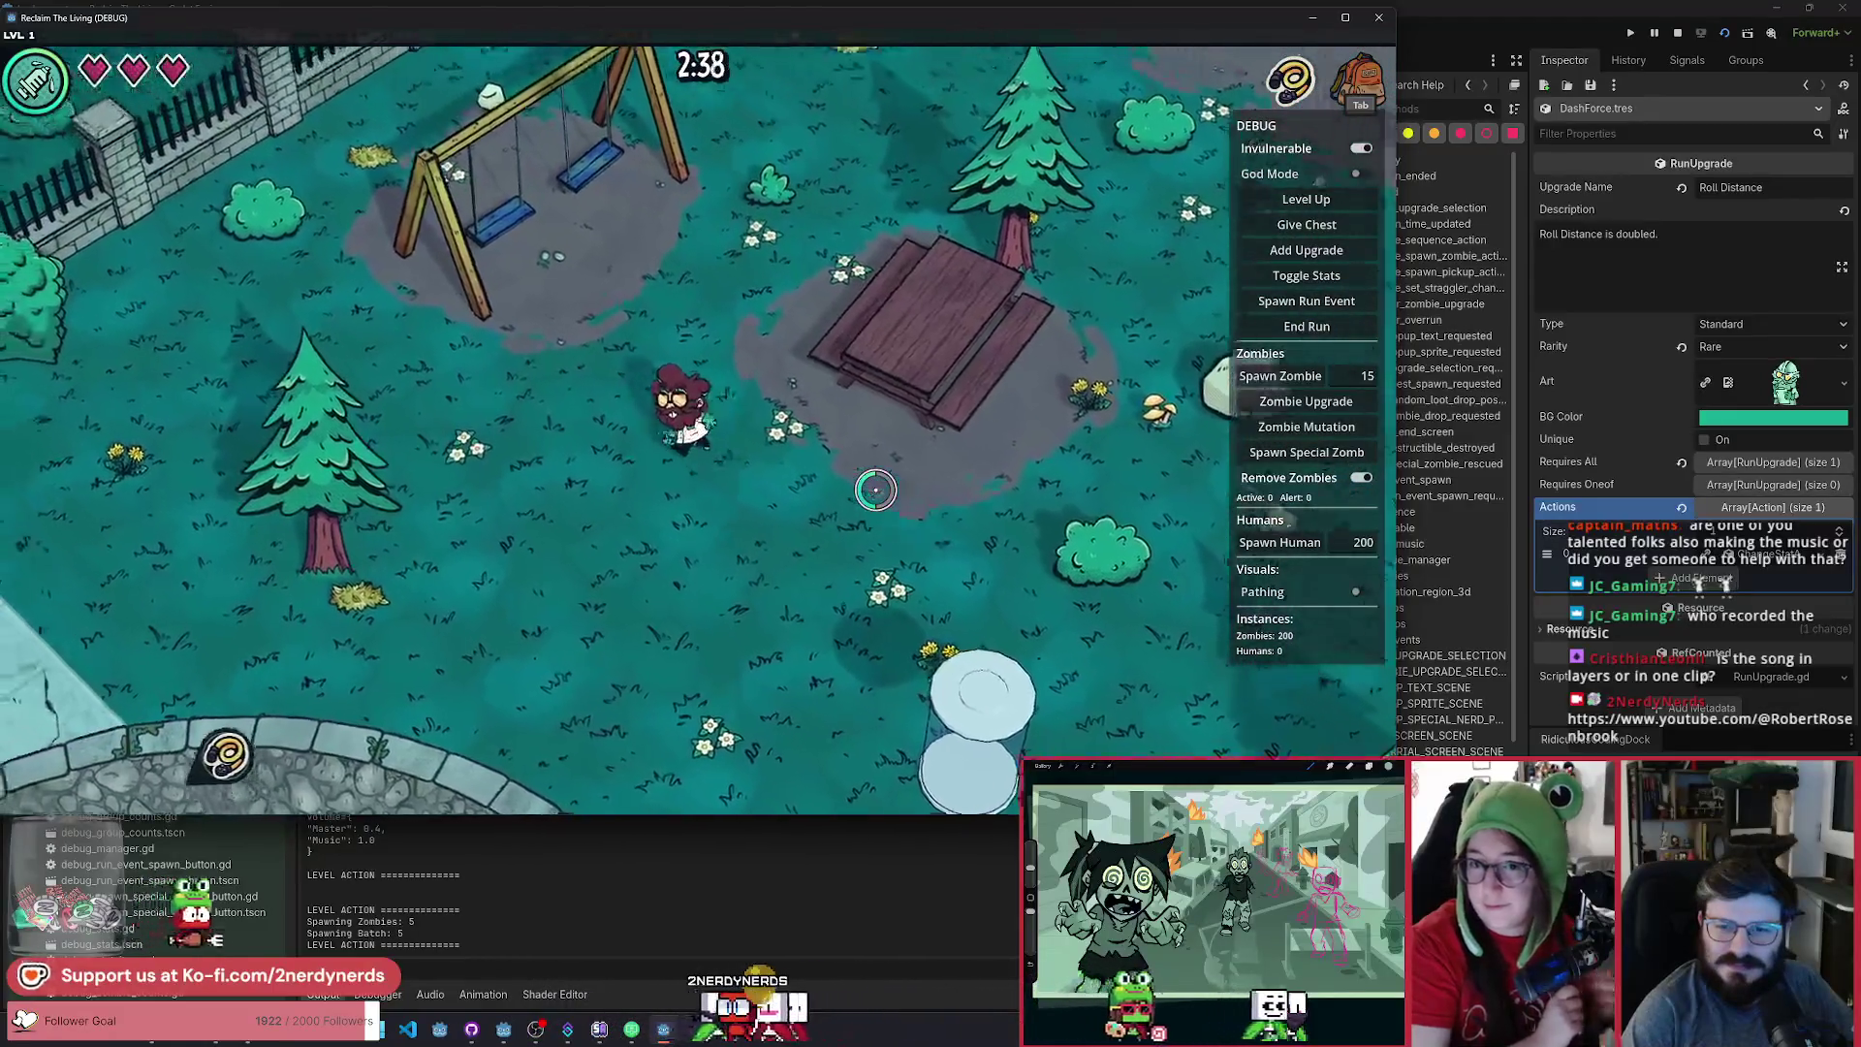
{"action": "key", "text": "s"}
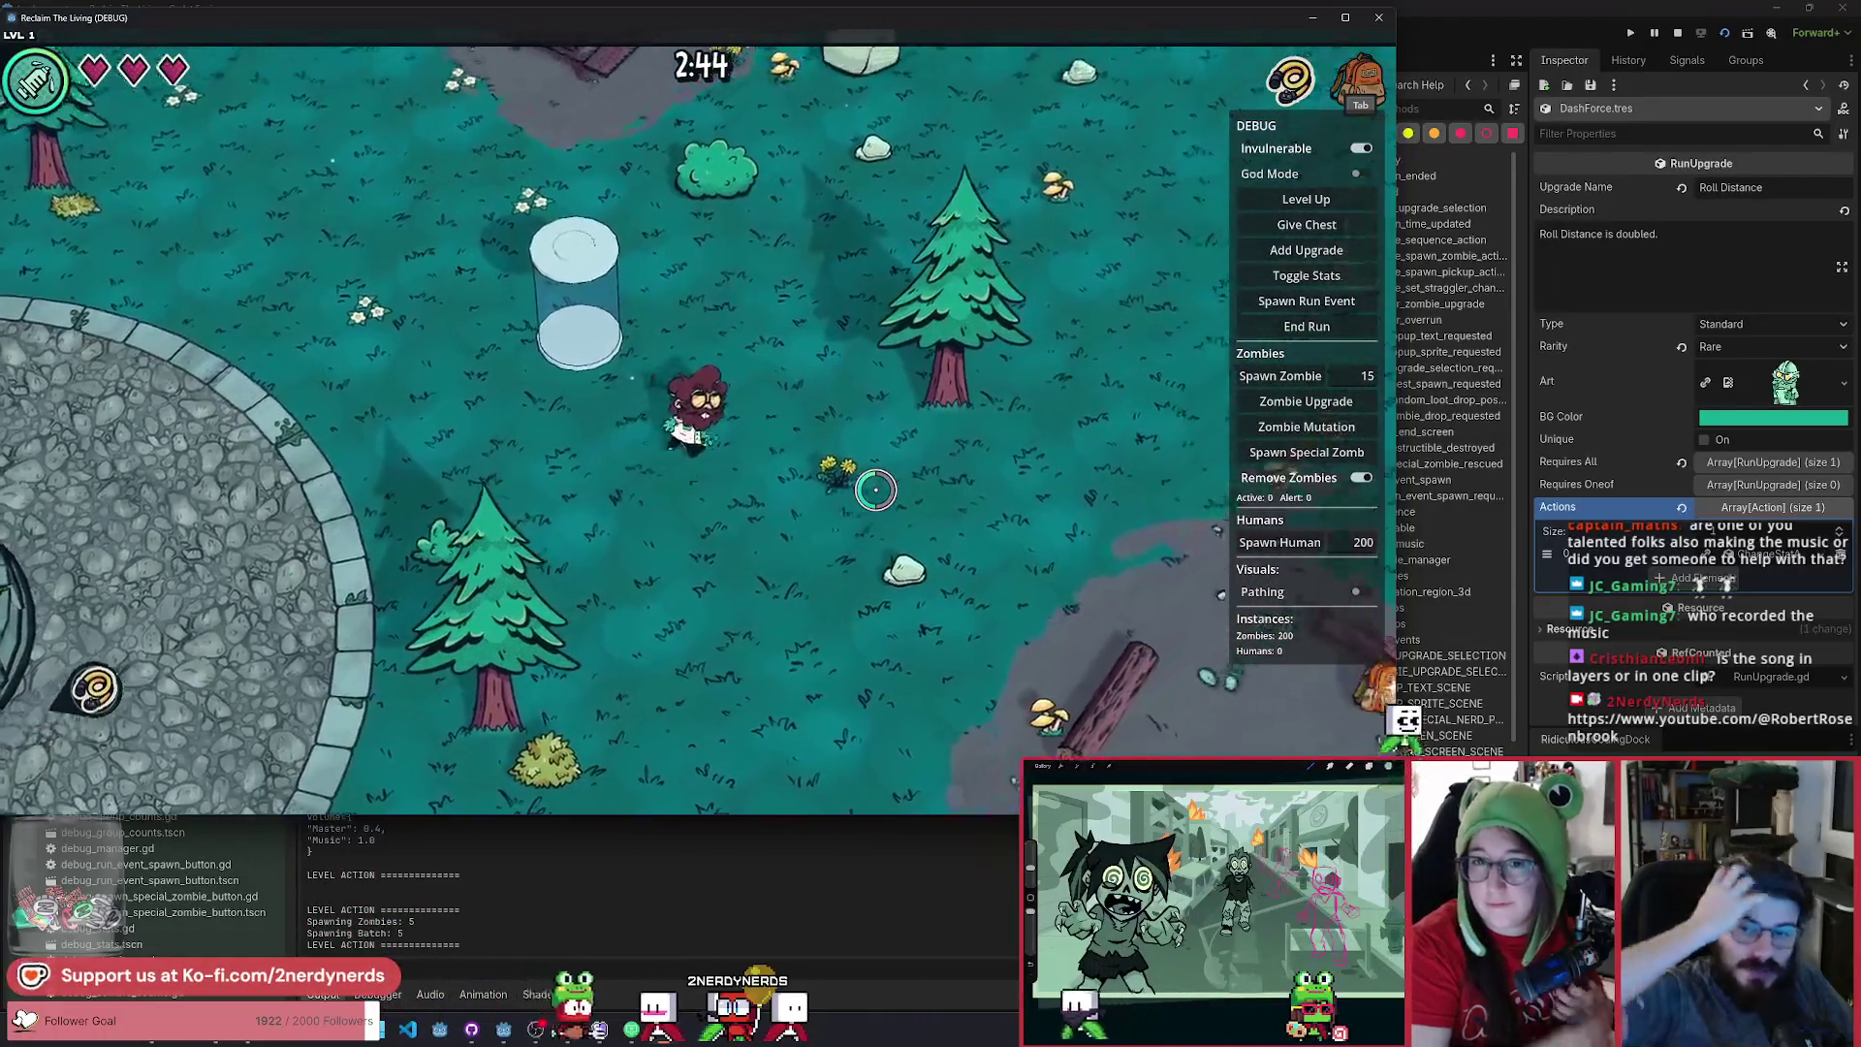
{"action": "key", "text": "w"}
{"action": "key", "text": "d"}
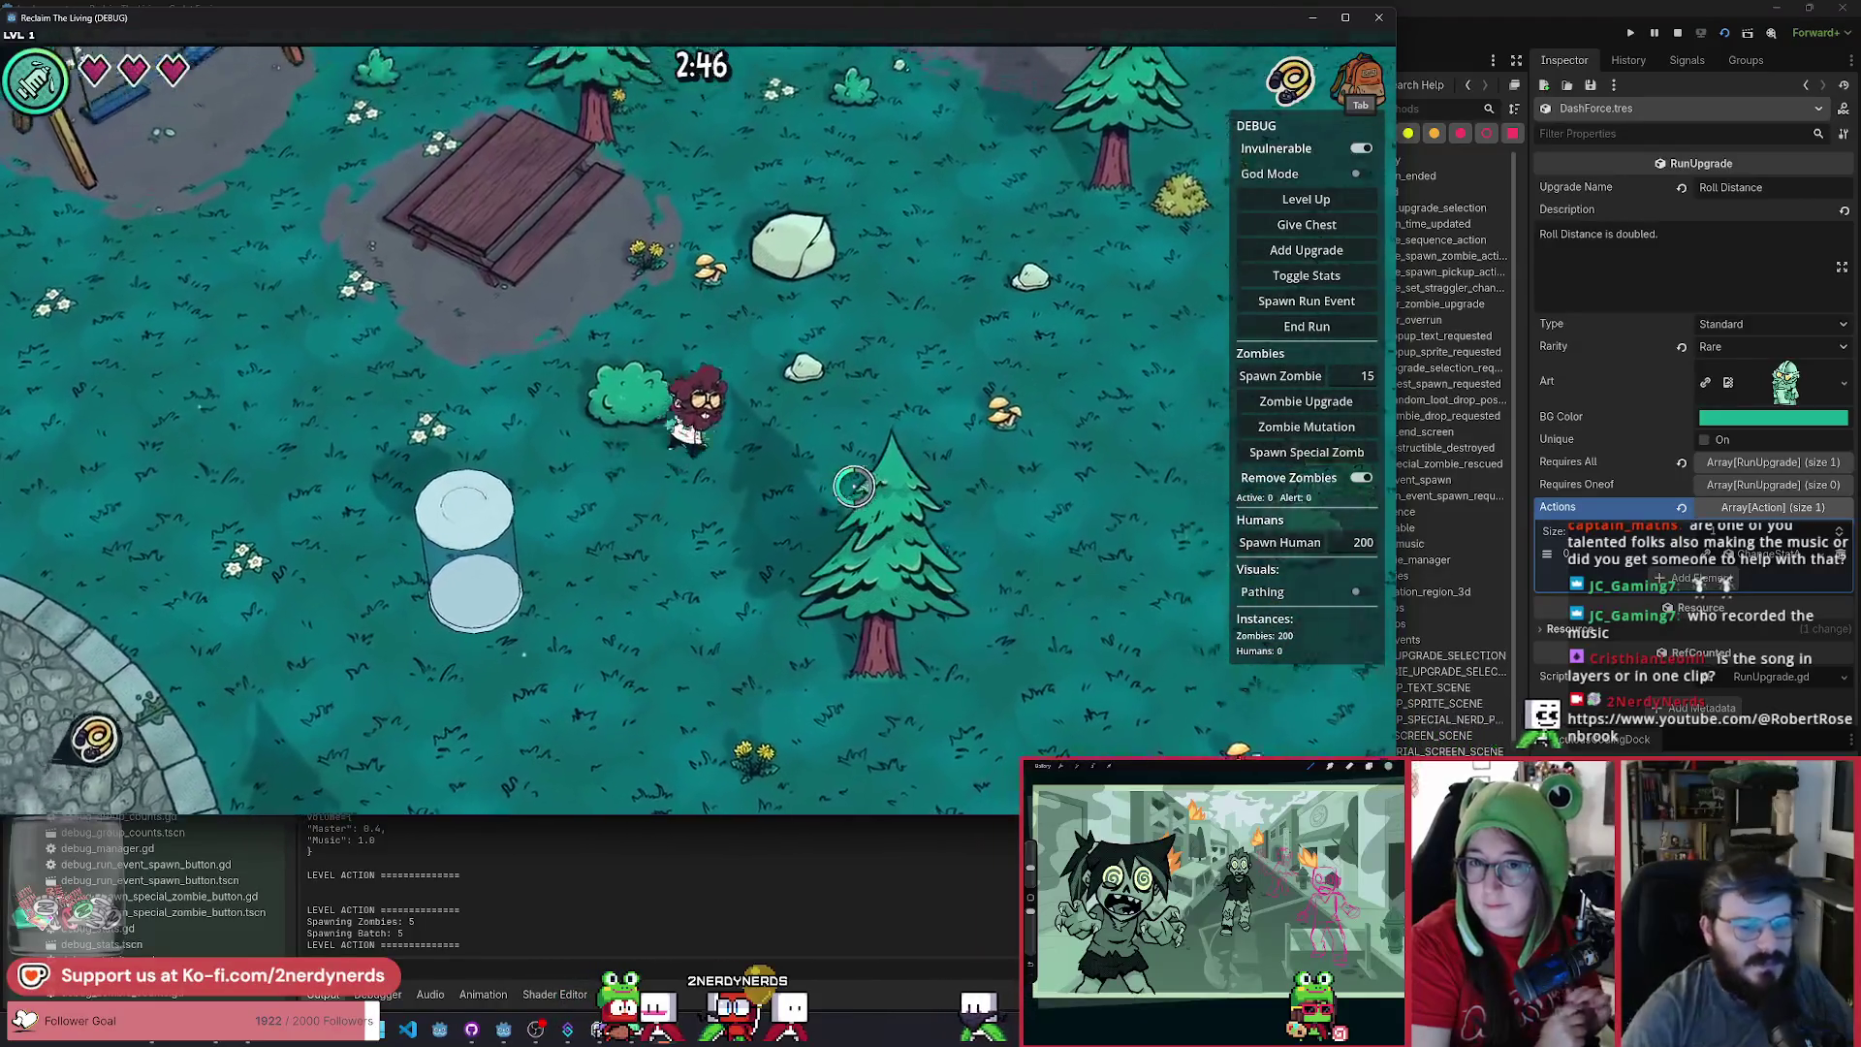
{"action": "key", "text": "w"}
{"action": "key", "text": "d"}
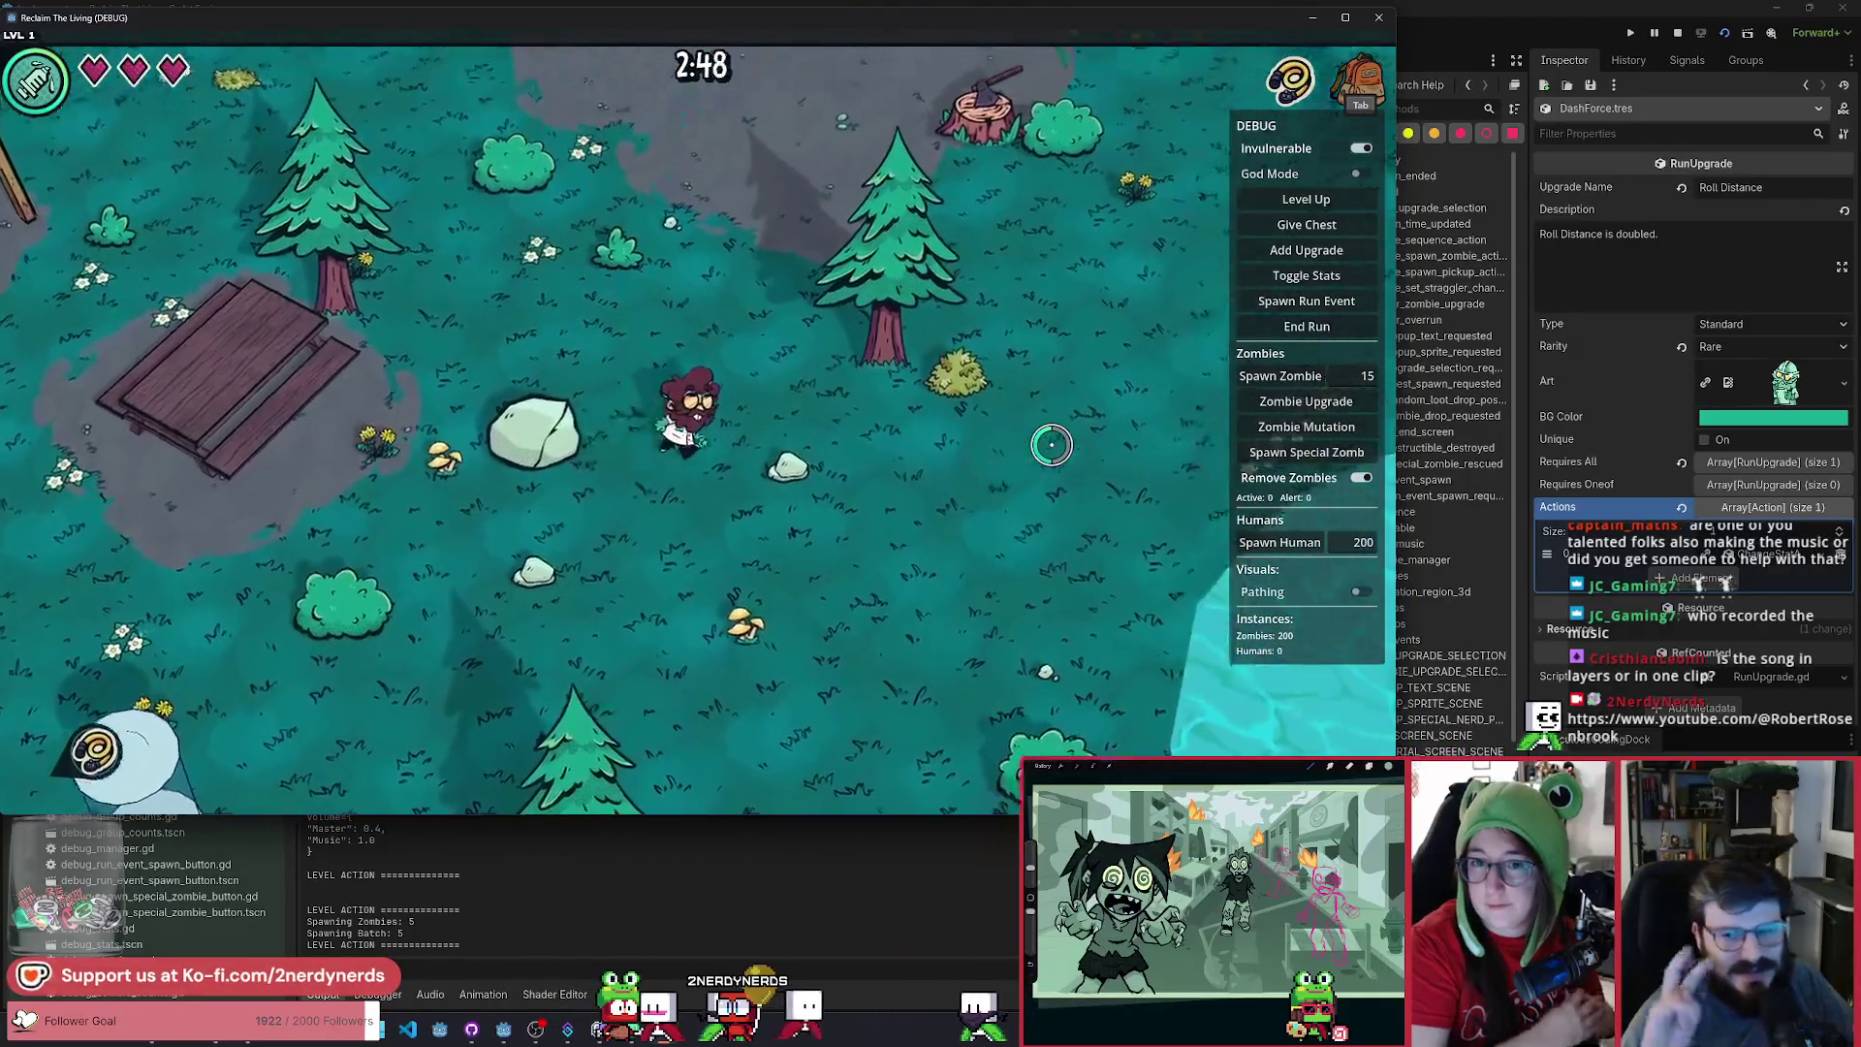
{"action": "key", "text": "w"}
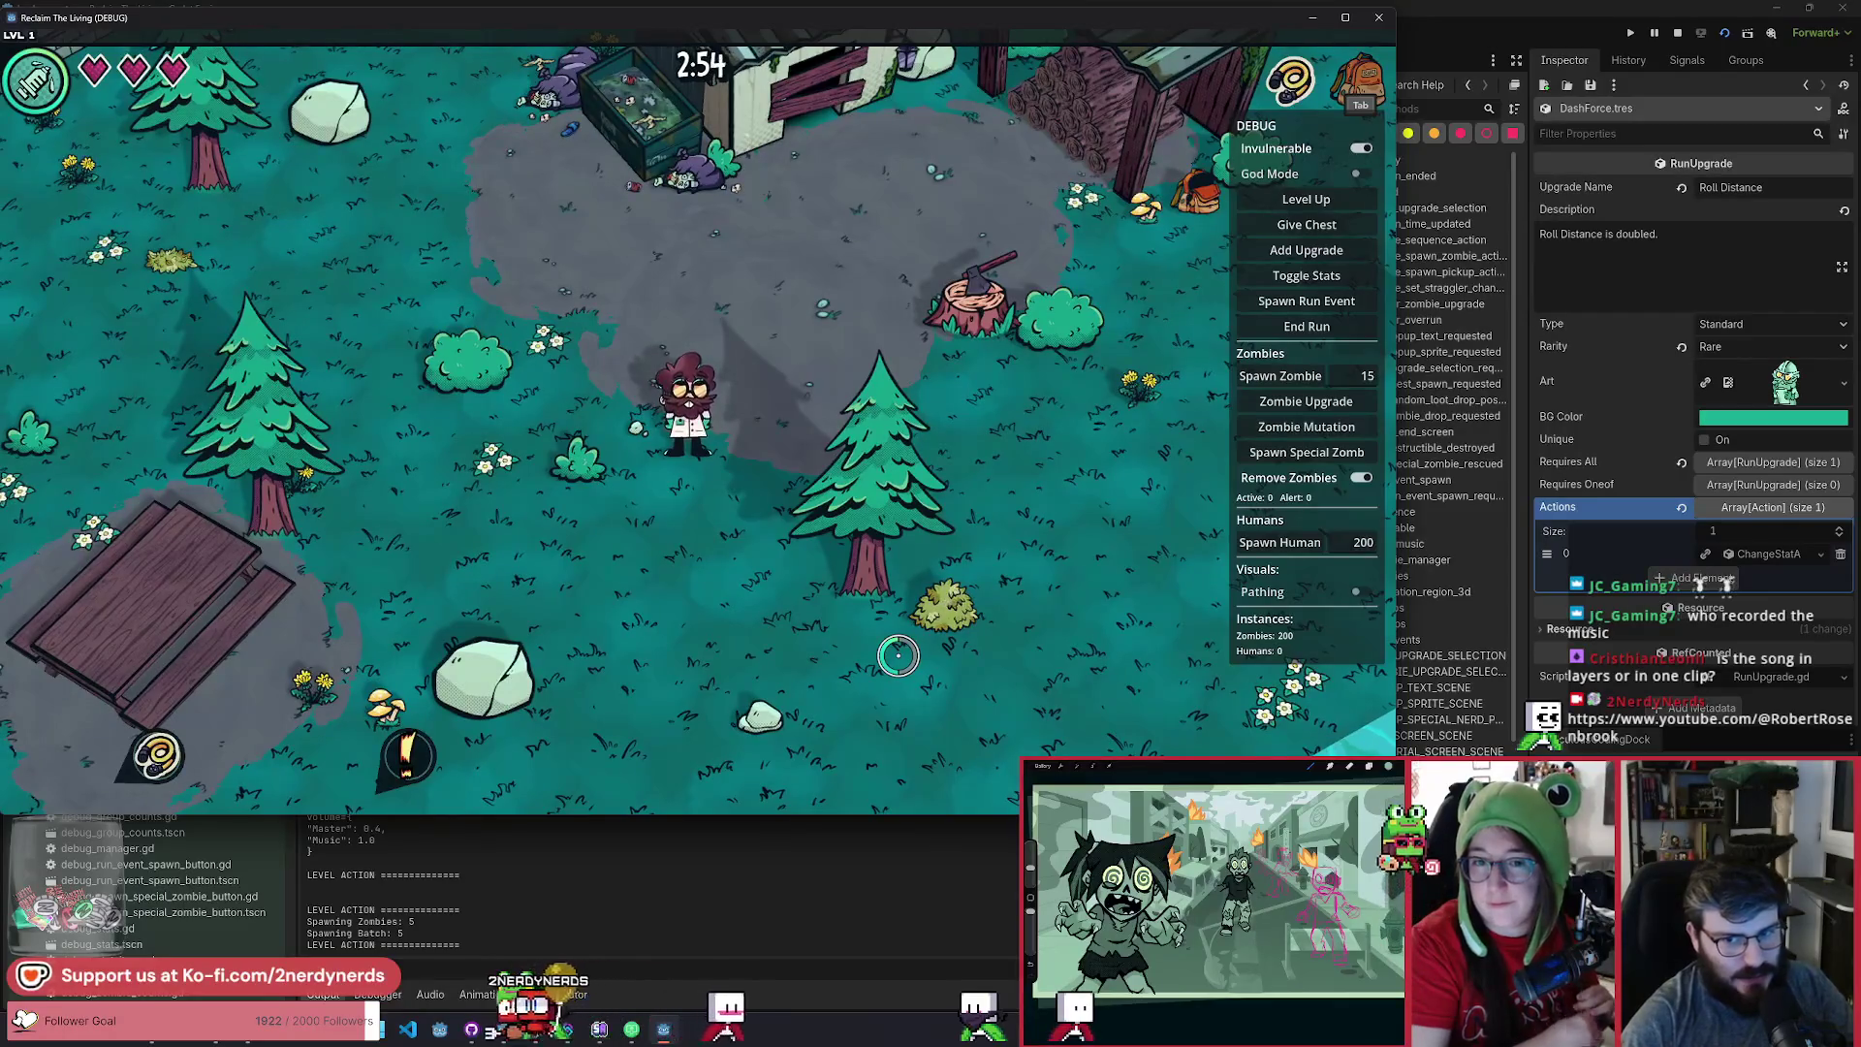
{"action": "key", "text": "w"}
{"action": "key", "text": "a"}
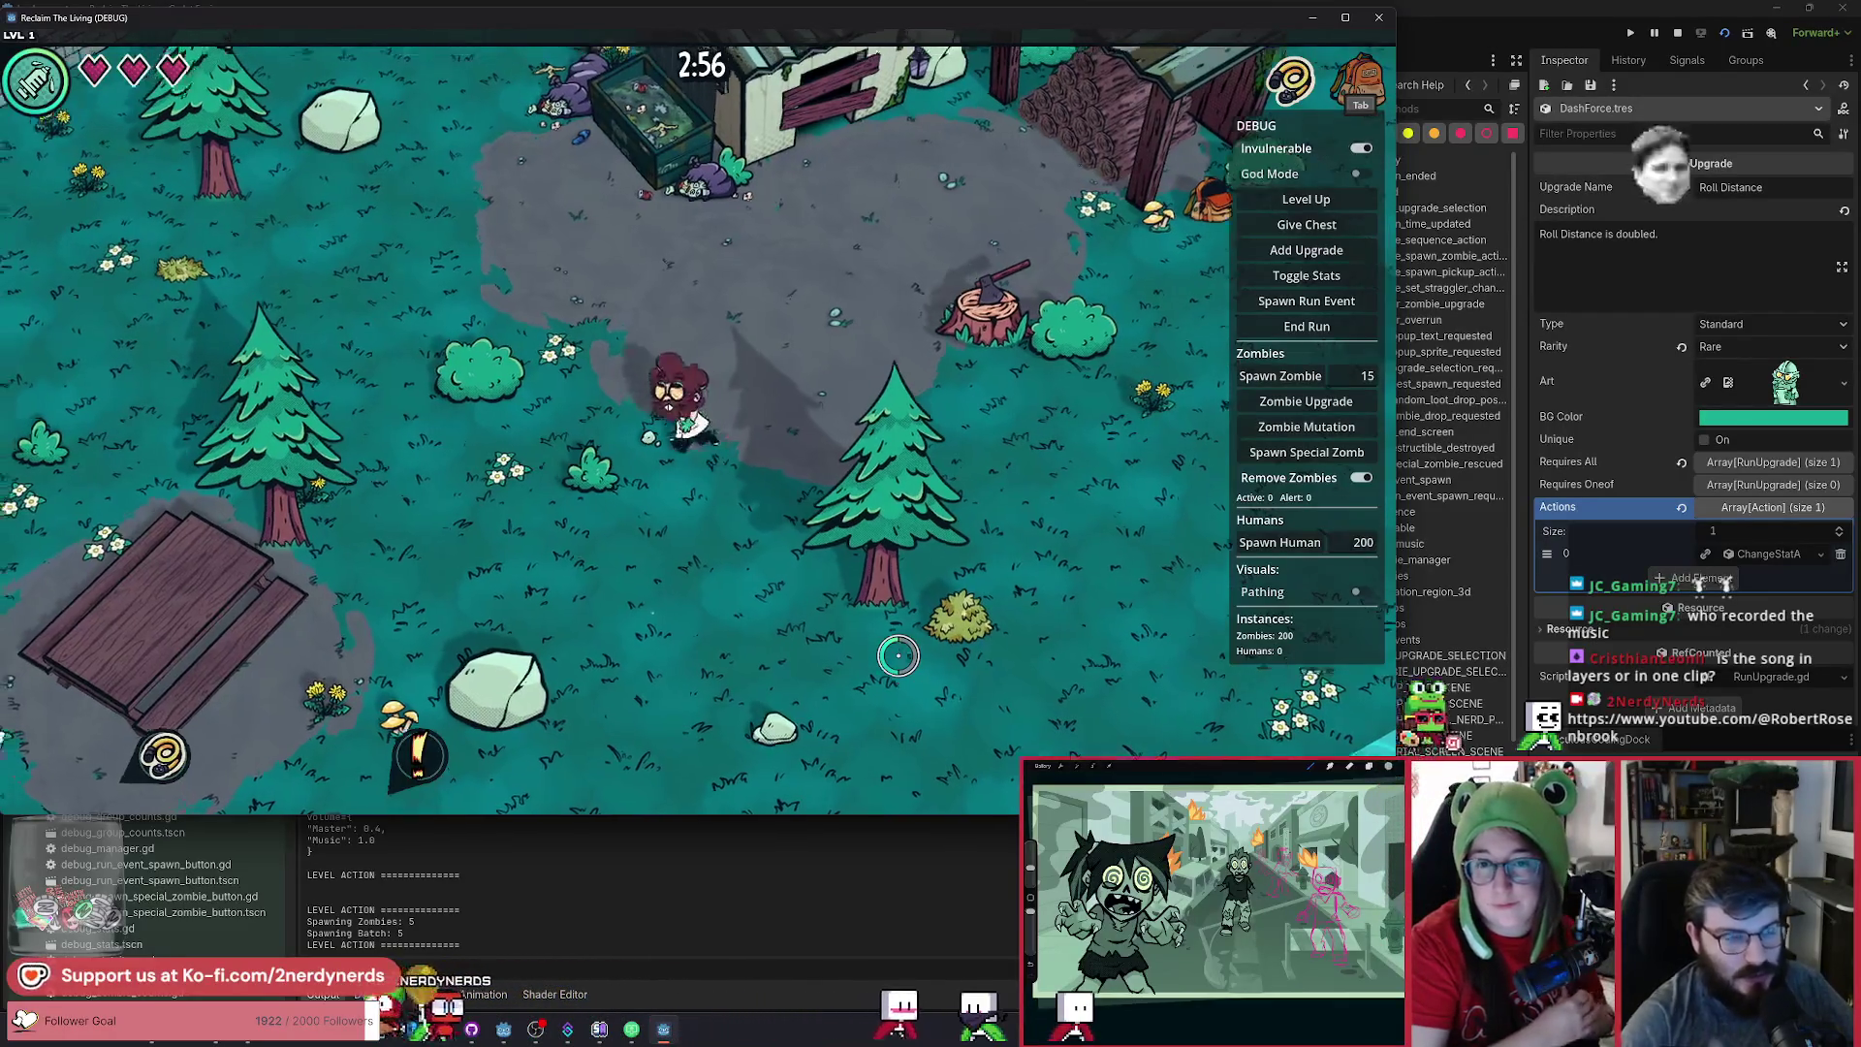
{"action": "key", "text": "d"}
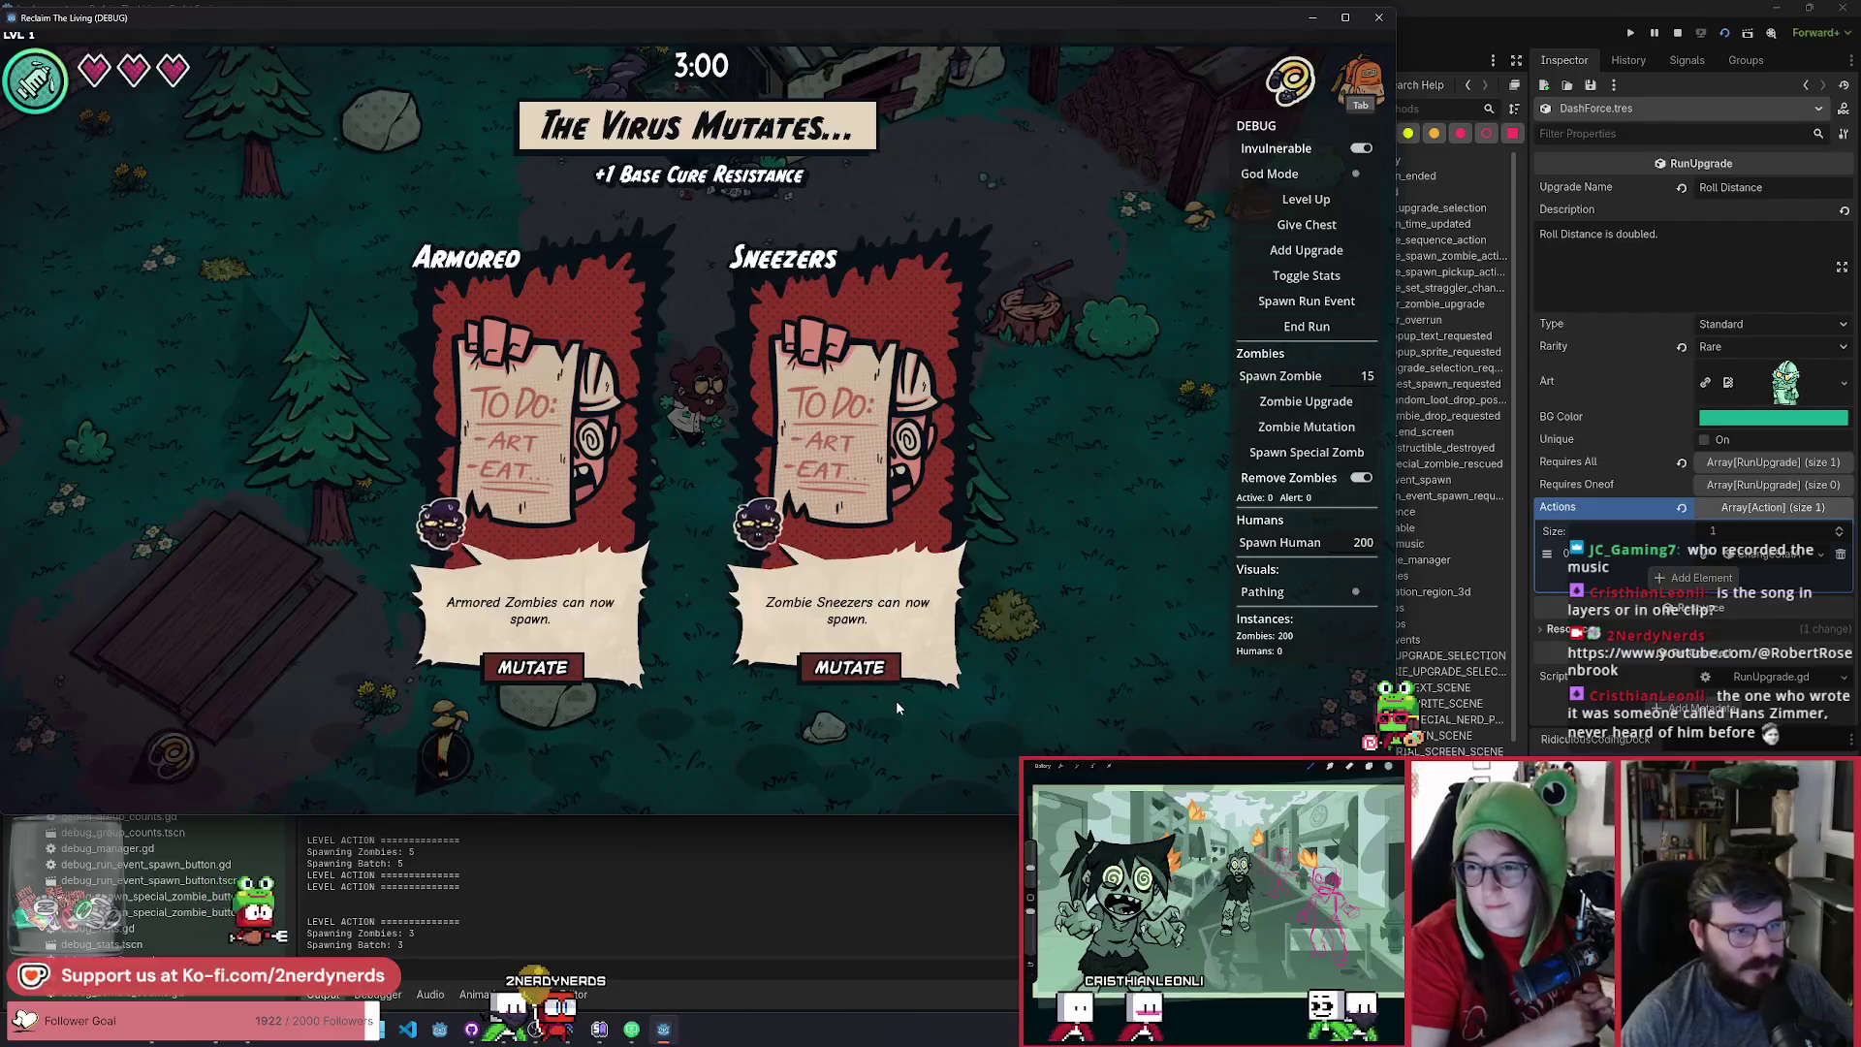
Choose the Sneezers mutation and walk down-left past the stone plaza.
{"action": "left_click", "coordinate": [878, 671]}
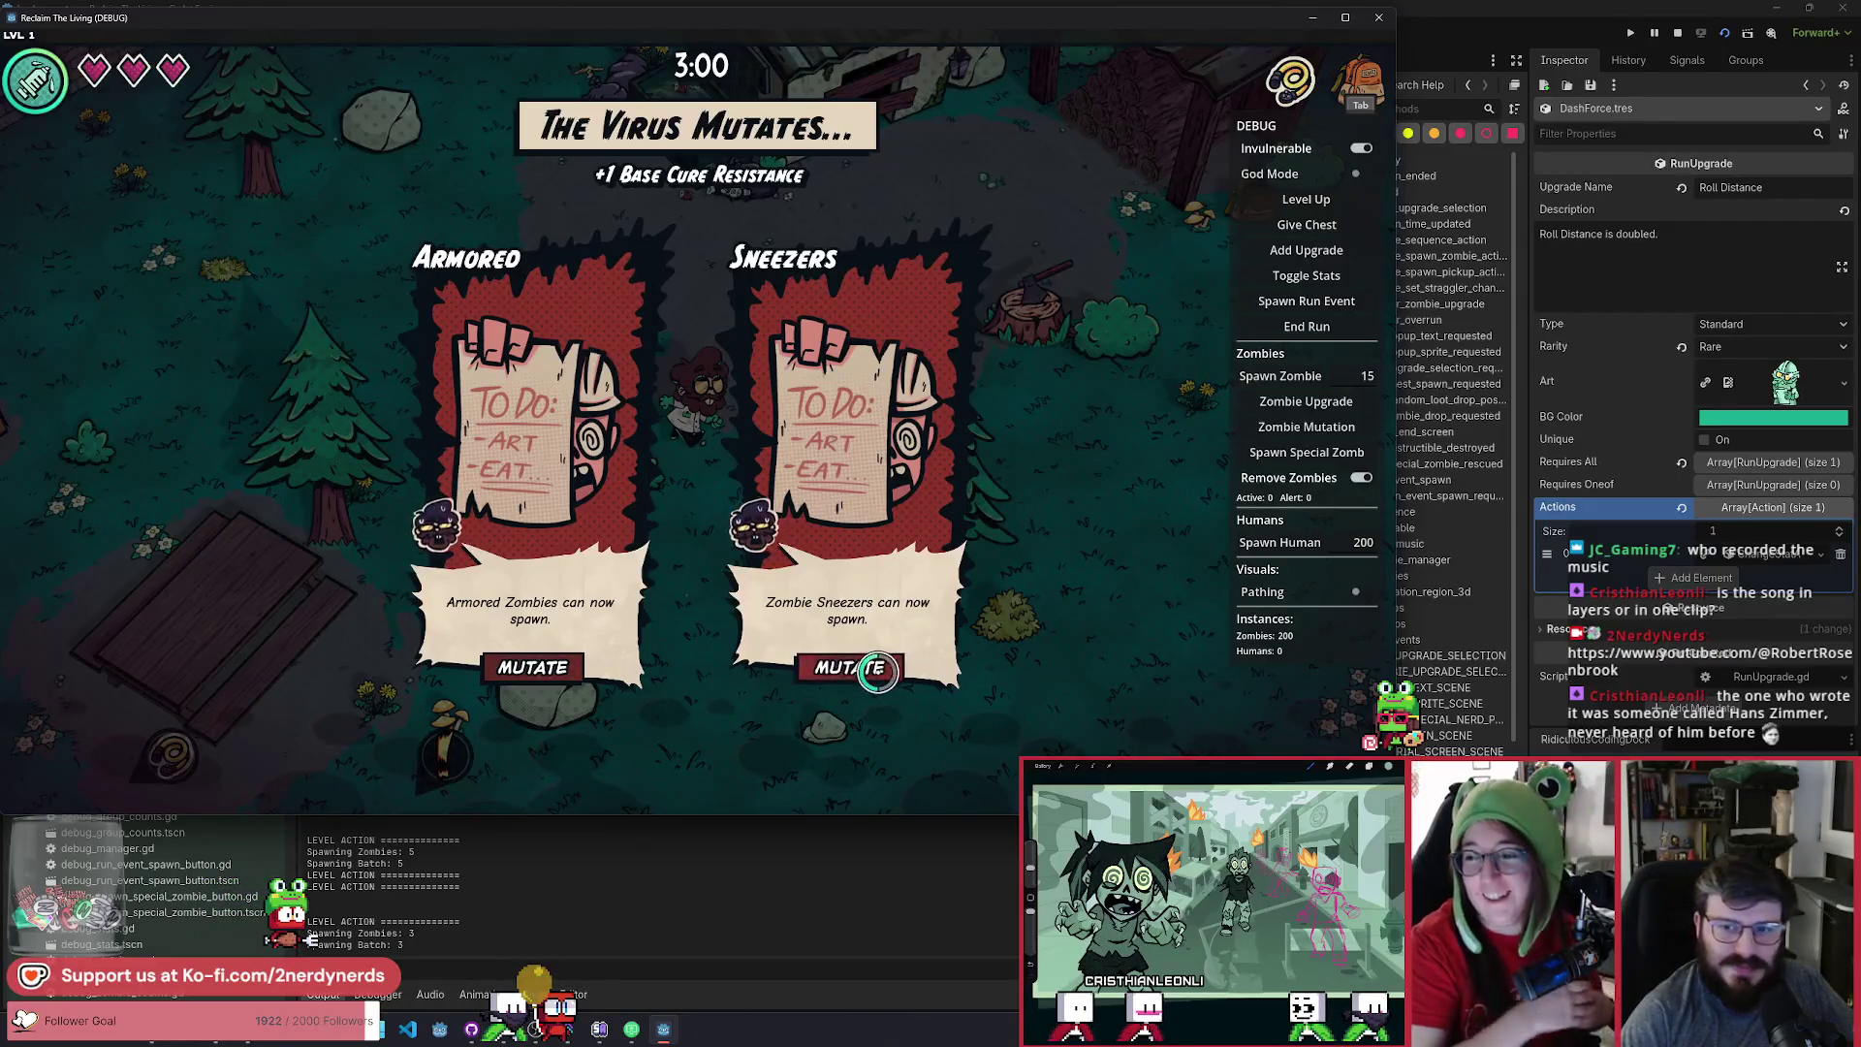
{"action": "key", "text": "s"}
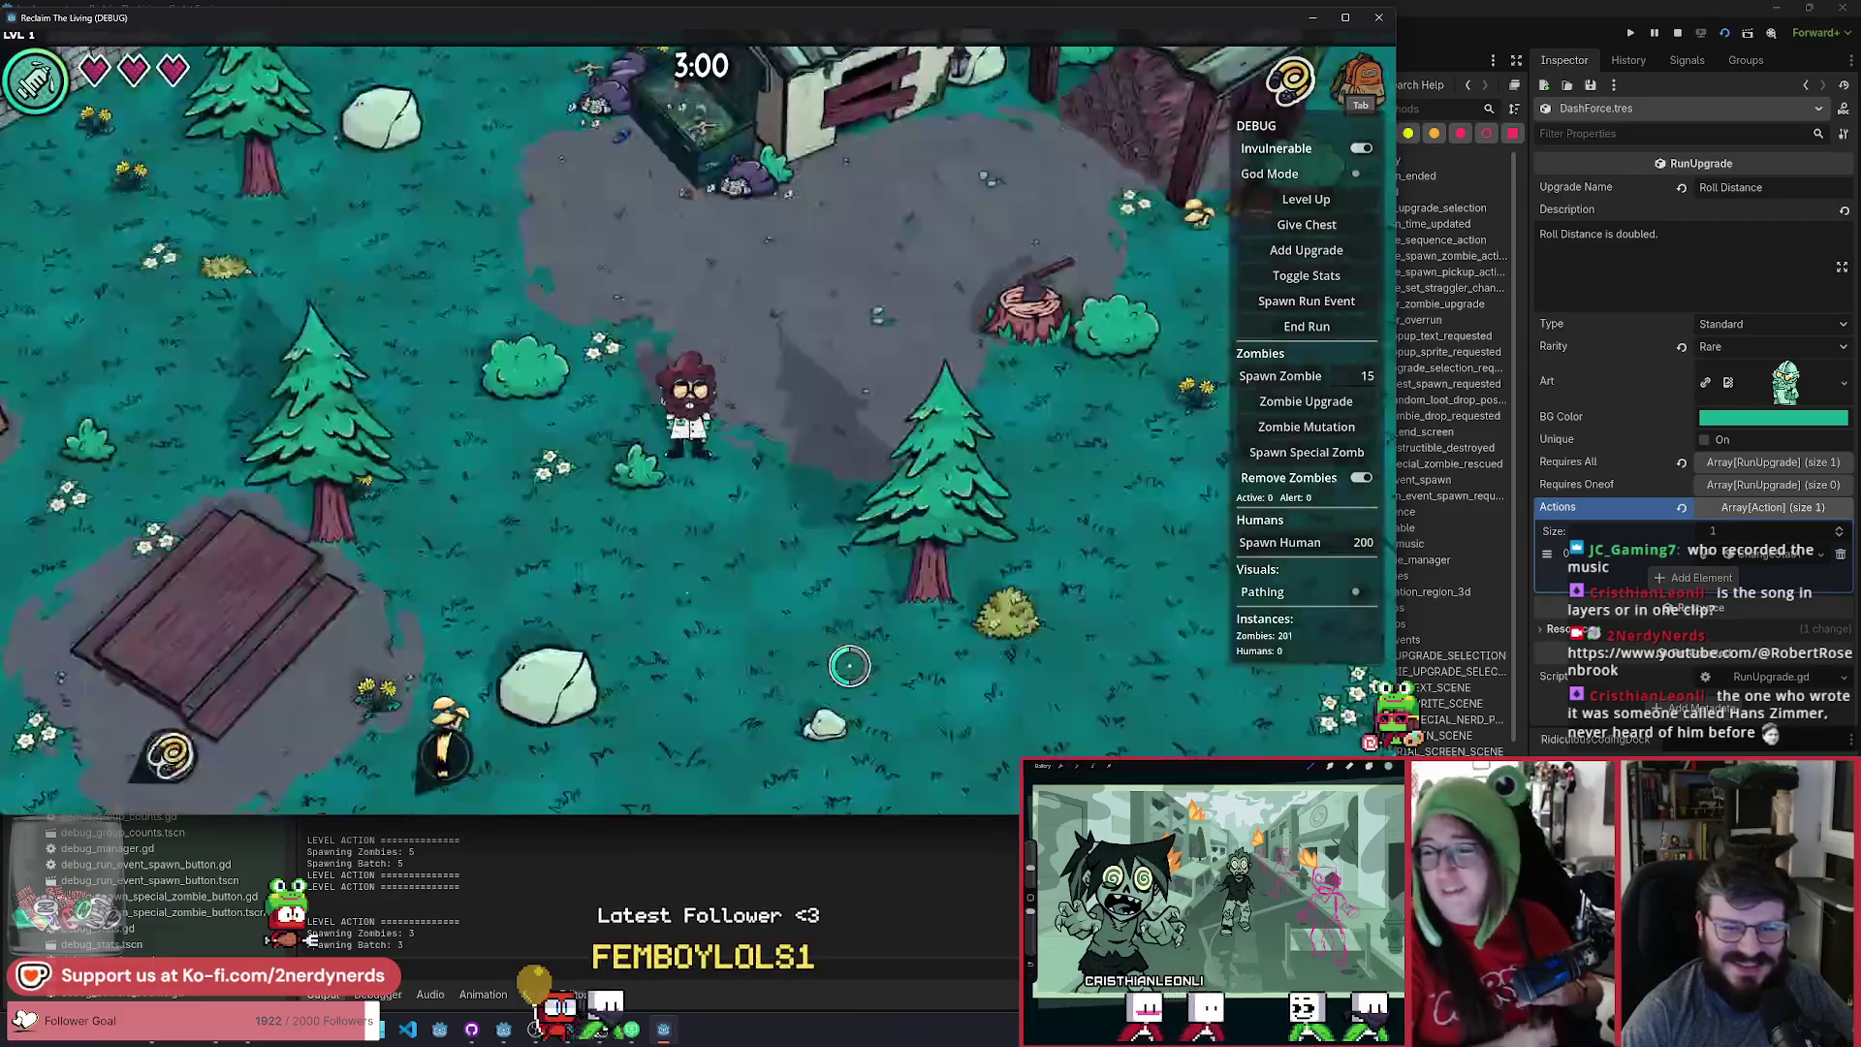
{"action": "key", "text": "a"}
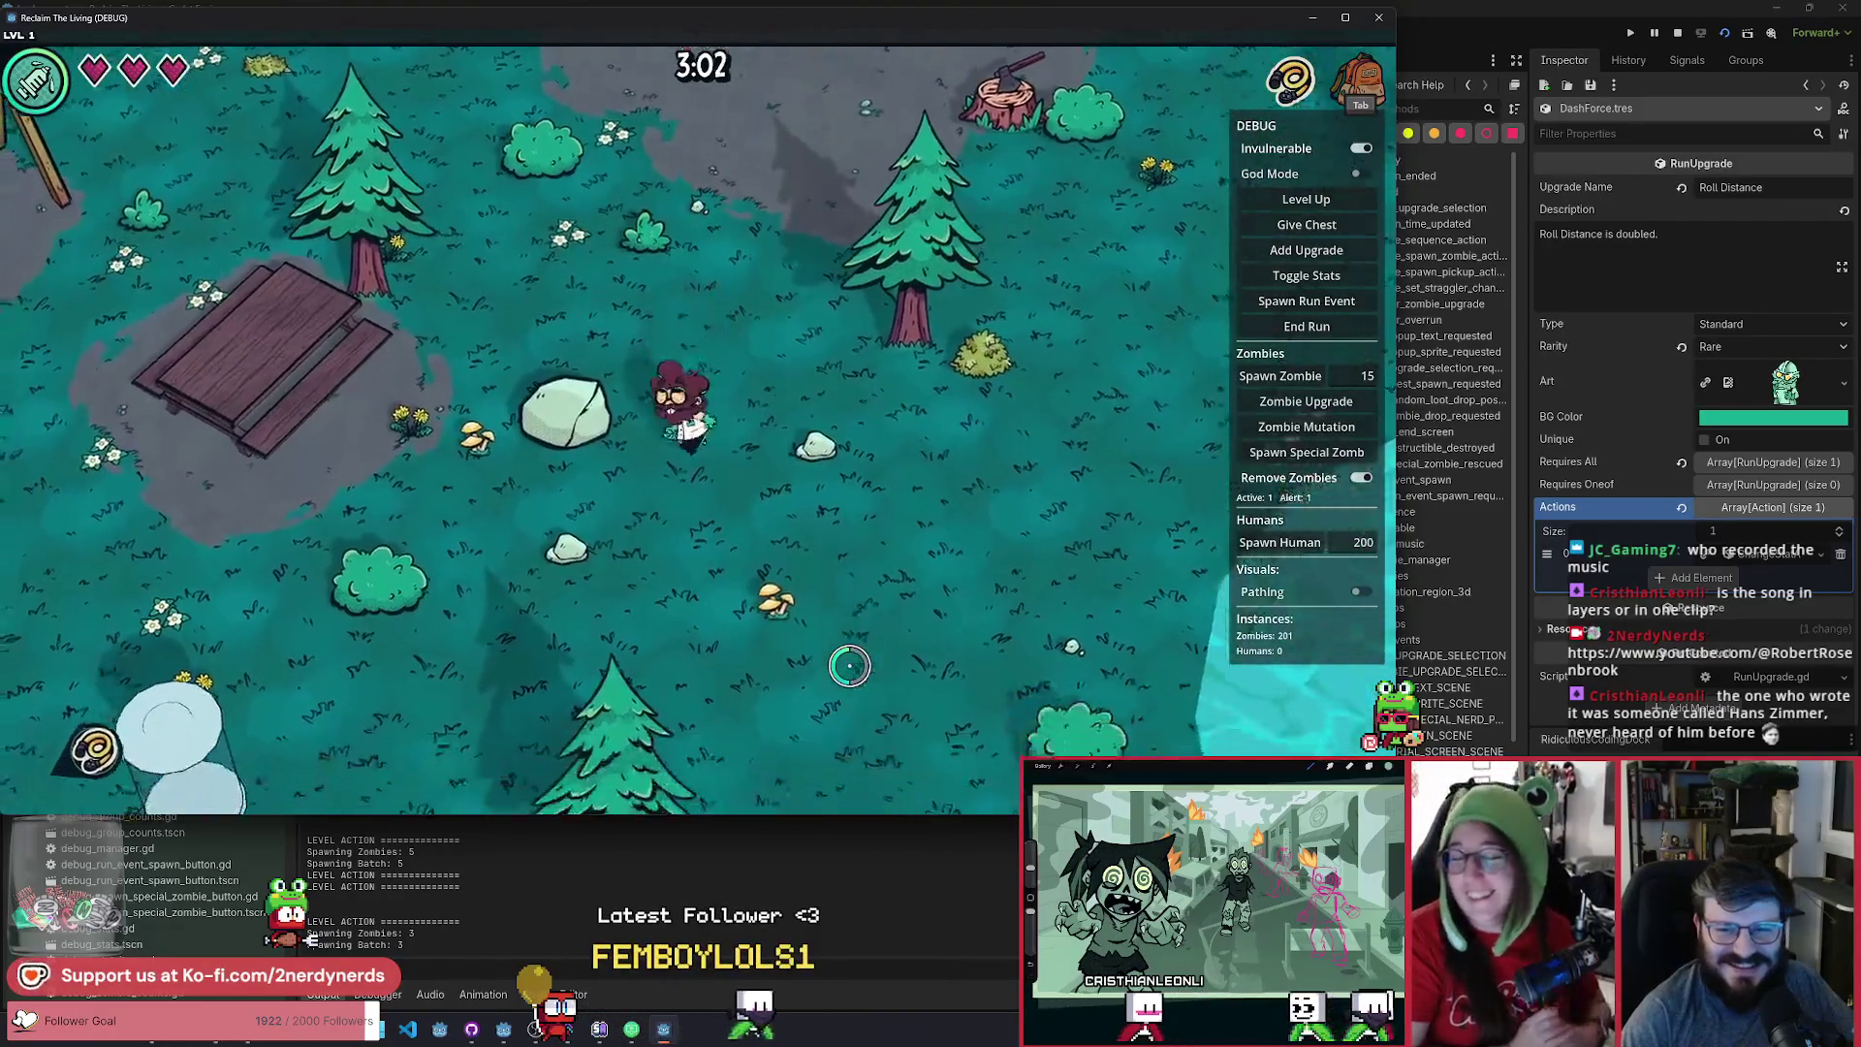
{"action": "key", "text": "a"}
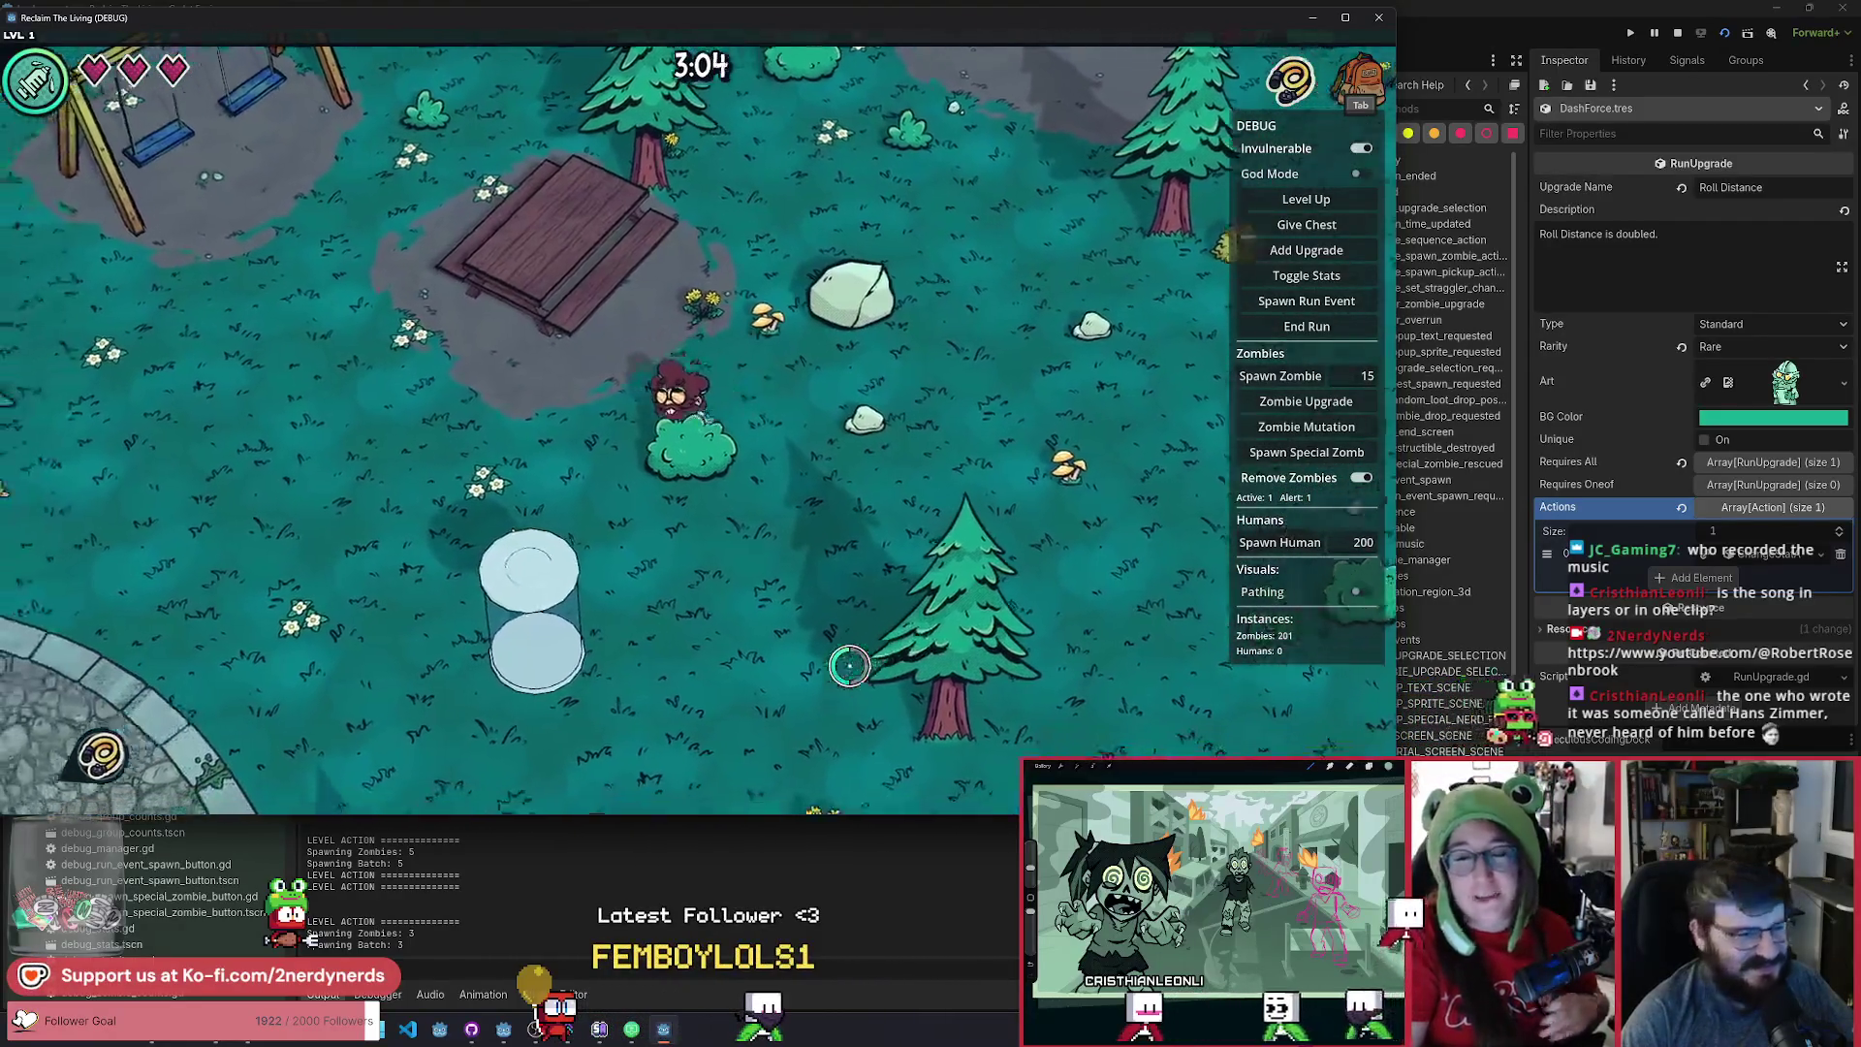
{"action": "key", "text": "a"}
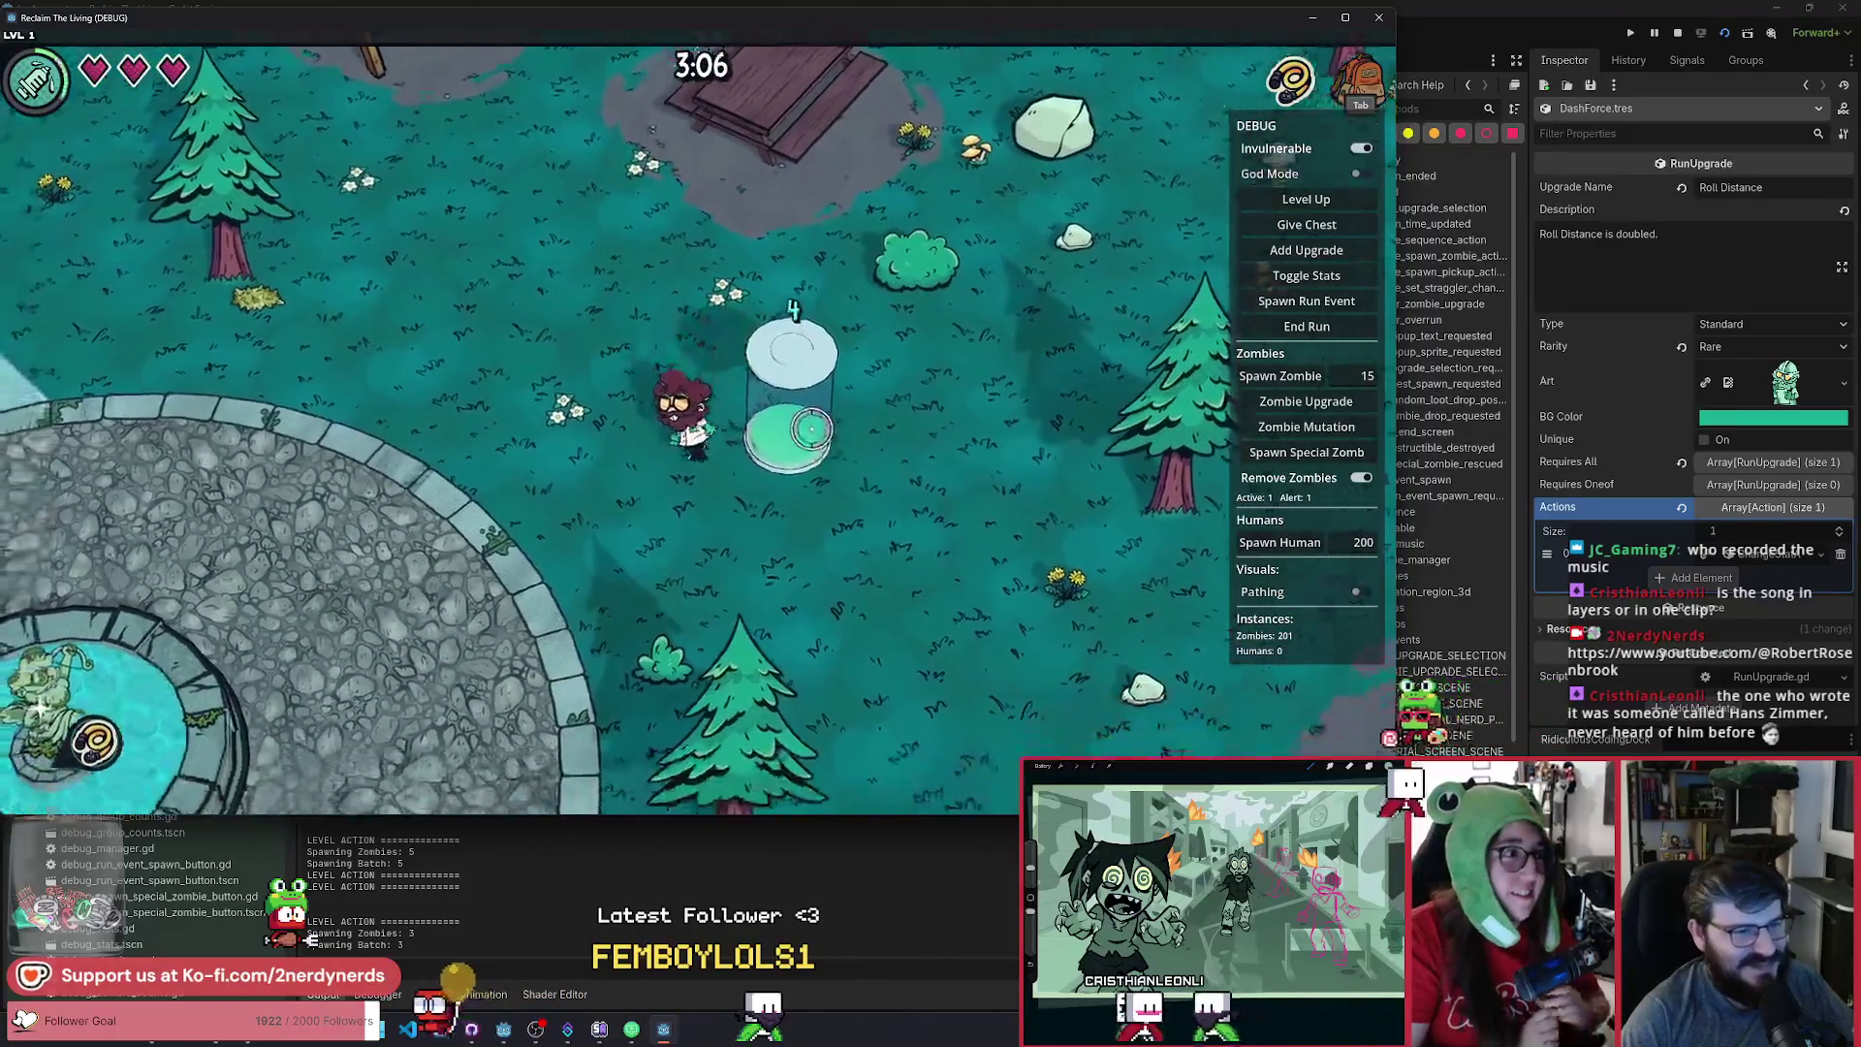
{"action": "key", "text": "s"}
{"action": "key", "text": "d"}
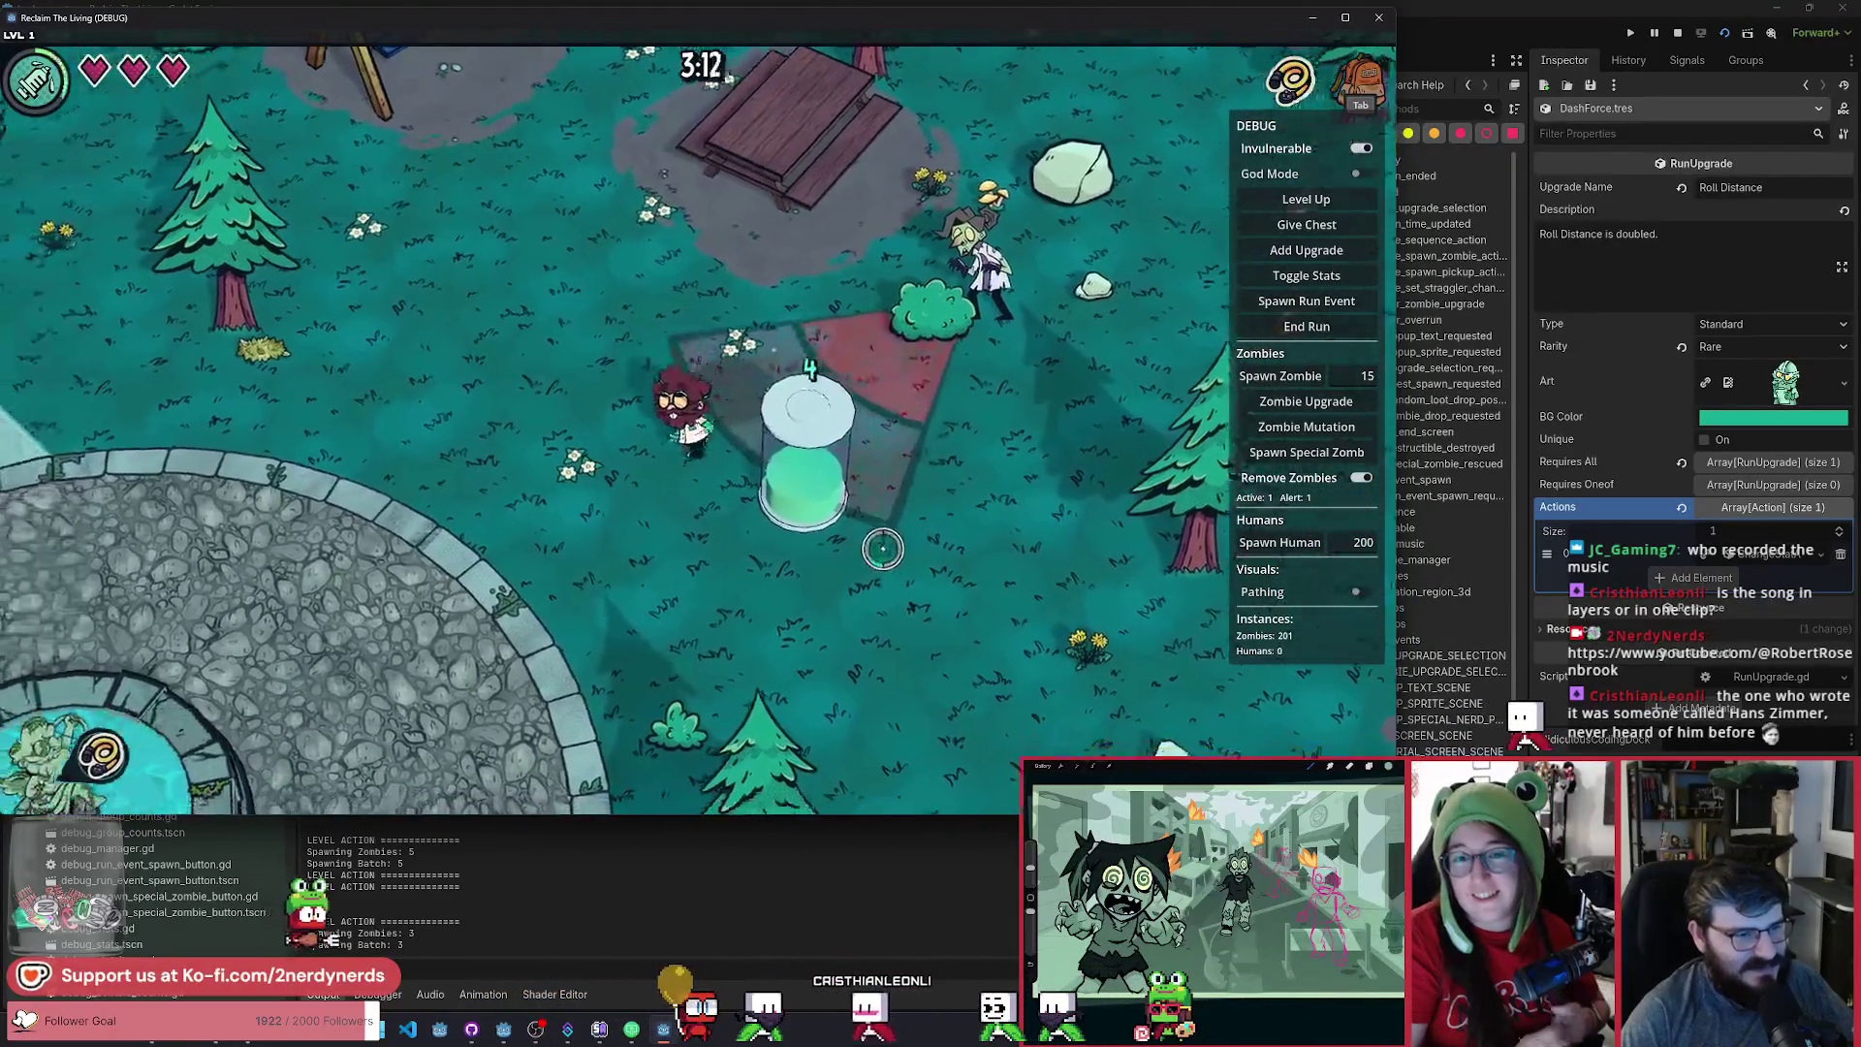
Zigzag up across the park toward the fence and swings, then pause.
{"action": "key", "text": "w"}
{"action": "key", "text": "a"}
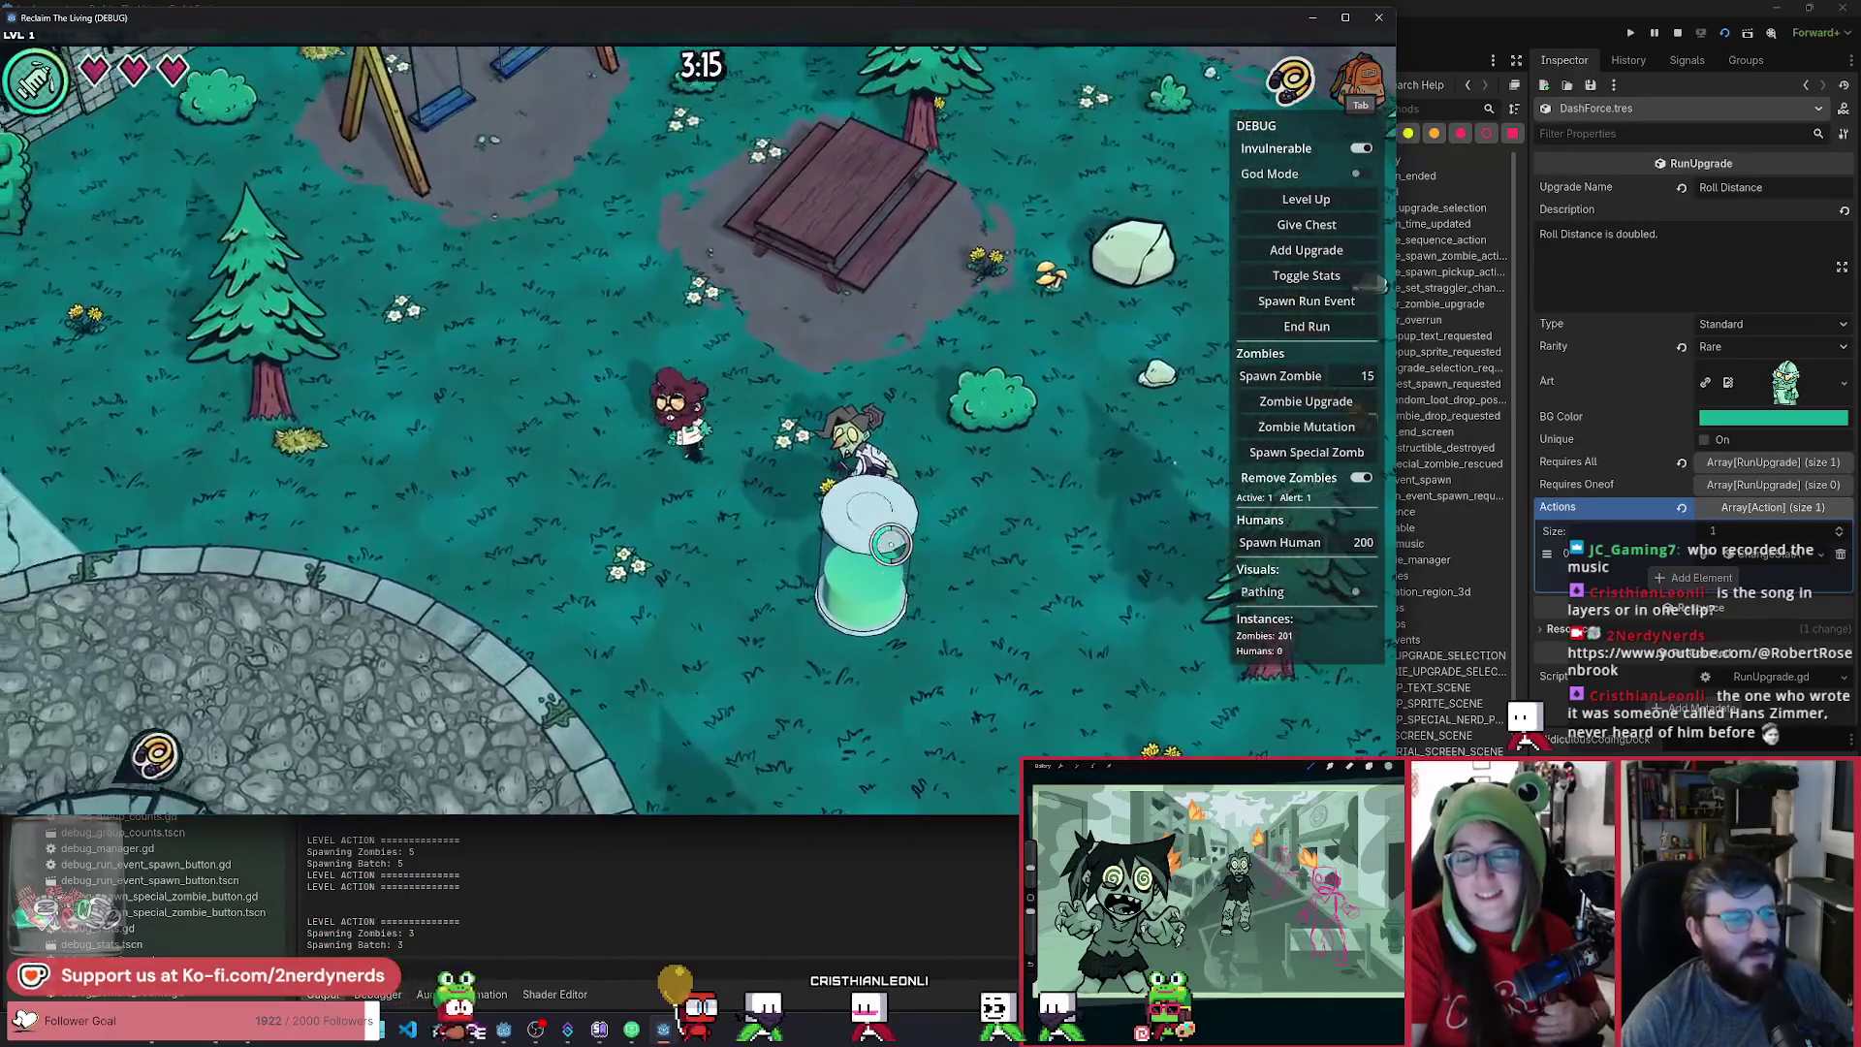
{"action": "key", "text": "w"}
{"action": "key", "text": "a"}
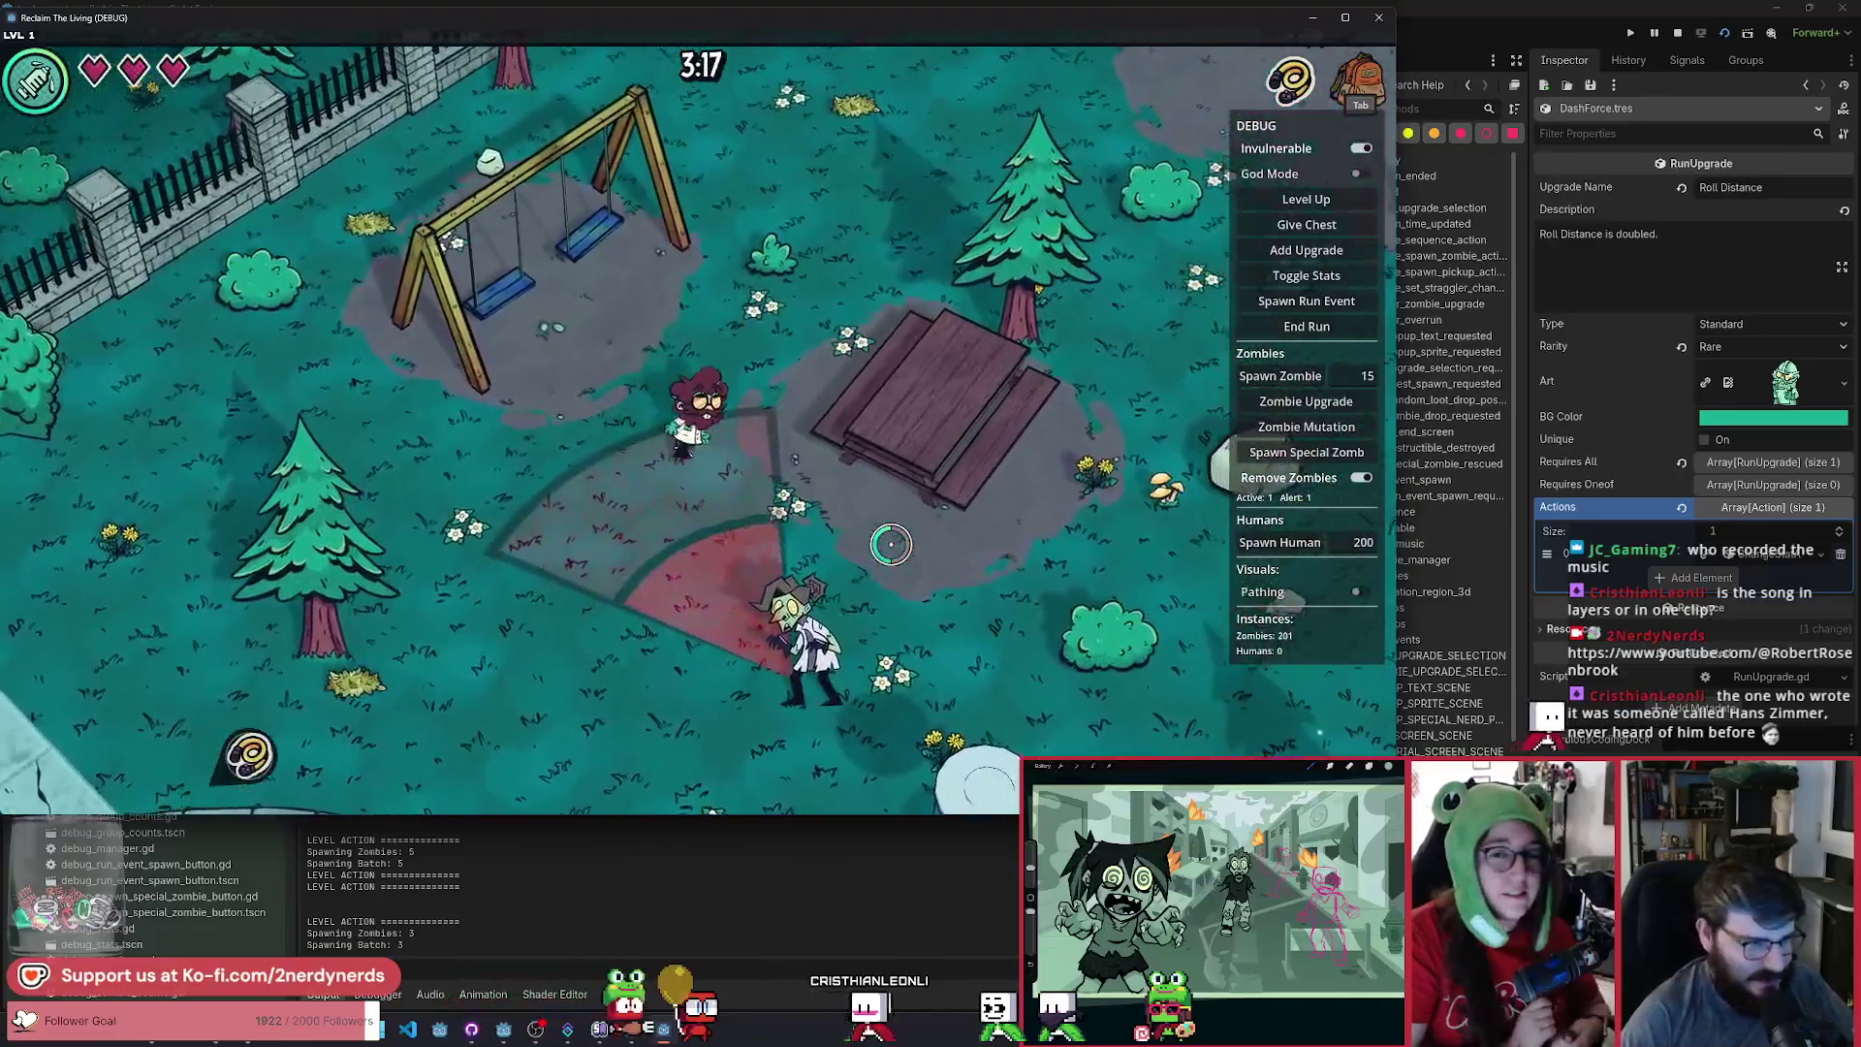
{"action": "key", "text": "w"}
{"action": "key", "text": "d"}
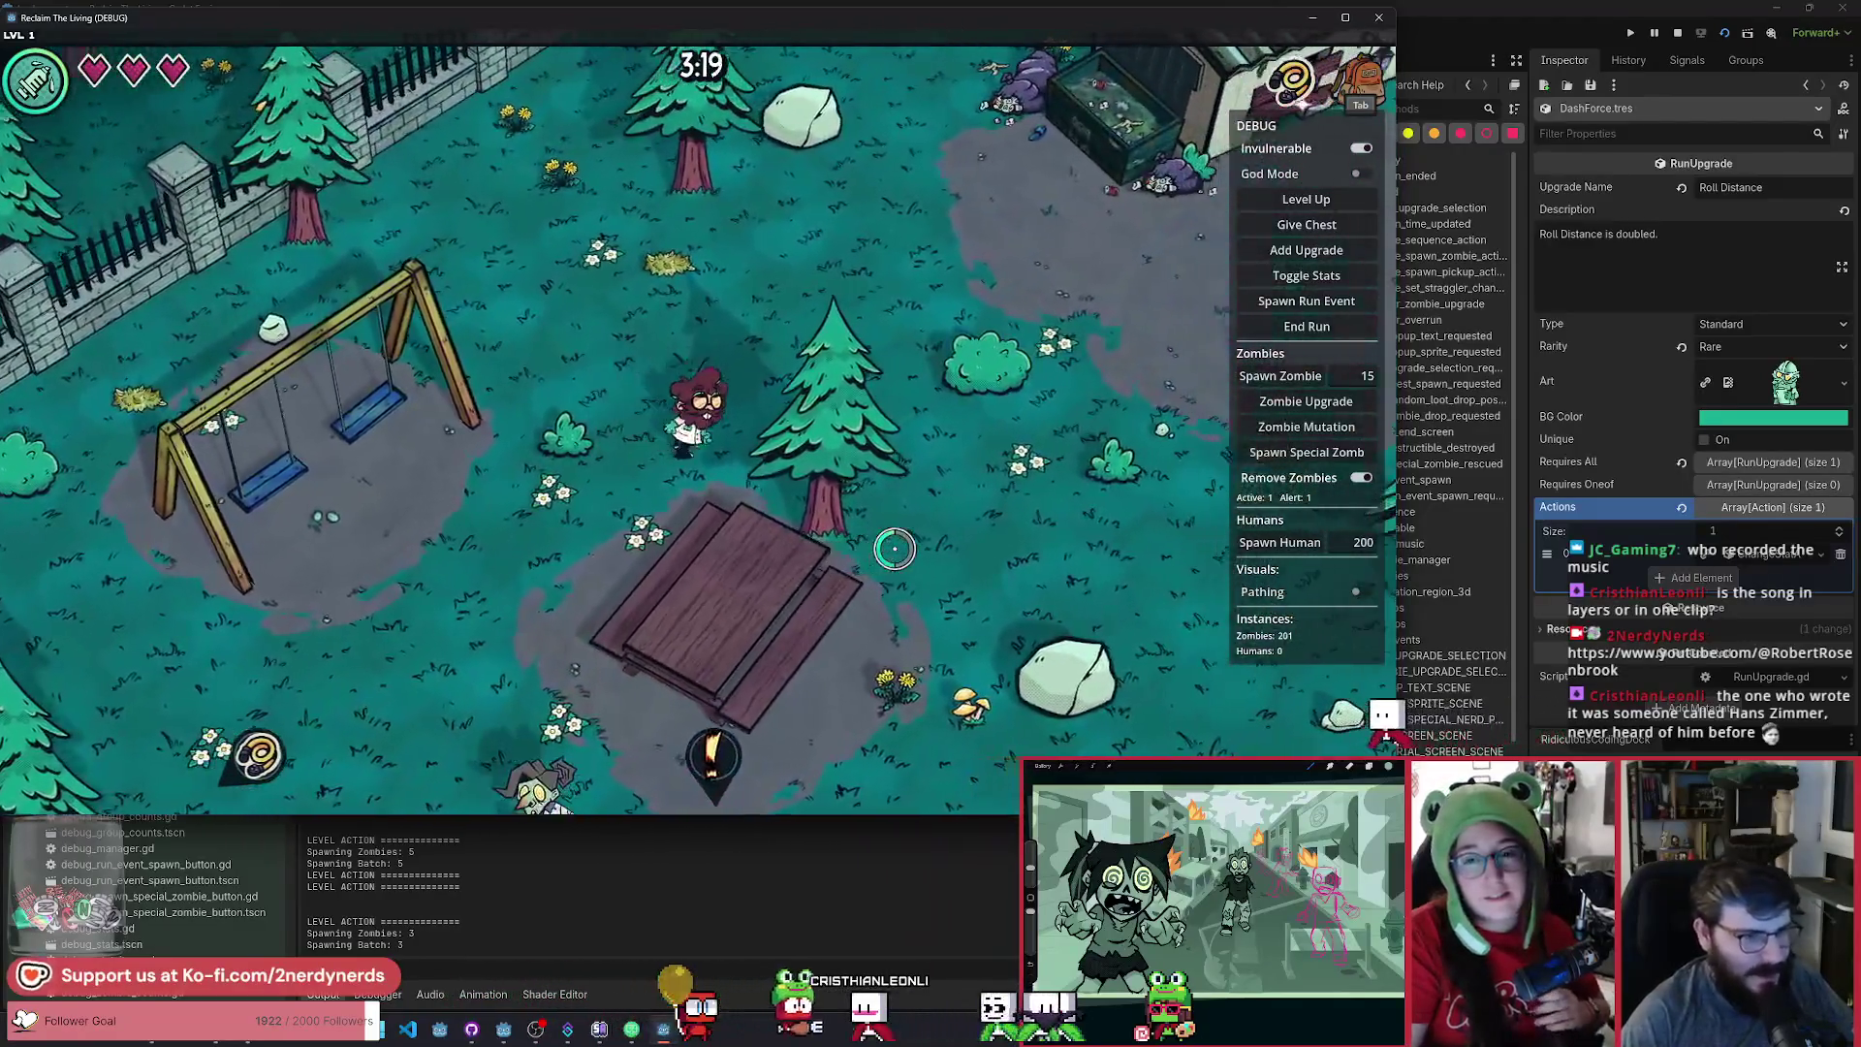
{"action": "key", "text": "s"}
{"action": "key", "text": "d"}
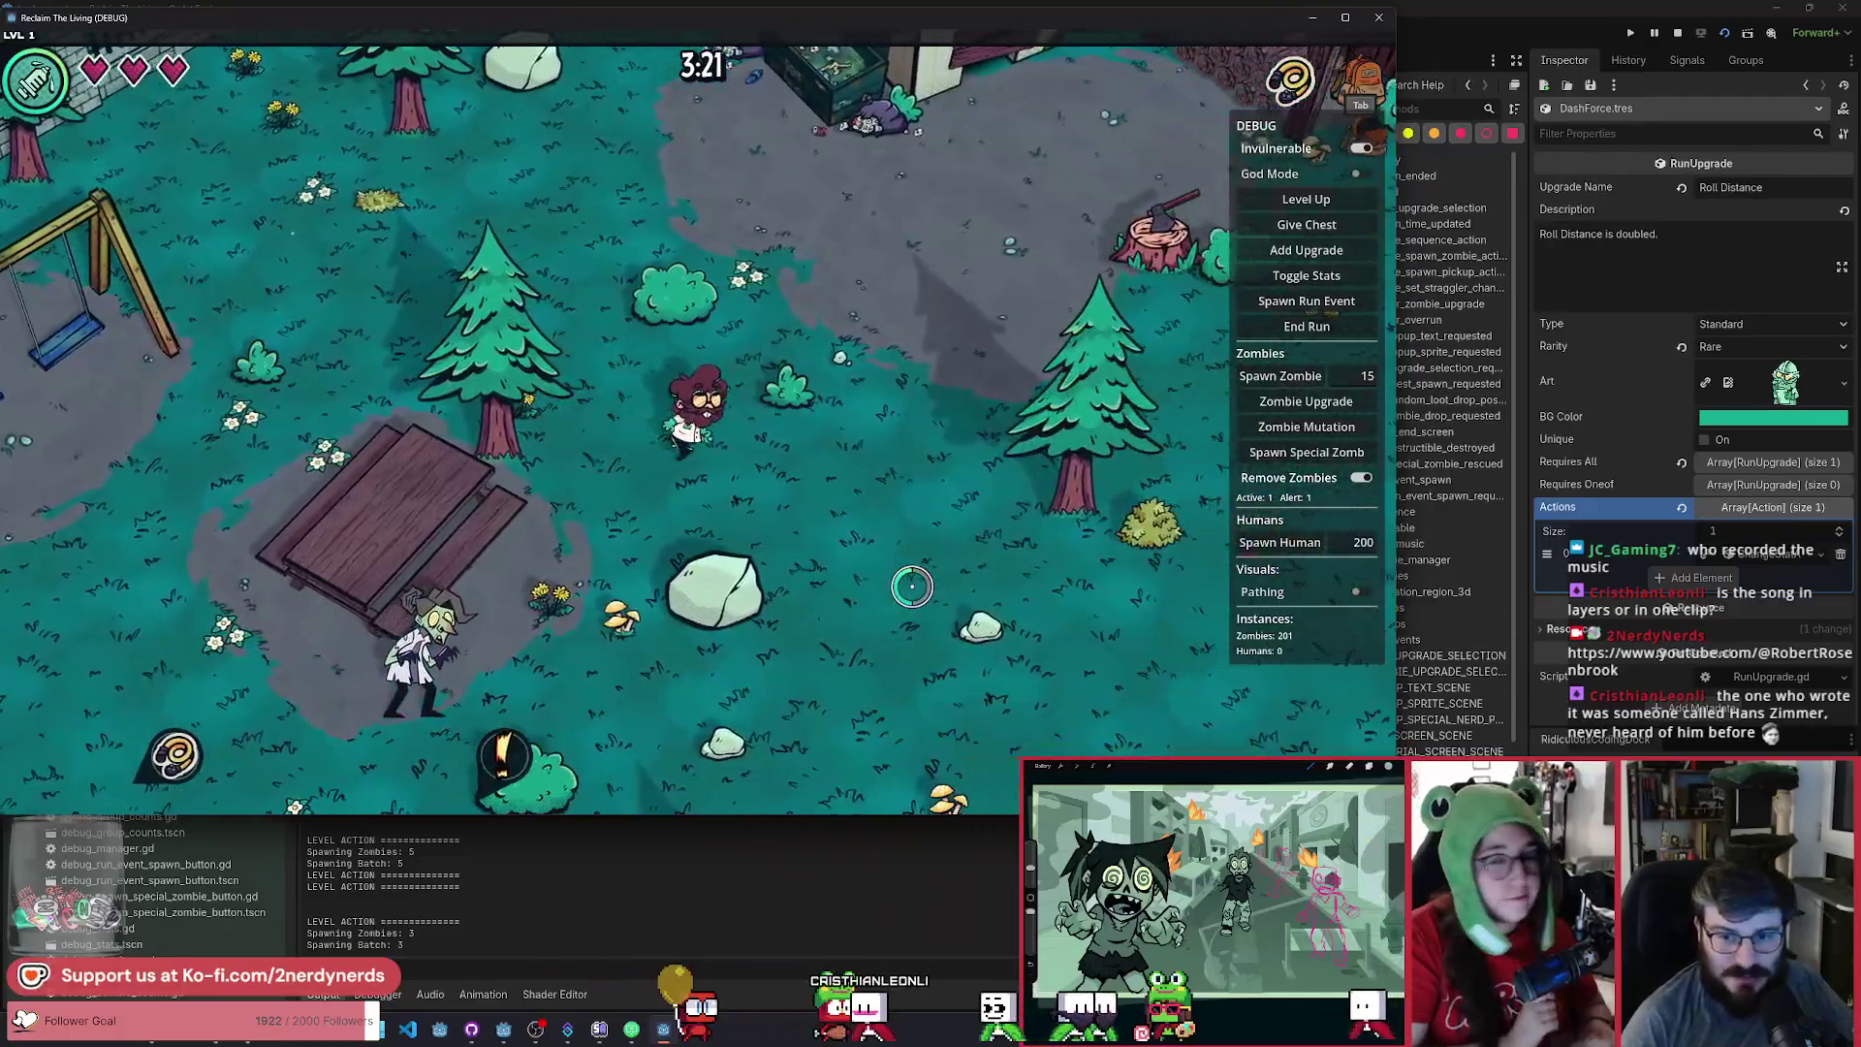
{"action": "key", "text": "w"}
{"action": "key", "text": "d"}
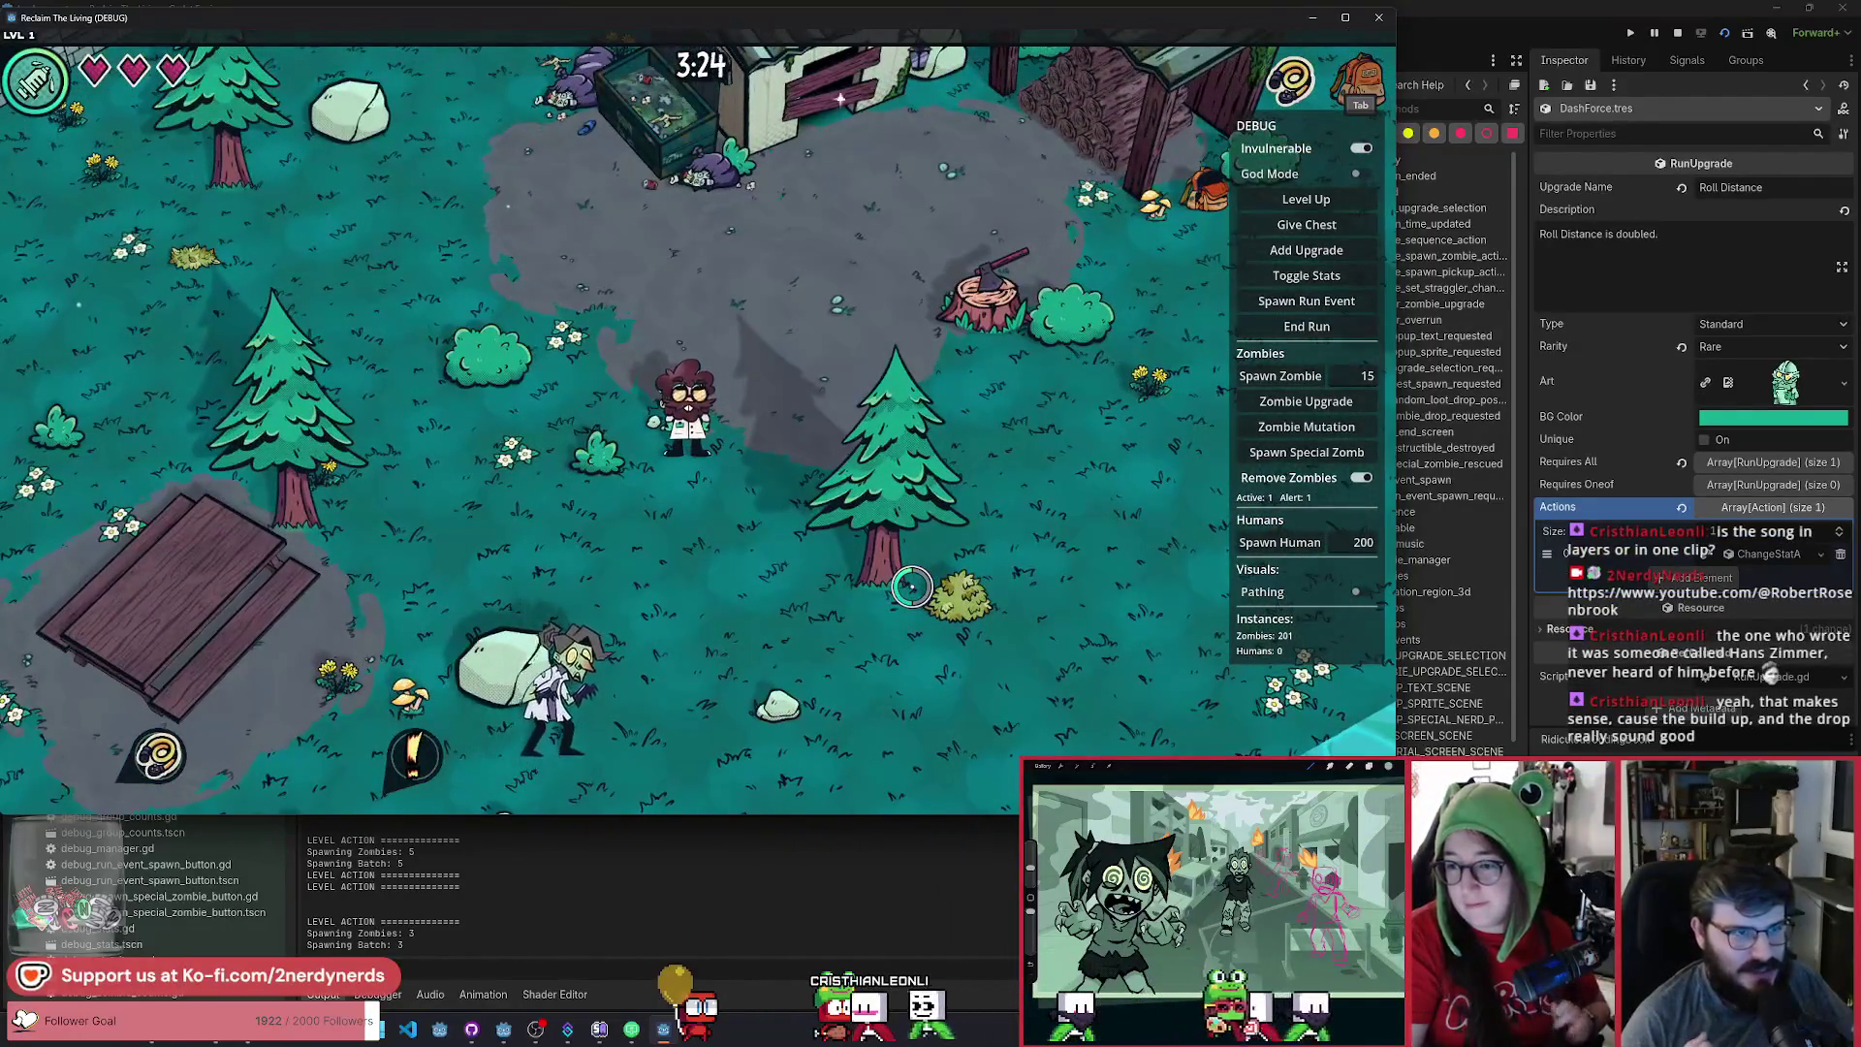
{"action": "key", "text": "w"}
{"action": "key", "text": "a"}
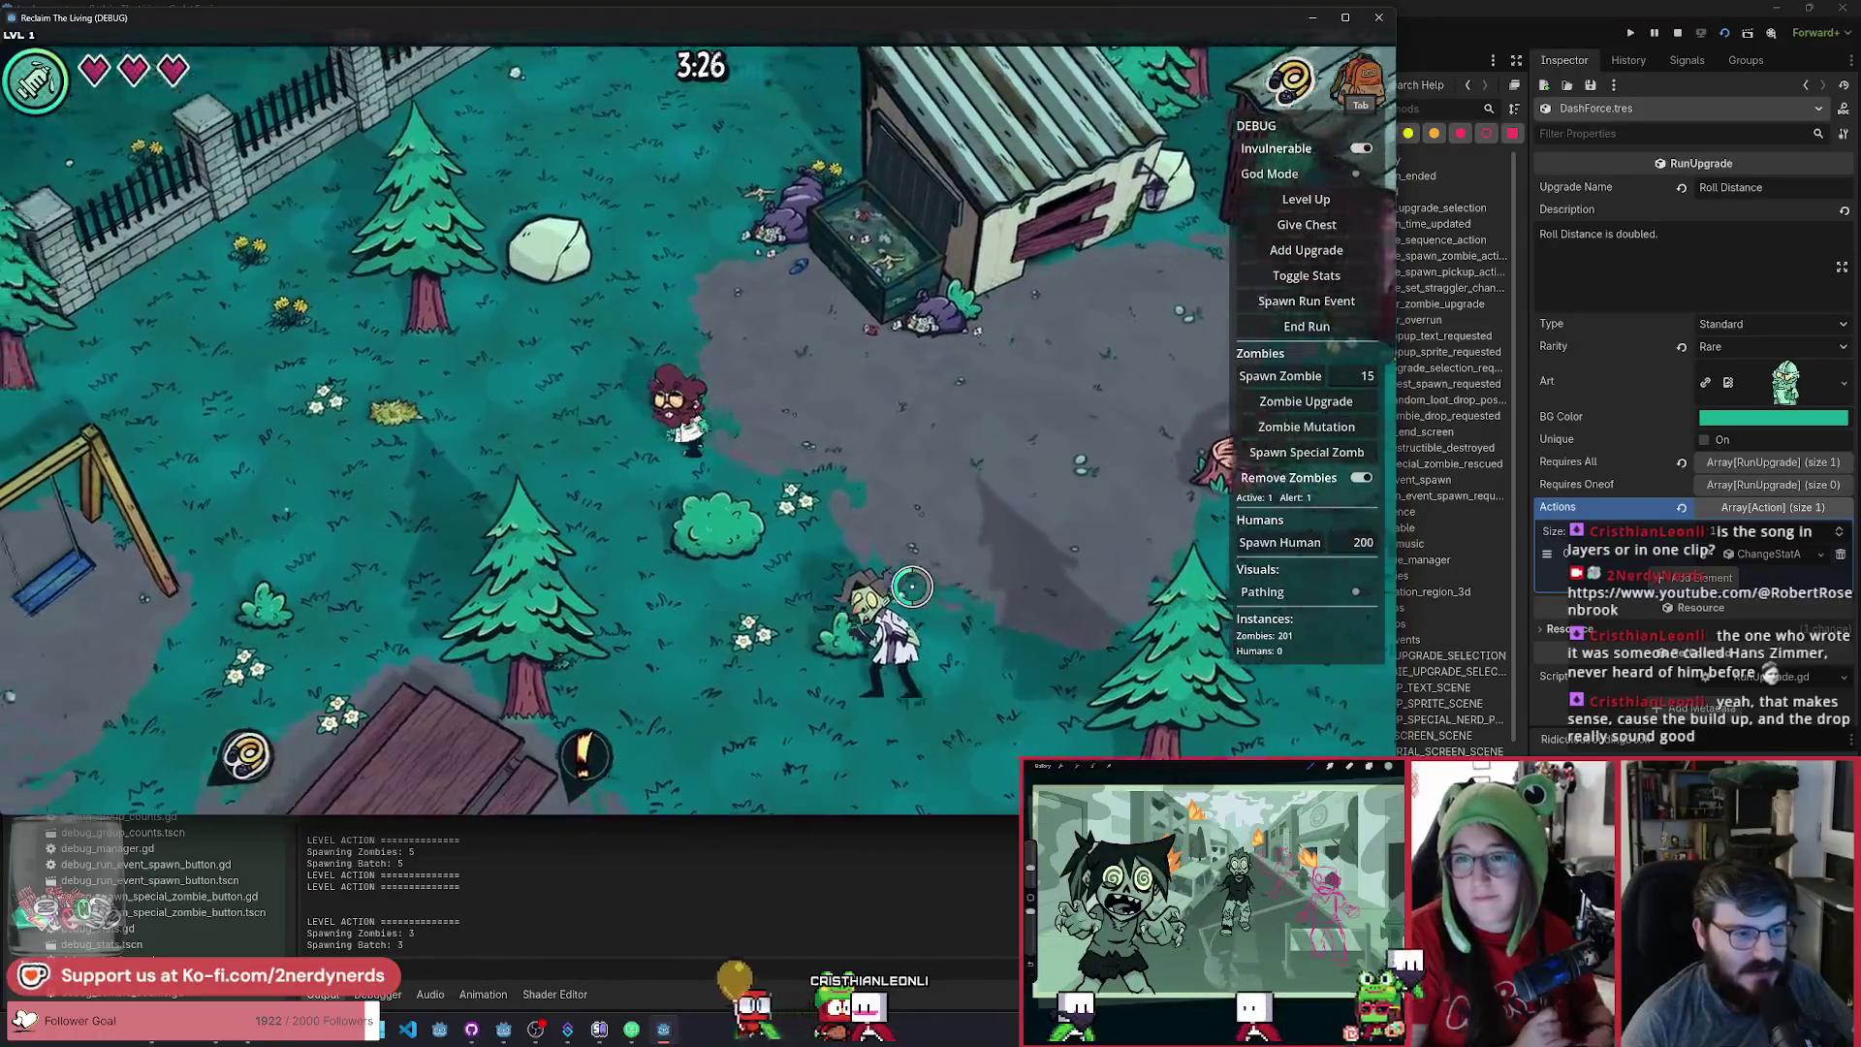
{"action": "key", "text": "w"}
{"action": "key", "text": "a"}
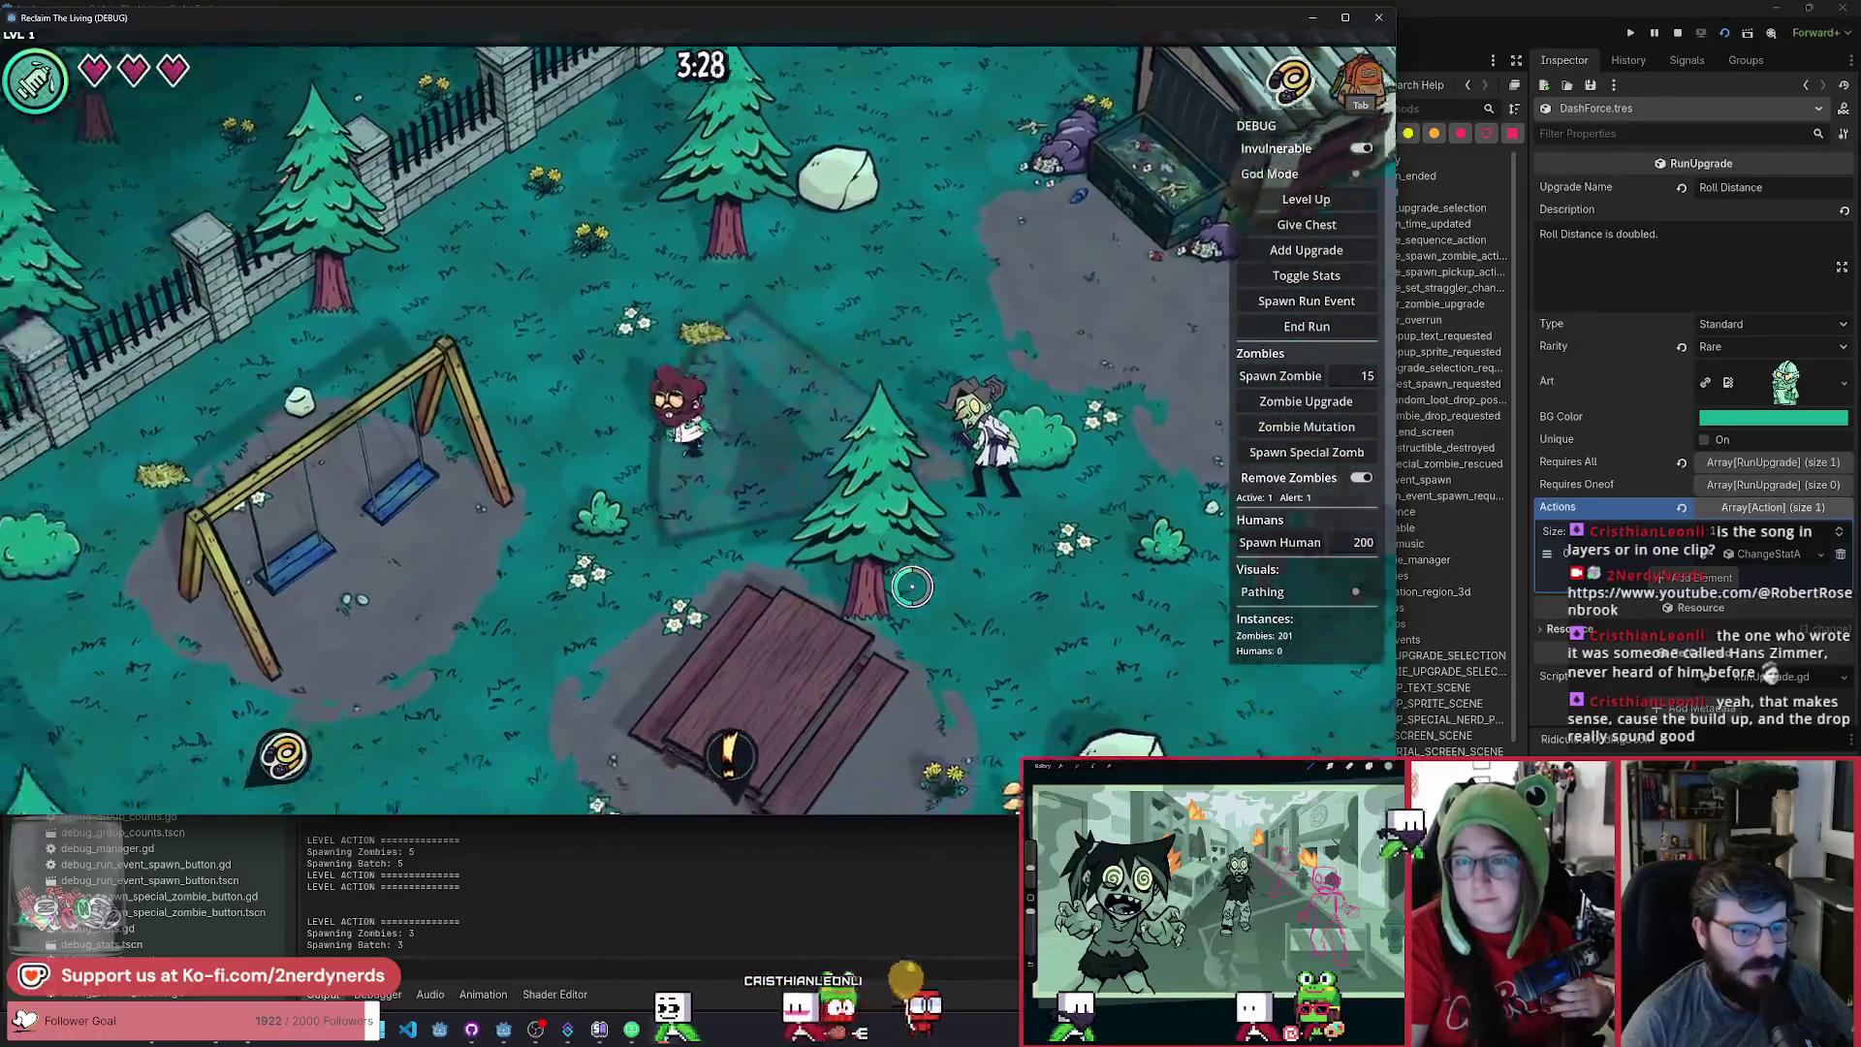
{"action": "key", "text": "Escape"}
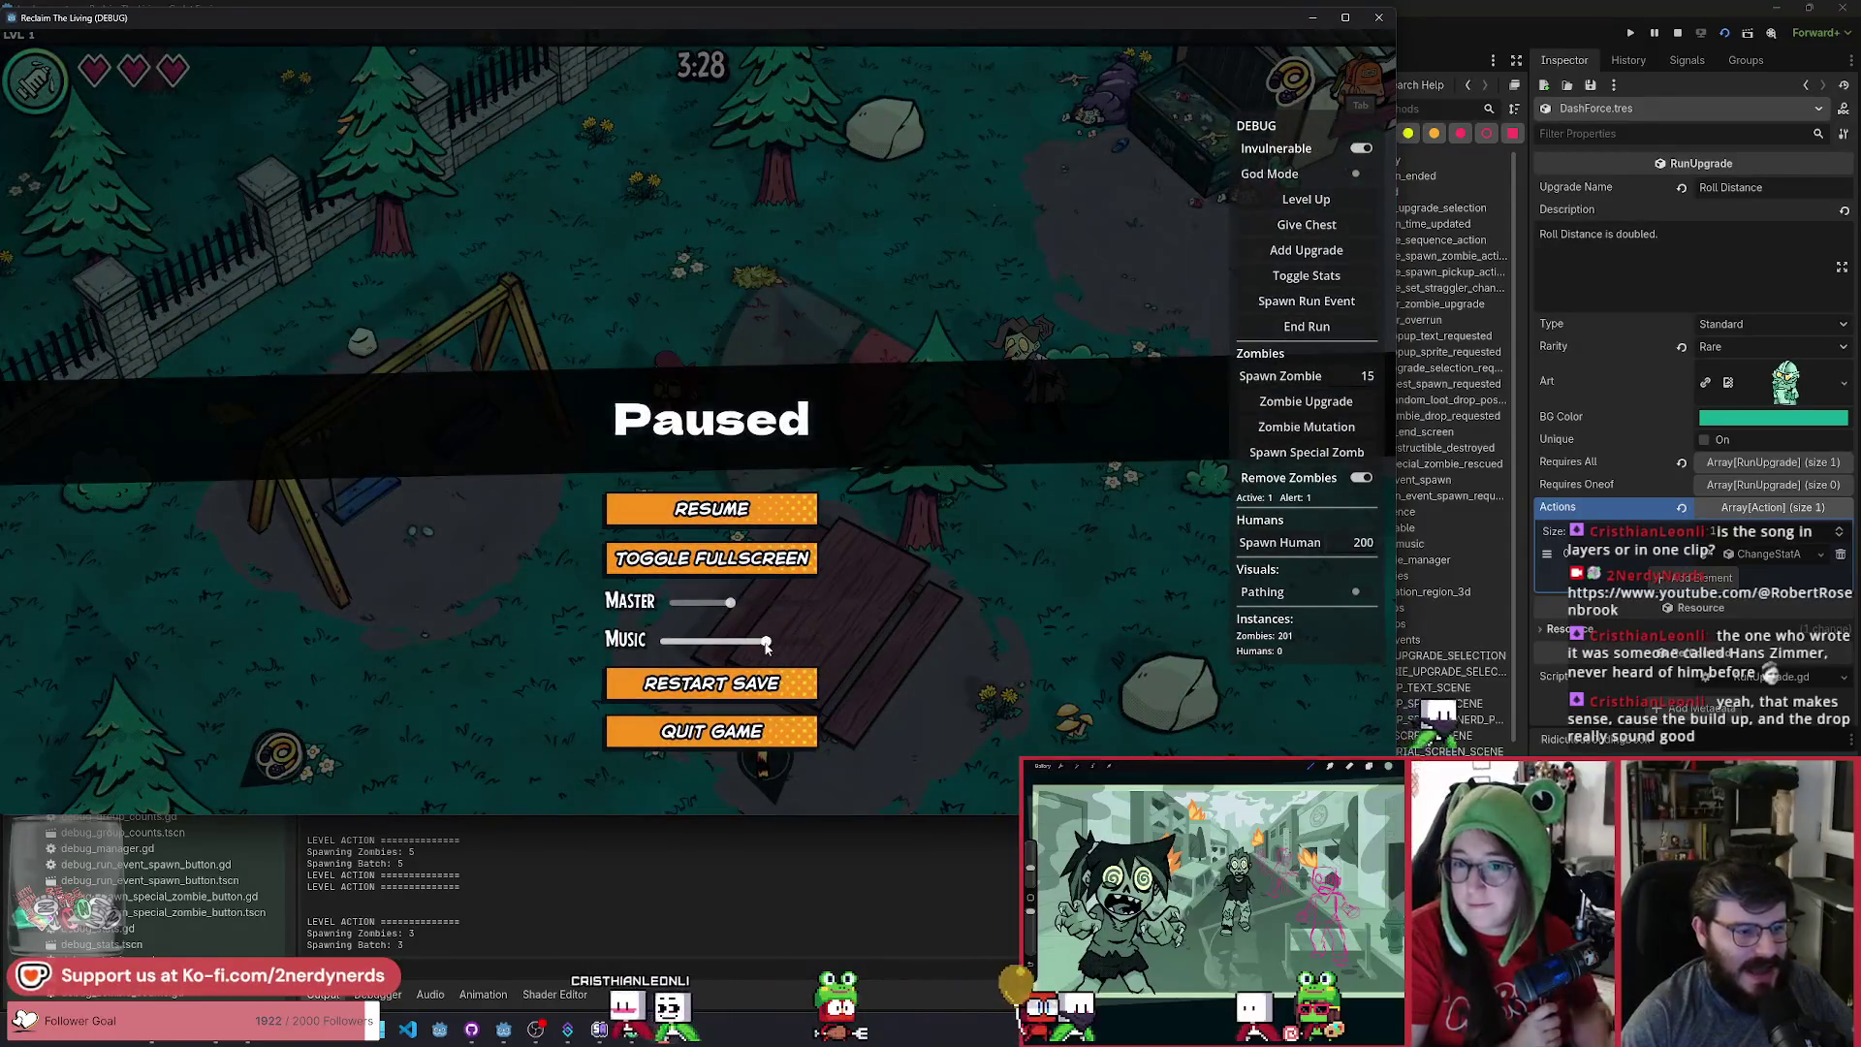
Resume and circle from the swings up toward the house and back down to the picnic table.
{"action": "left_click", "coordinate": [715, 504]}
{"action": "key", "text": "s"}
{"action": "key", "text": "s"}
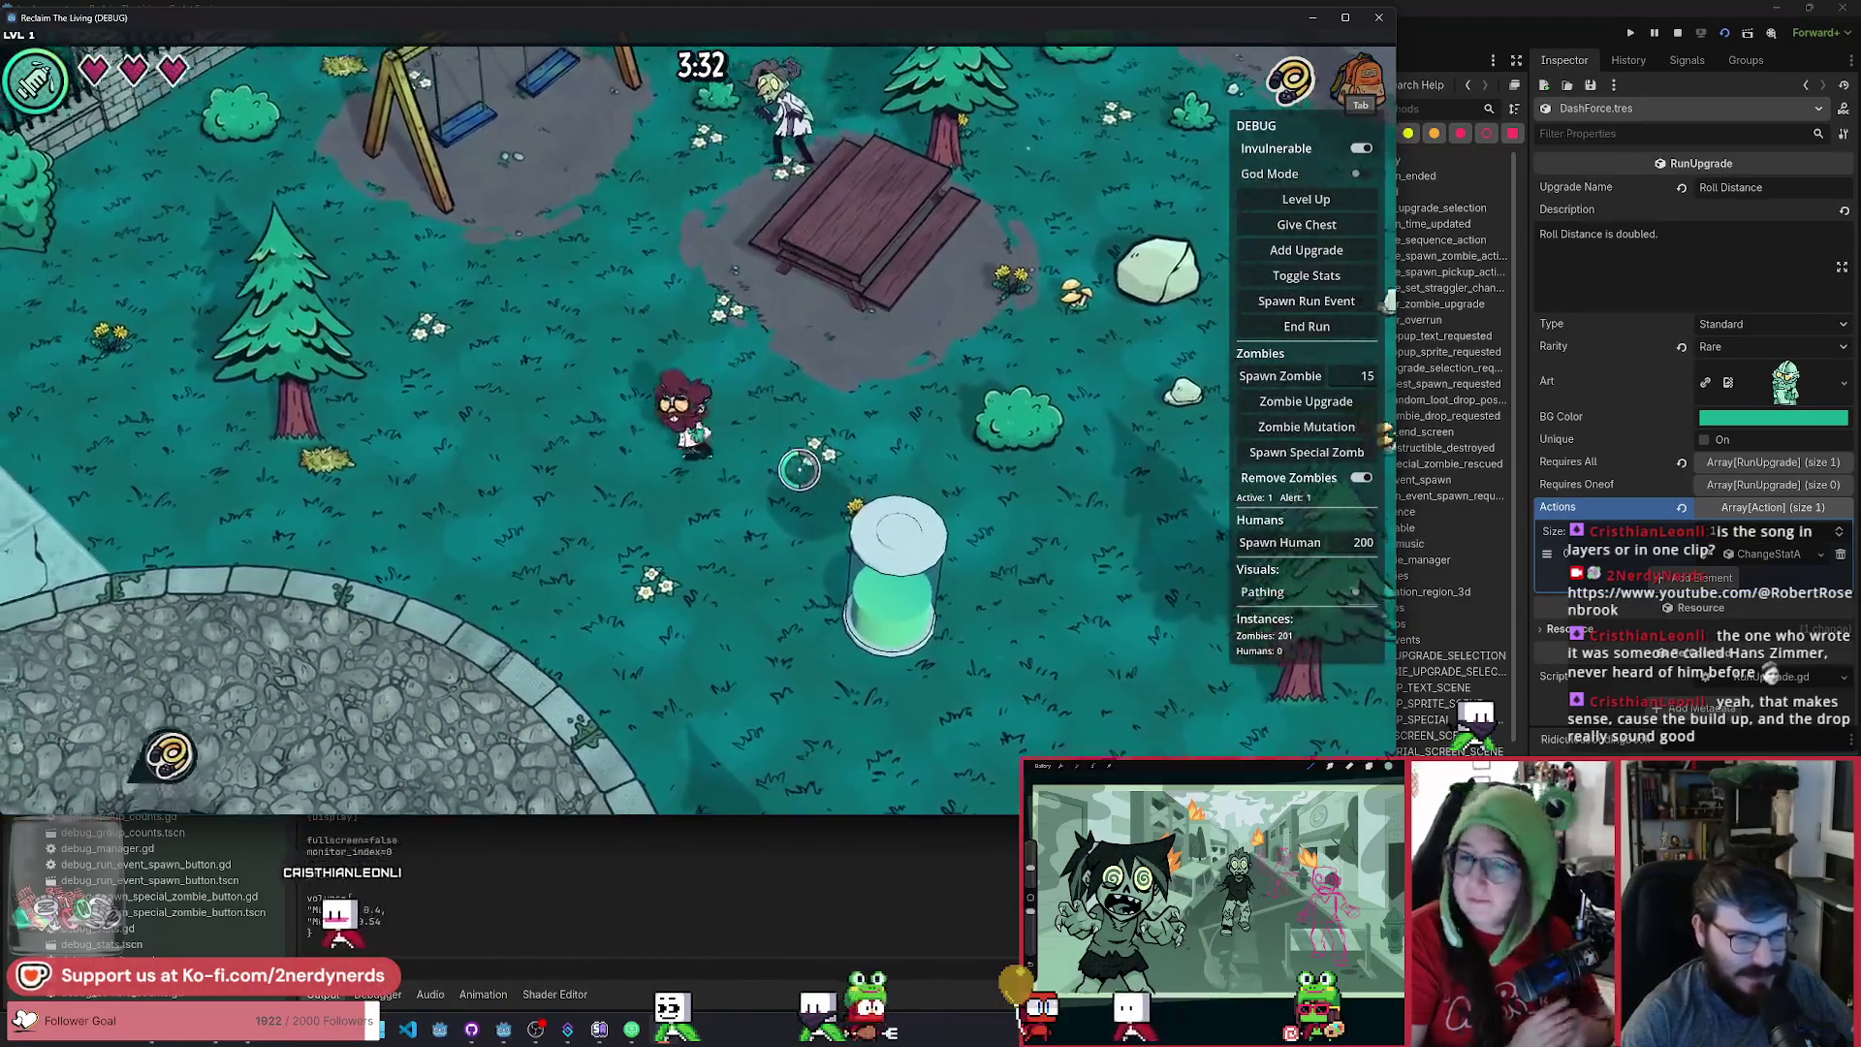
{"action": "key", "text": "a"}
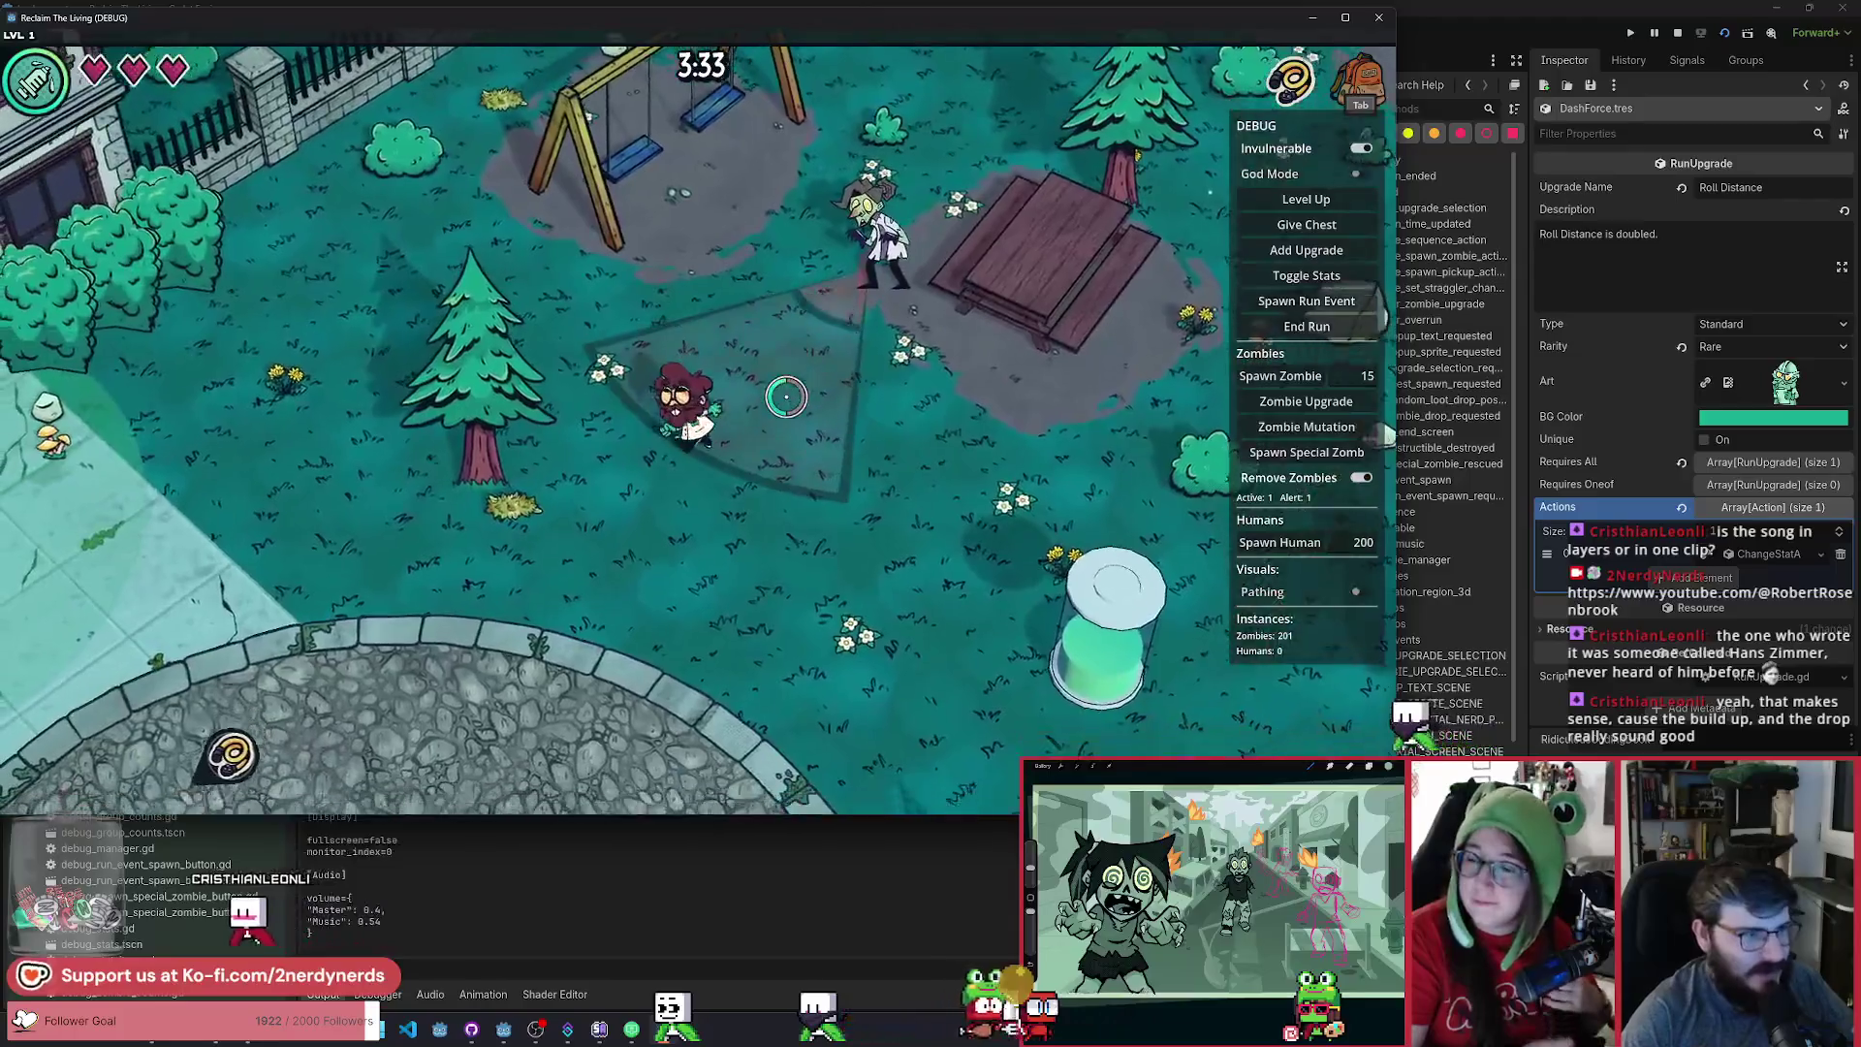
{"action": "key", "text": "a"}
{"action": "key", "text": "s"}
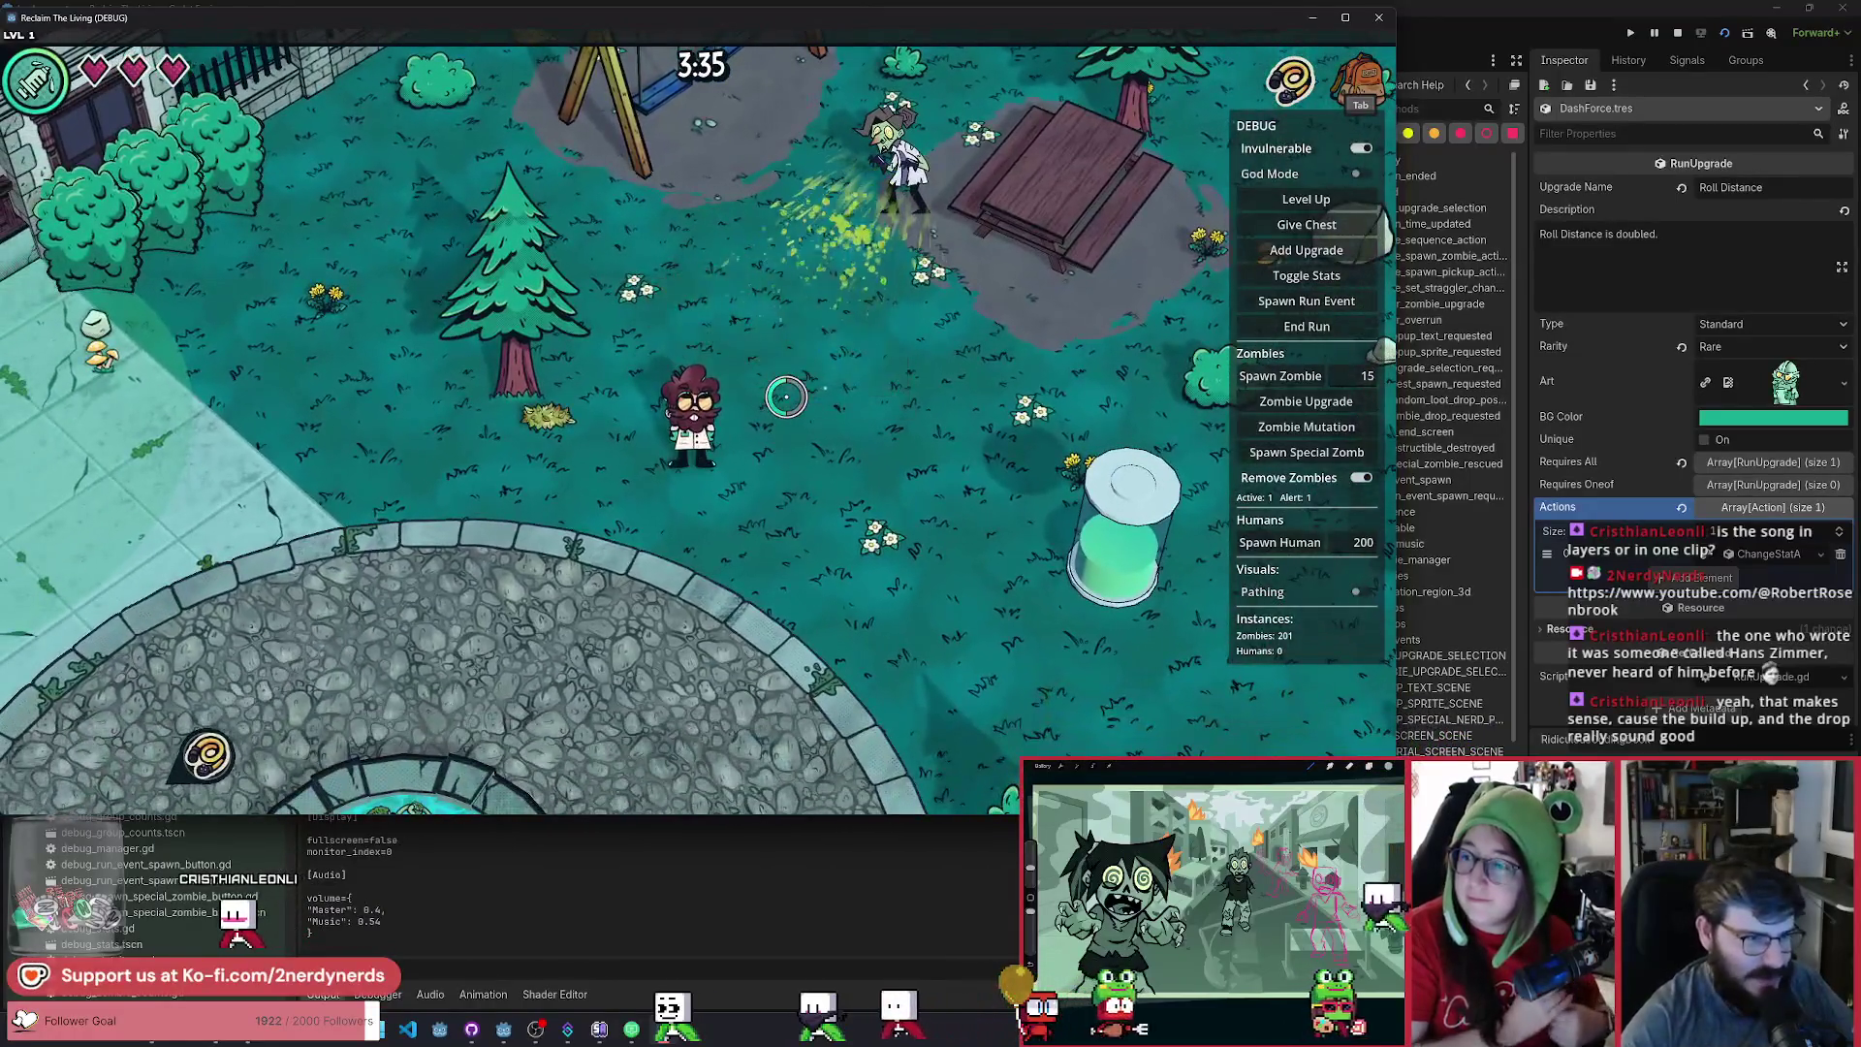
{"action": "key", "text": "d"}
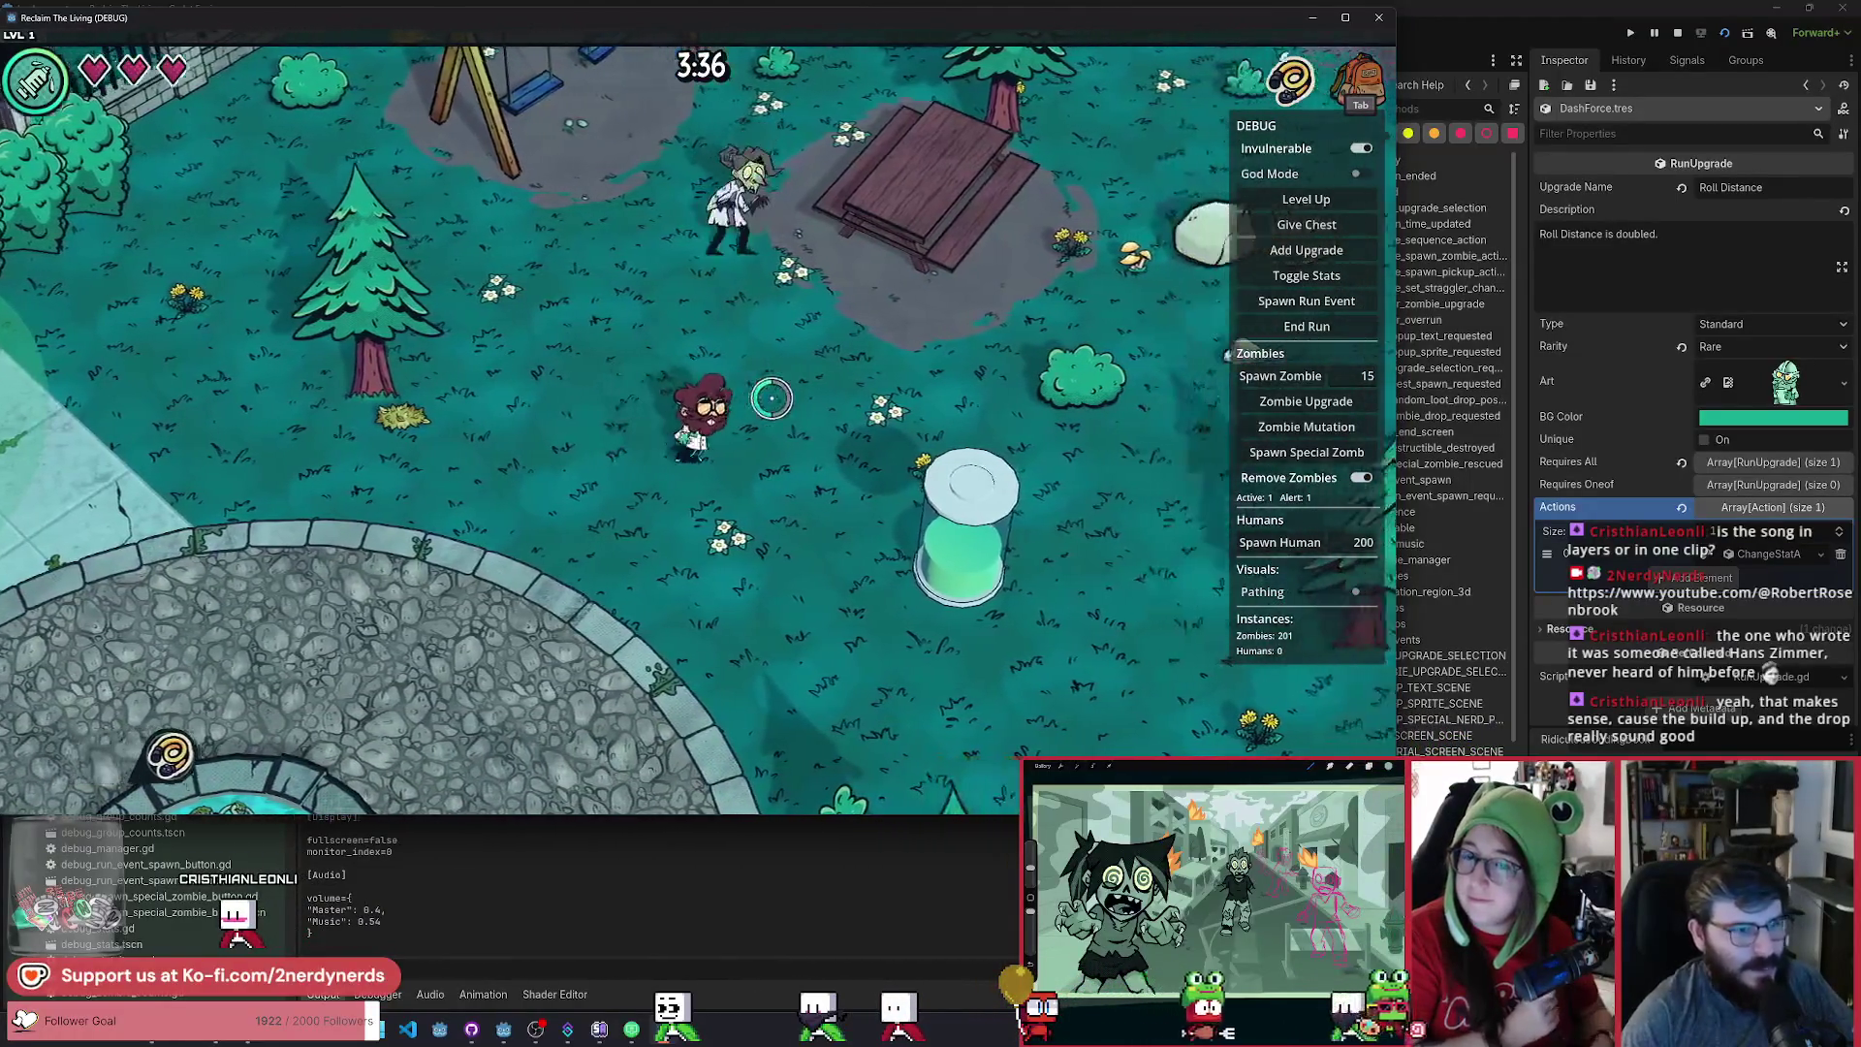
{"action": "key", "text": "w"}
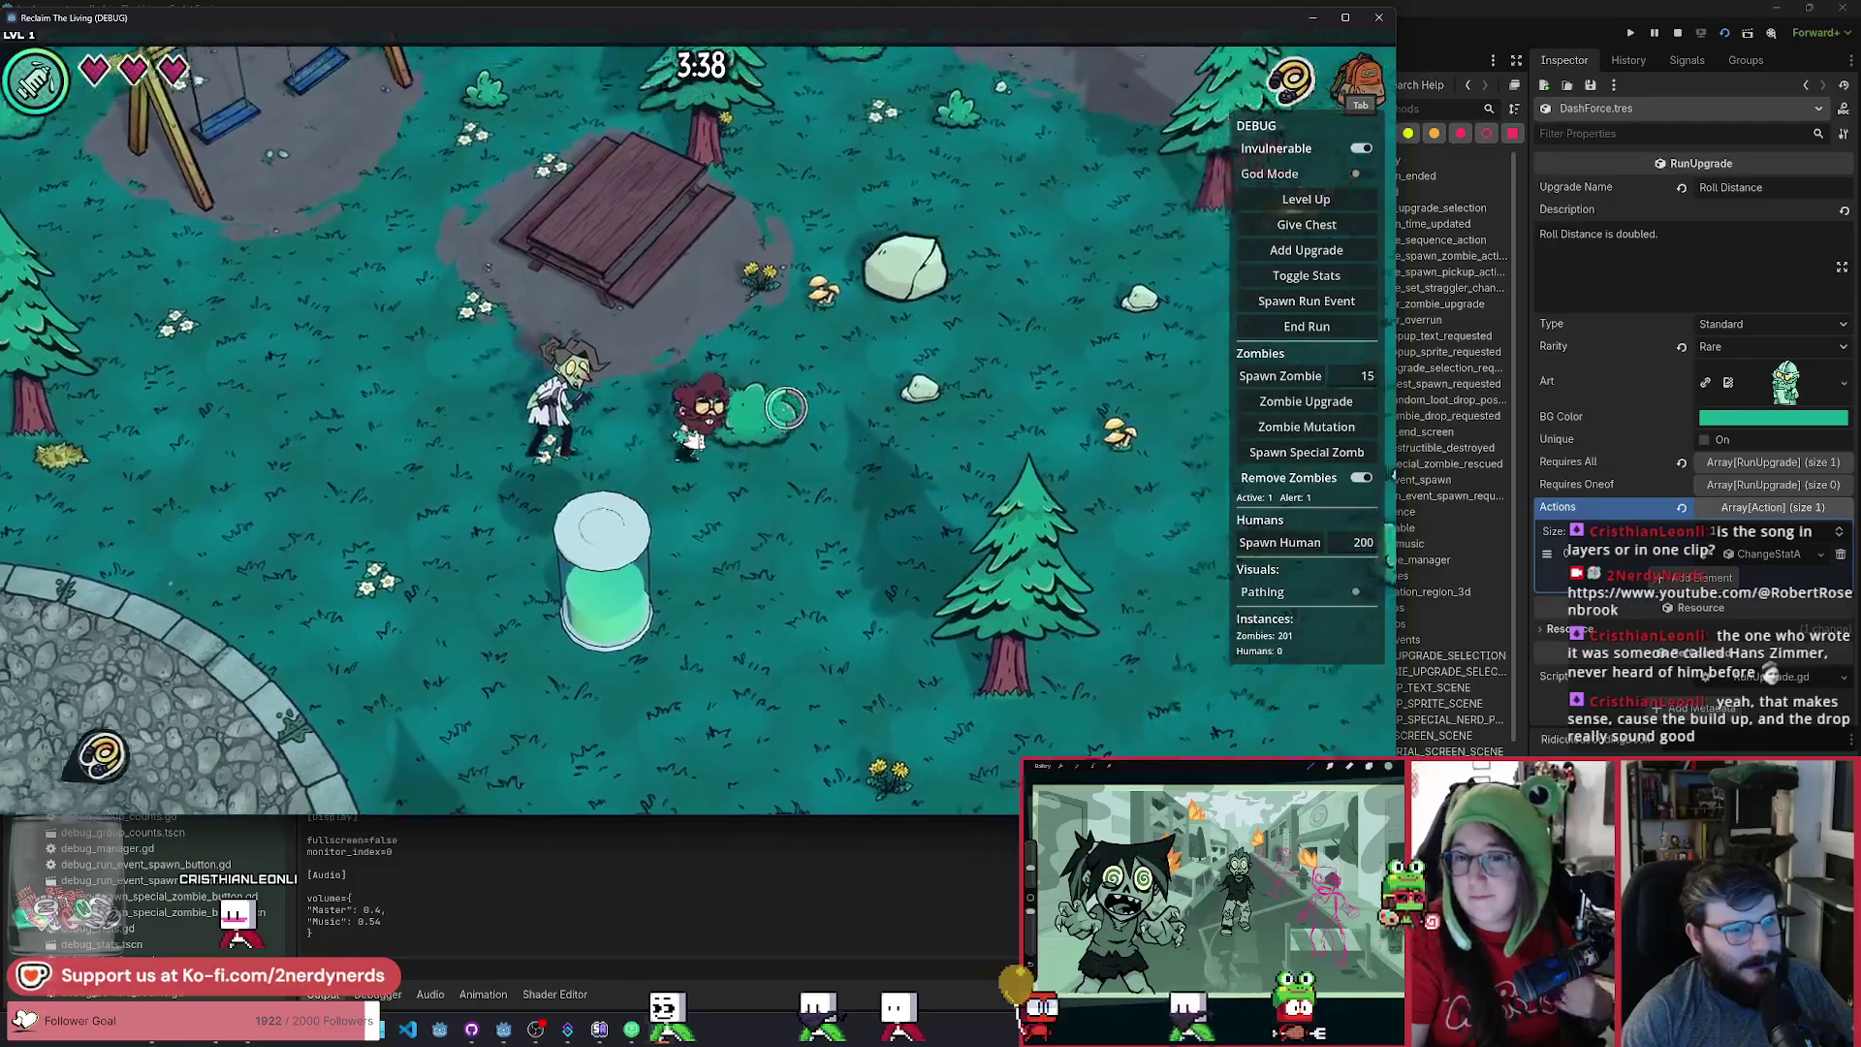
{"action": "key", "text": "w"}
{"action": "key", "text": "d"}
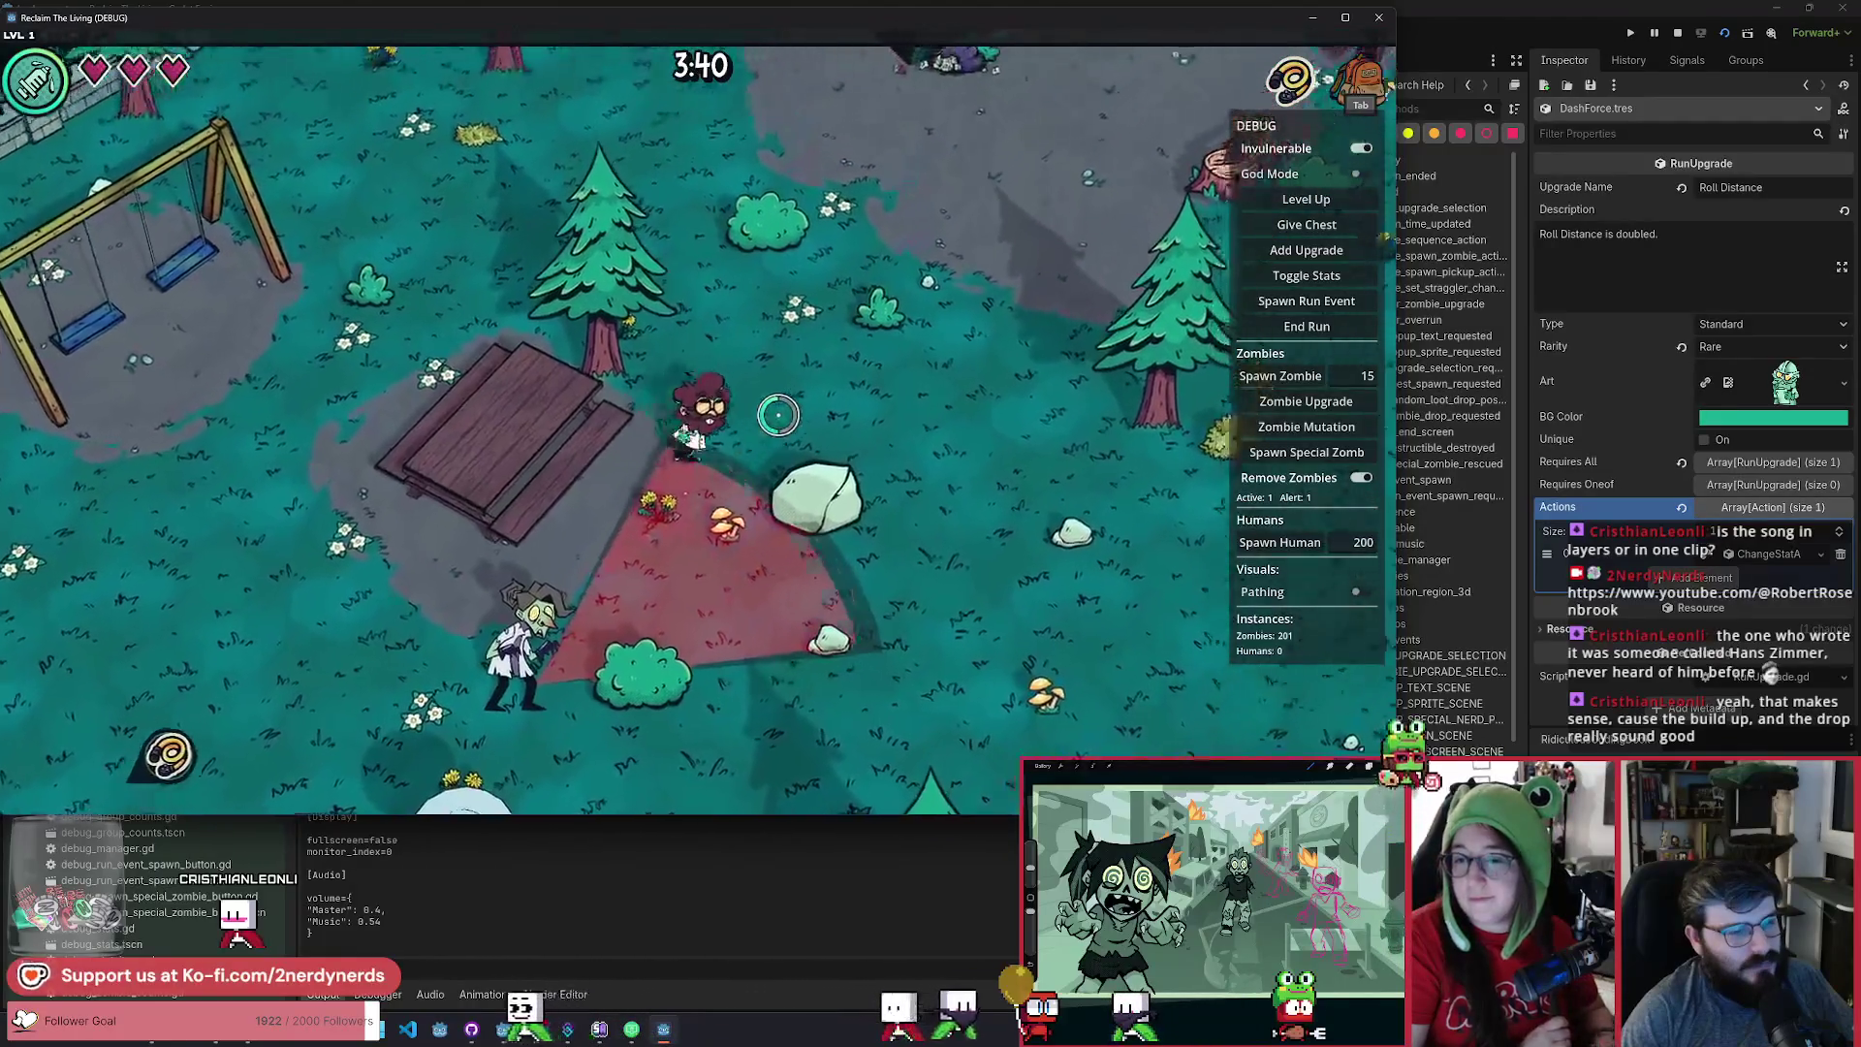
{"action": "key", "text": "w"}
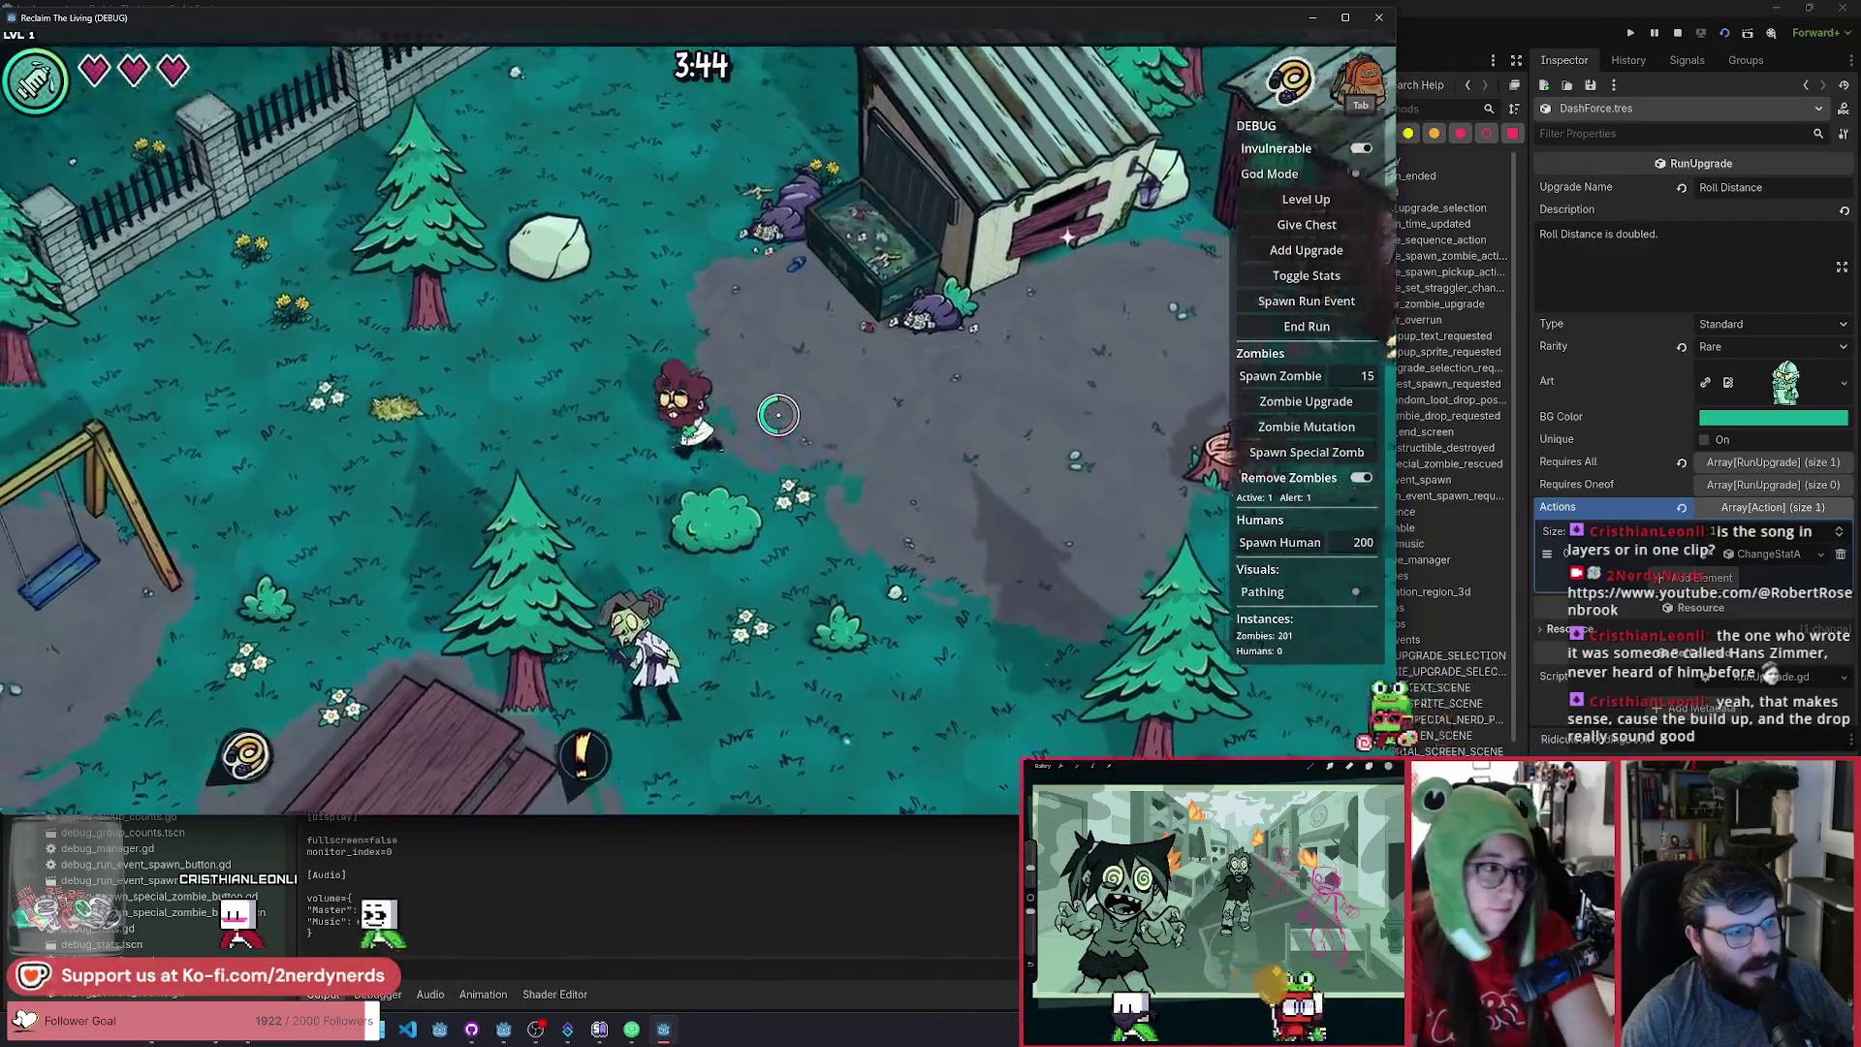
{"action": "key", "text": "w"}
{"action": "key", "text": "a"}
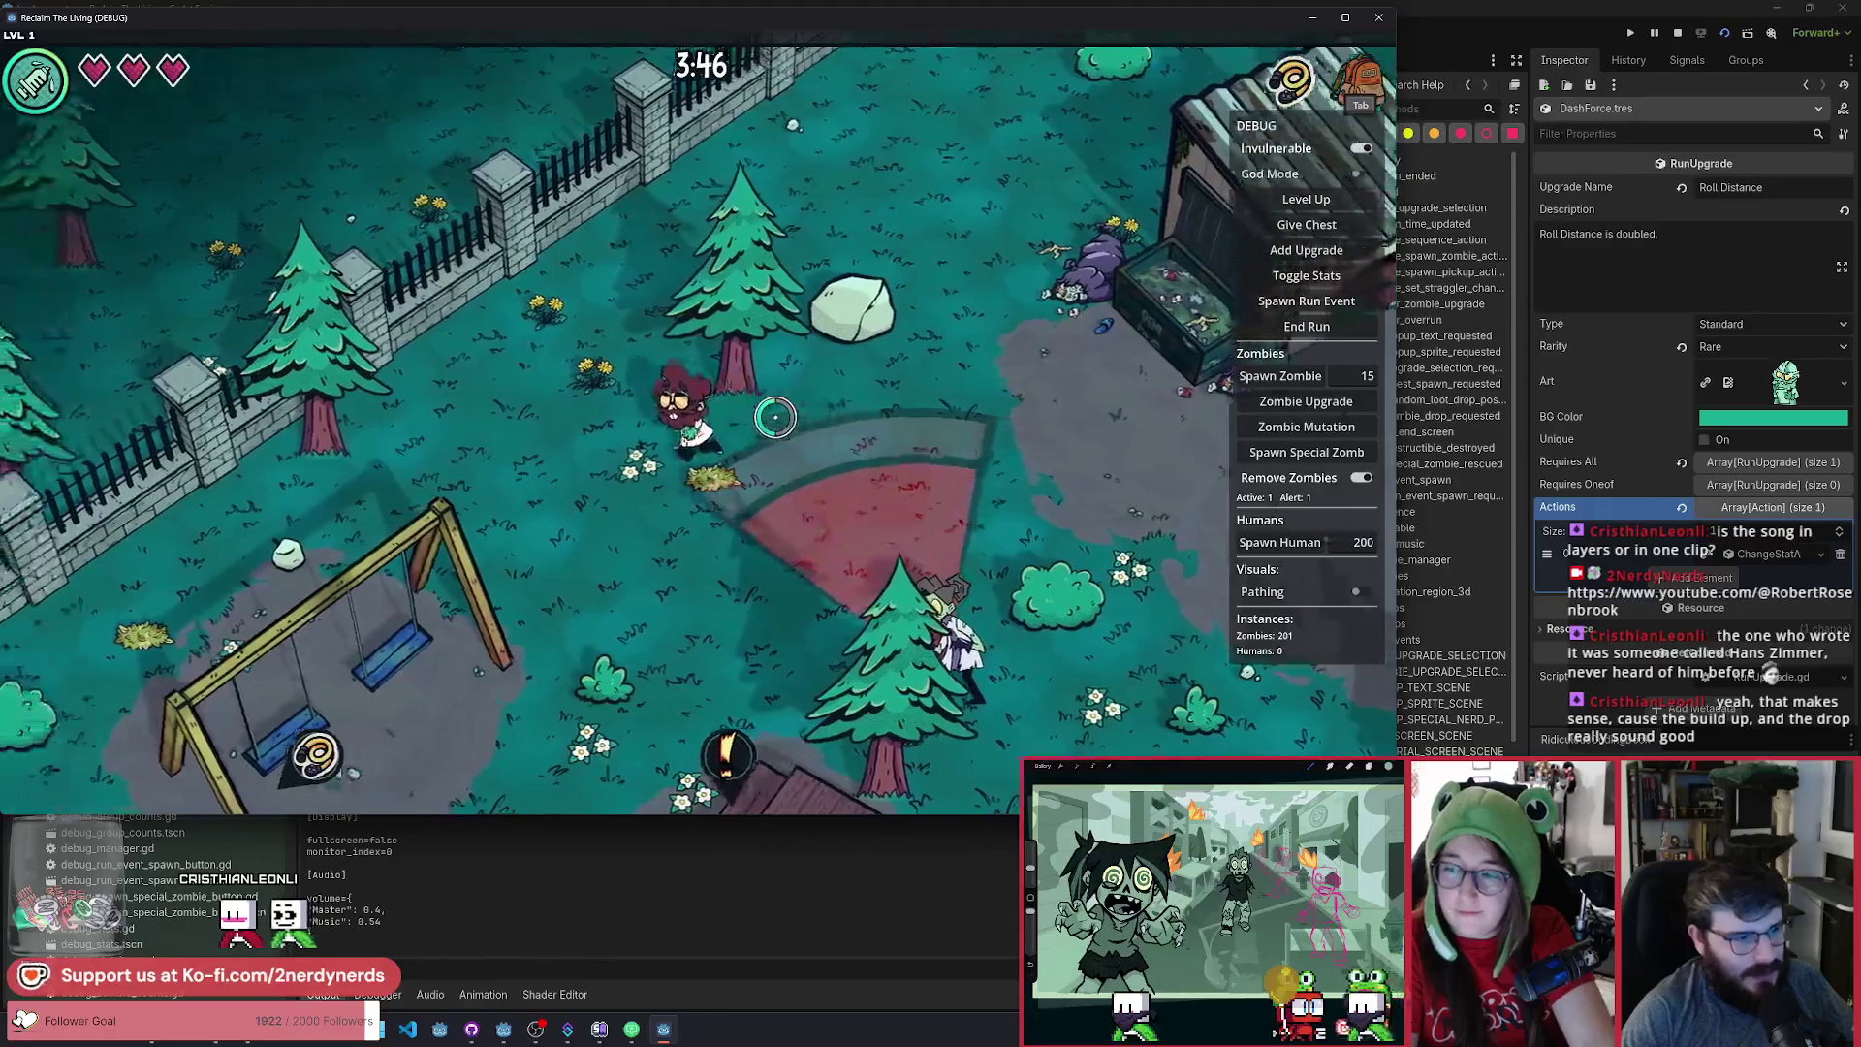
{"action": "key", "text": "a"}
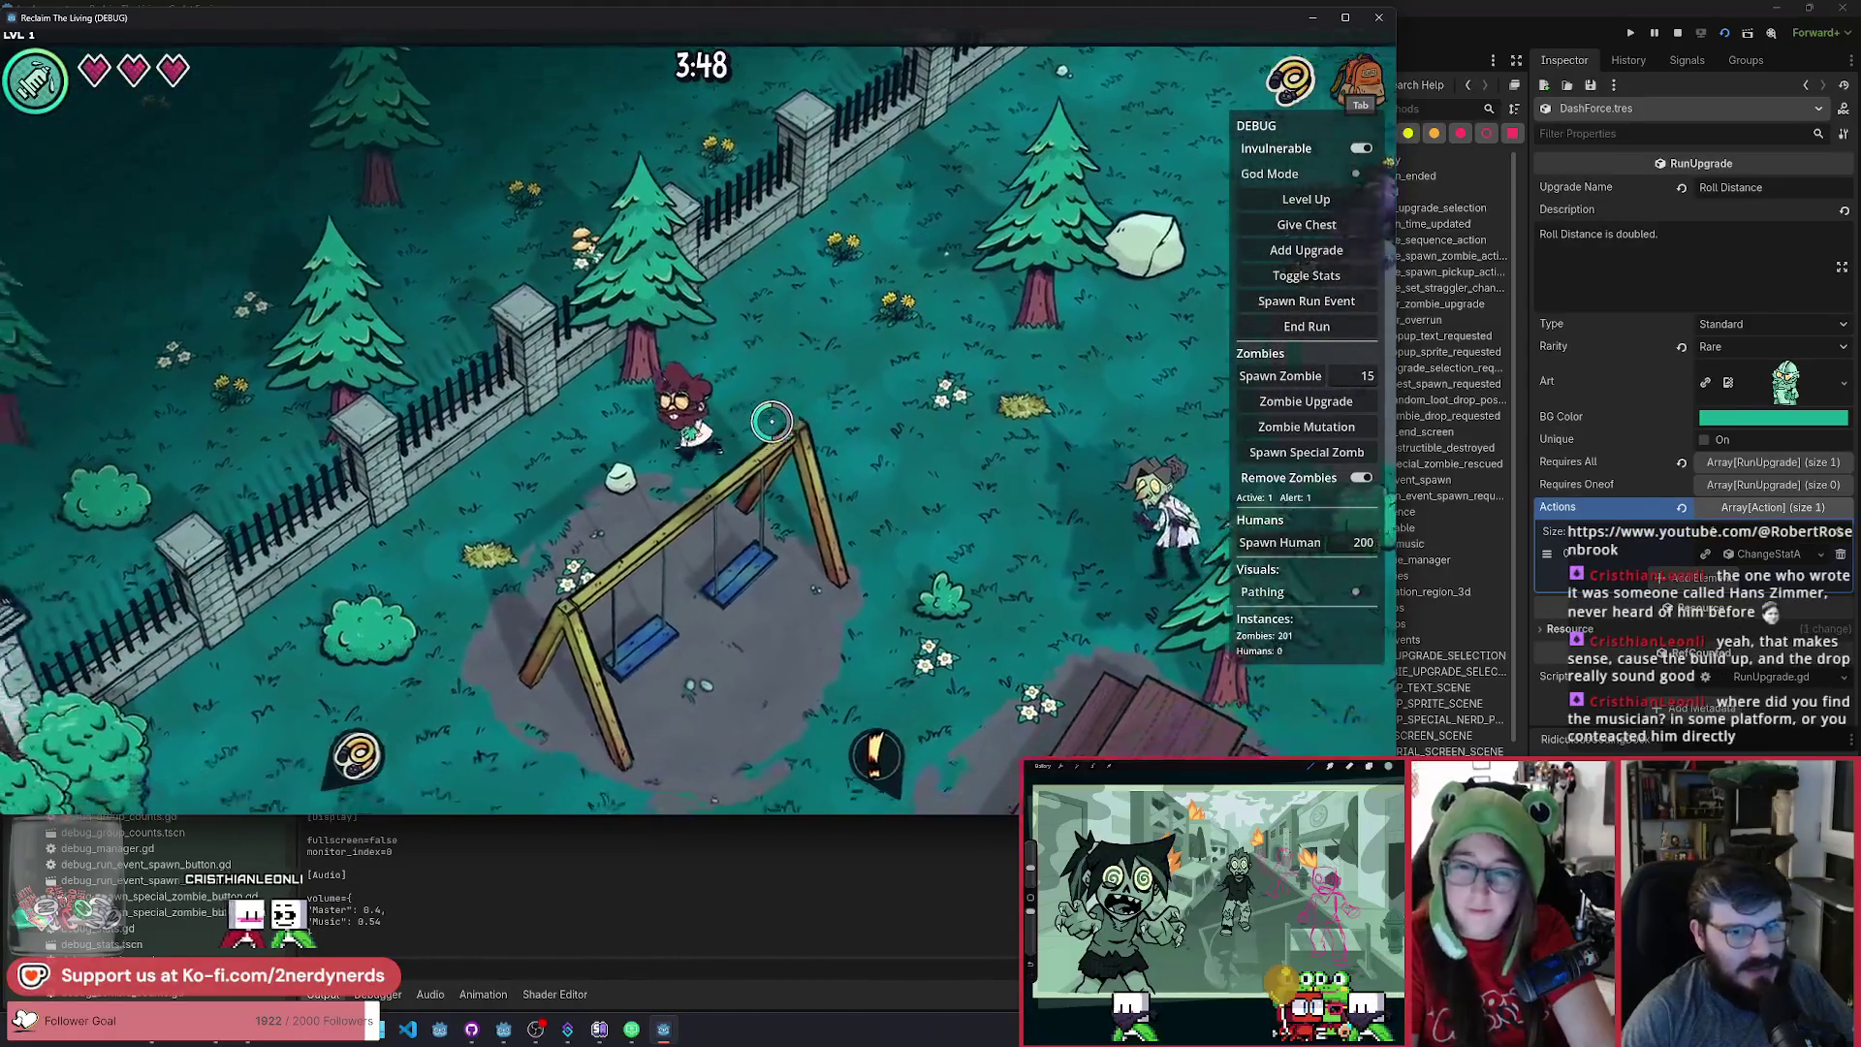
{"action": "key", "text": "s"}
{"action": "key", "text": "a"}
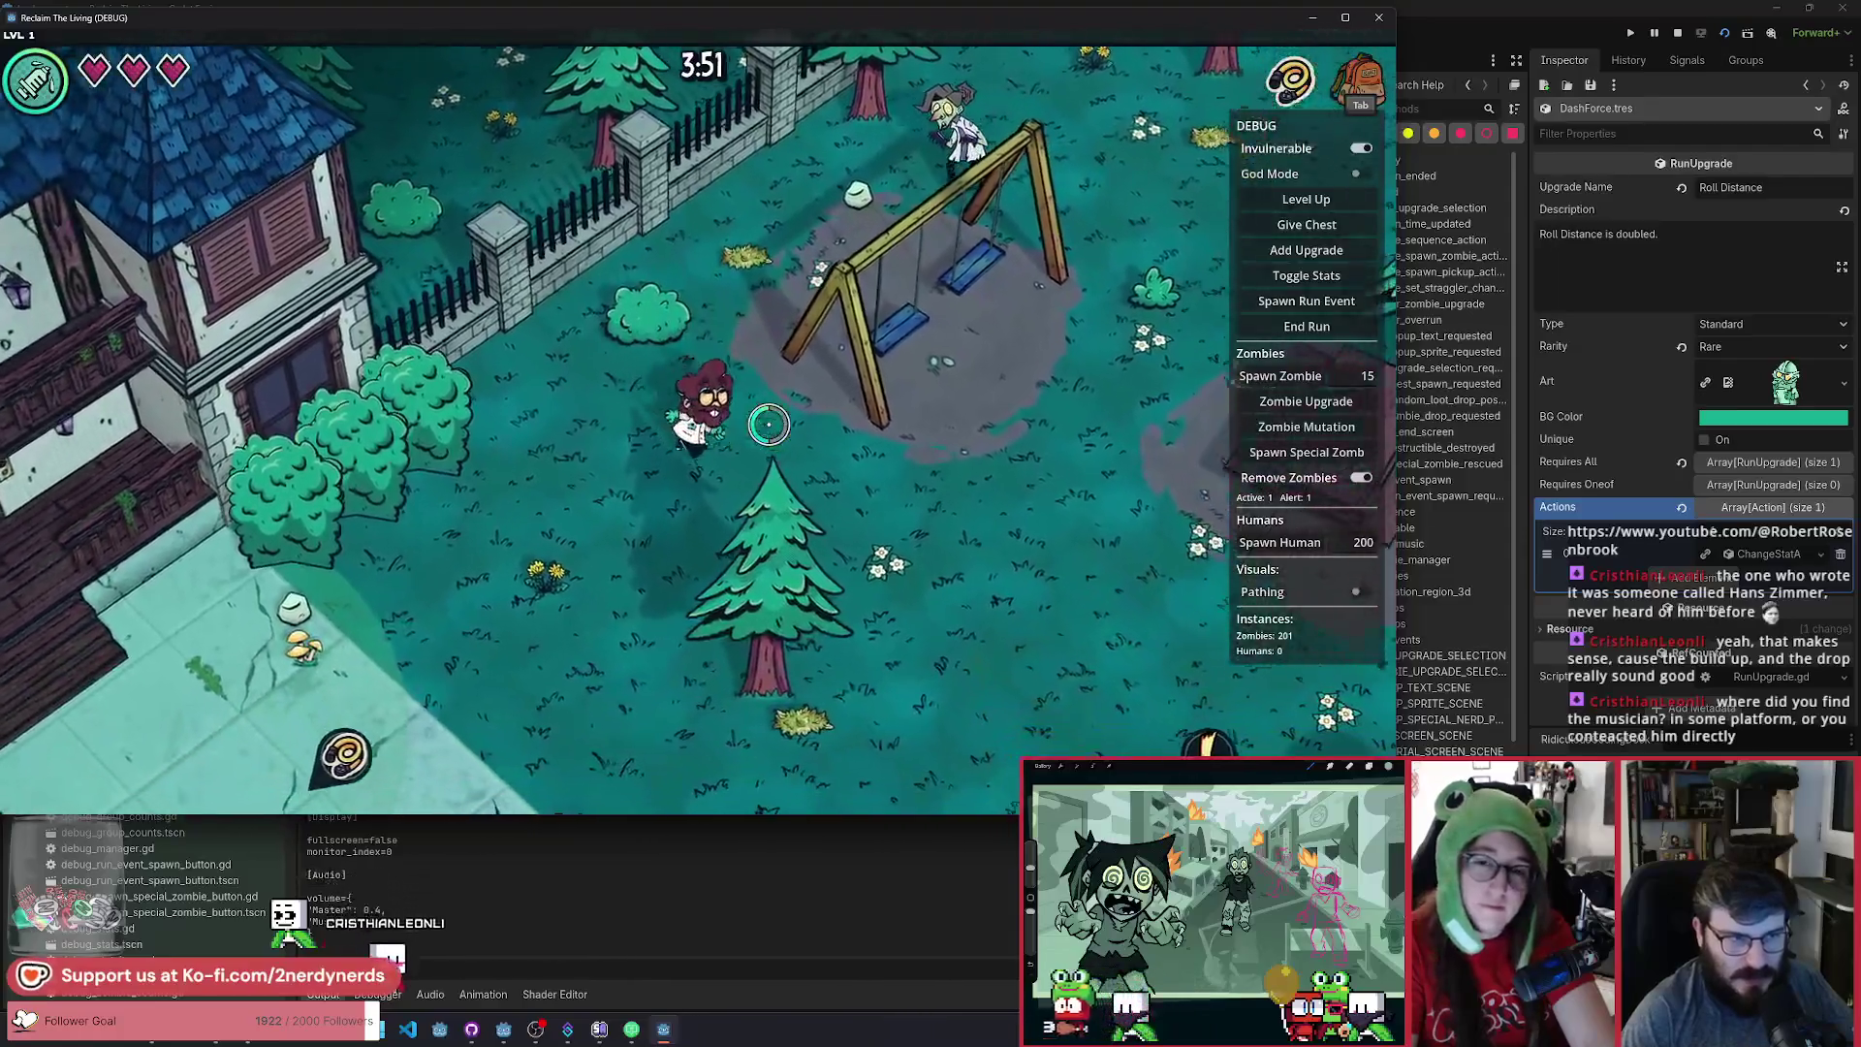
{"action": "key", "text": "s"}
{"action": "key", "text": "d"}
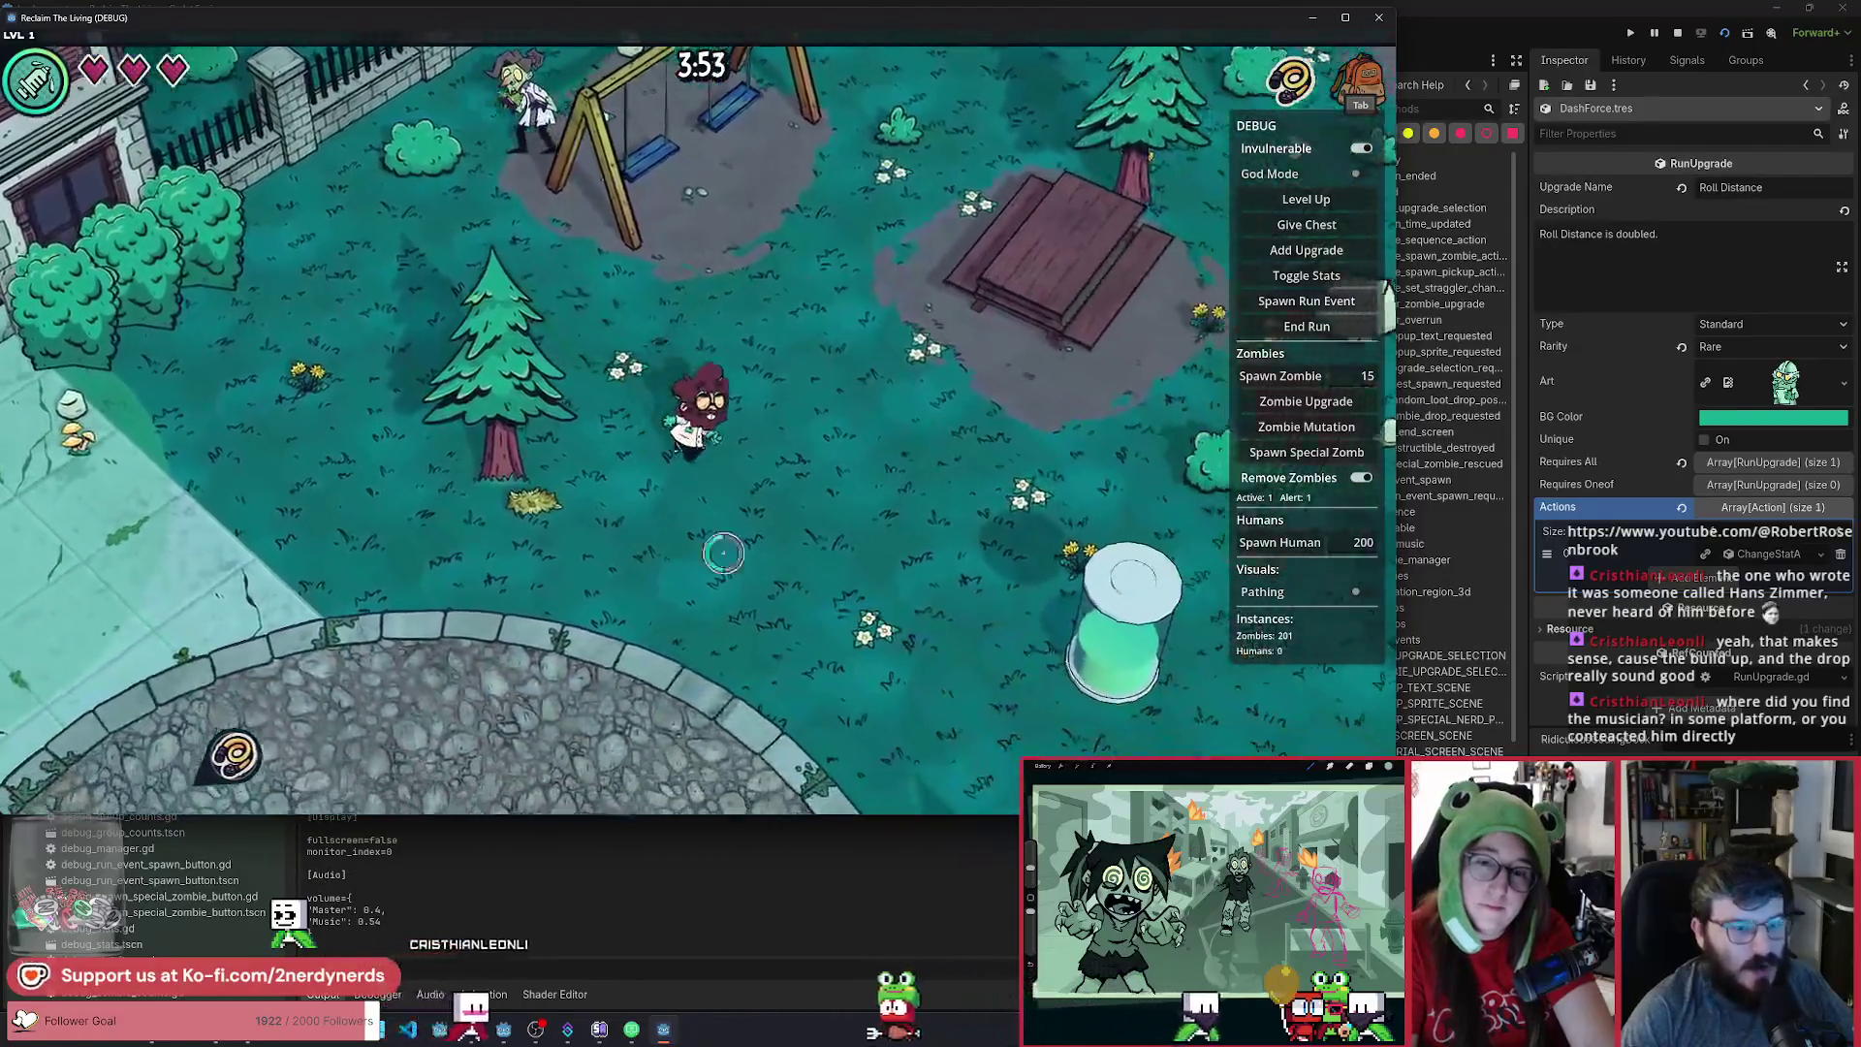
{"action": "key", "text": "s"}
{"action": "key", "text": "d"}
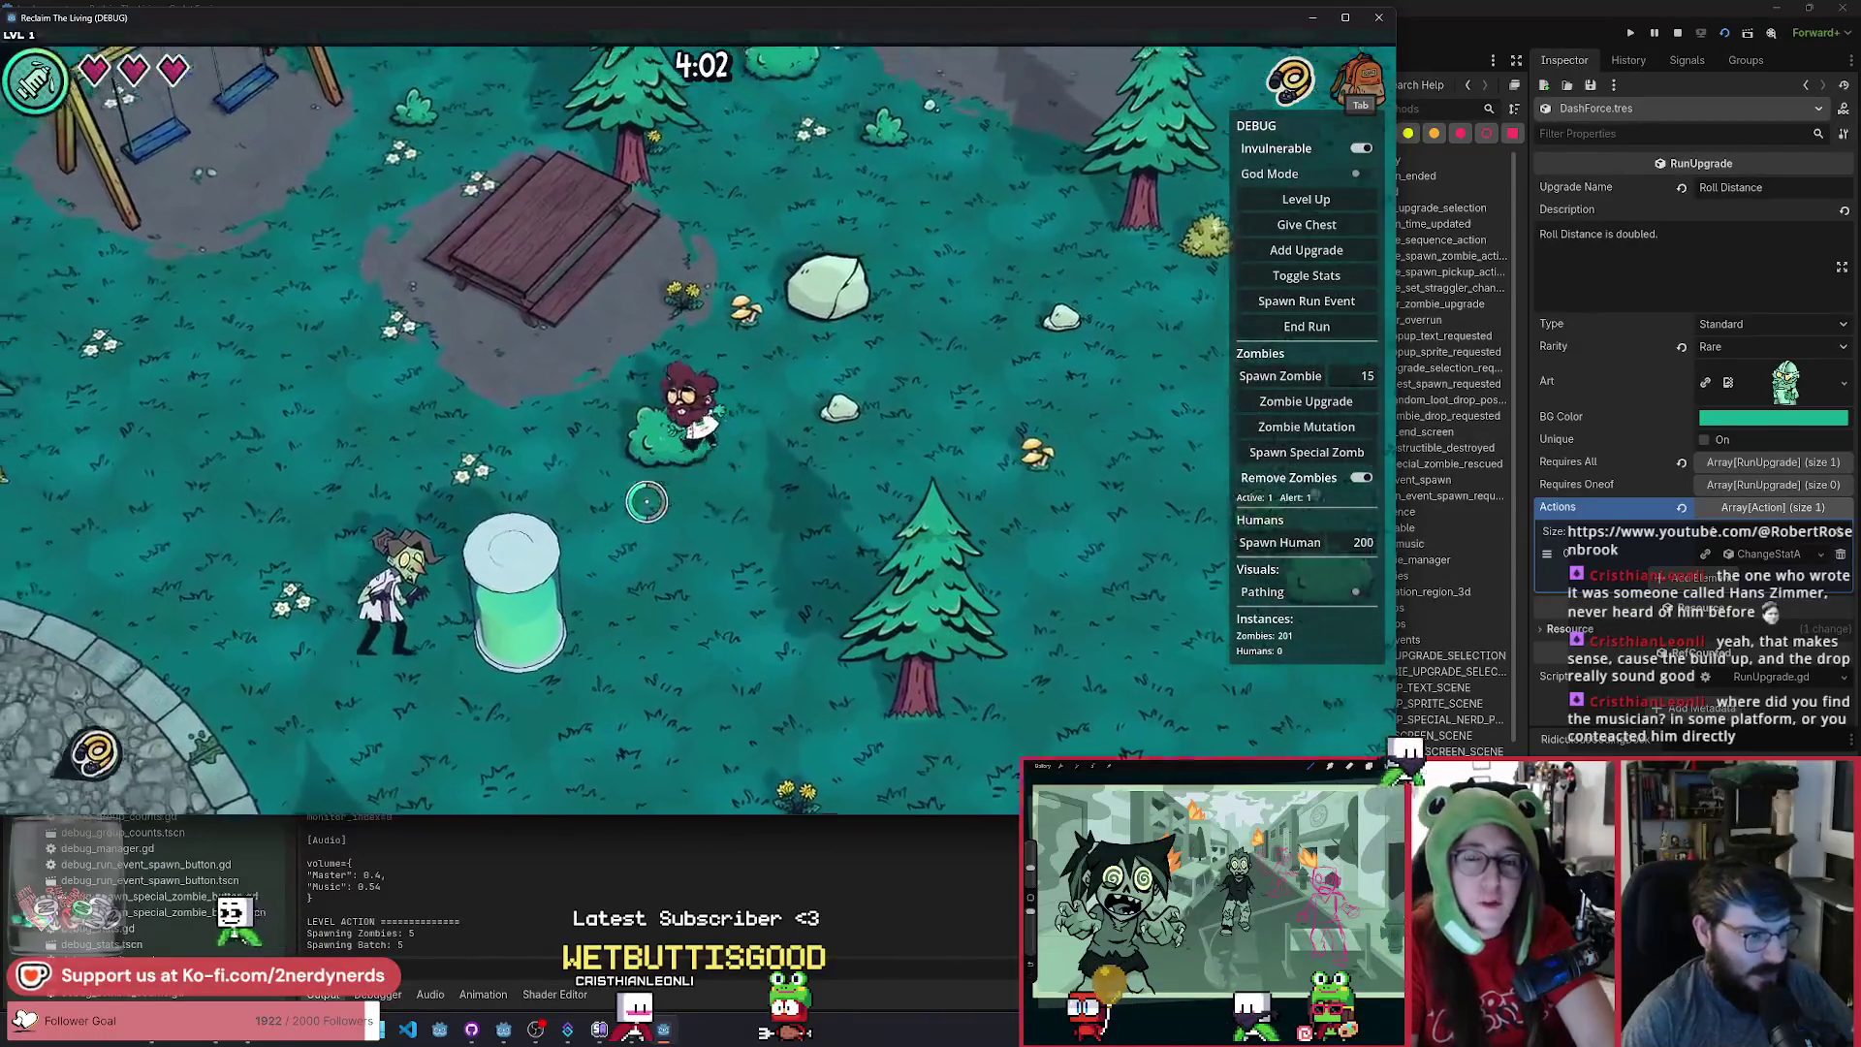
Walk right, then back past the swings toward the fountain until the mutation choice appears.
{"action": "key", "text": "w"}
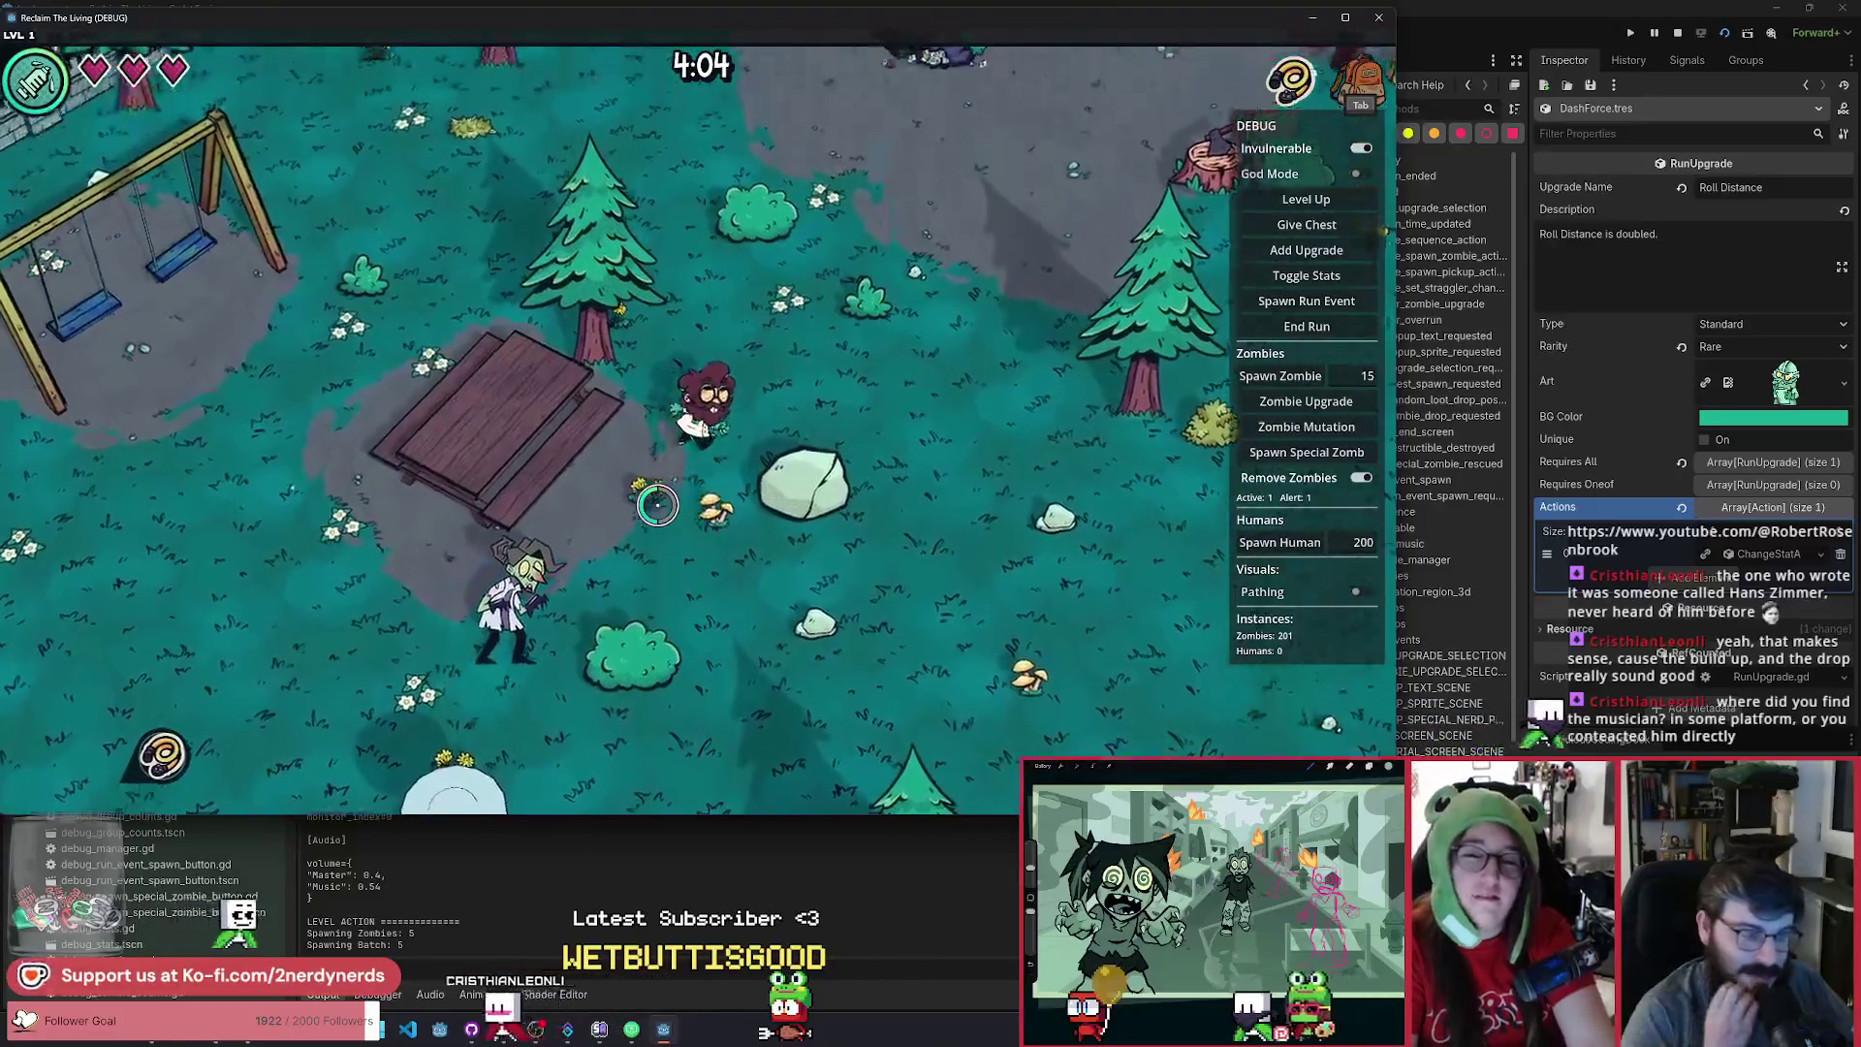
{"action": "key", "text": "d"}
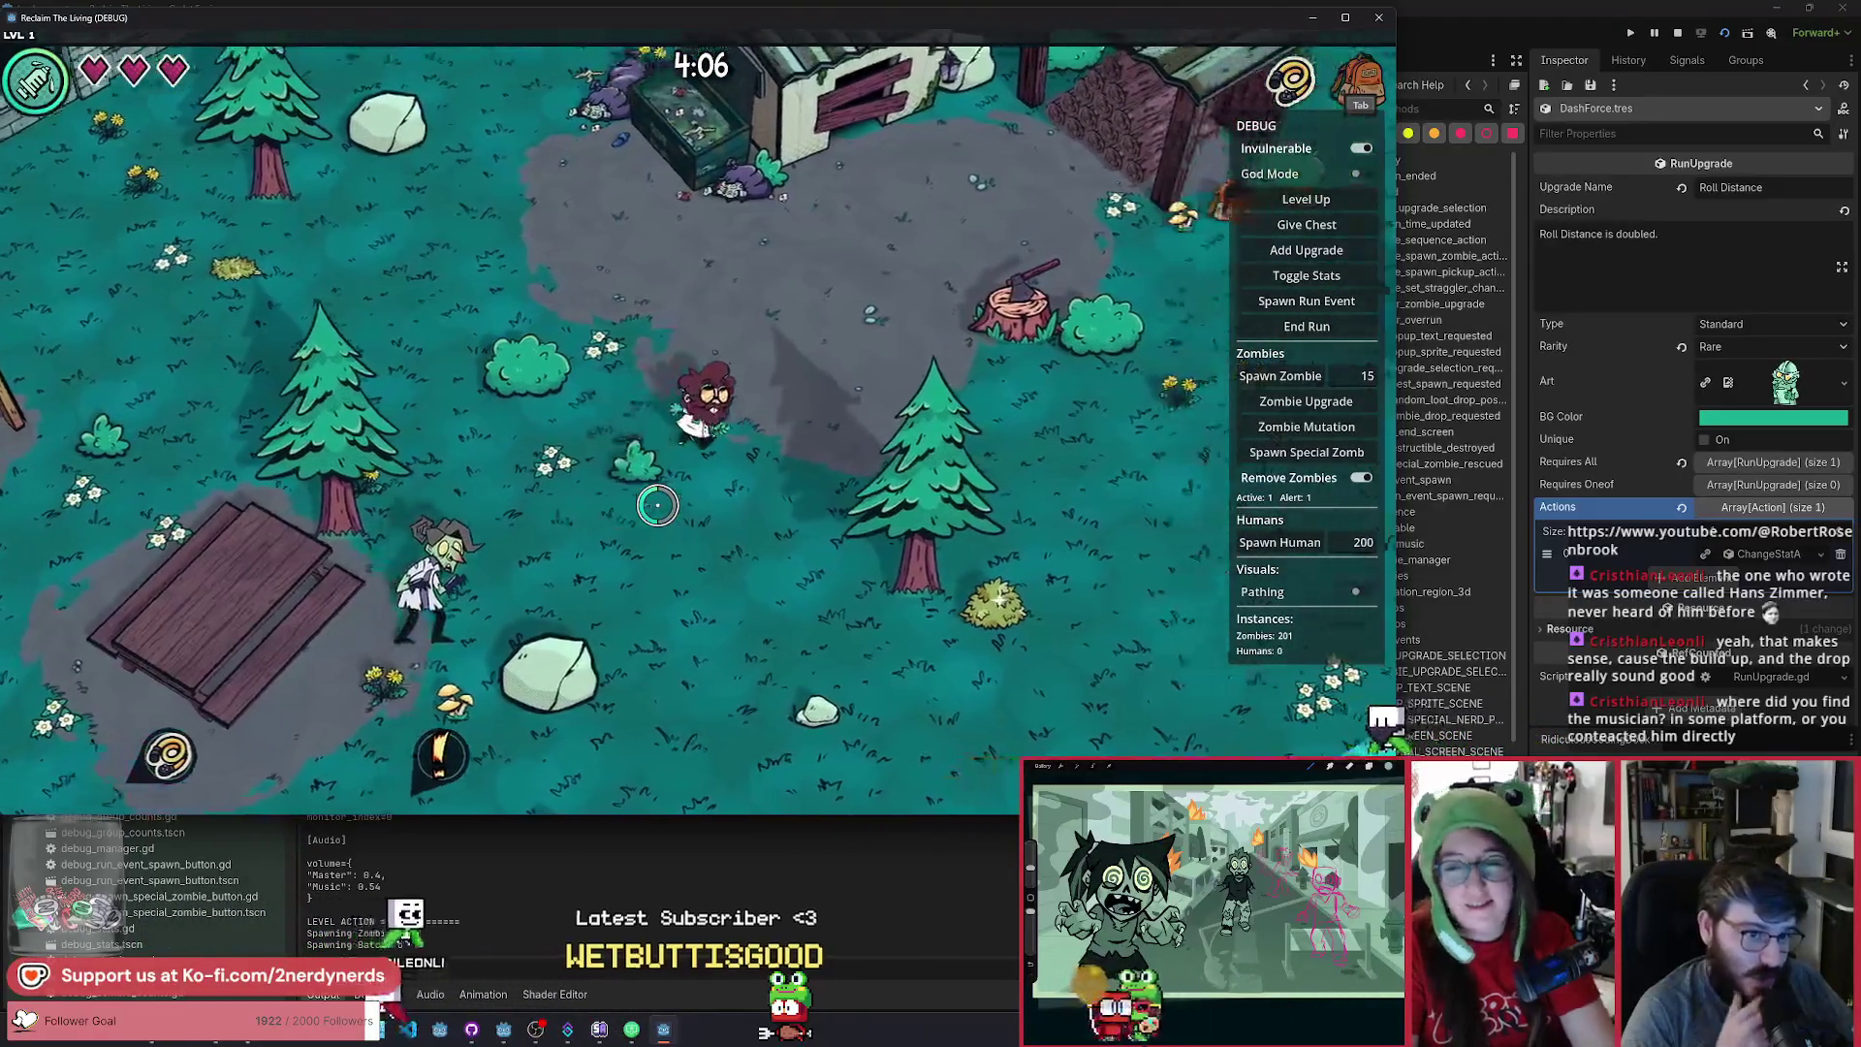
{"action": "key", "text": "d"}
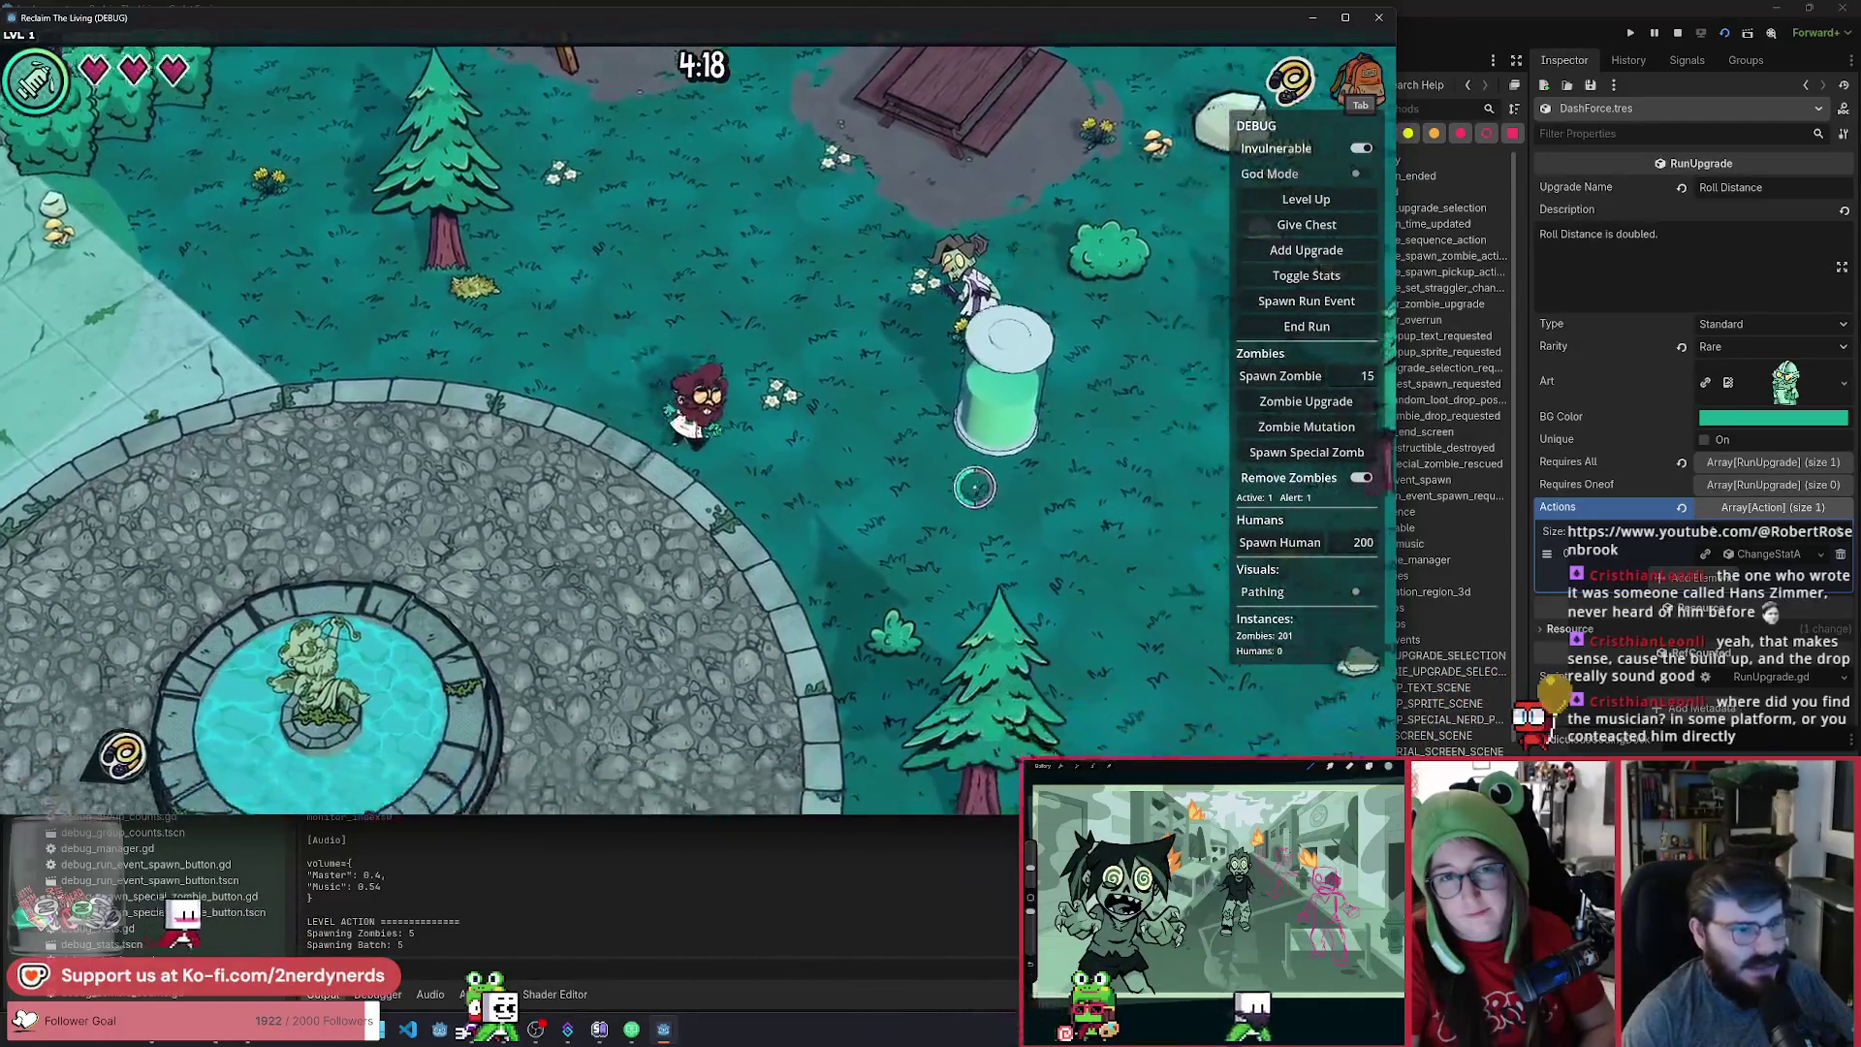
{"action": "key", "text": "d"}
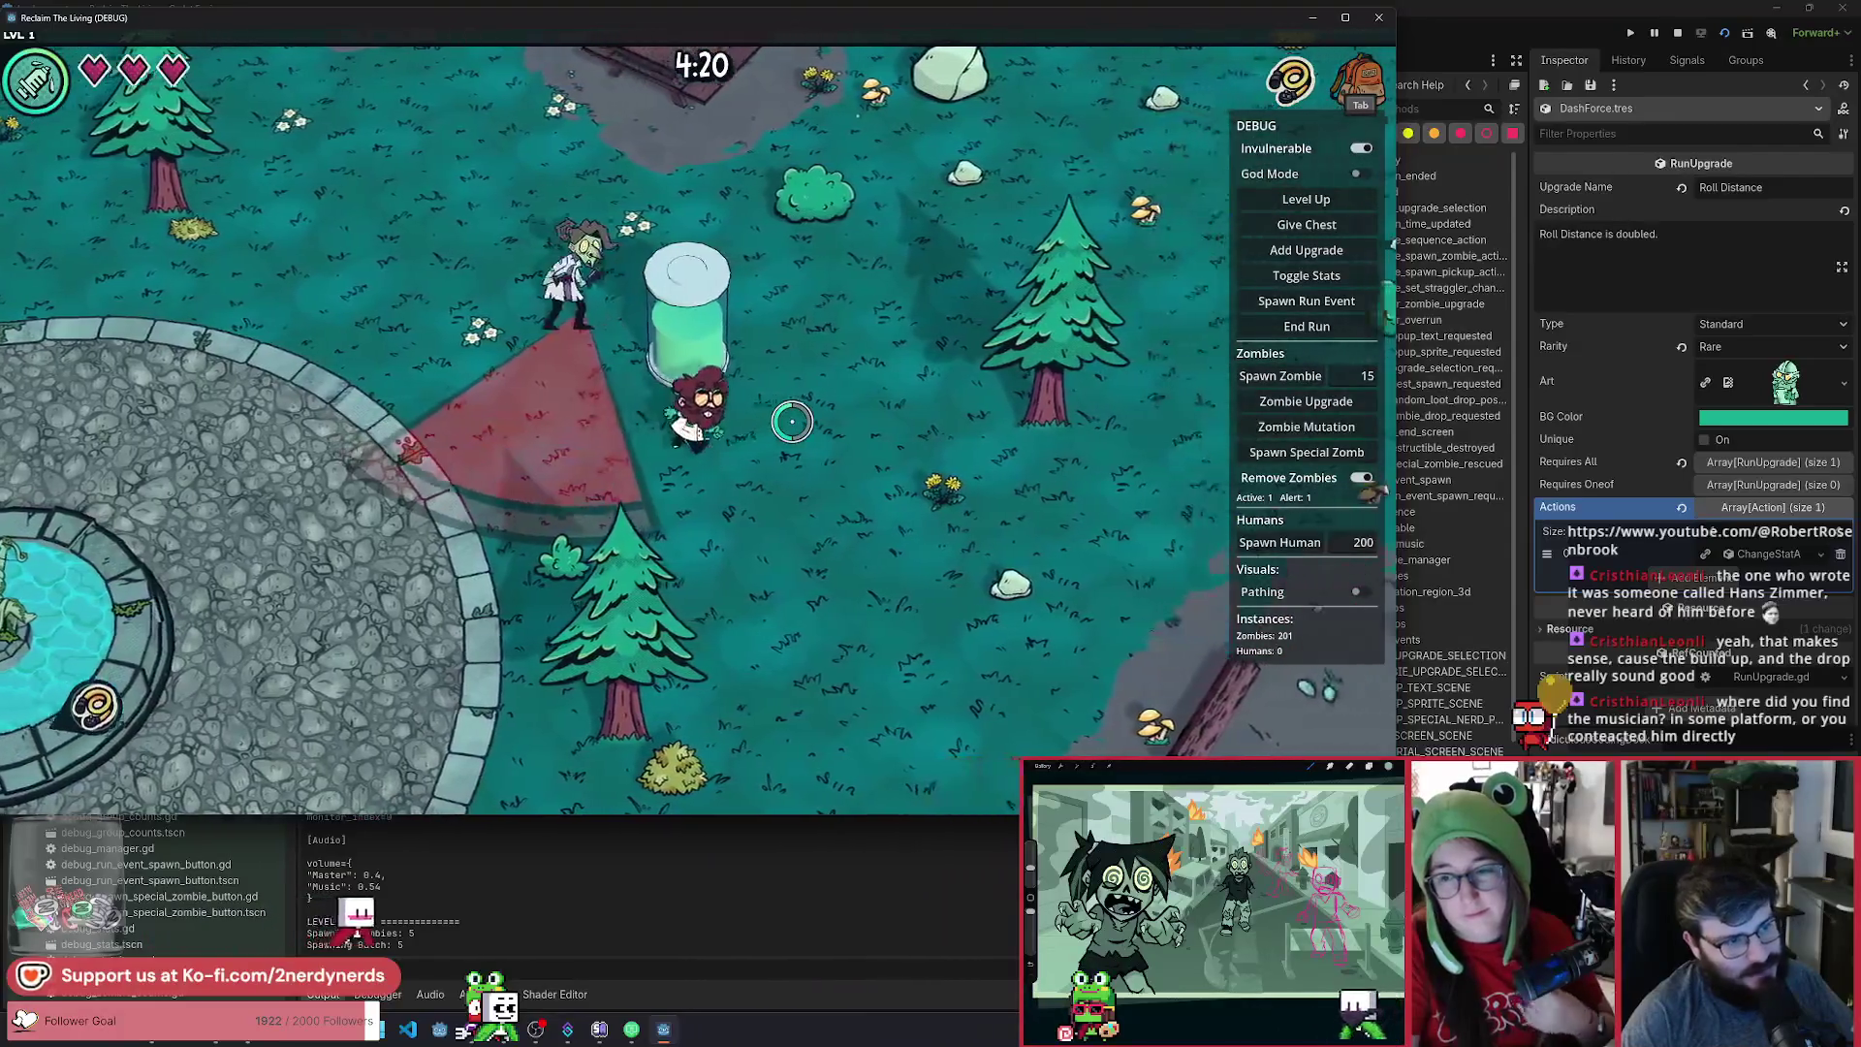
{"action": "key", "text": "w+d"}
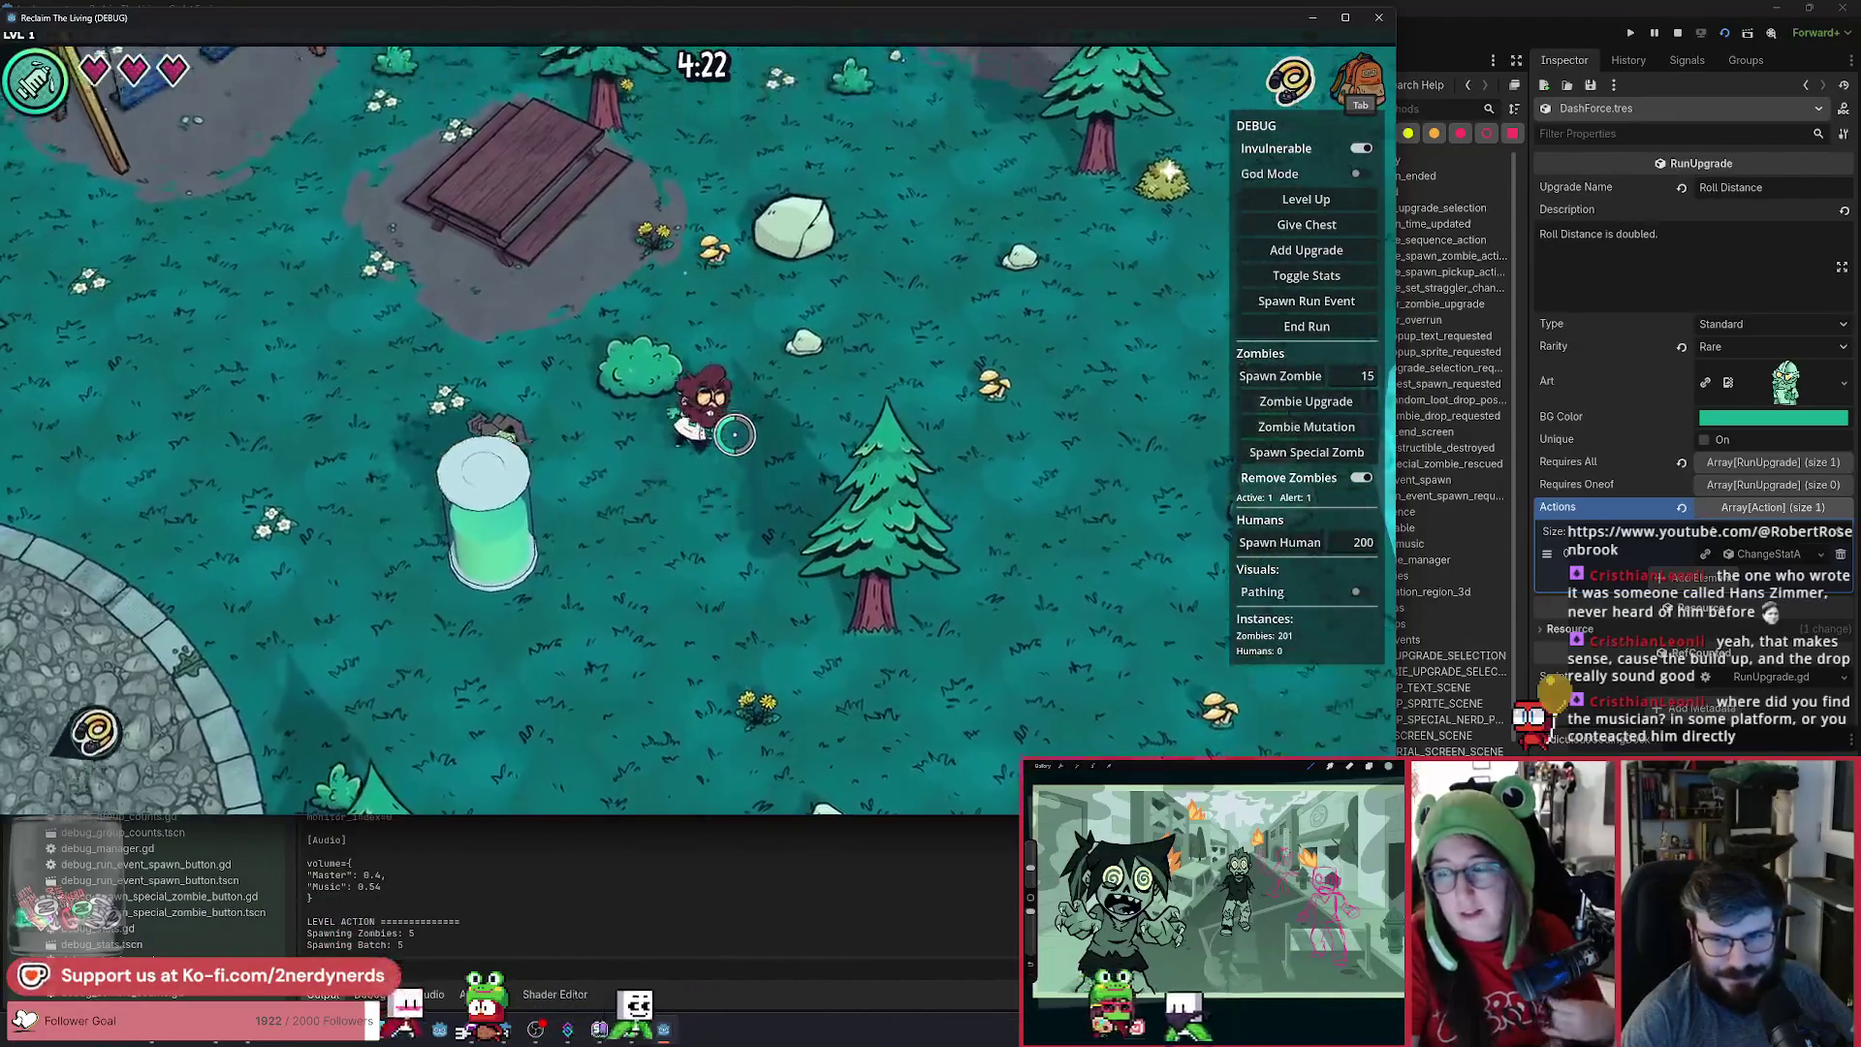
{"action": "key", "text": "w+a"}
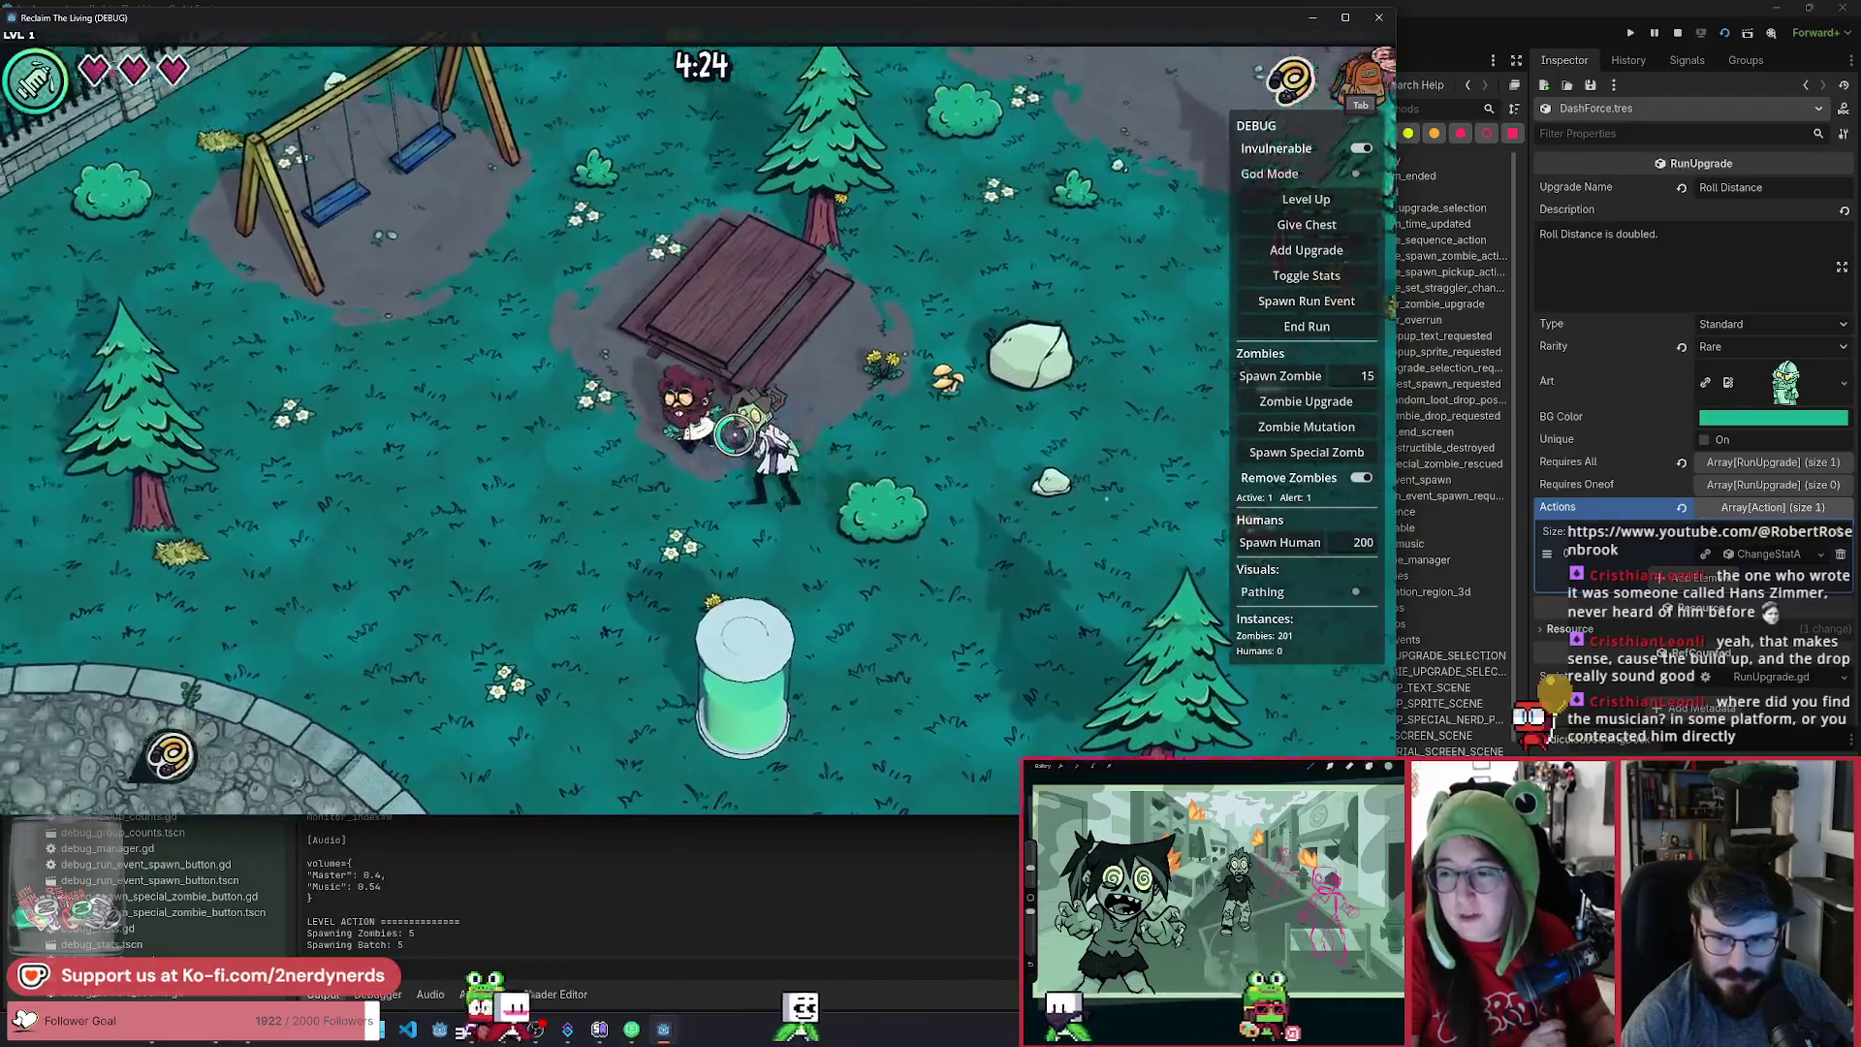
{"action": "key", "text": "a"}
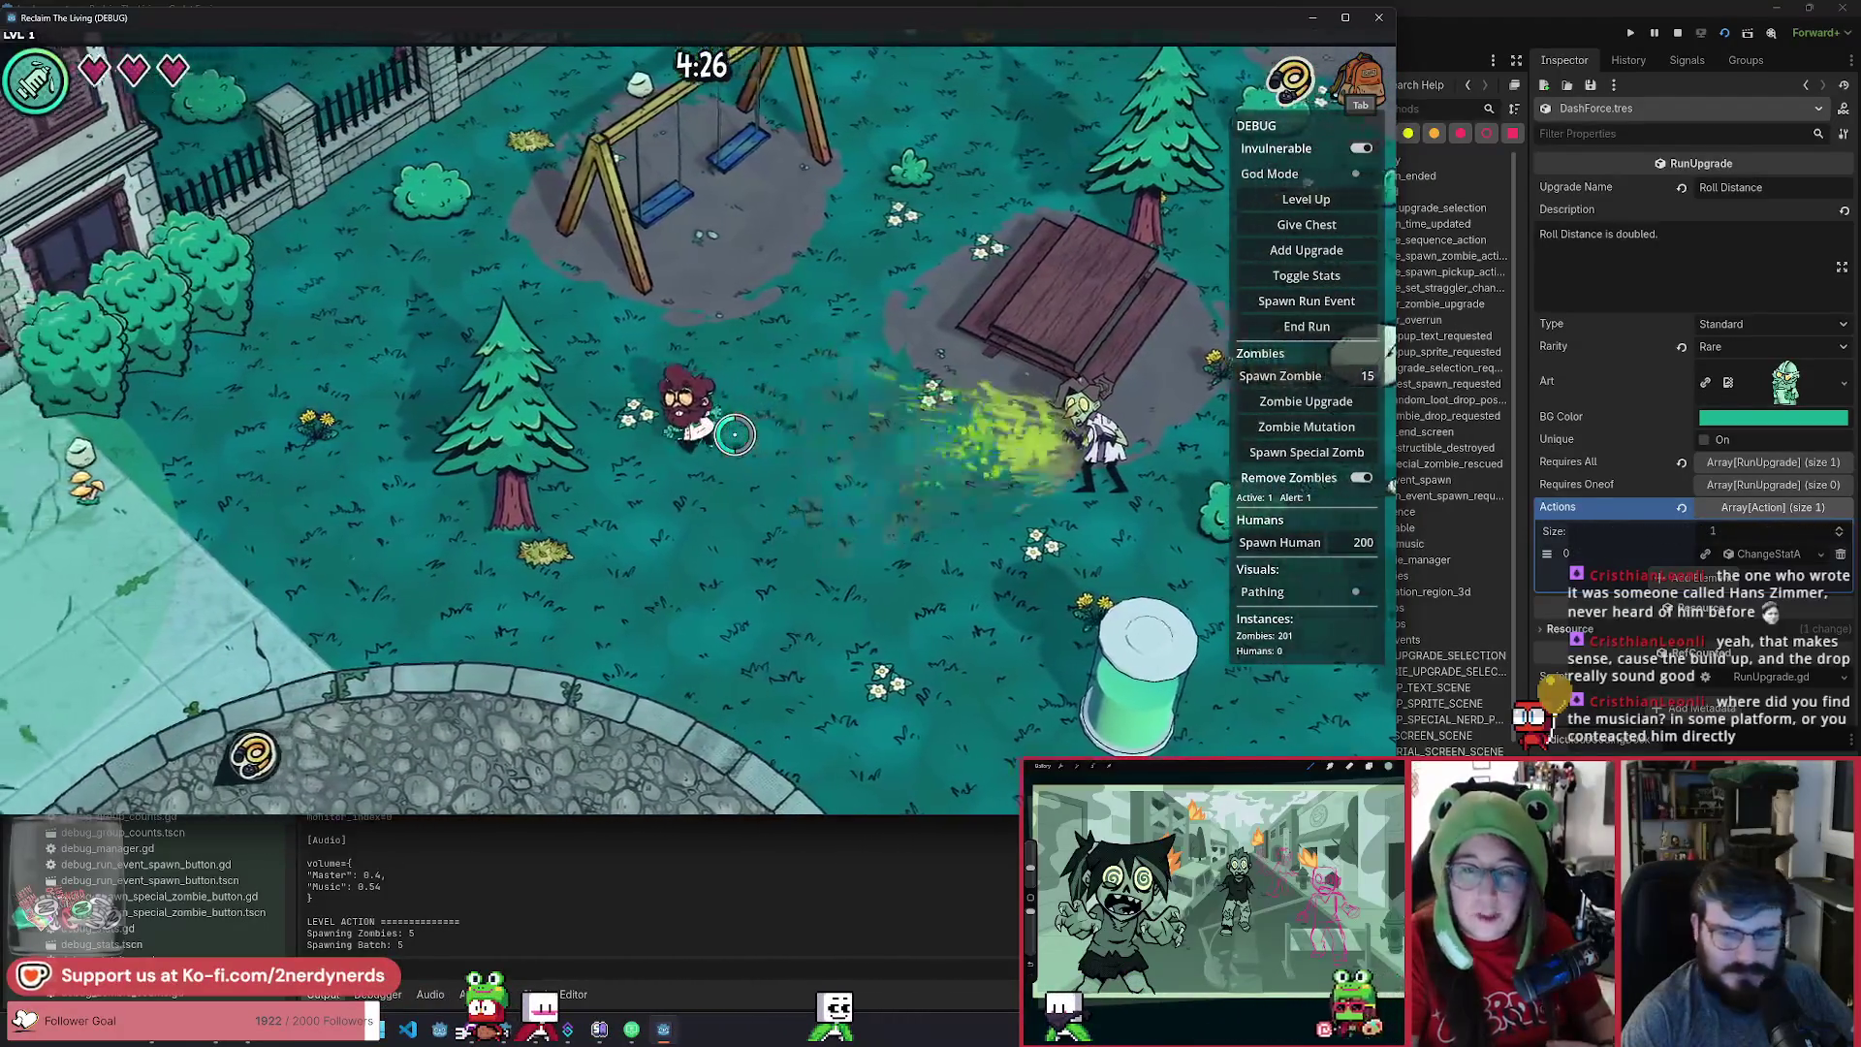
{"action": "key", "text": "s+a"}
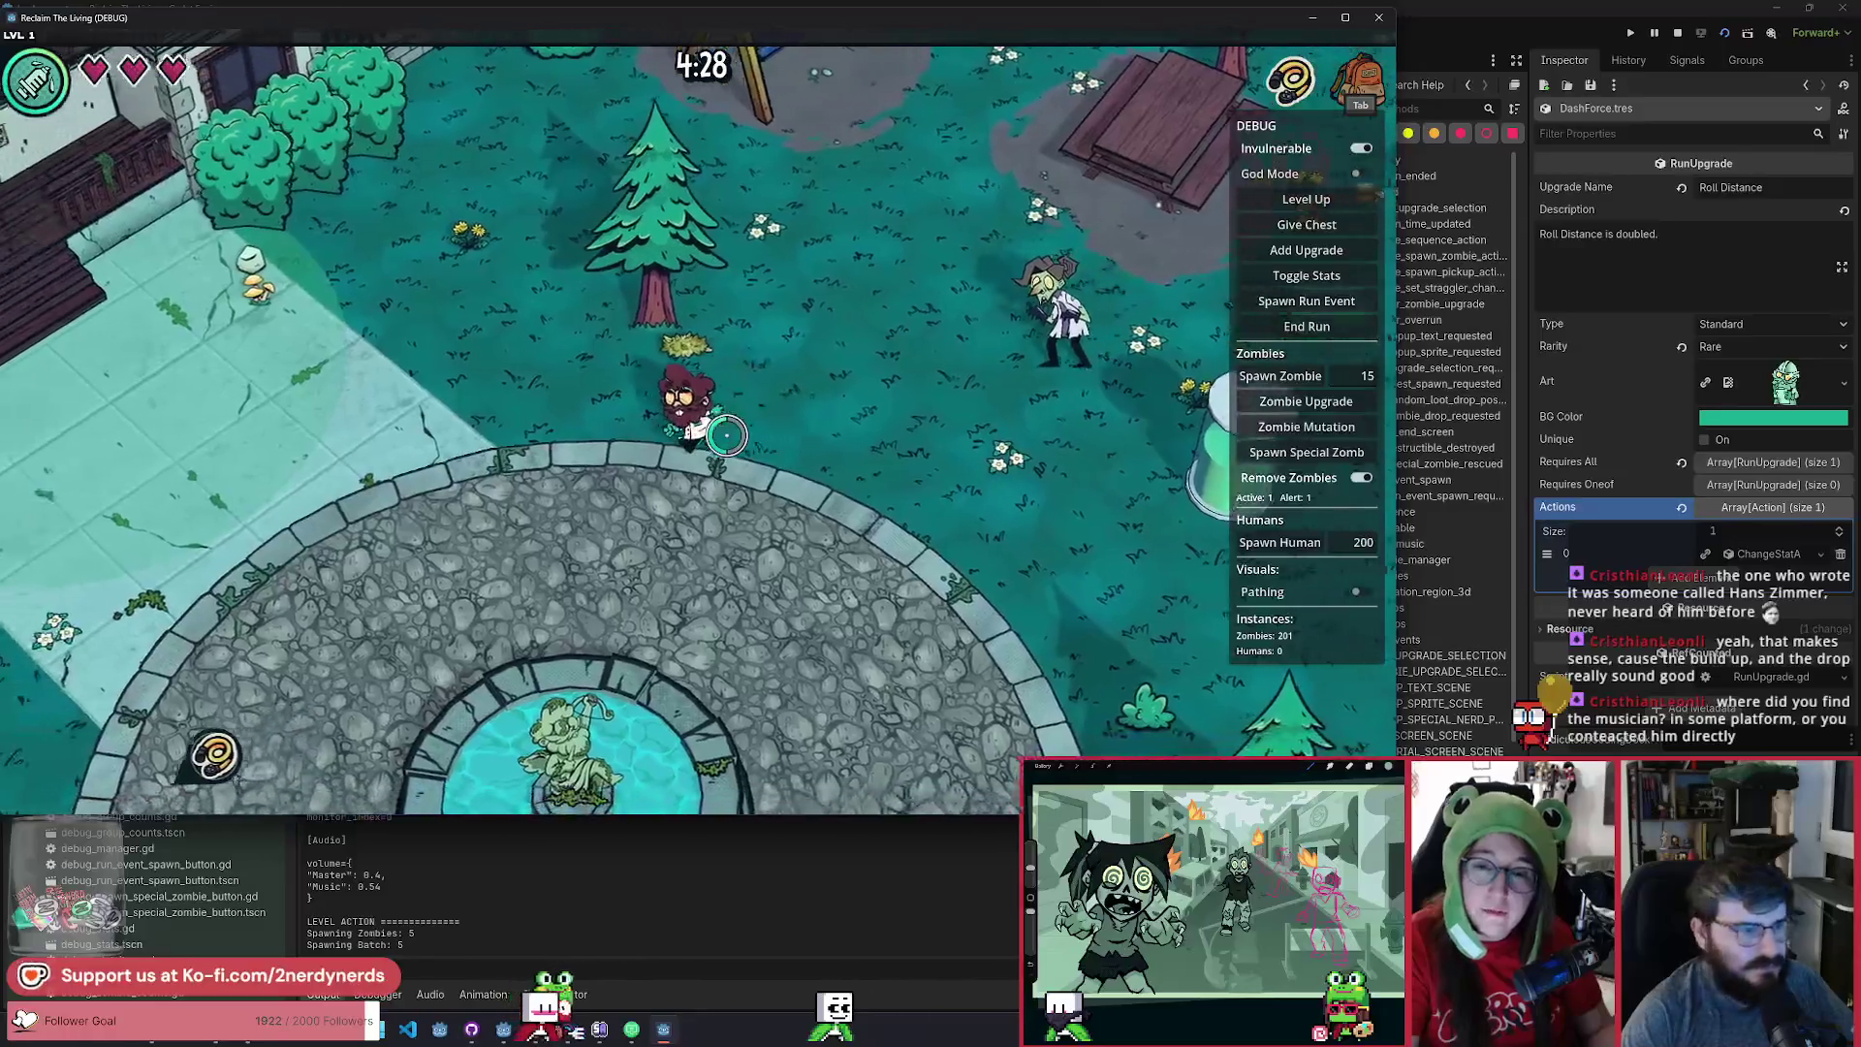
{"action": "key", "text": "s+a"}
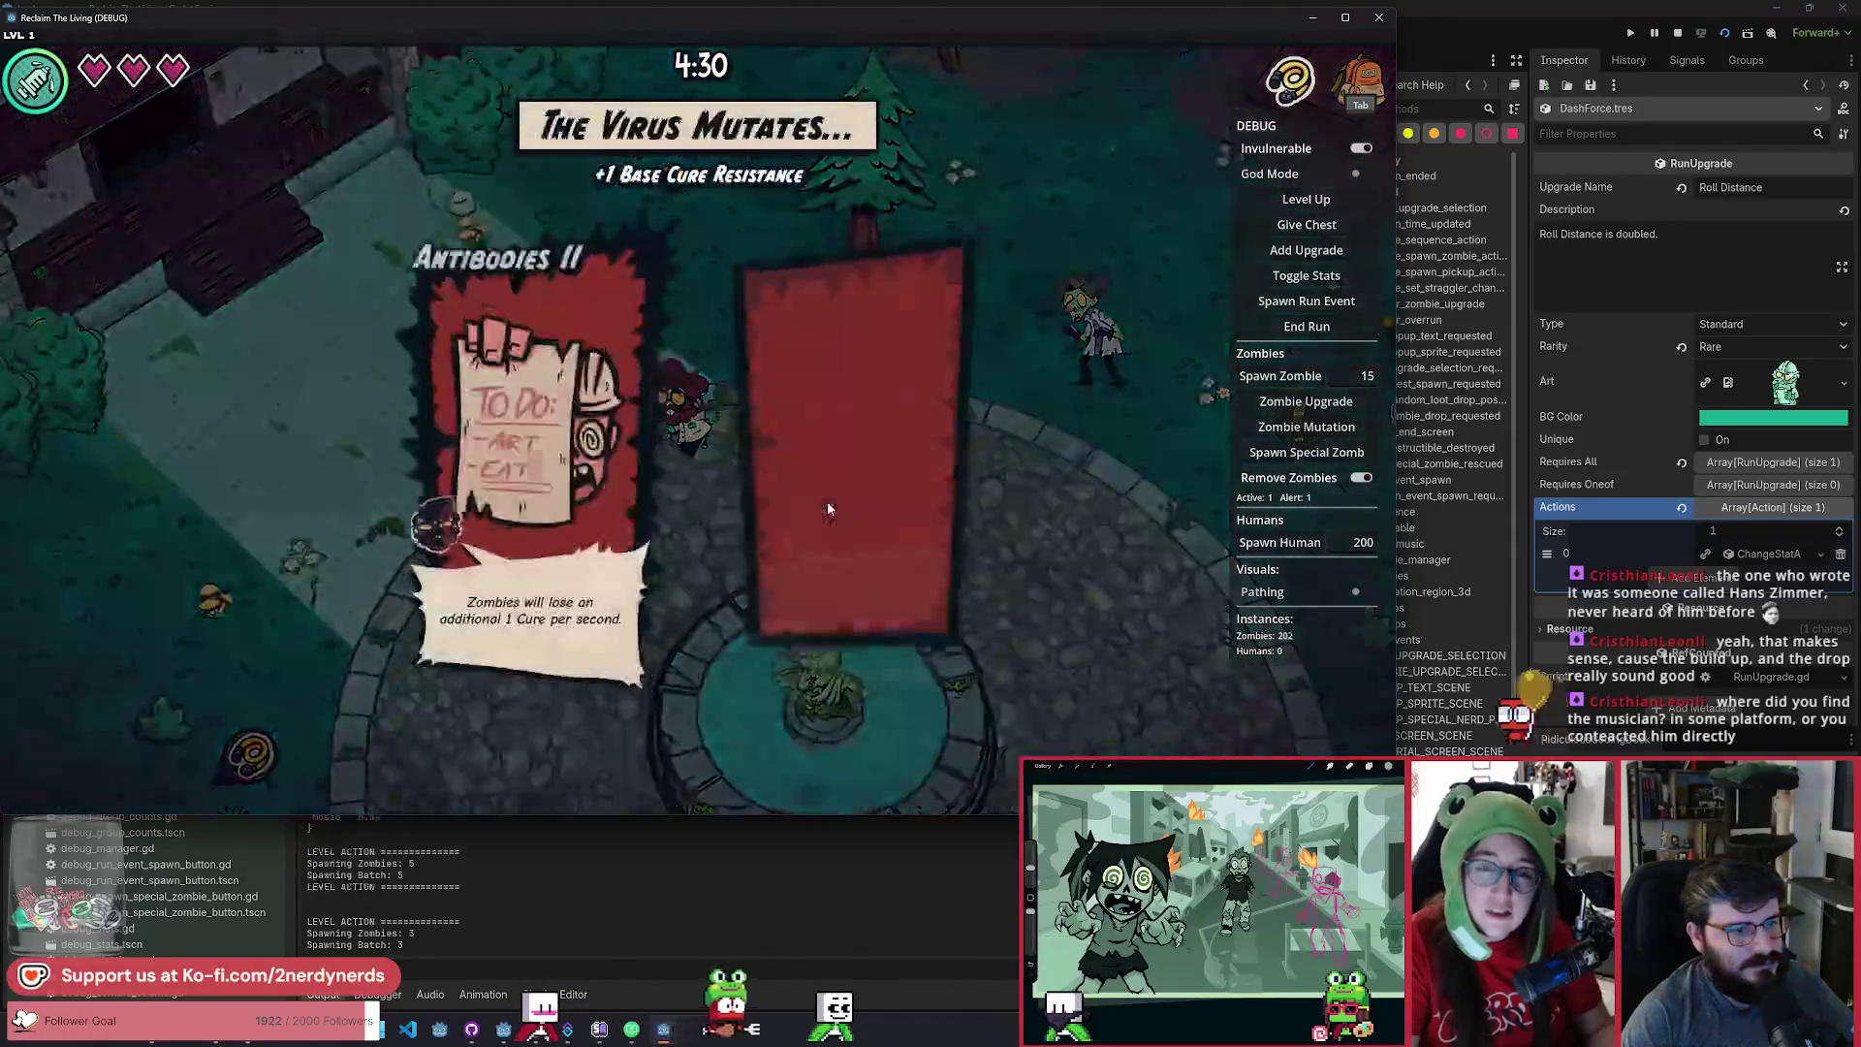
Pick the Tough Skin mutation, take a step up-left, and pause at 4:31.
{"action": "left_click", "coordinate": [844, 671]}
{"action": "key", "text": "w+a"}
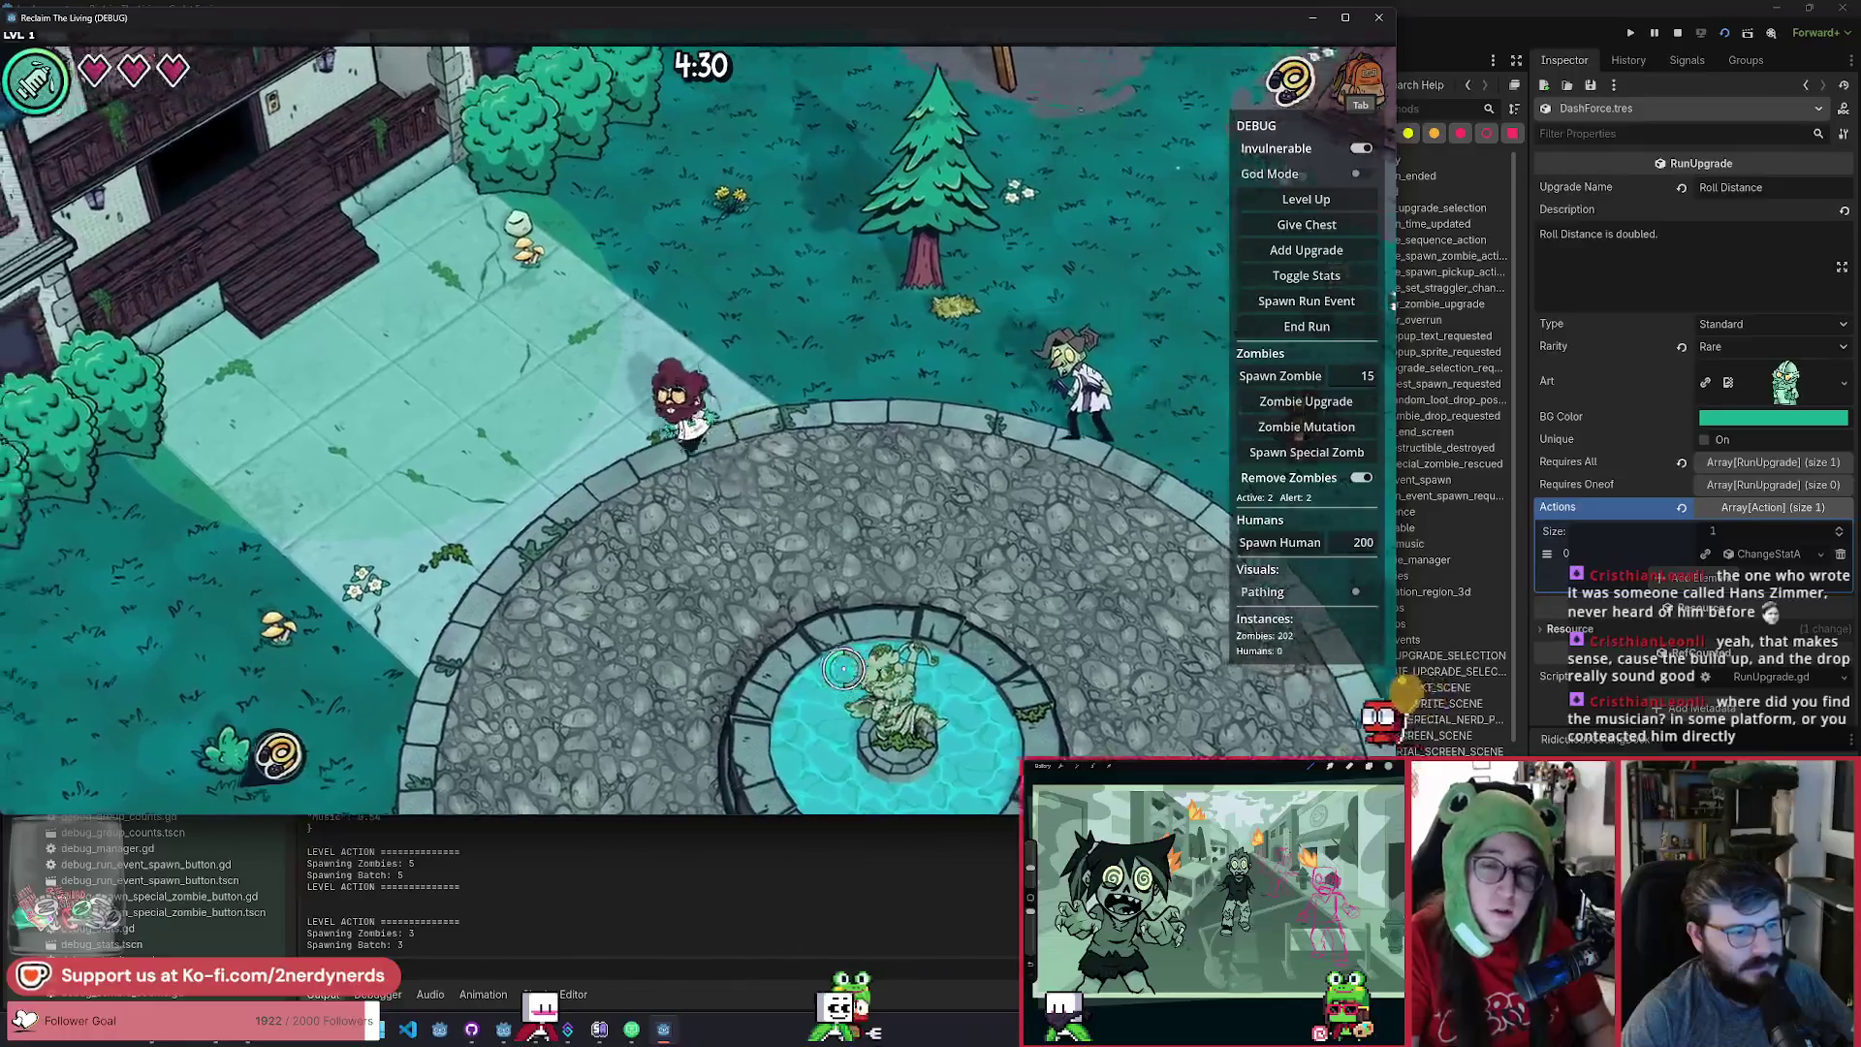
{"action": "key", "text": "Escape"}
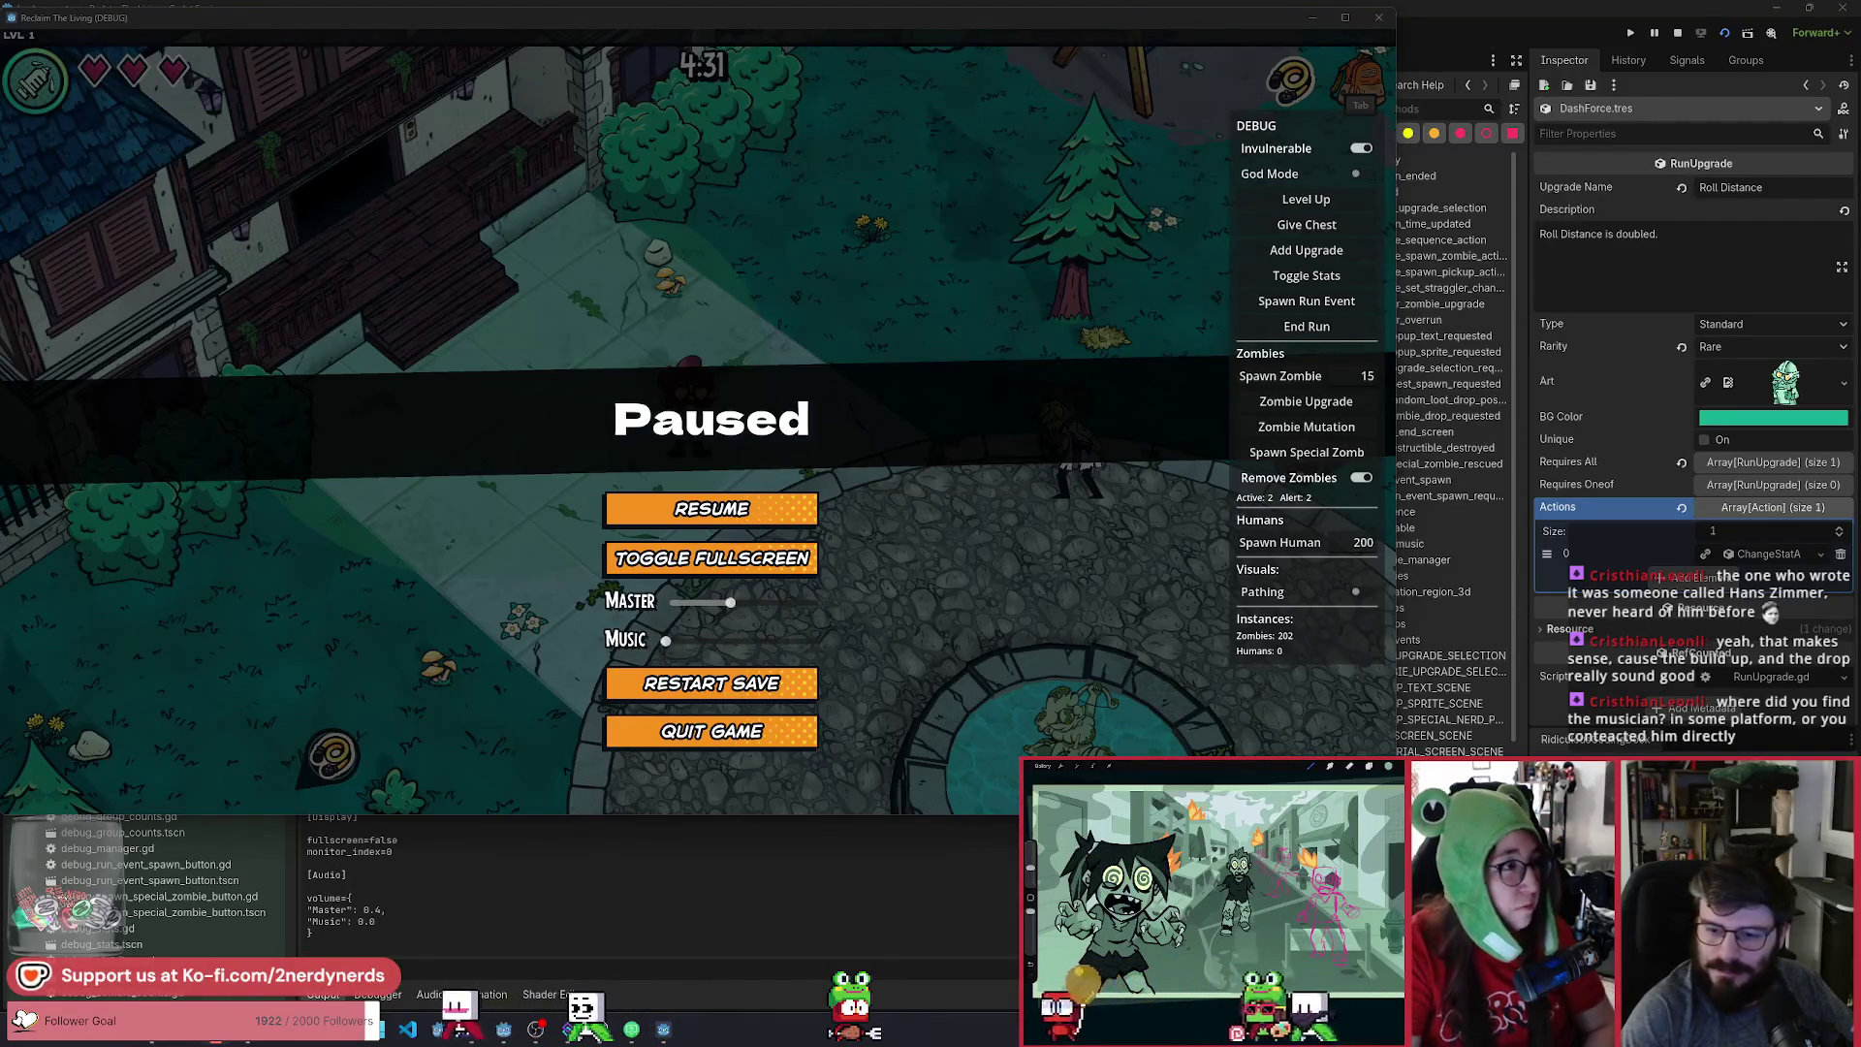
Resume and walk briefly, then stop the debug run with F8 to return to level.gd.
{"action": "key", "text": "Escape"}
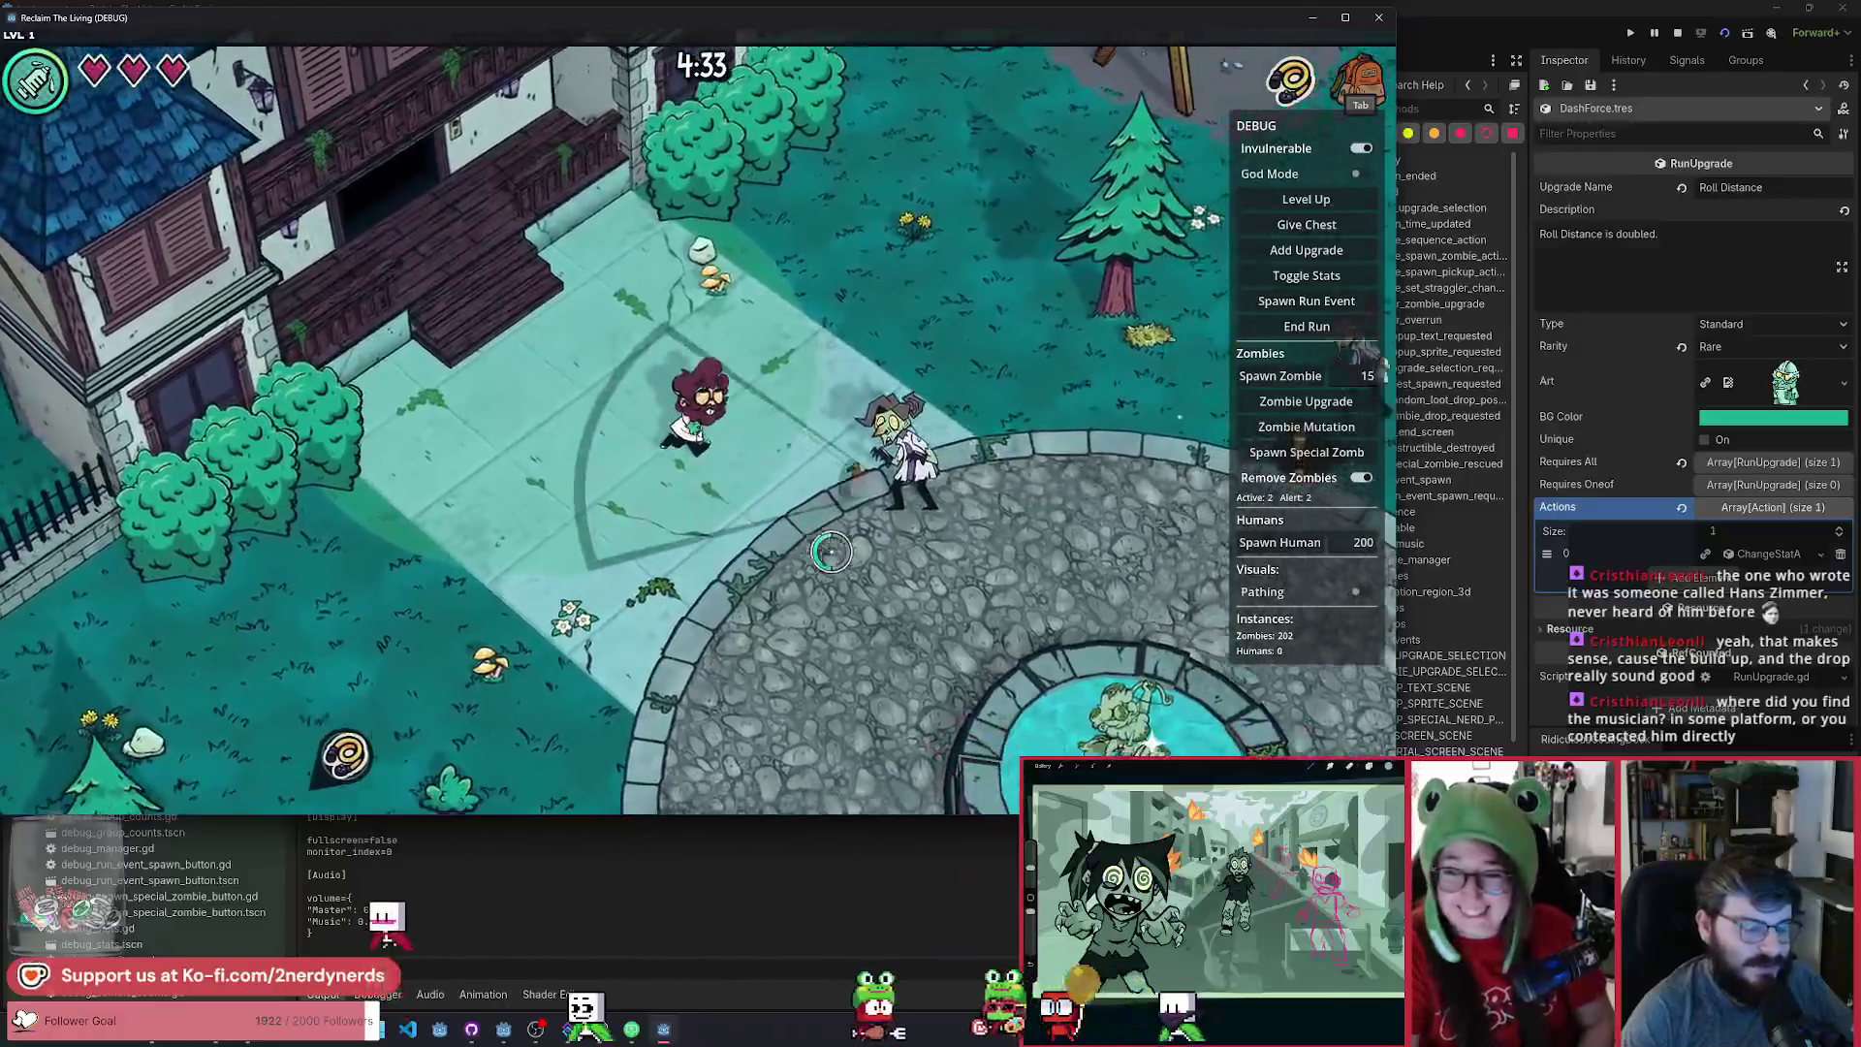
{"action": "key", "text": "w+d"}
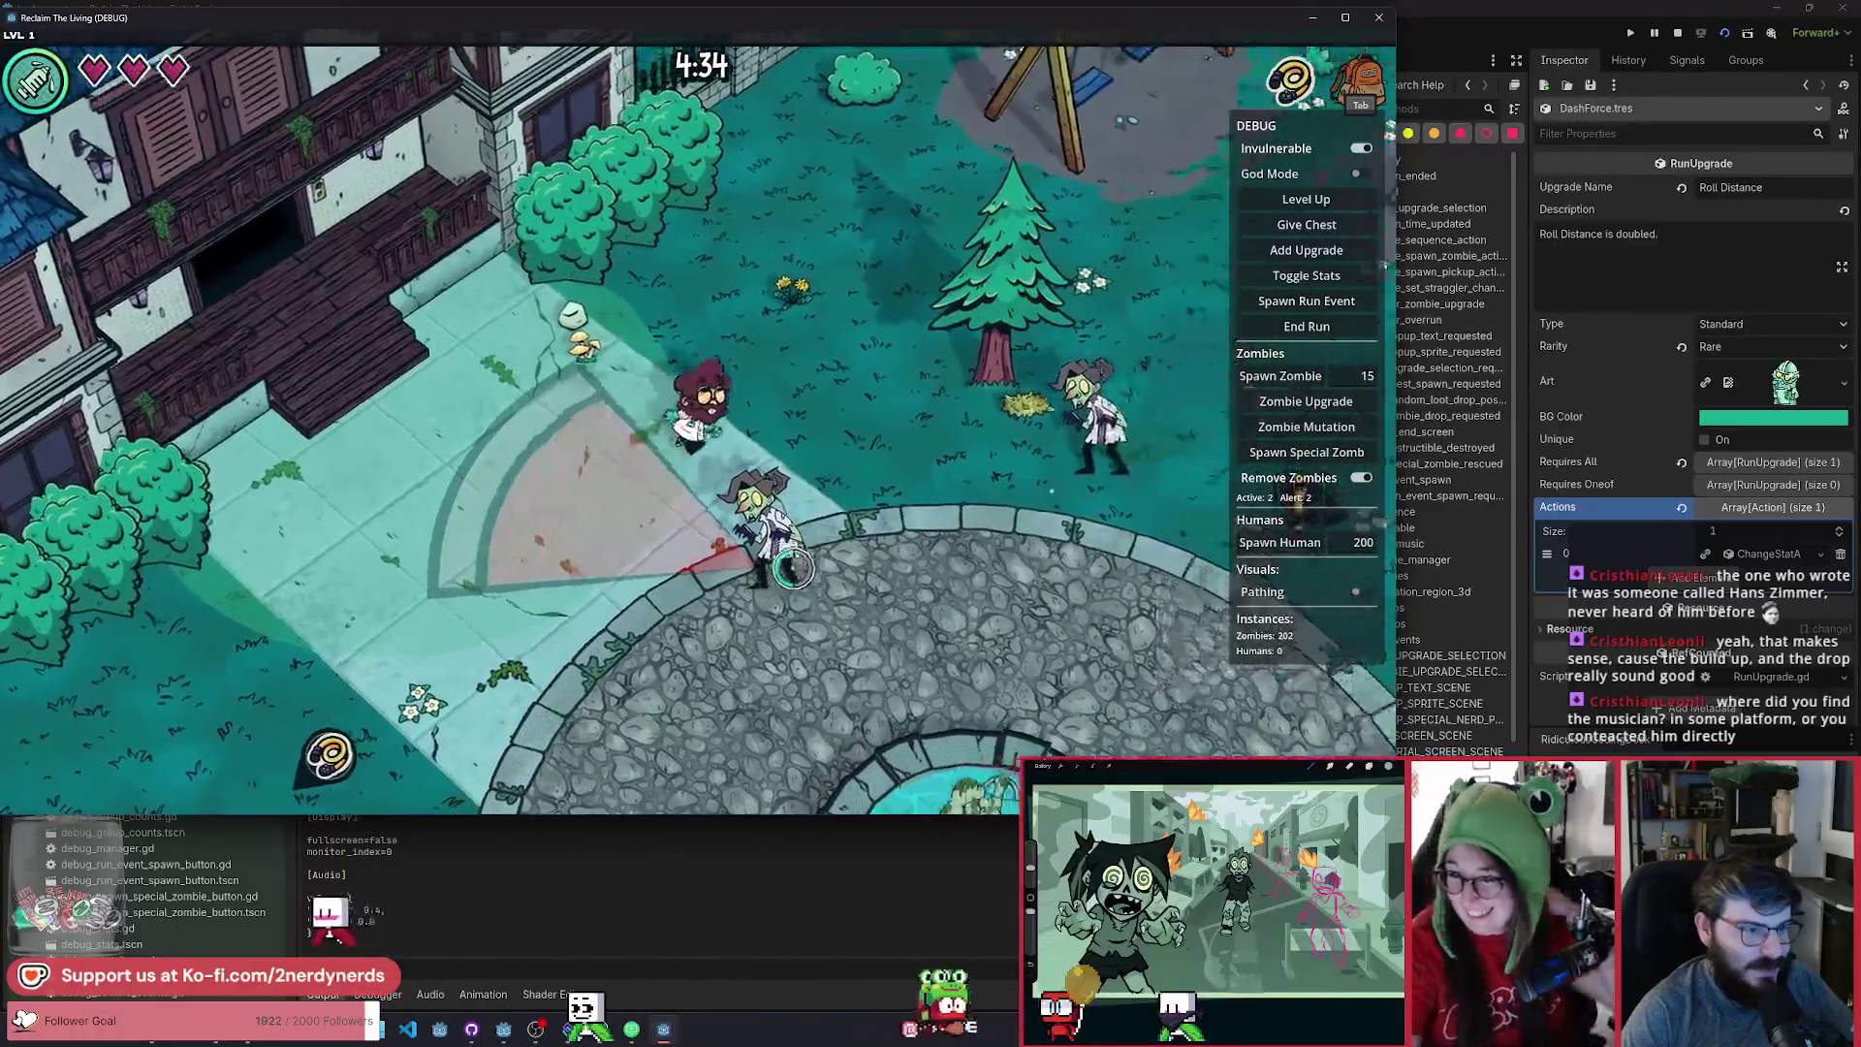
{"action": "key", "text": "a+s"}
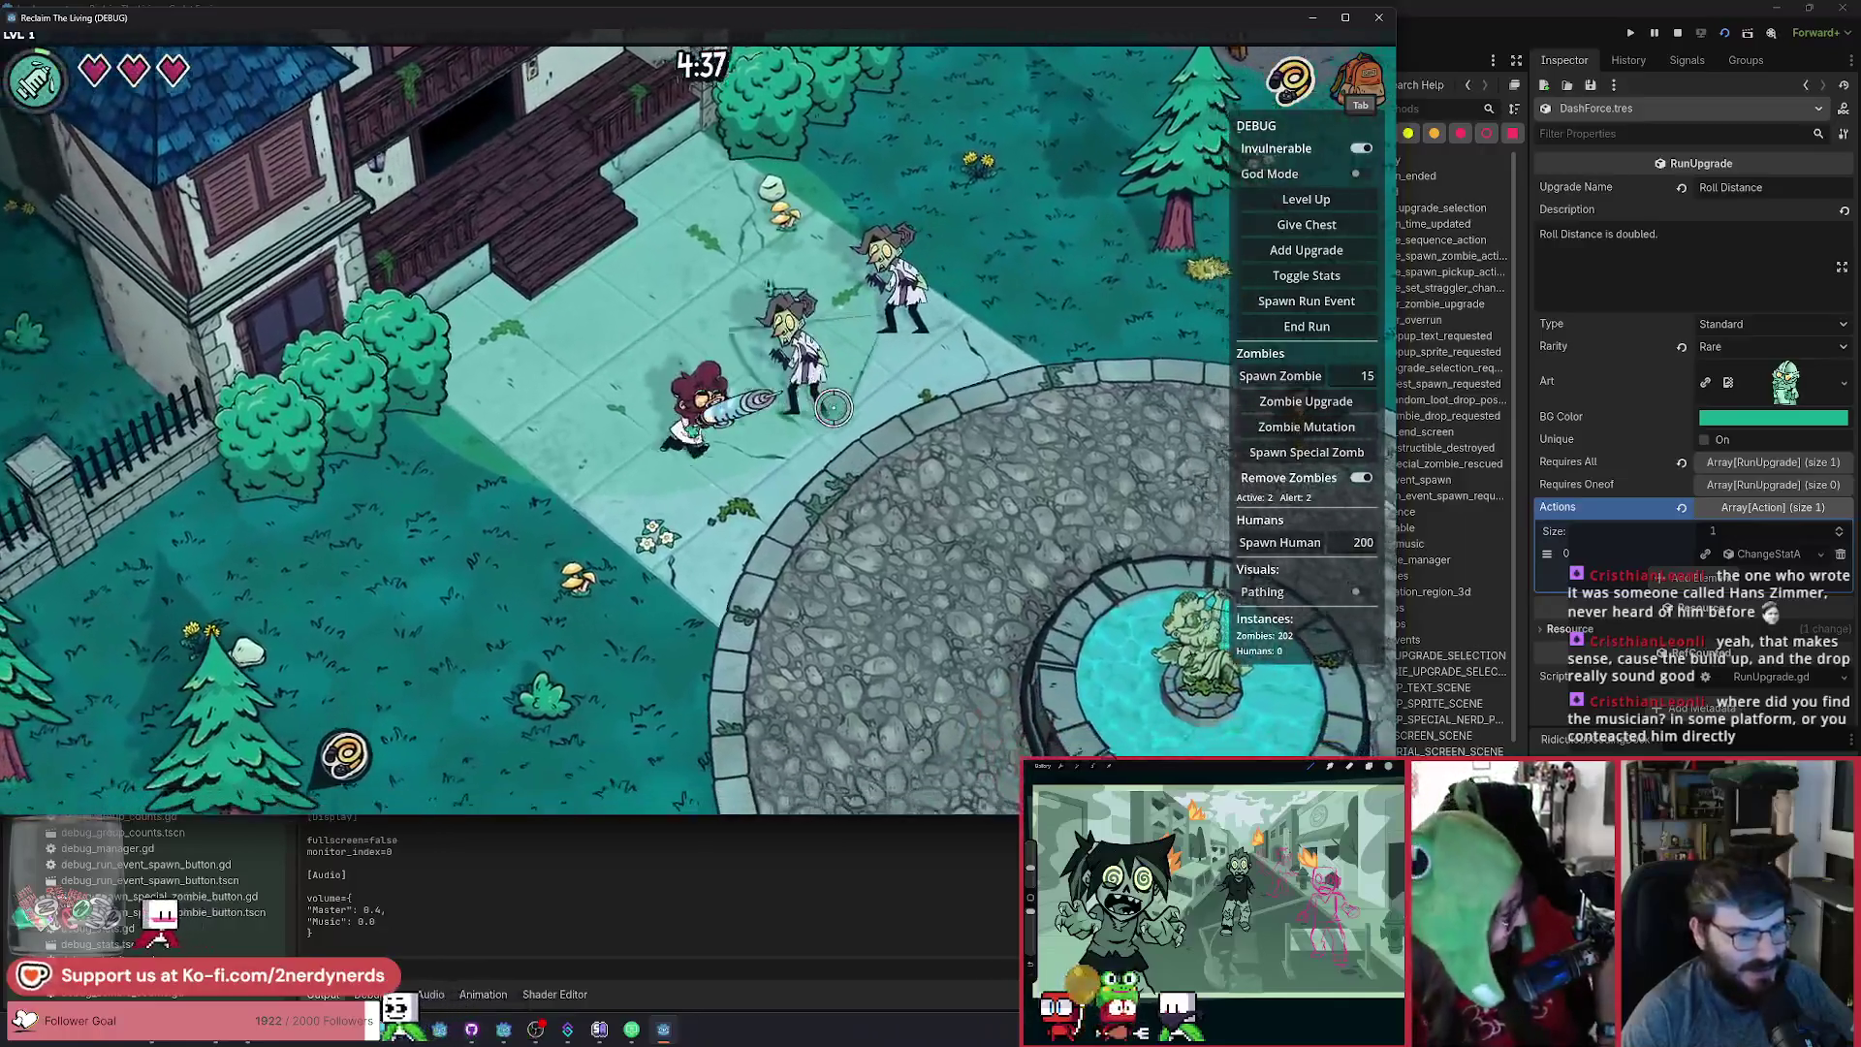
{"action": "key", "text": "s"}
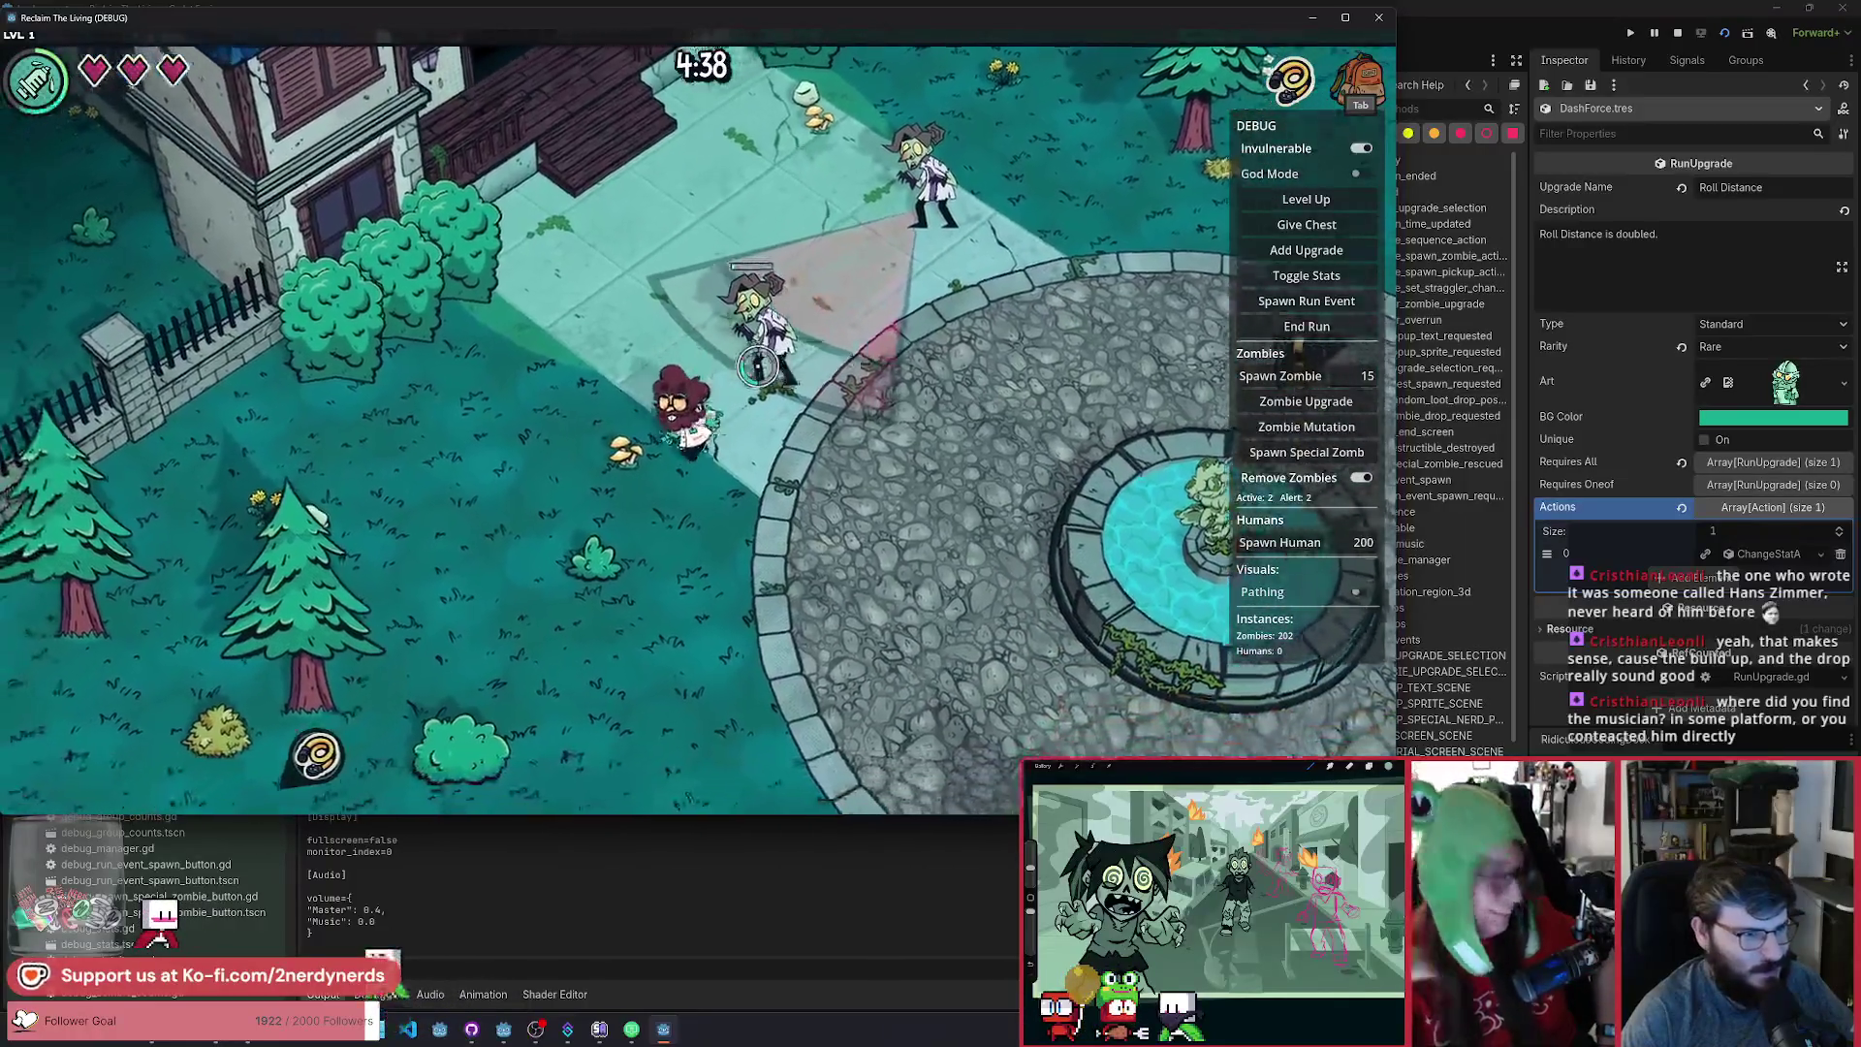
{"action": "key", "text": "d"}
{"action": "key", "text": "w"}
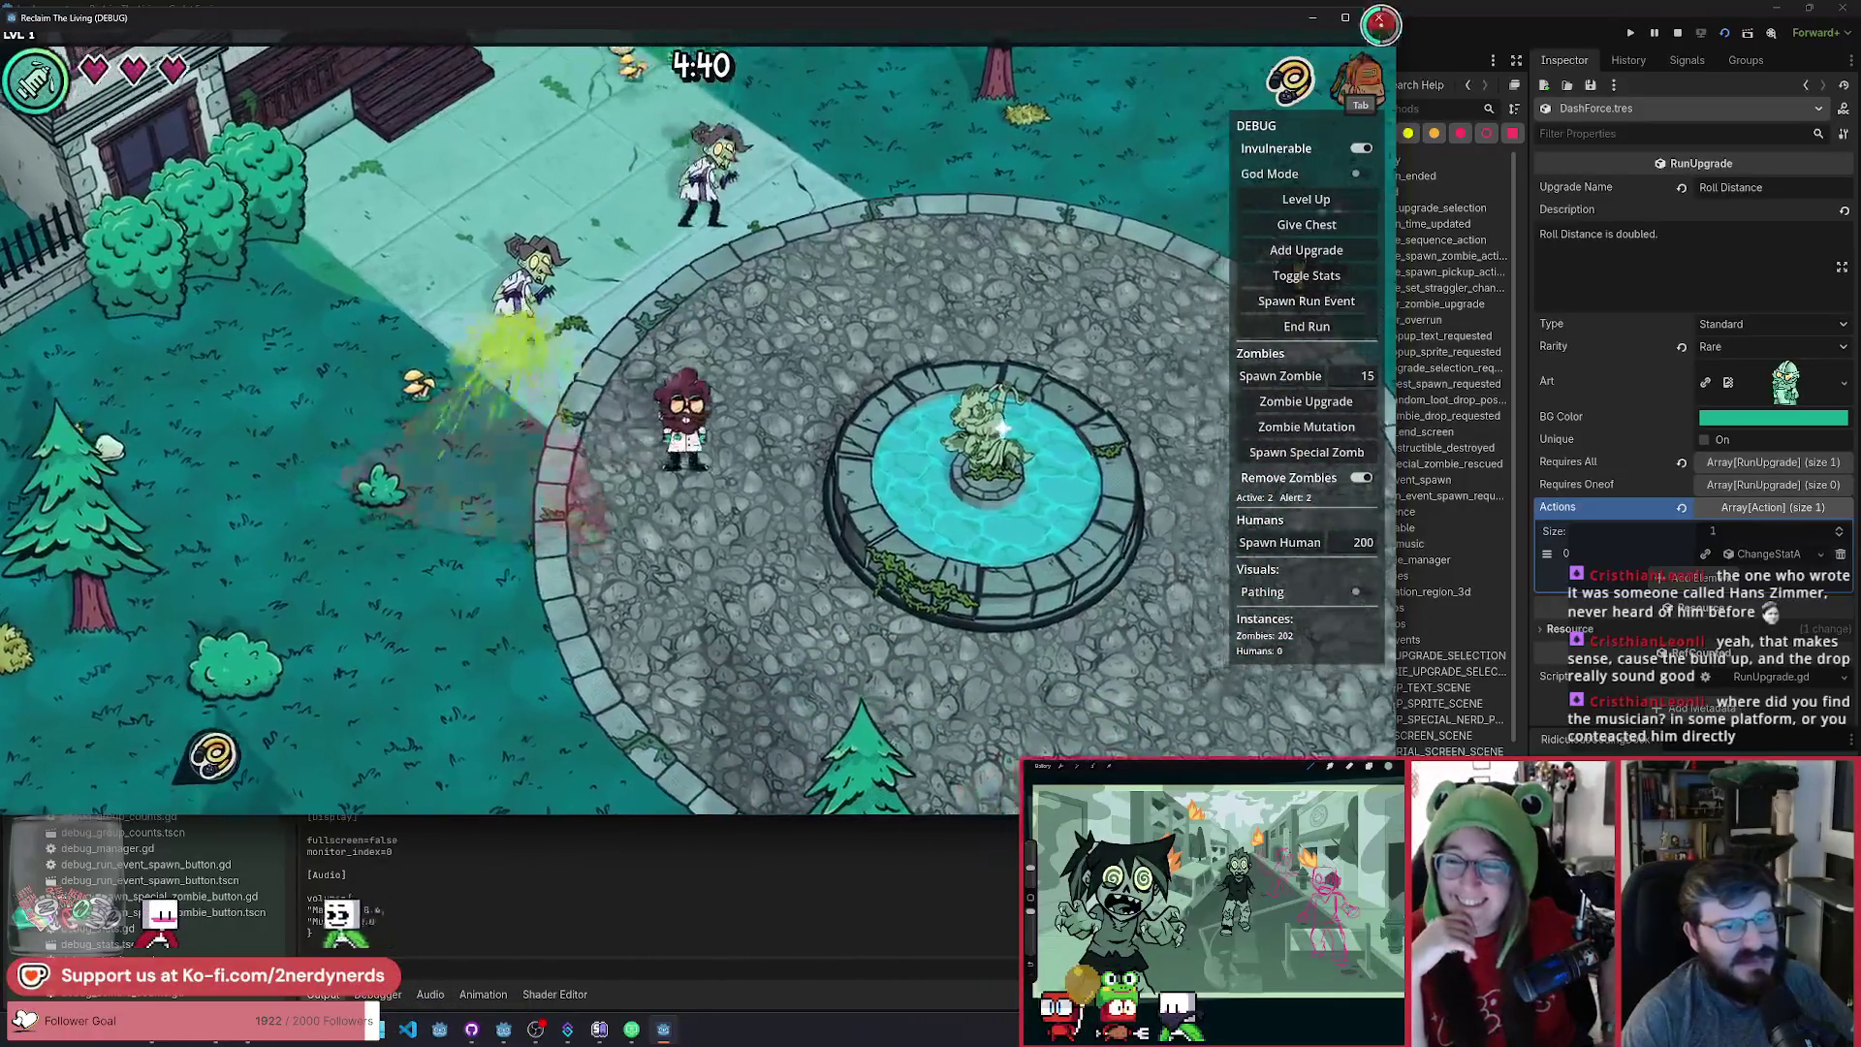
{"action": "key", "text": "F8"}
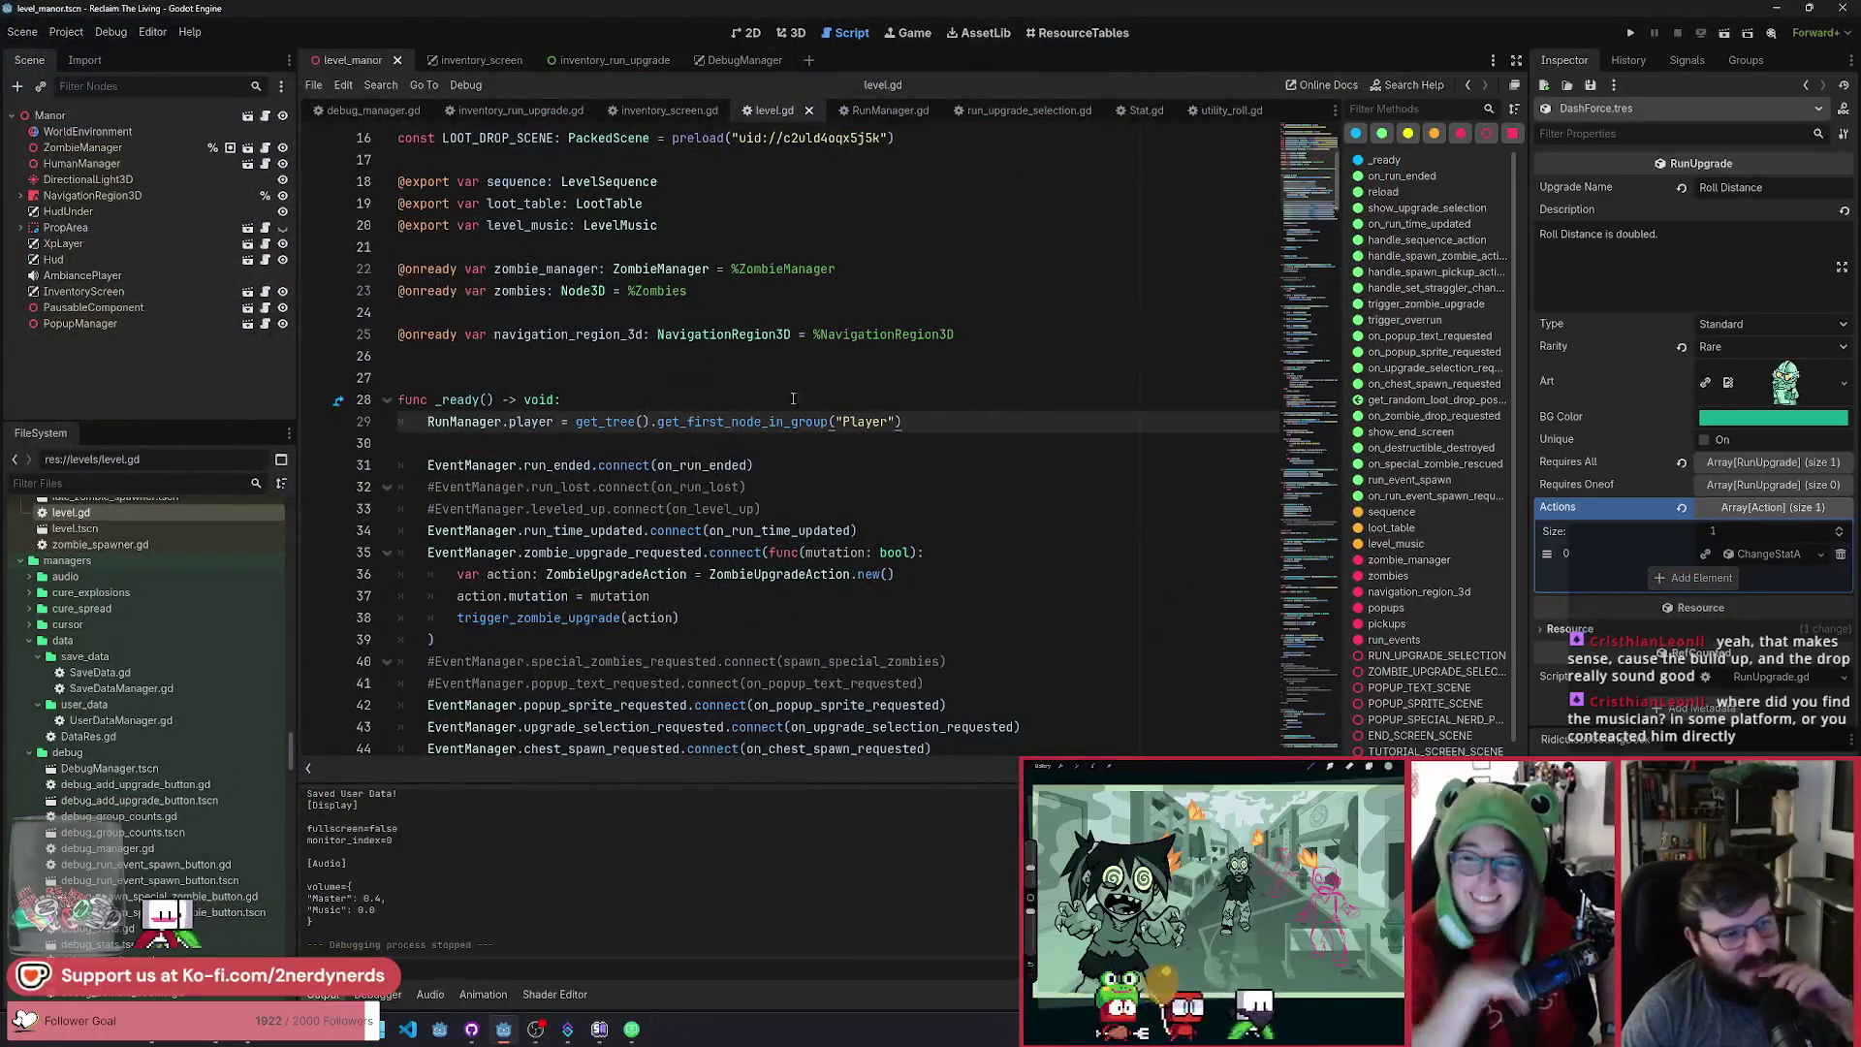
{"action": "left_click", "coordinate": [1017, 341]}
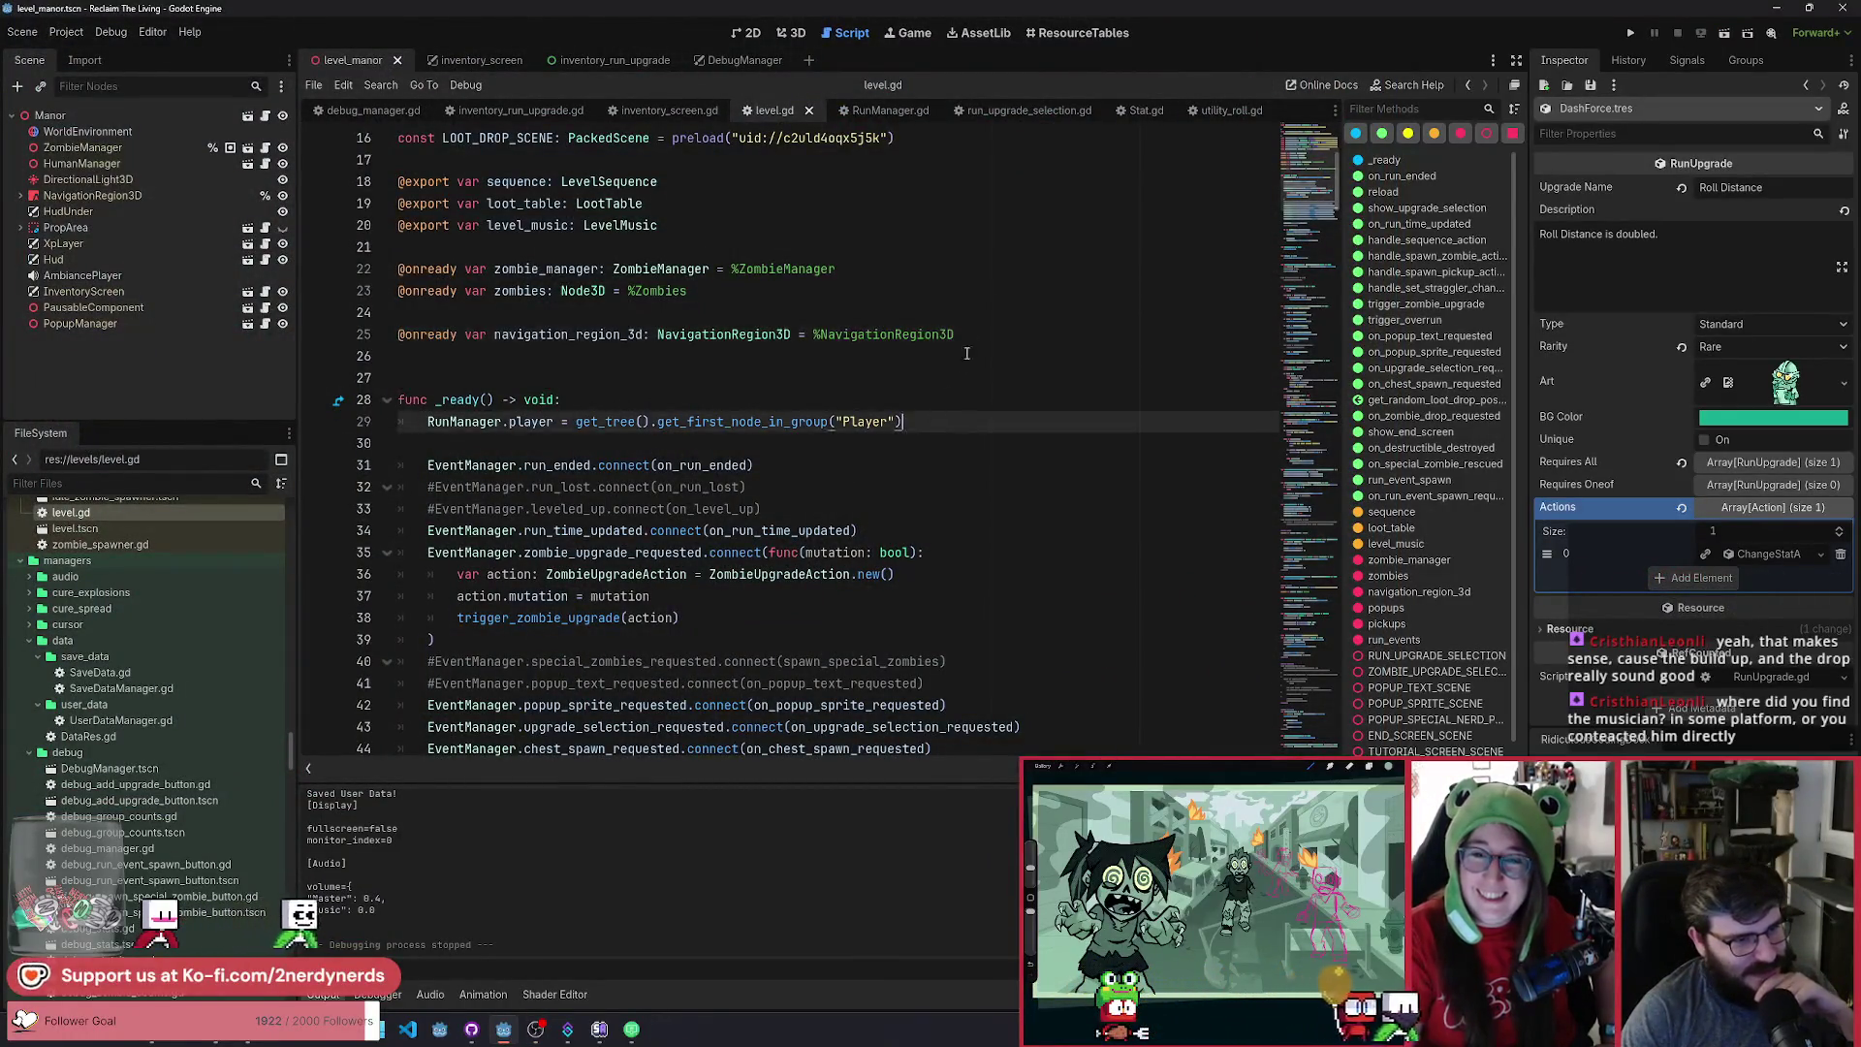
{"action": "scroll", "coordinate": [920, 309], "scroll_direction": "down", "scroll_amount": 2}
{"action": "scroll", "coordinate": [921, 320], "scroll_direction": "up", "scroll_amount": 2}
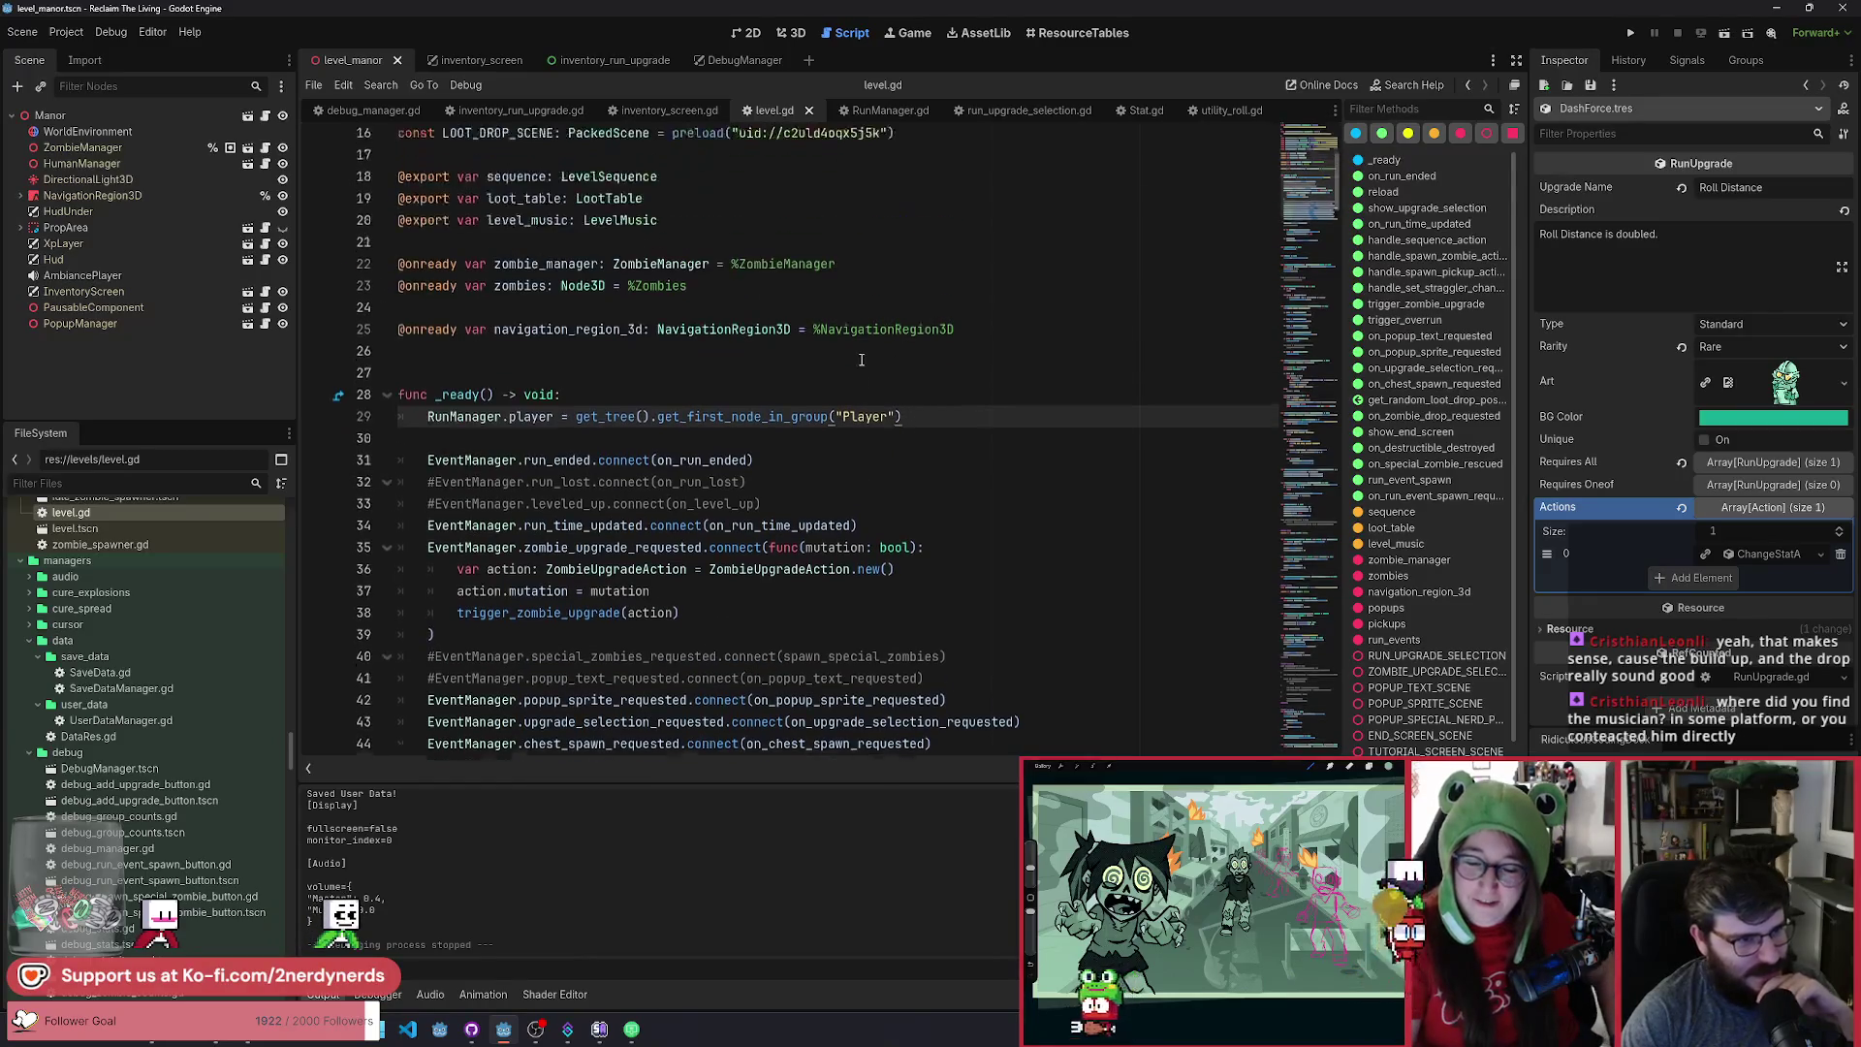
{"action": "left_click", "coordinate": [928, 407]}
{"action": "left_click", "coordinate": [920, 425]}
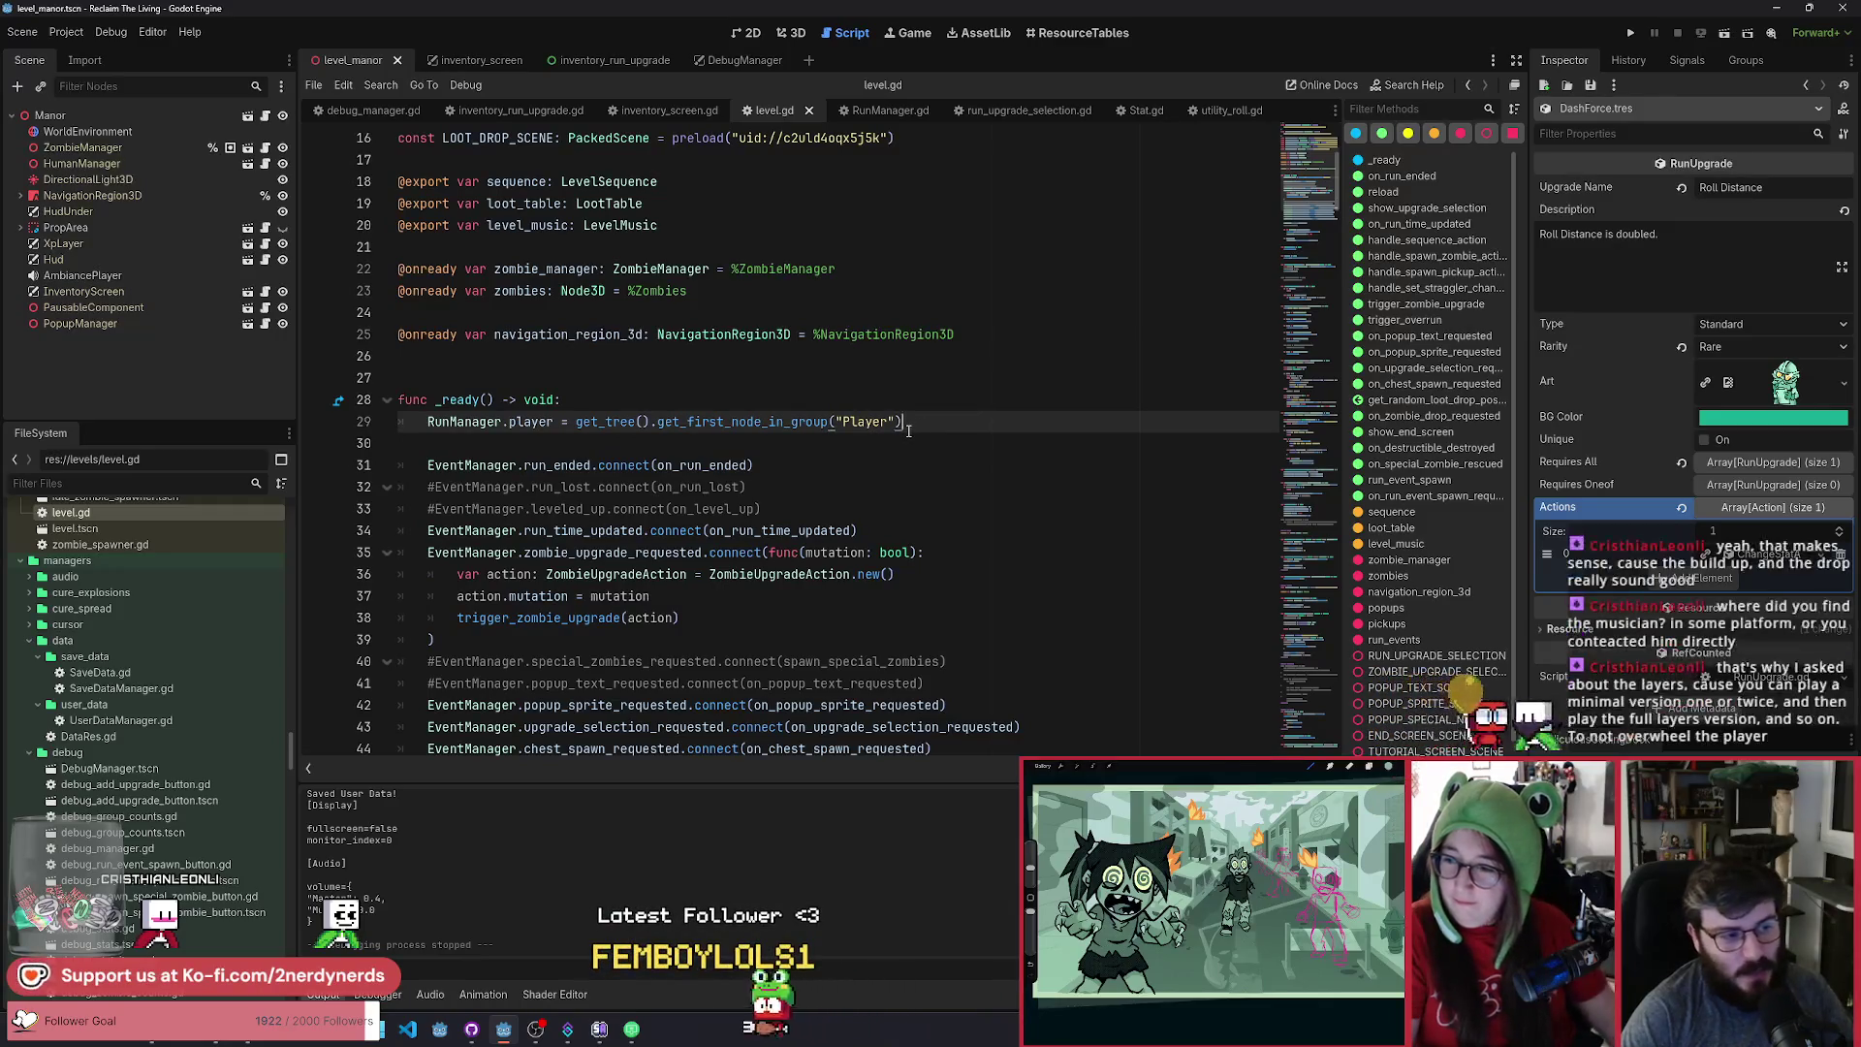
{"action": "double_click", "coordinate": [788, 426]}
{"action": "key", "text": "End"}
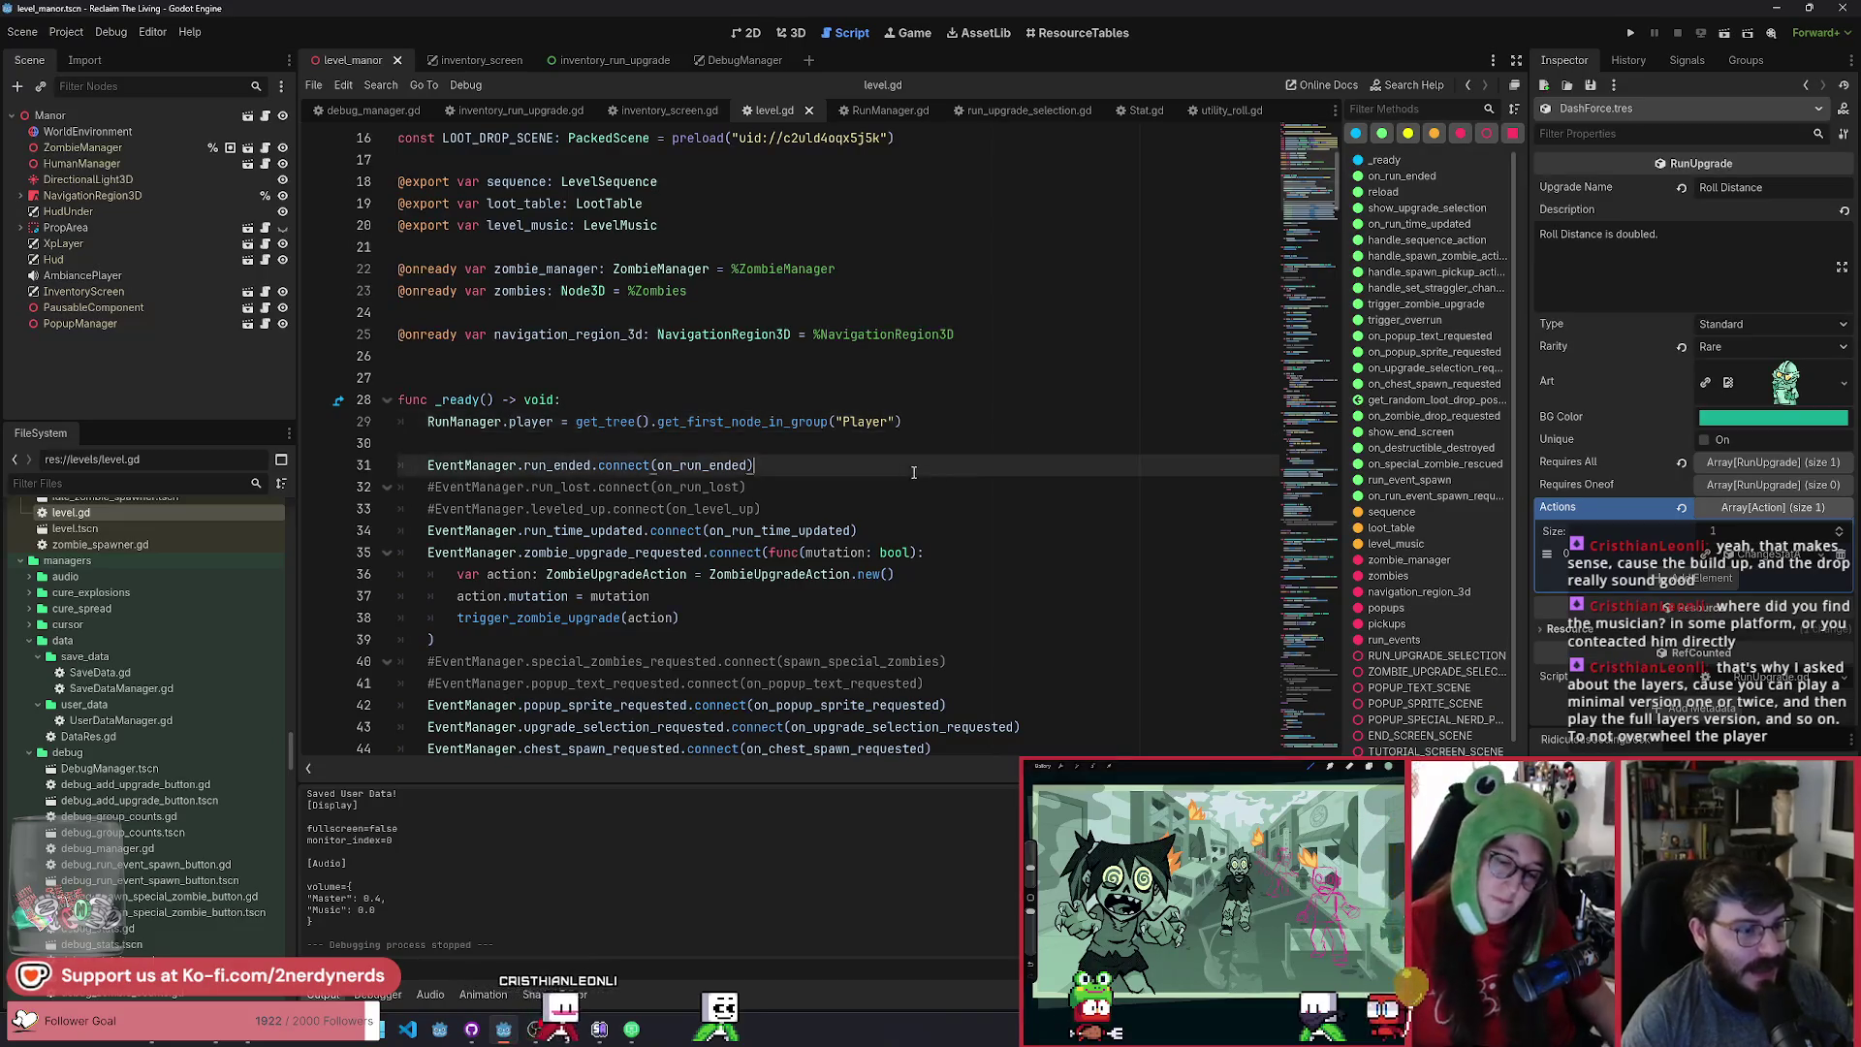
{"action": "left_click", "coordinate": [960, 437]}
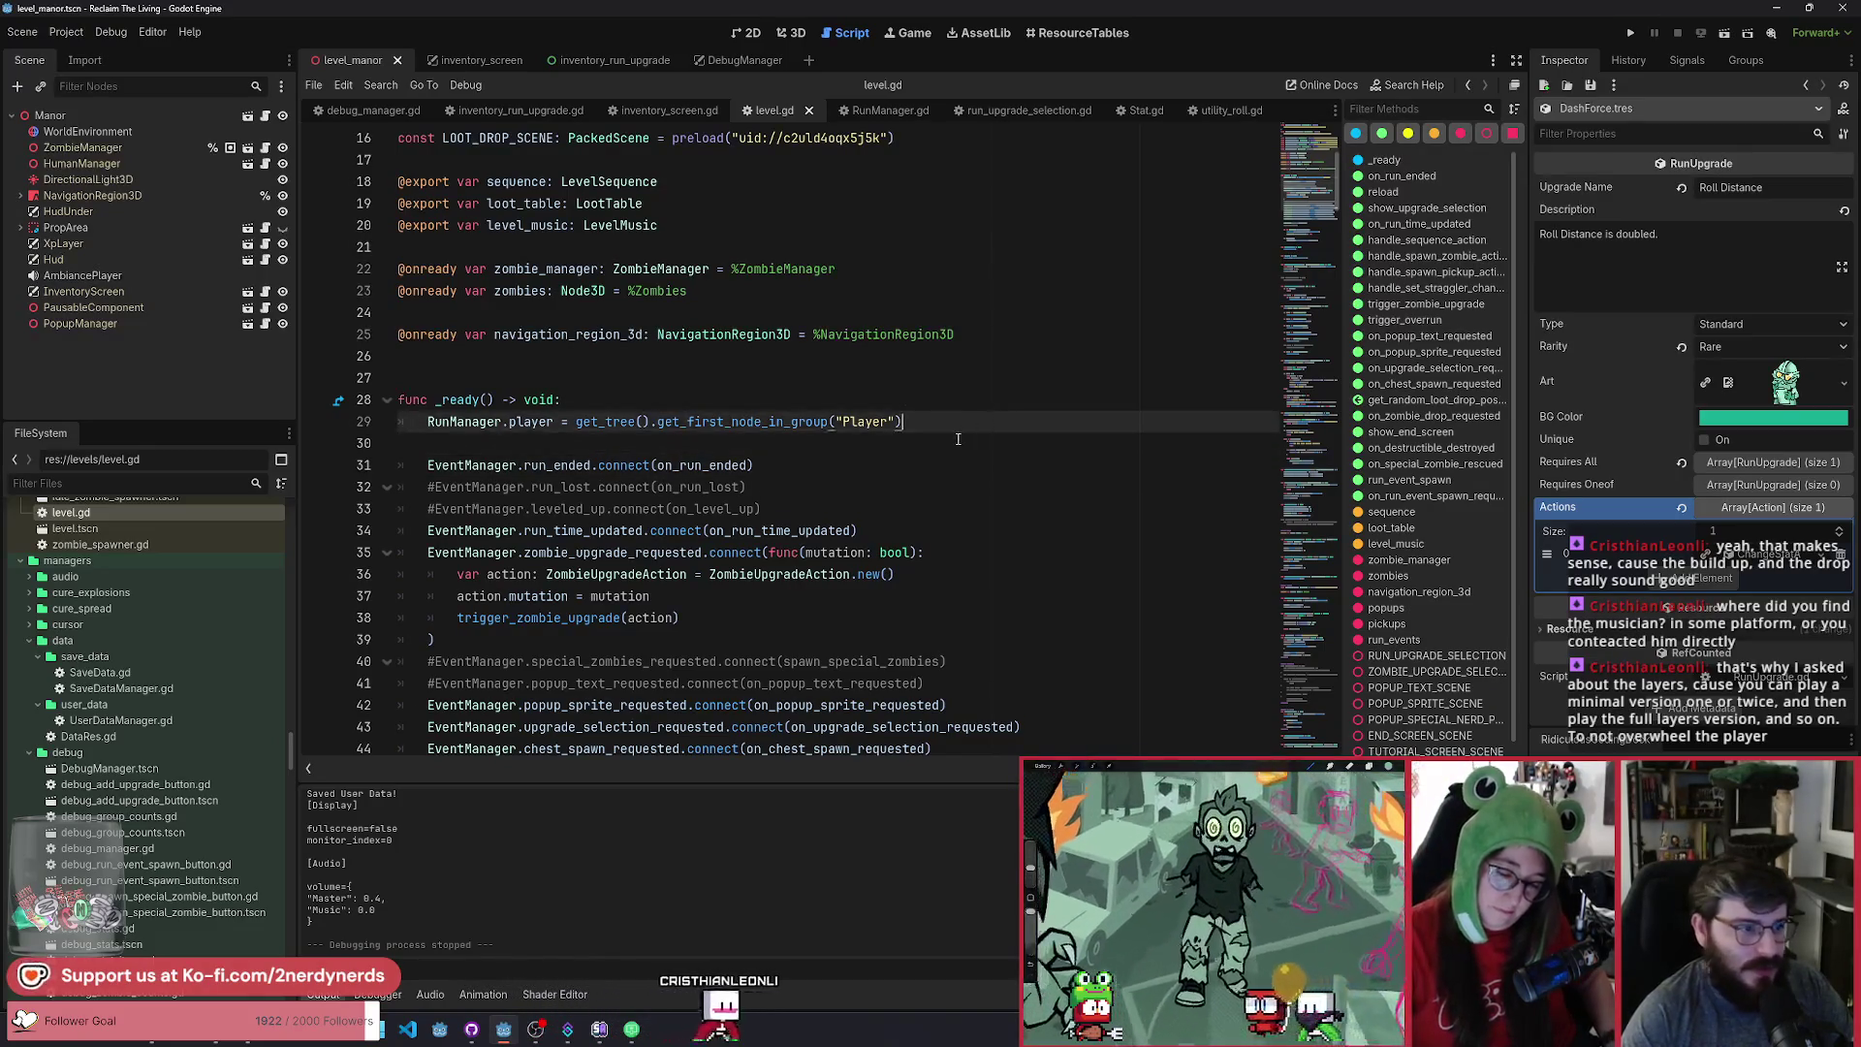
{"action": "scroll", "coordinate": [931, 426], "scroll_direction": "down", "scroll_amount": 1}
{"action": "left_click", "coordinate": [897, 405]}
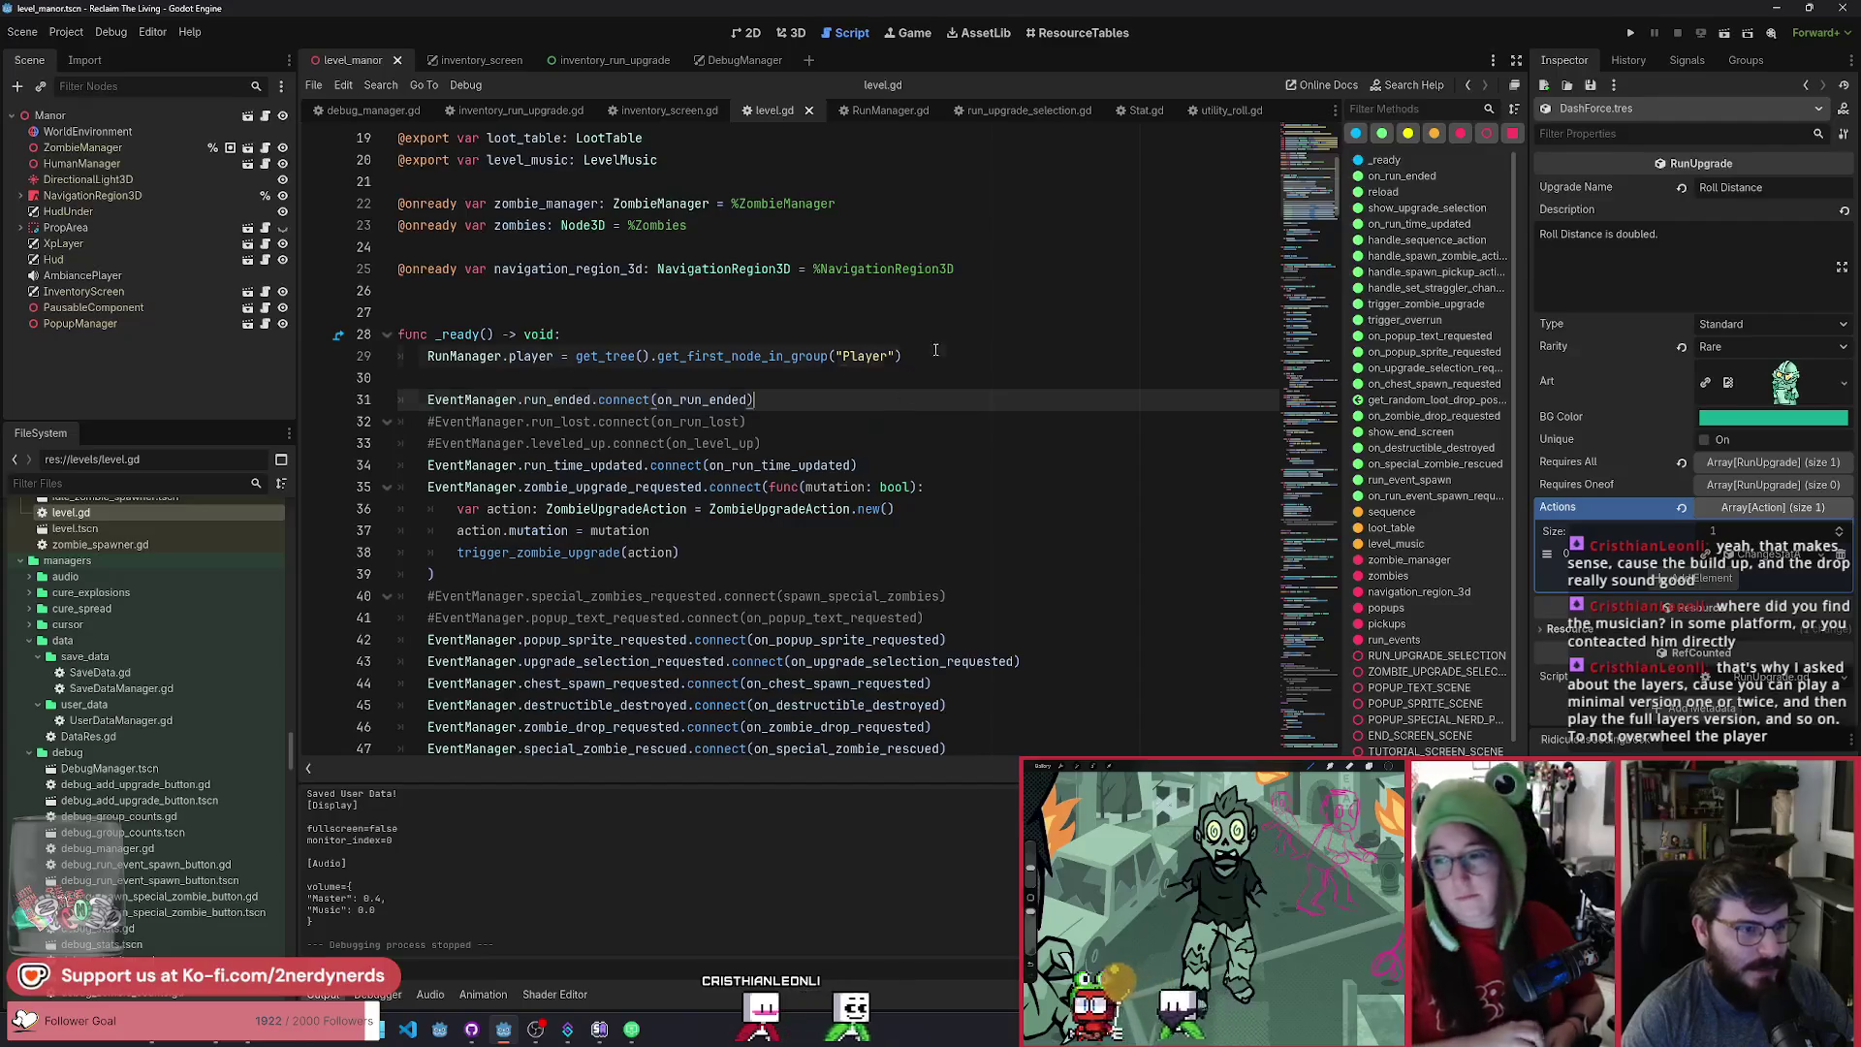
{"action": "left_click", "coordinate": [827, 358]}
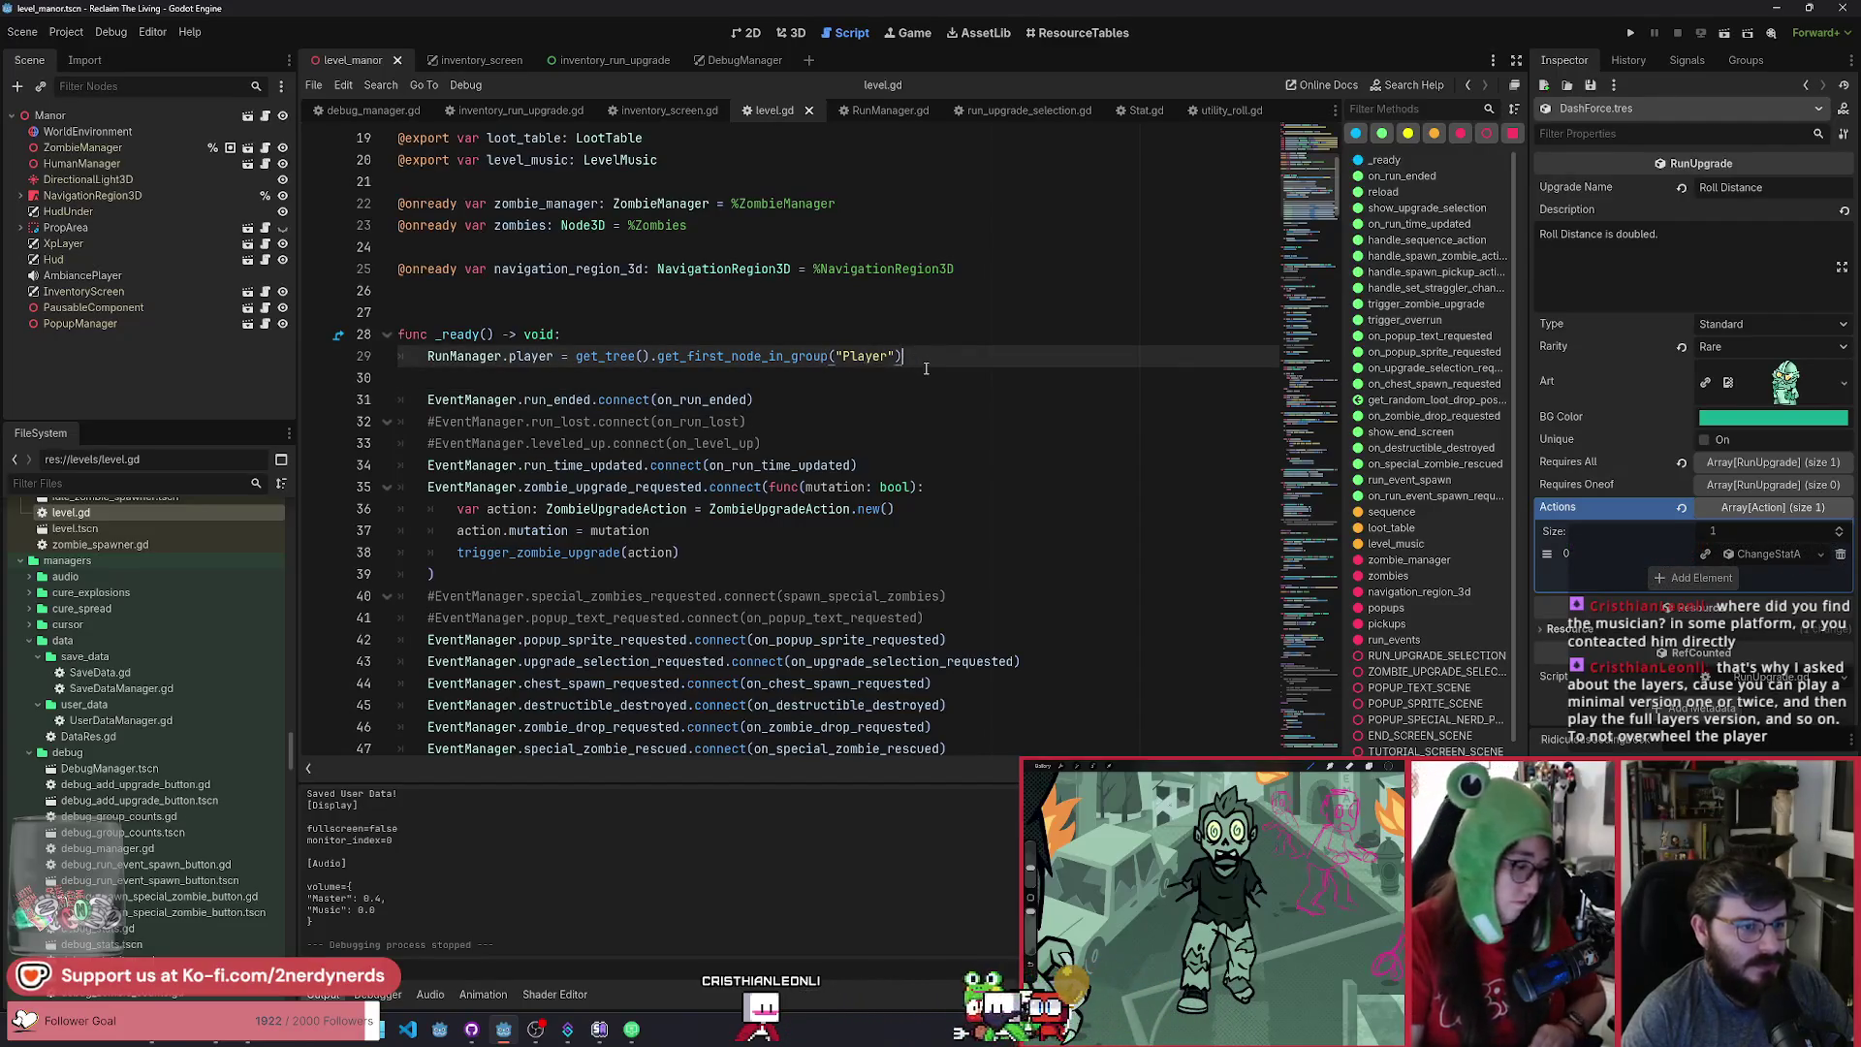
{"action": "left_click", "coordinate": [843, 405]}
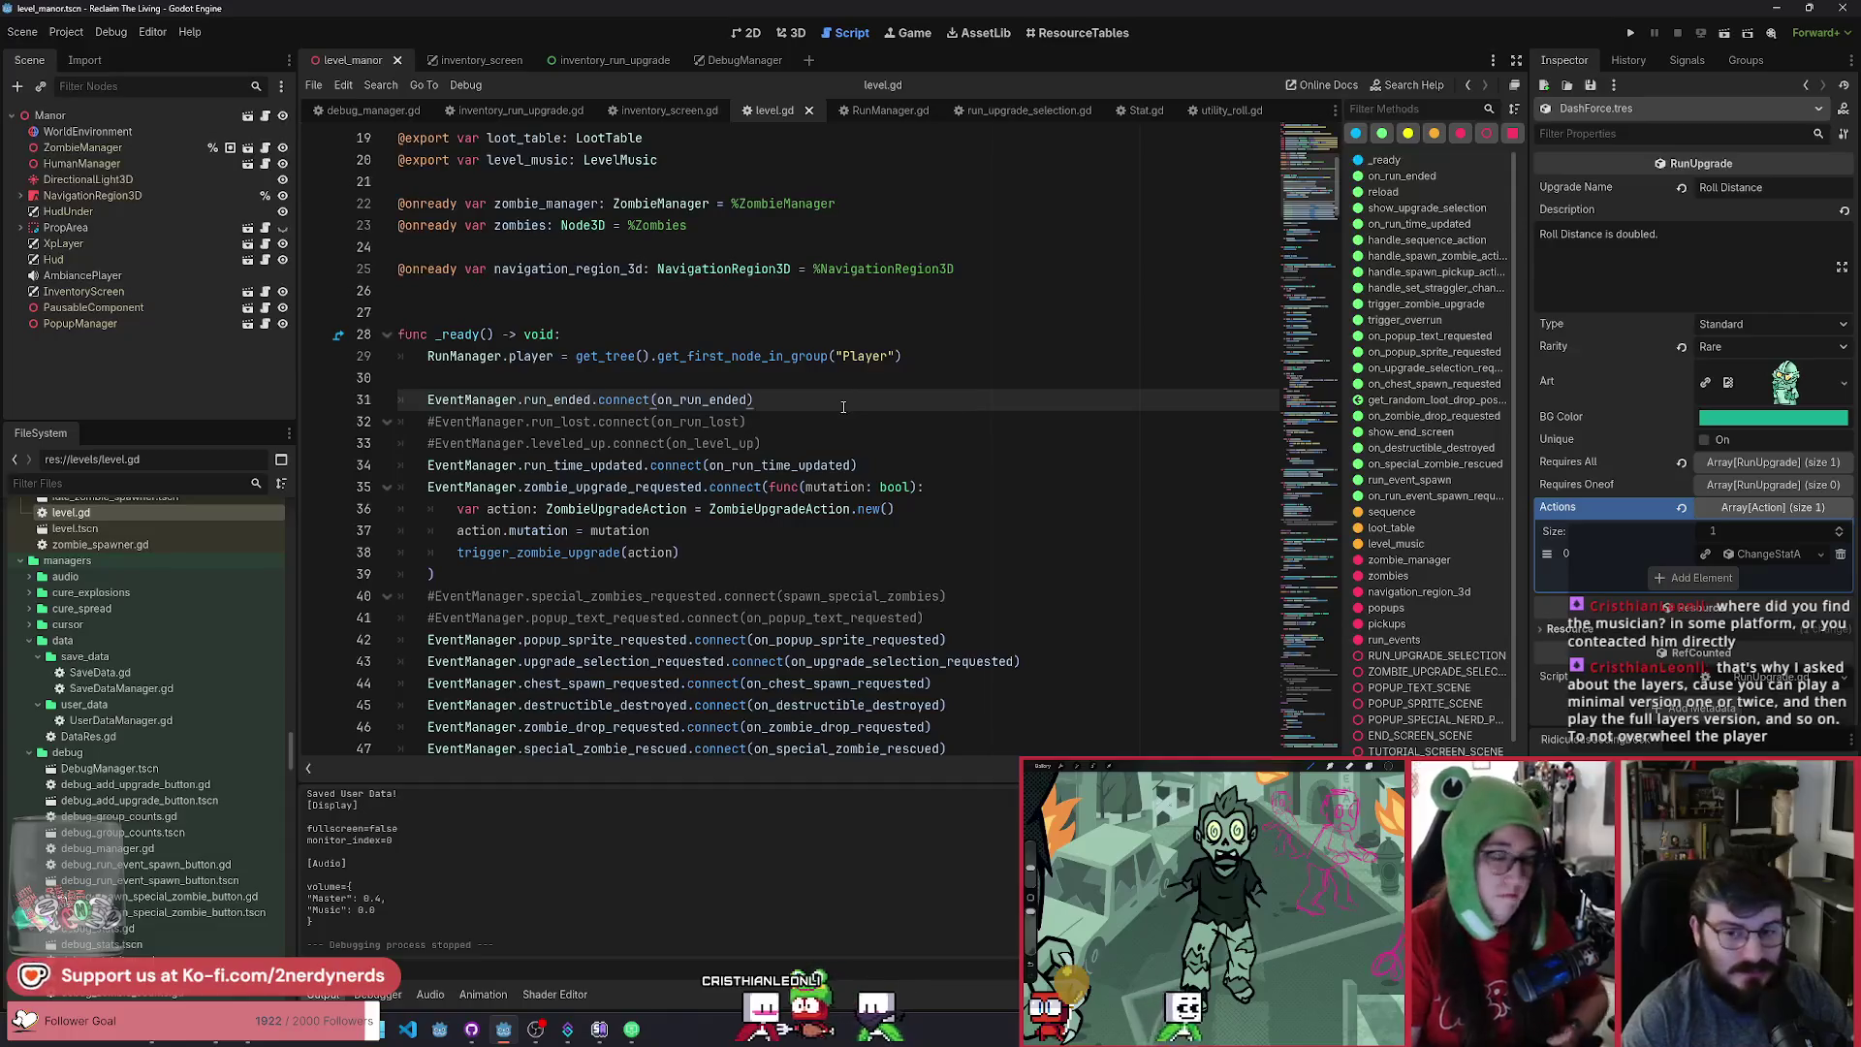
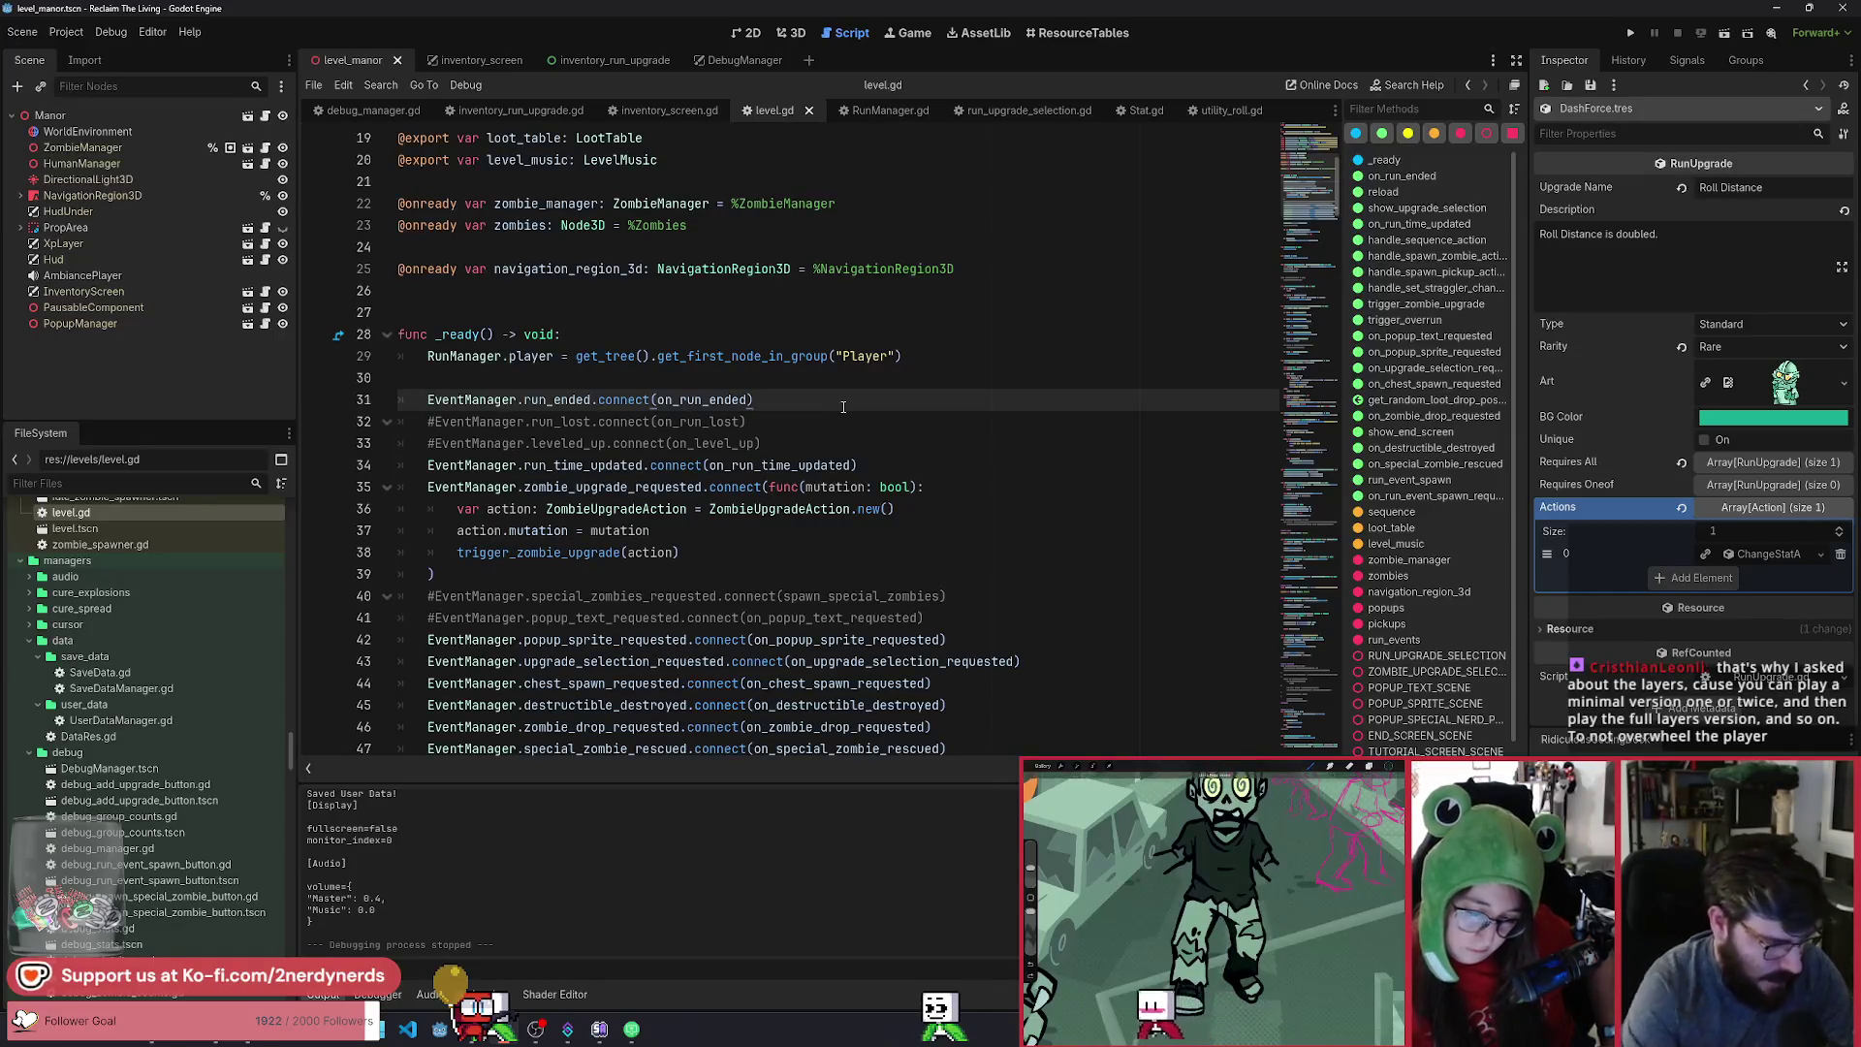
Review the zombie upgrade trigger, level-up and run_time_updated connection lines in level.gd.
{"action": "left_click", "coordinate": [827, 530]}
{"action": "left_click", "coordinate": [838, 551]}
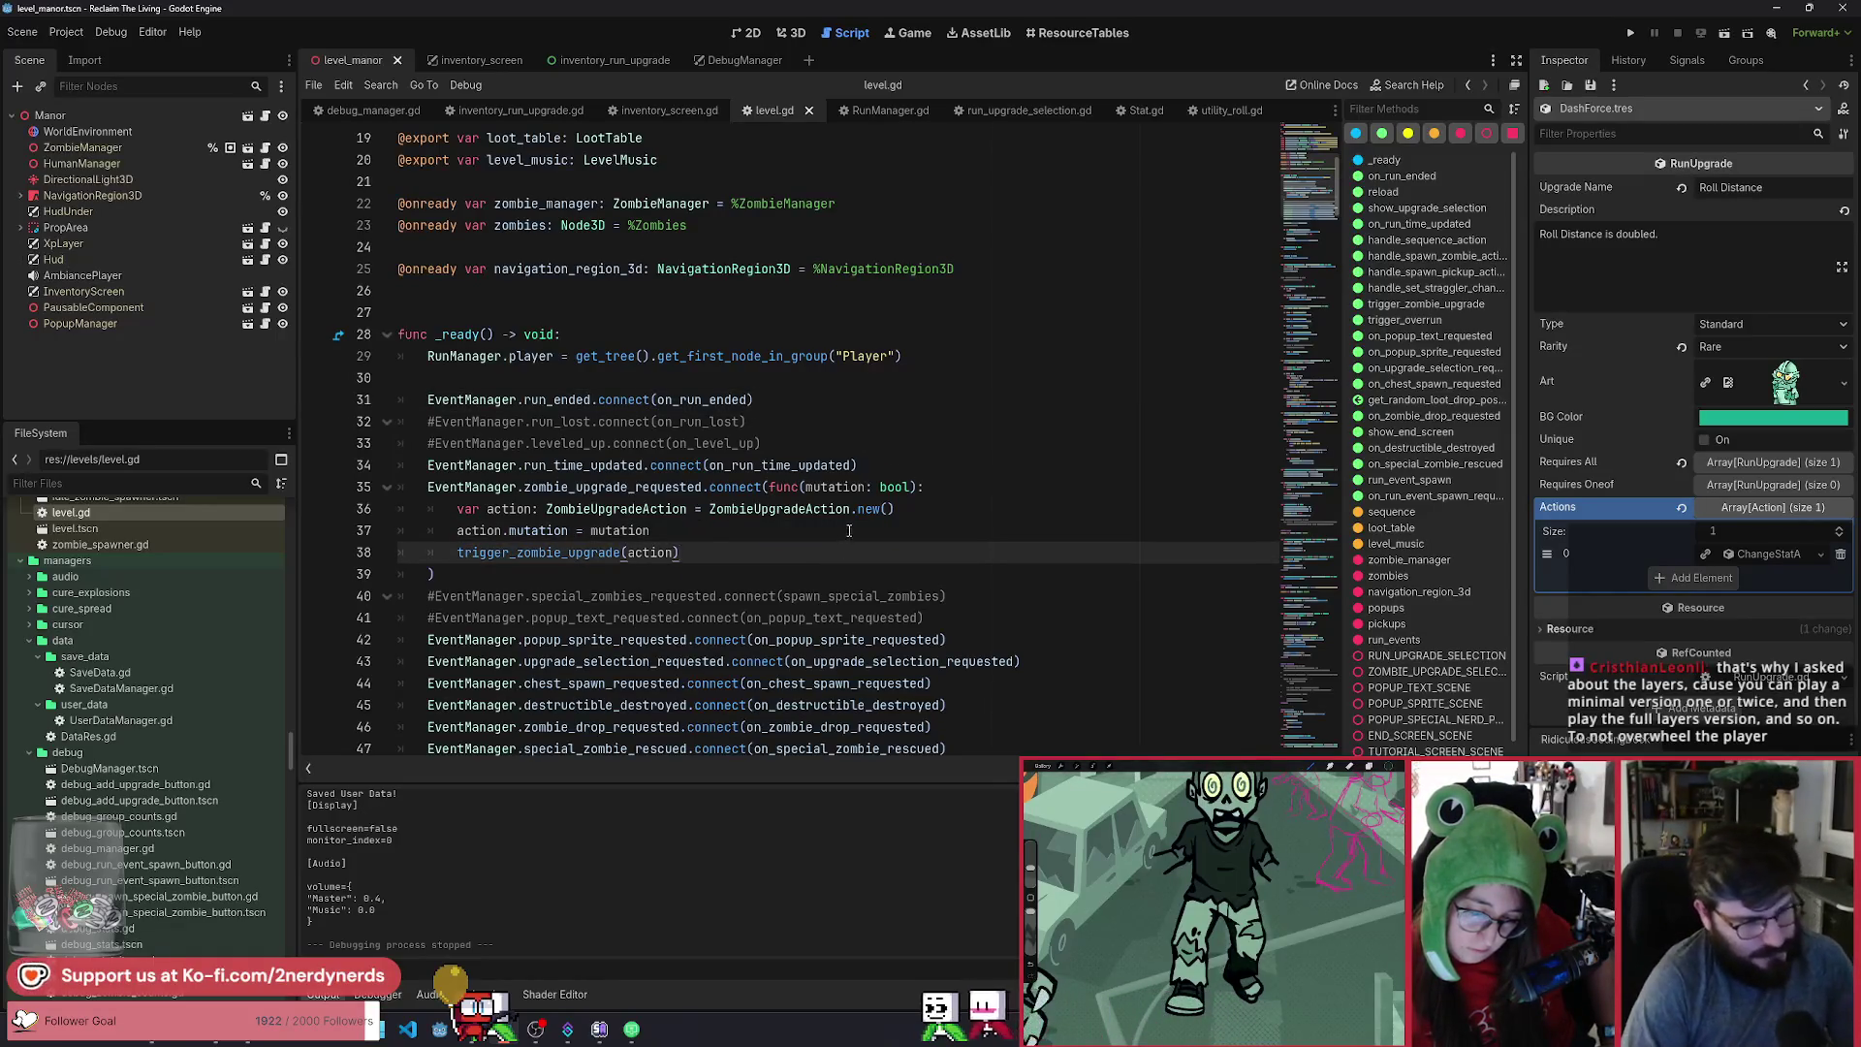
{"action": "left_click", "coordinate": [827, 437]}
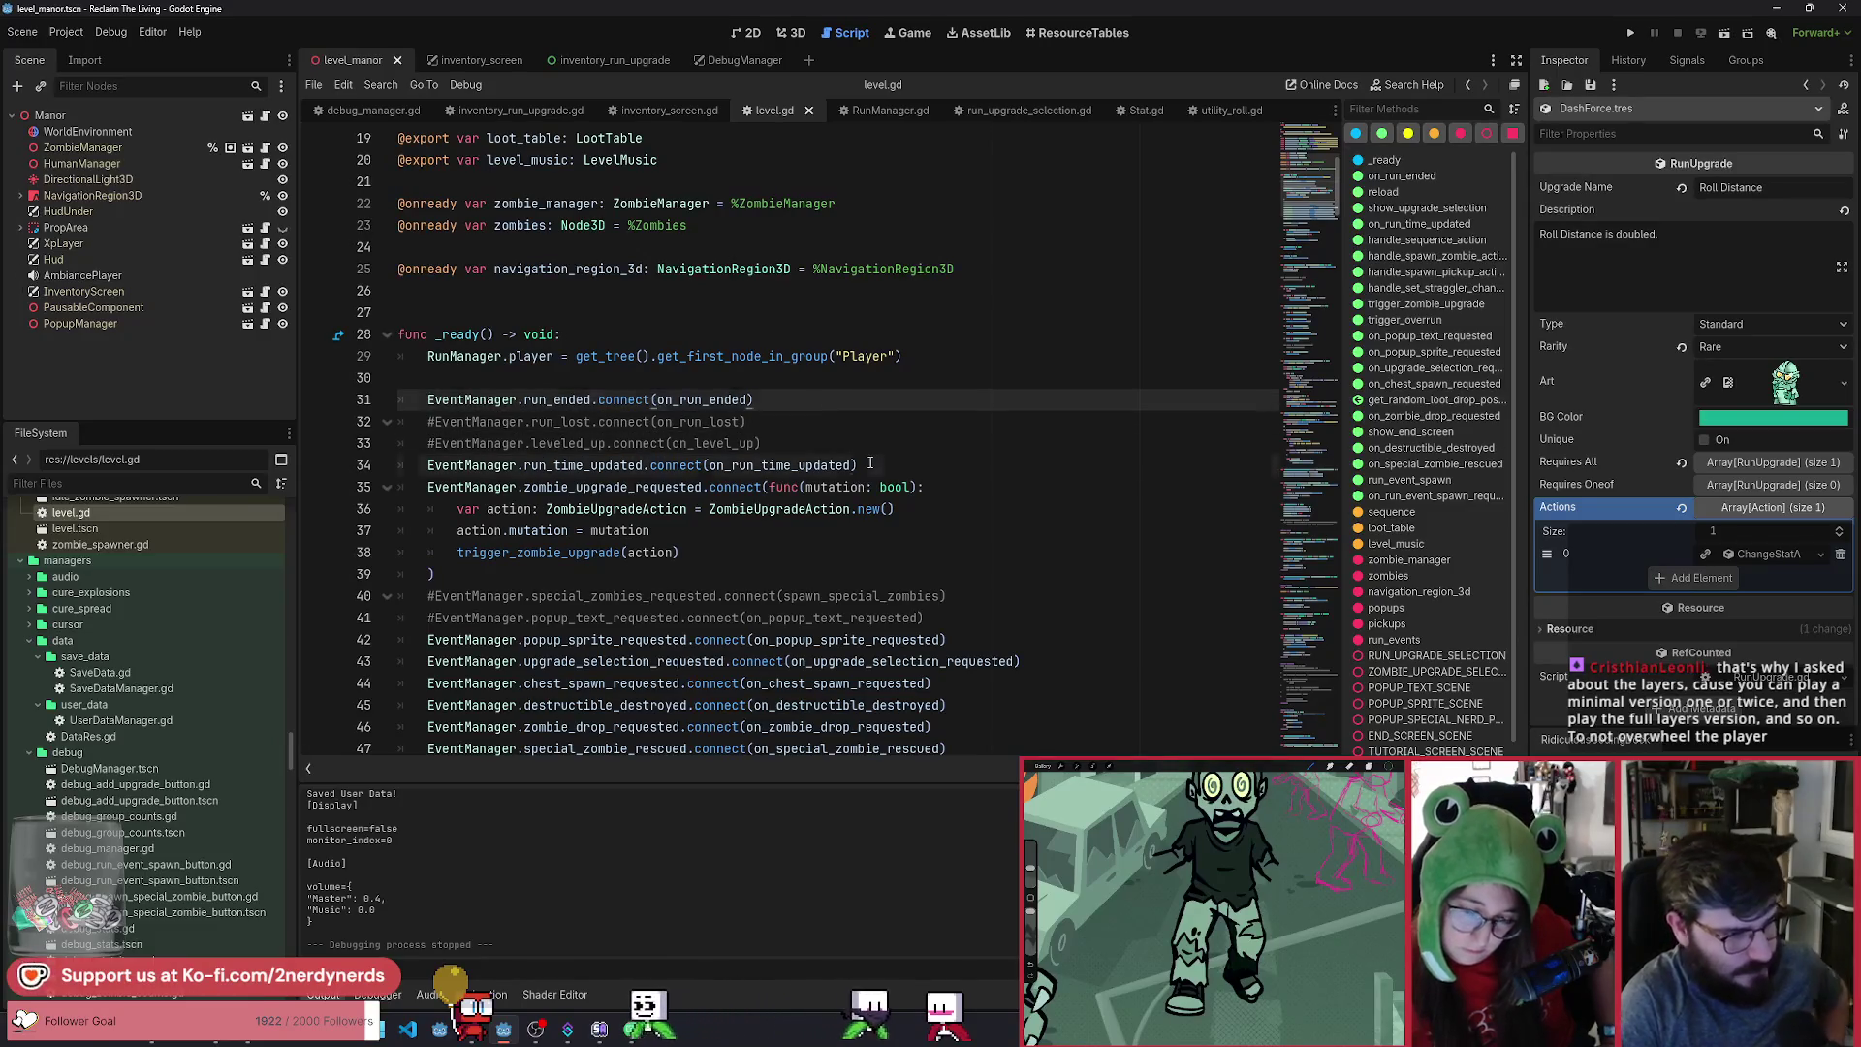
{"action": "left_click", "coordinate": [870, 465]}
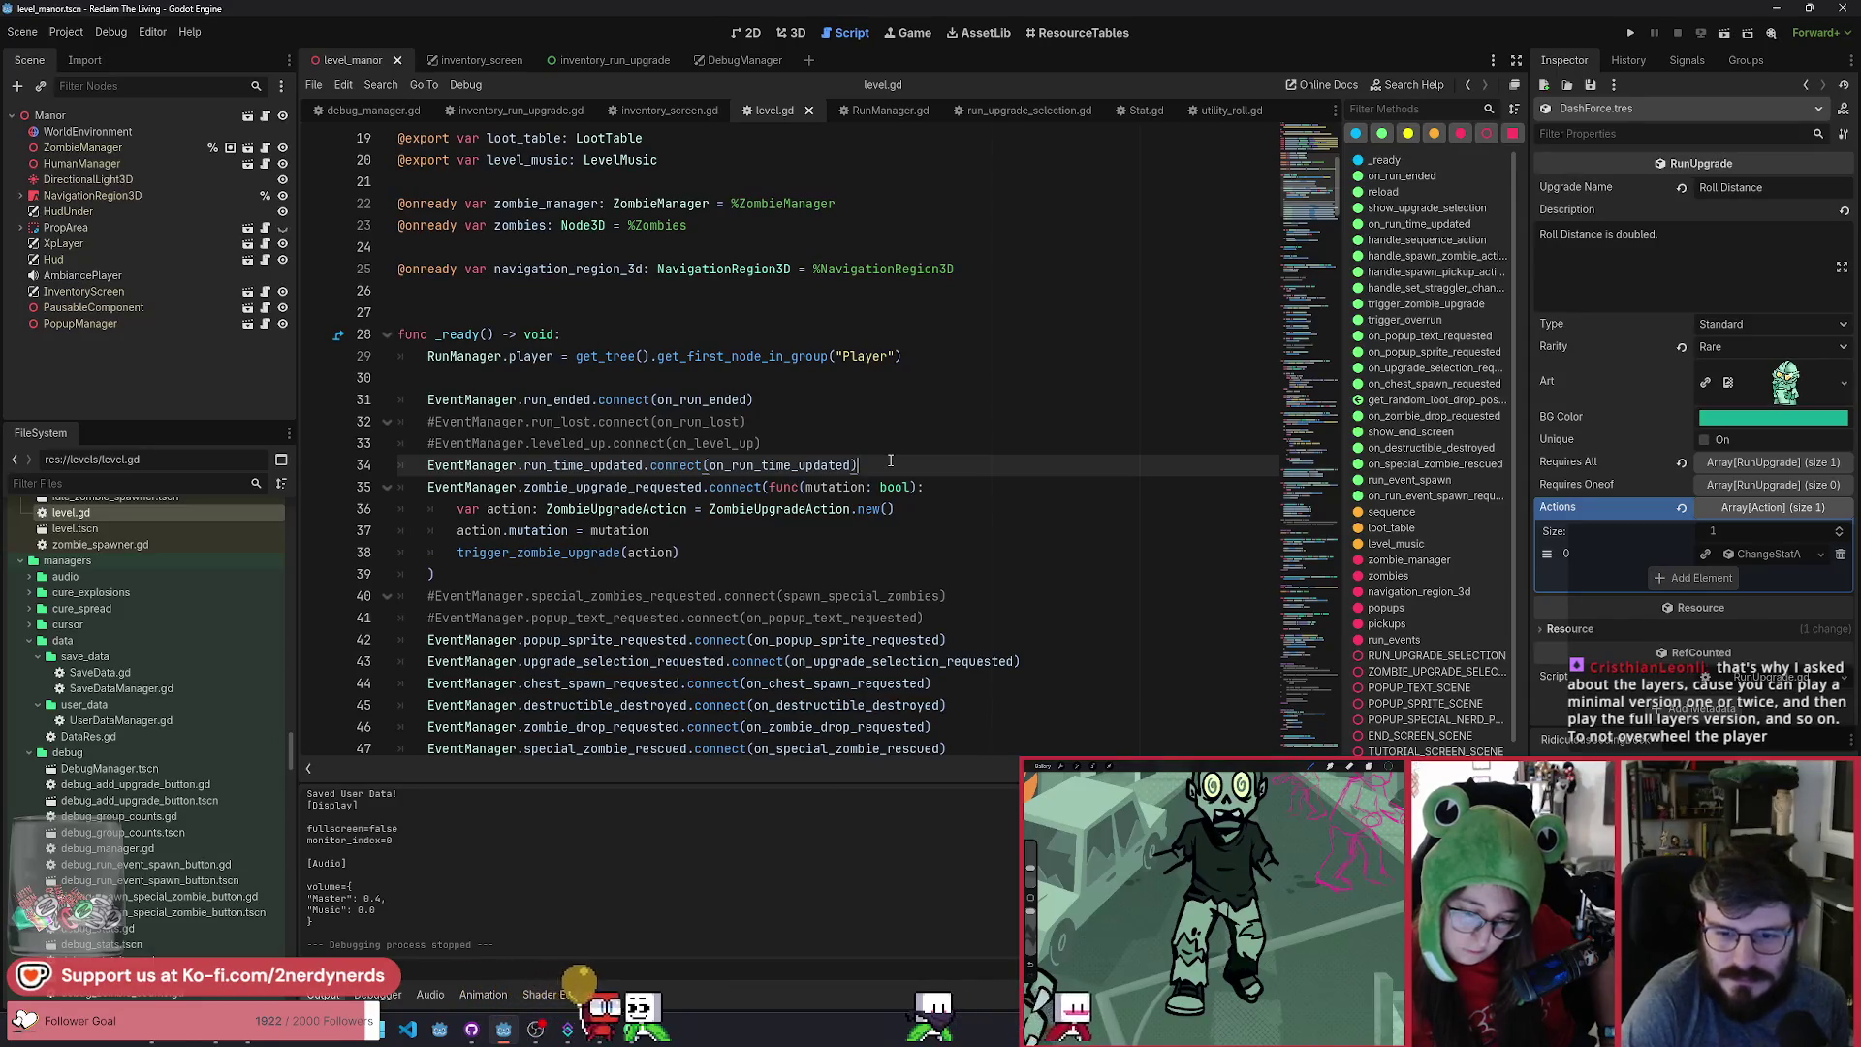
{"action": "scroll", "coordinate": [888, 461], "scroll_direction": "down", "scroll_amount": 1}
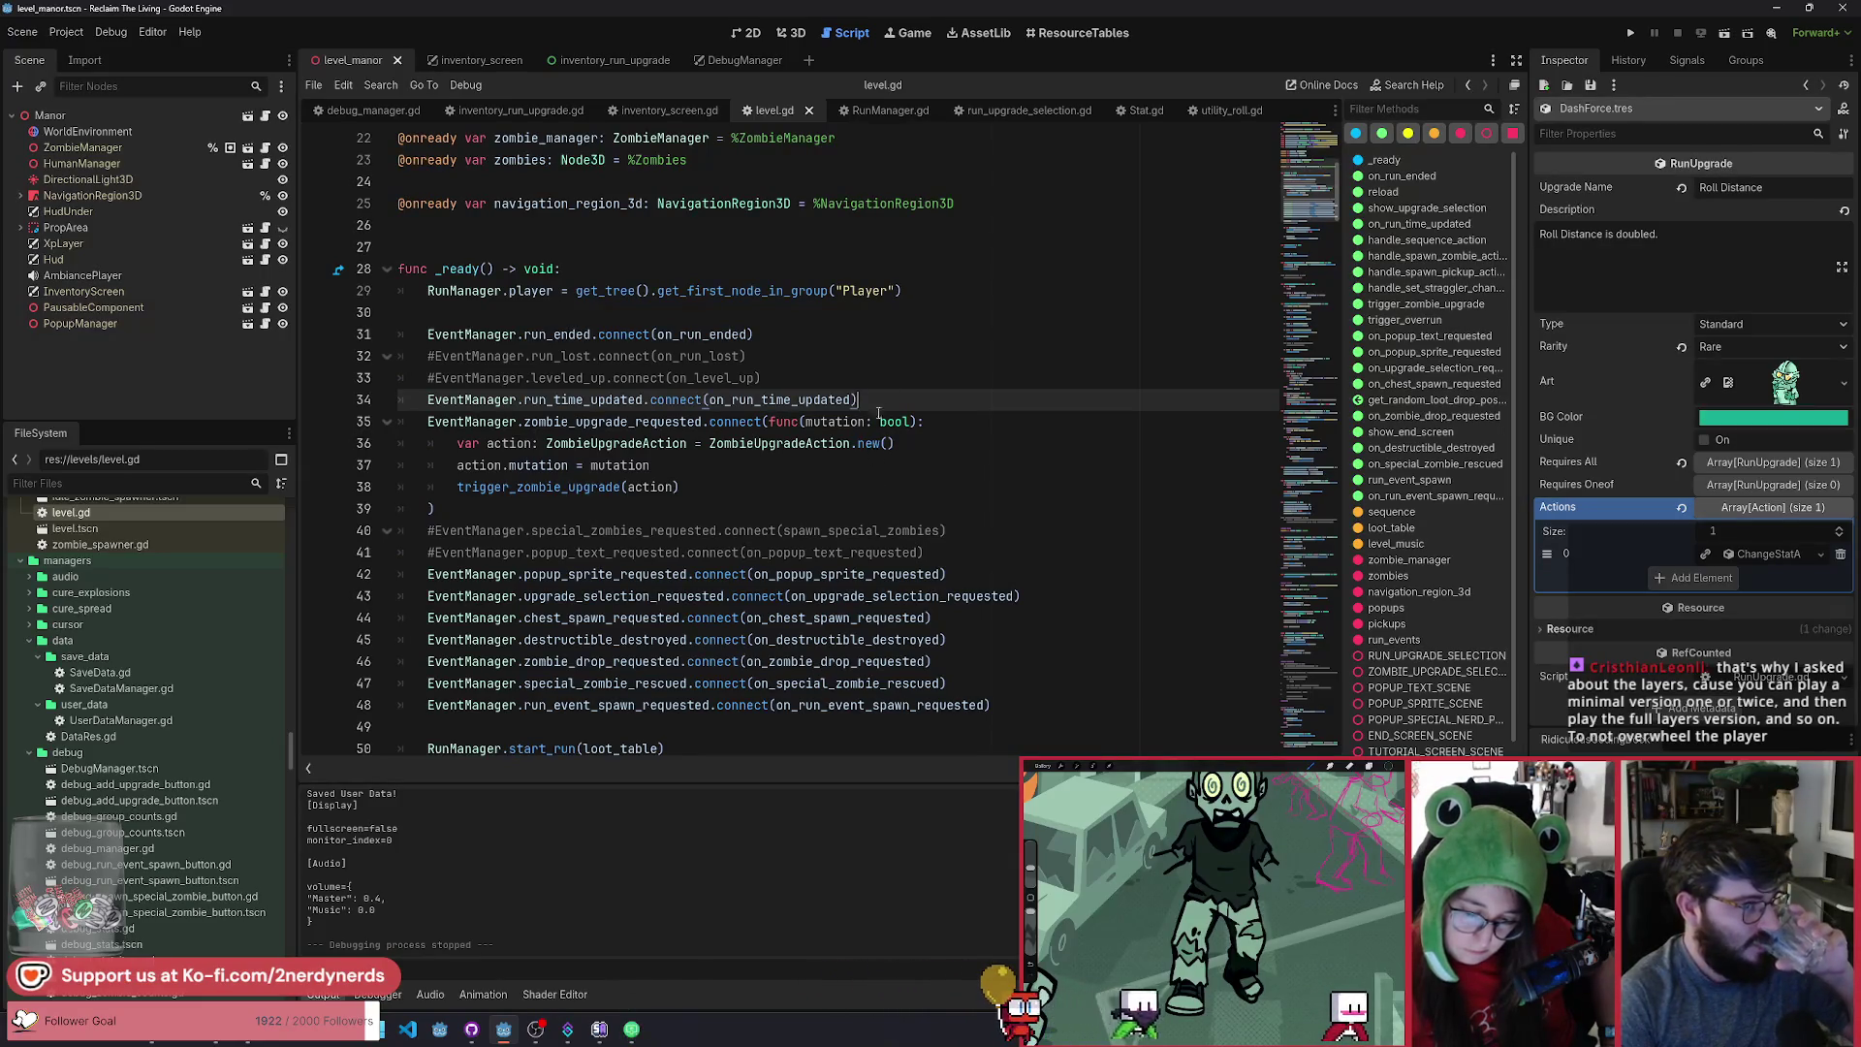
Look over run_upgrade_selection.gd and inventory_run_upgrade.gd, then go to run_upgrade_add in RunManager.gd.
{"action": "left_click", "coordinate": [1021, 114]}
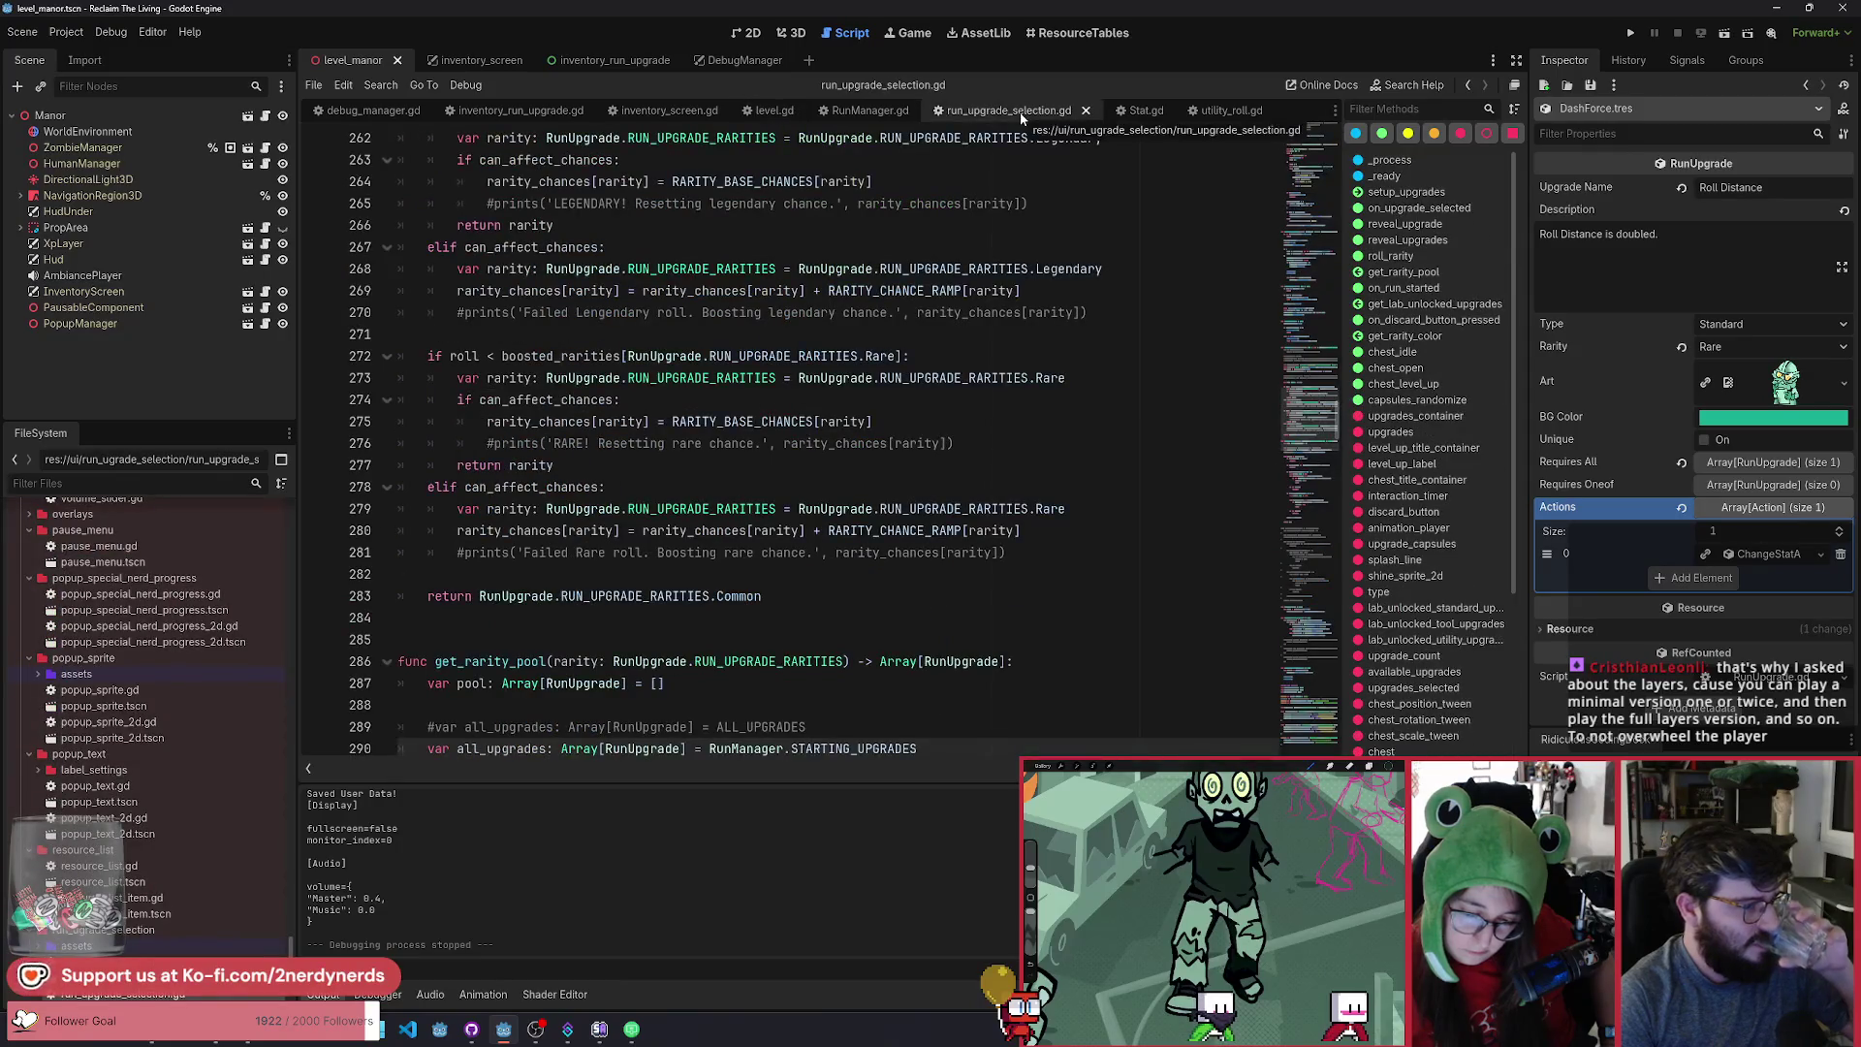
{"action": "scroll", "coordinate": [942, 544], "scroll_direction": "down", "scroll_amount": 3}
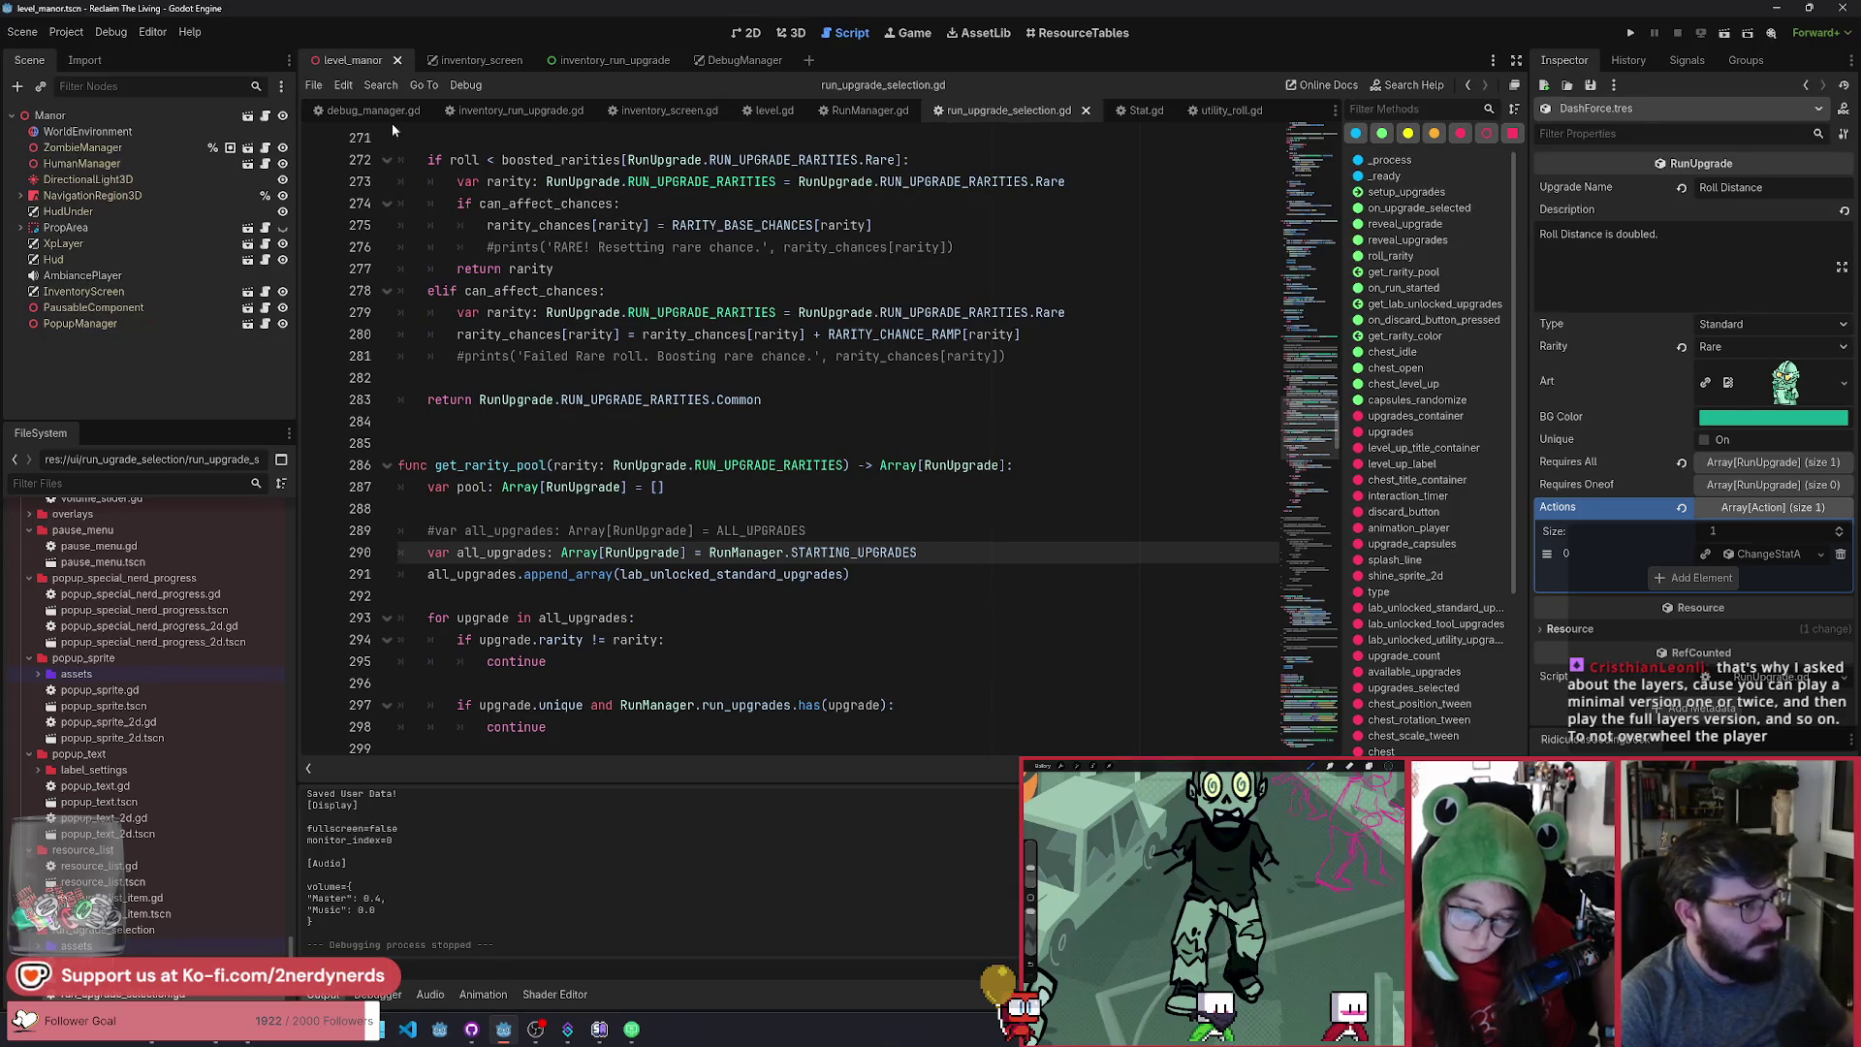
{"action": "left_click", "coordinate": [521, 112]}
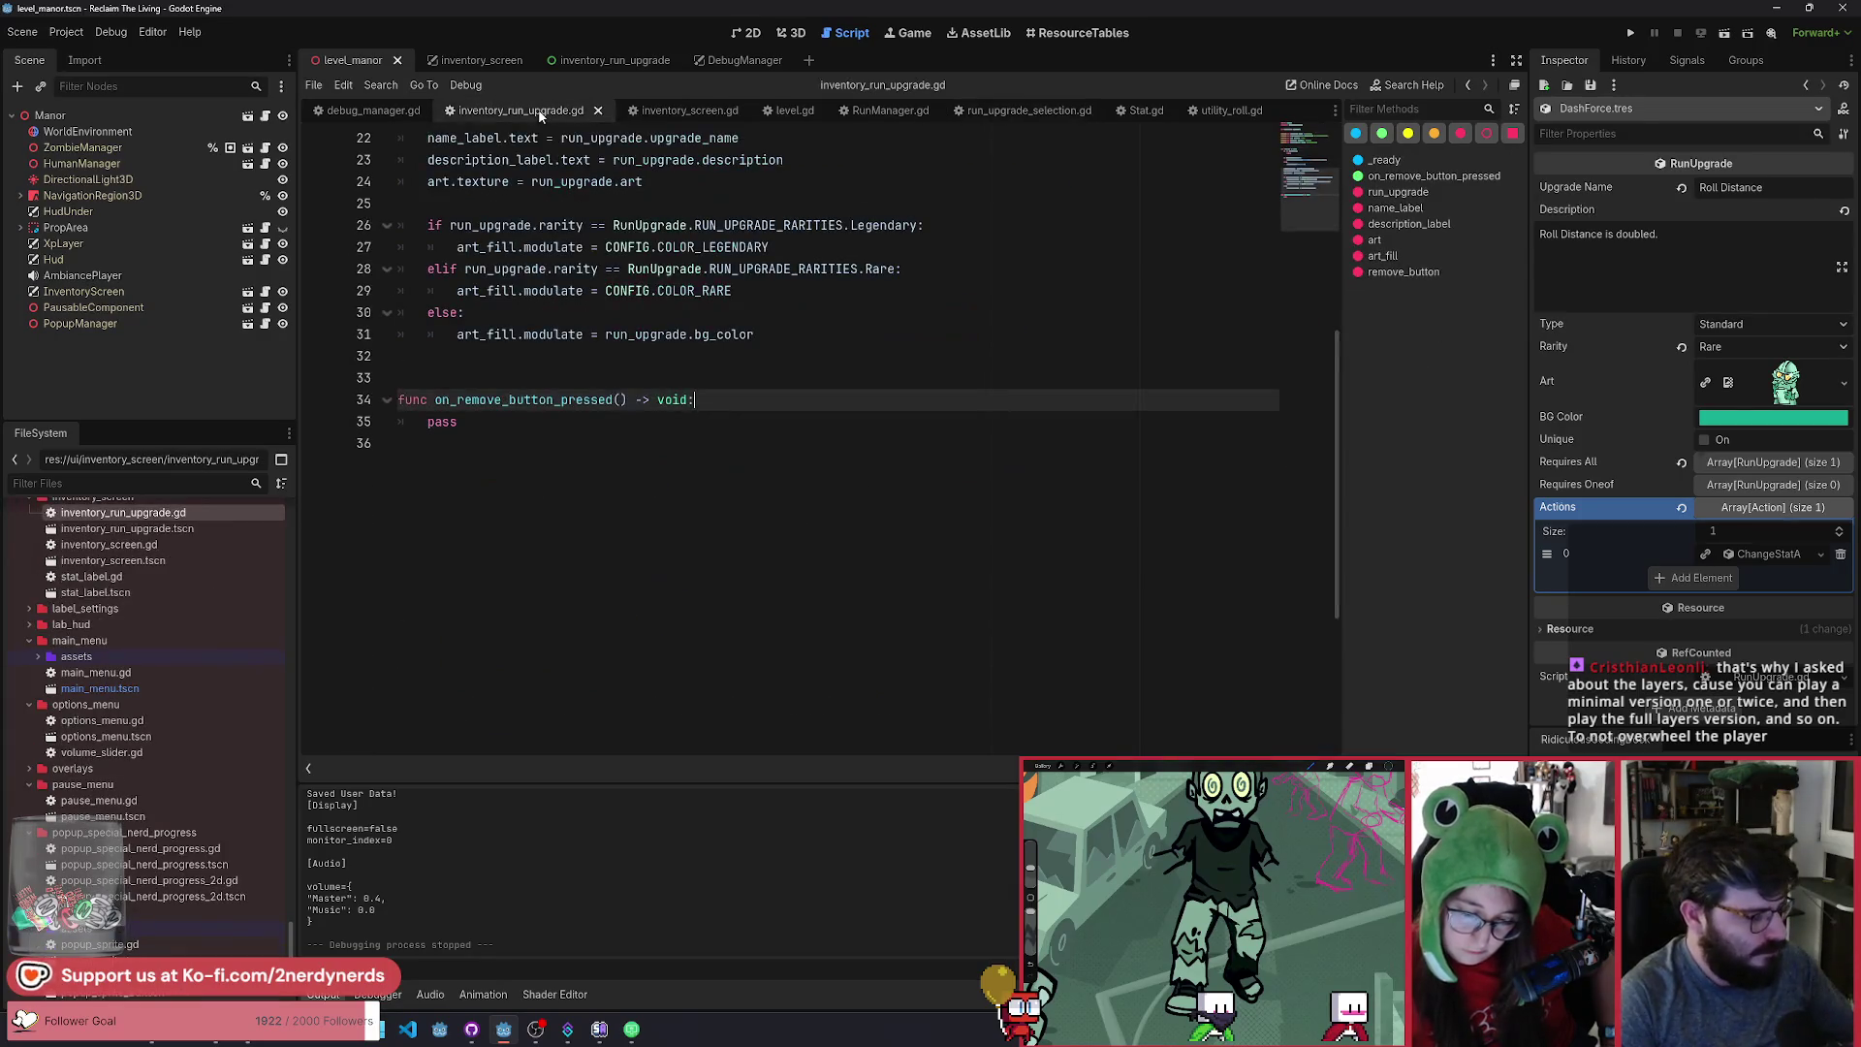
{"action": "left_click", "coordinate": [629, 428]}
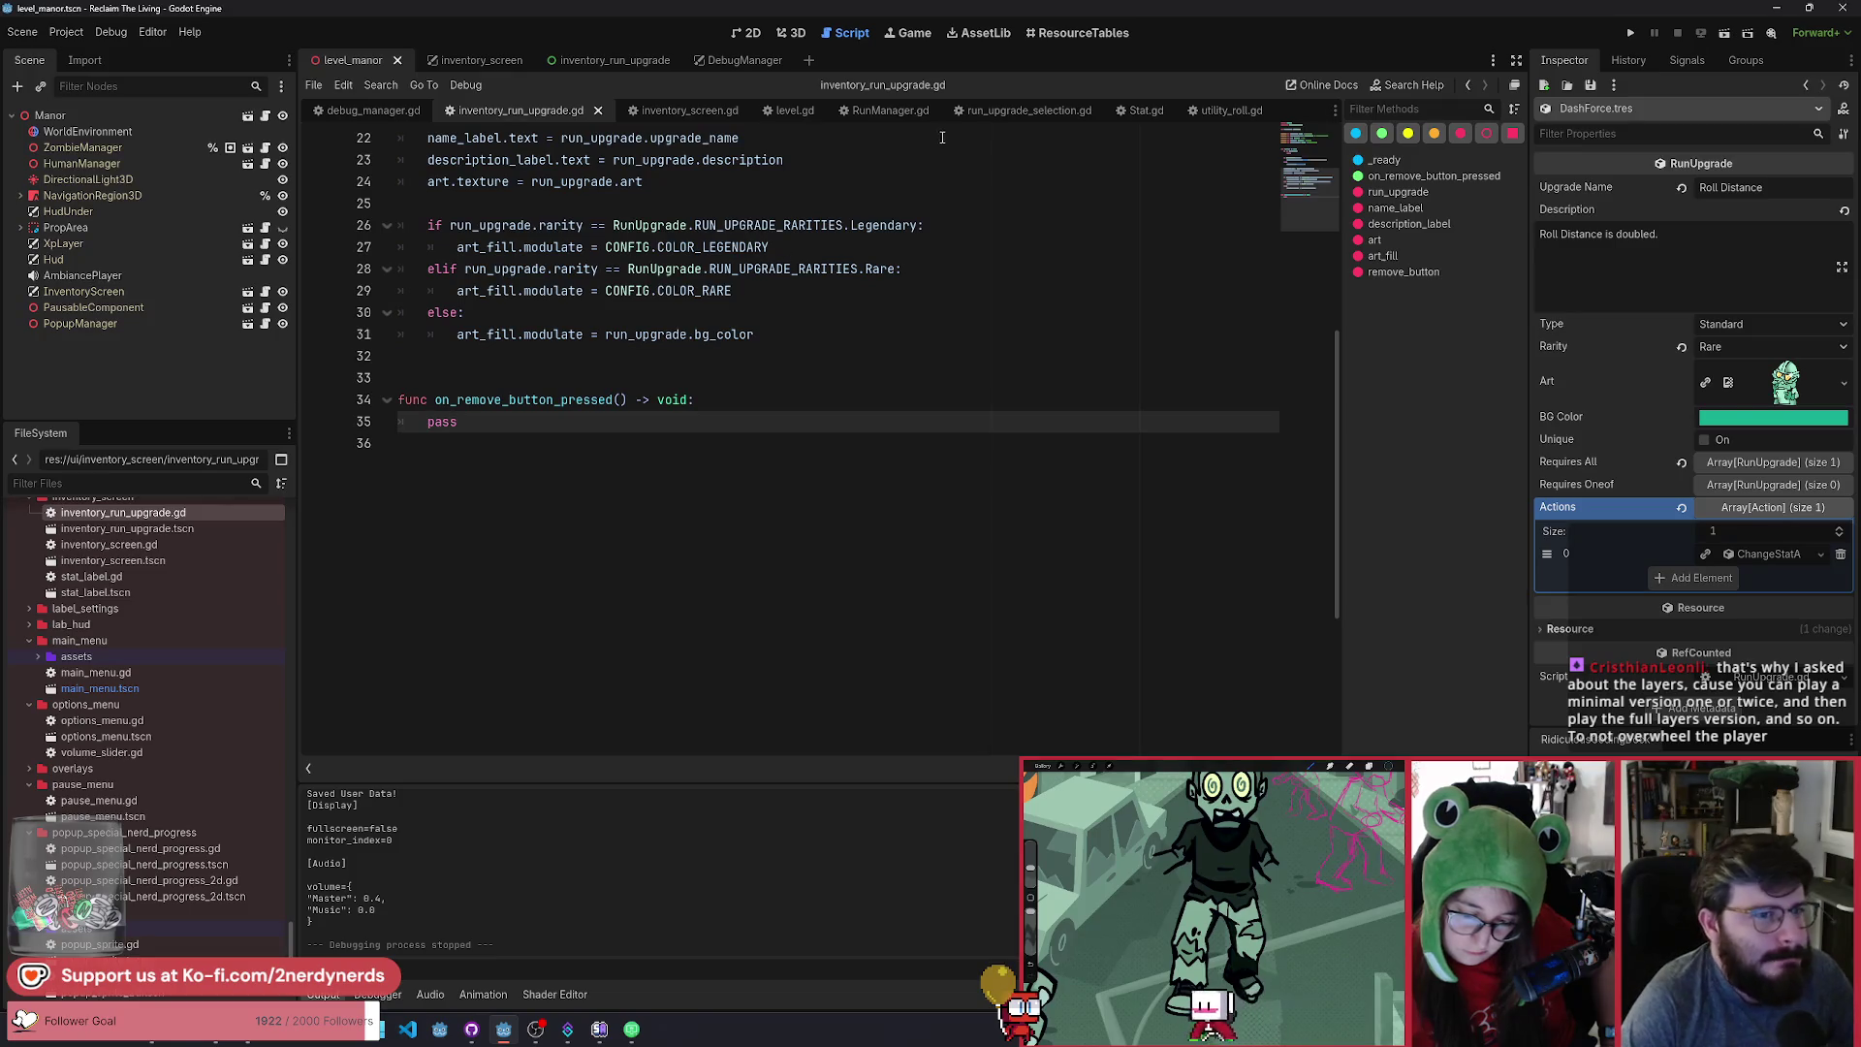
{"action": "left_click", "coordinate": [884, 111]}
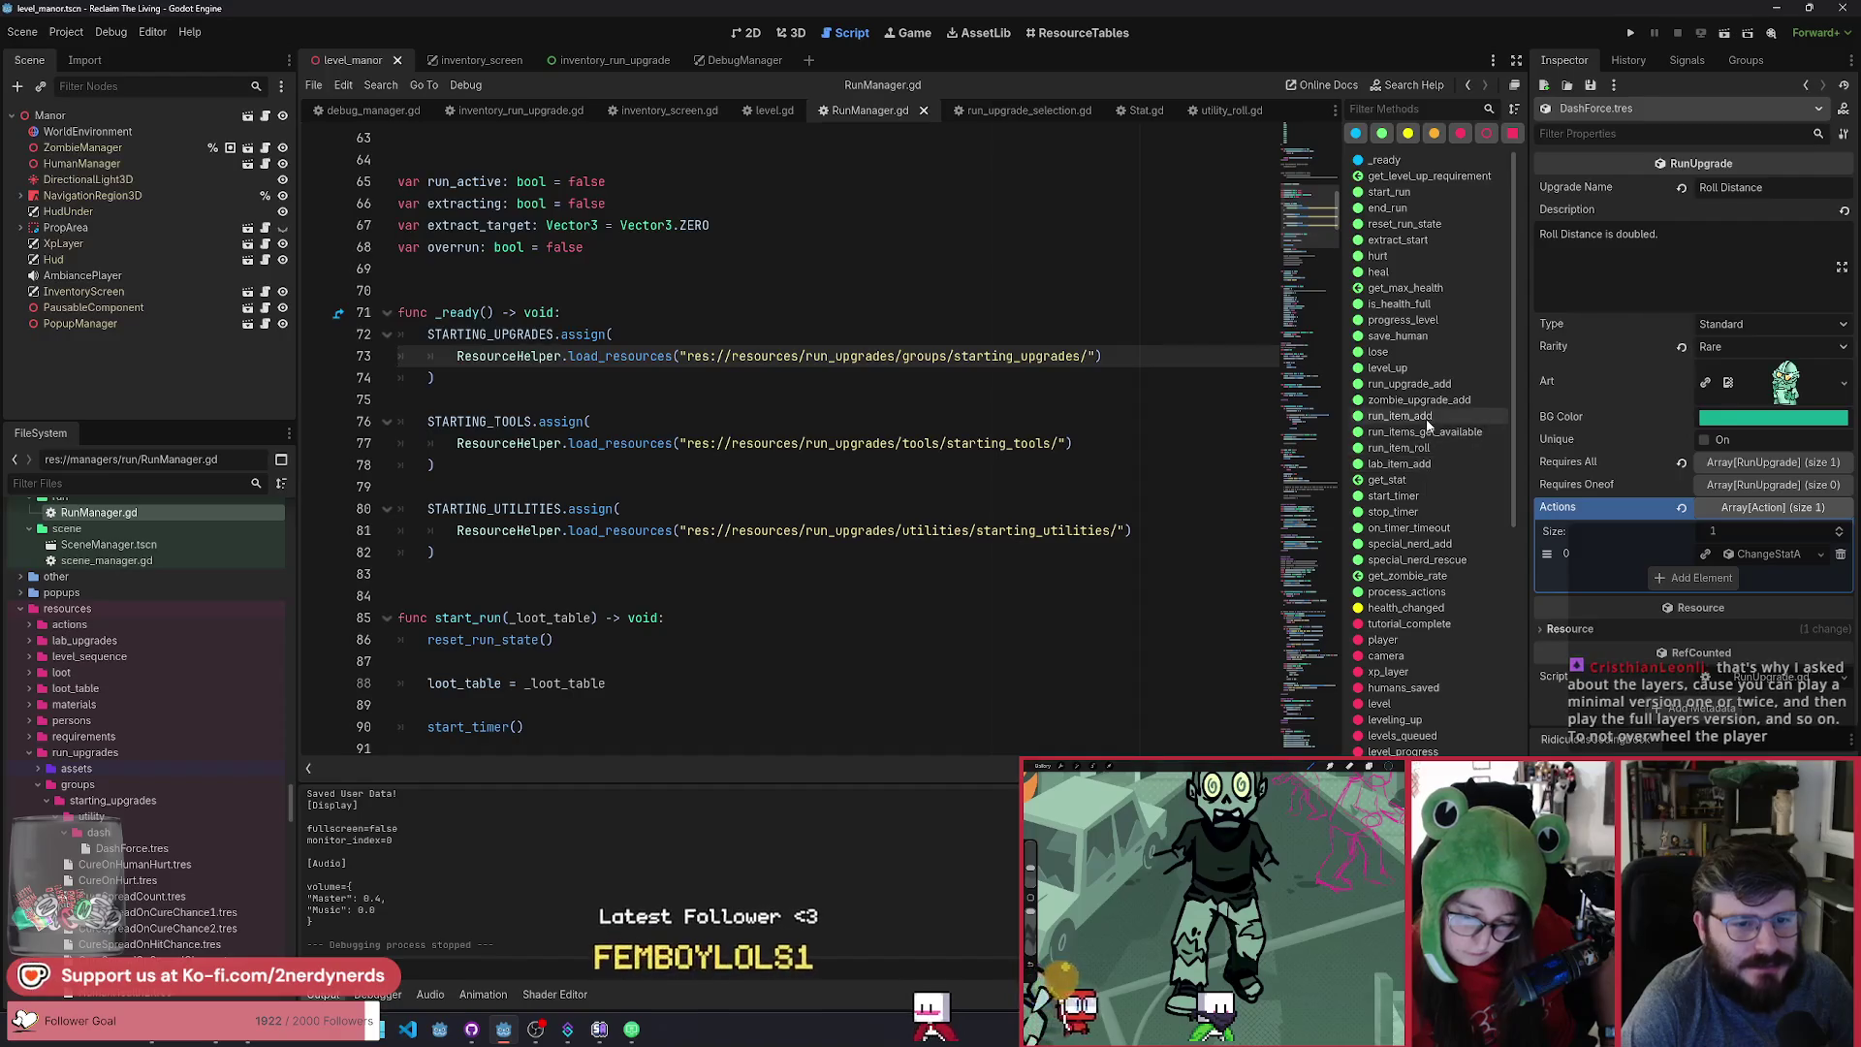
{"action": "left_click", "coordinate": [1425, 386]}
Paste a copy of run_upgrade_add(upgrade: RunUpgrade) below it and rename it run_upgrade_remove.
{"action": "scroll", "coordinate": [868, 378], "scroll_direction": "up", "scroll_amount": 3}
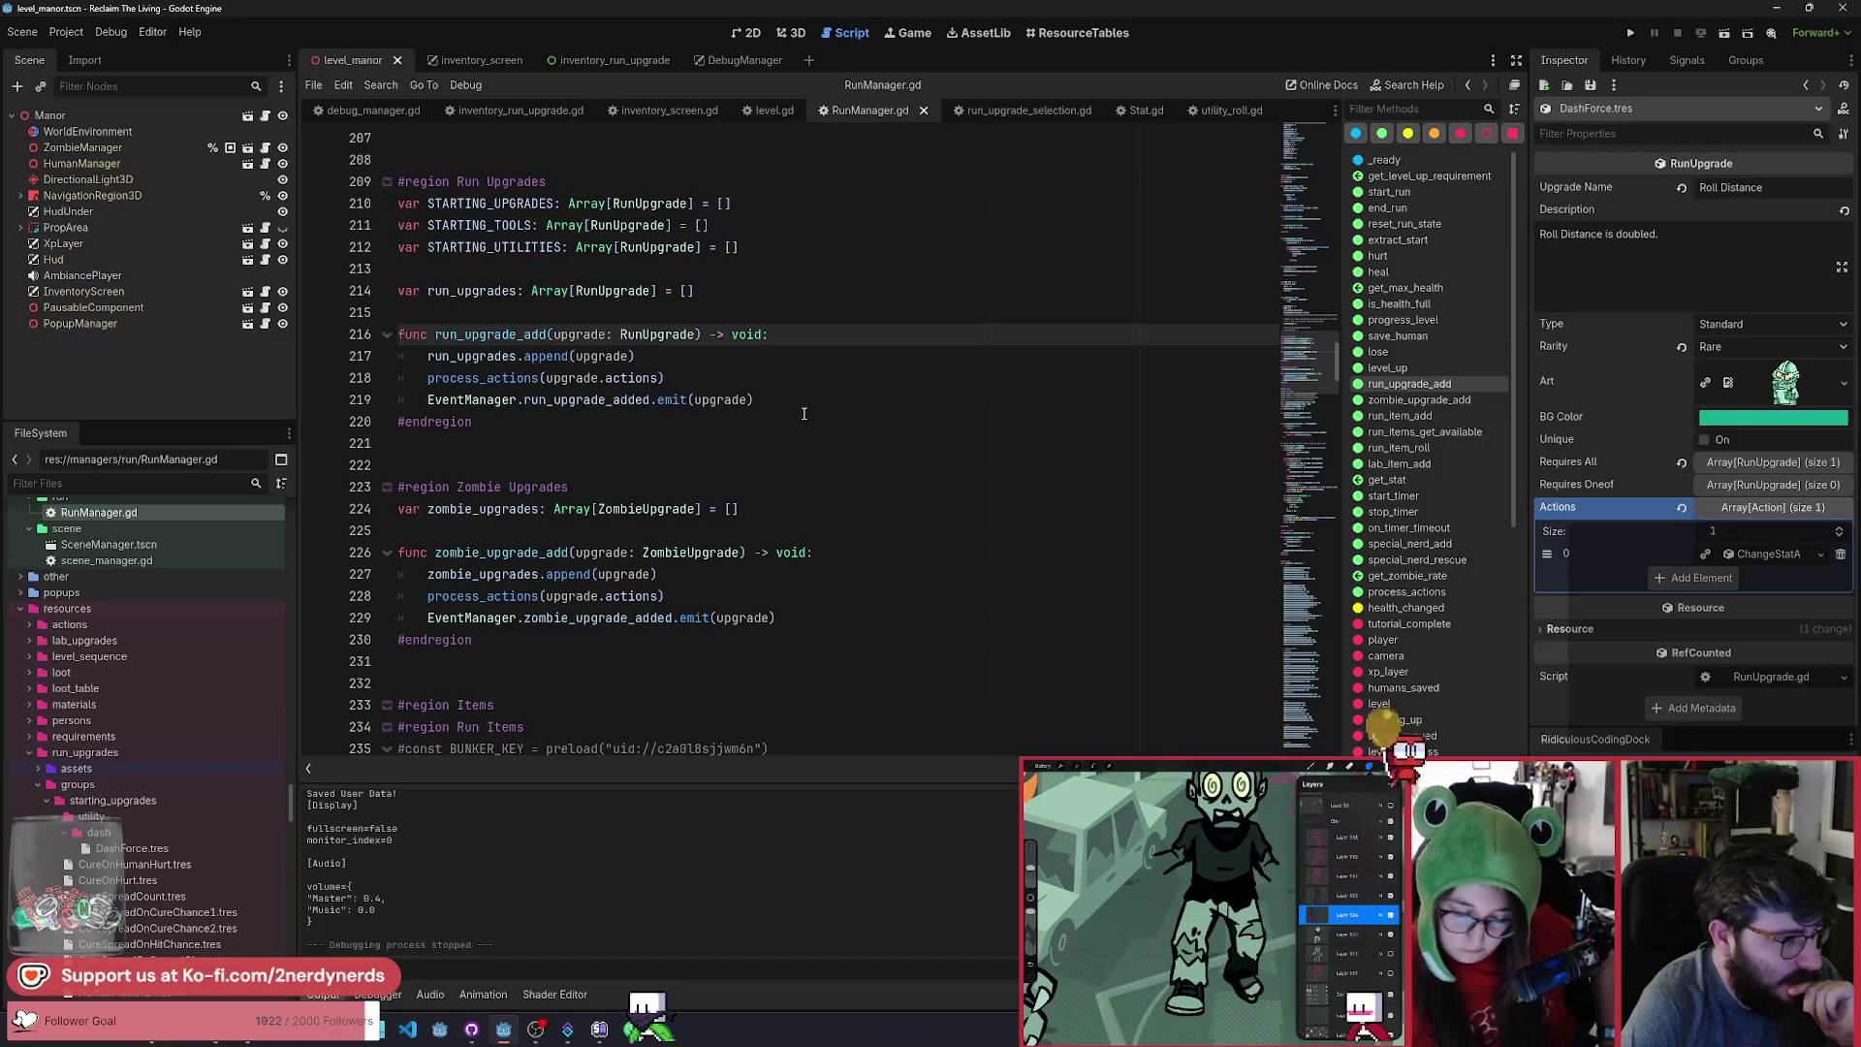
{"action": "left_click_drag", "start_coordinate": [754, 399], "coordinate": [411, 339]}
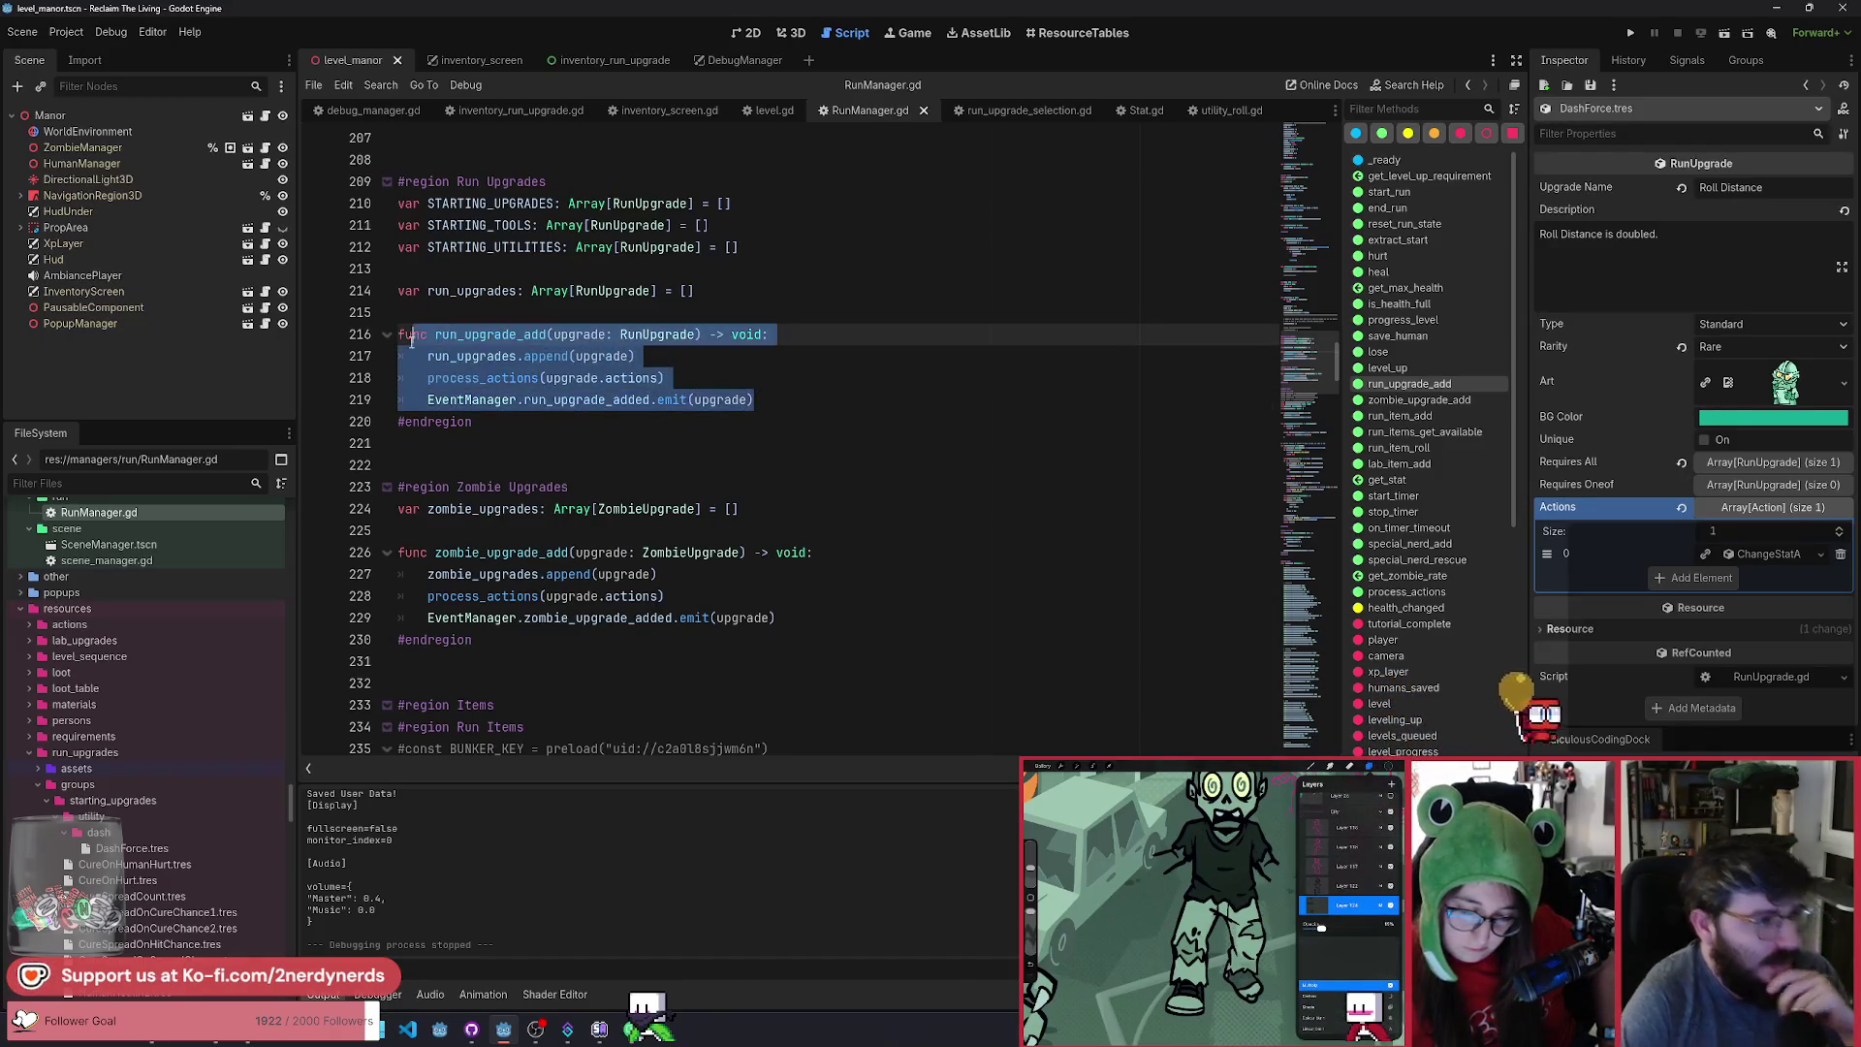
{"action": "left_click", "coordinate": [822, 402]}
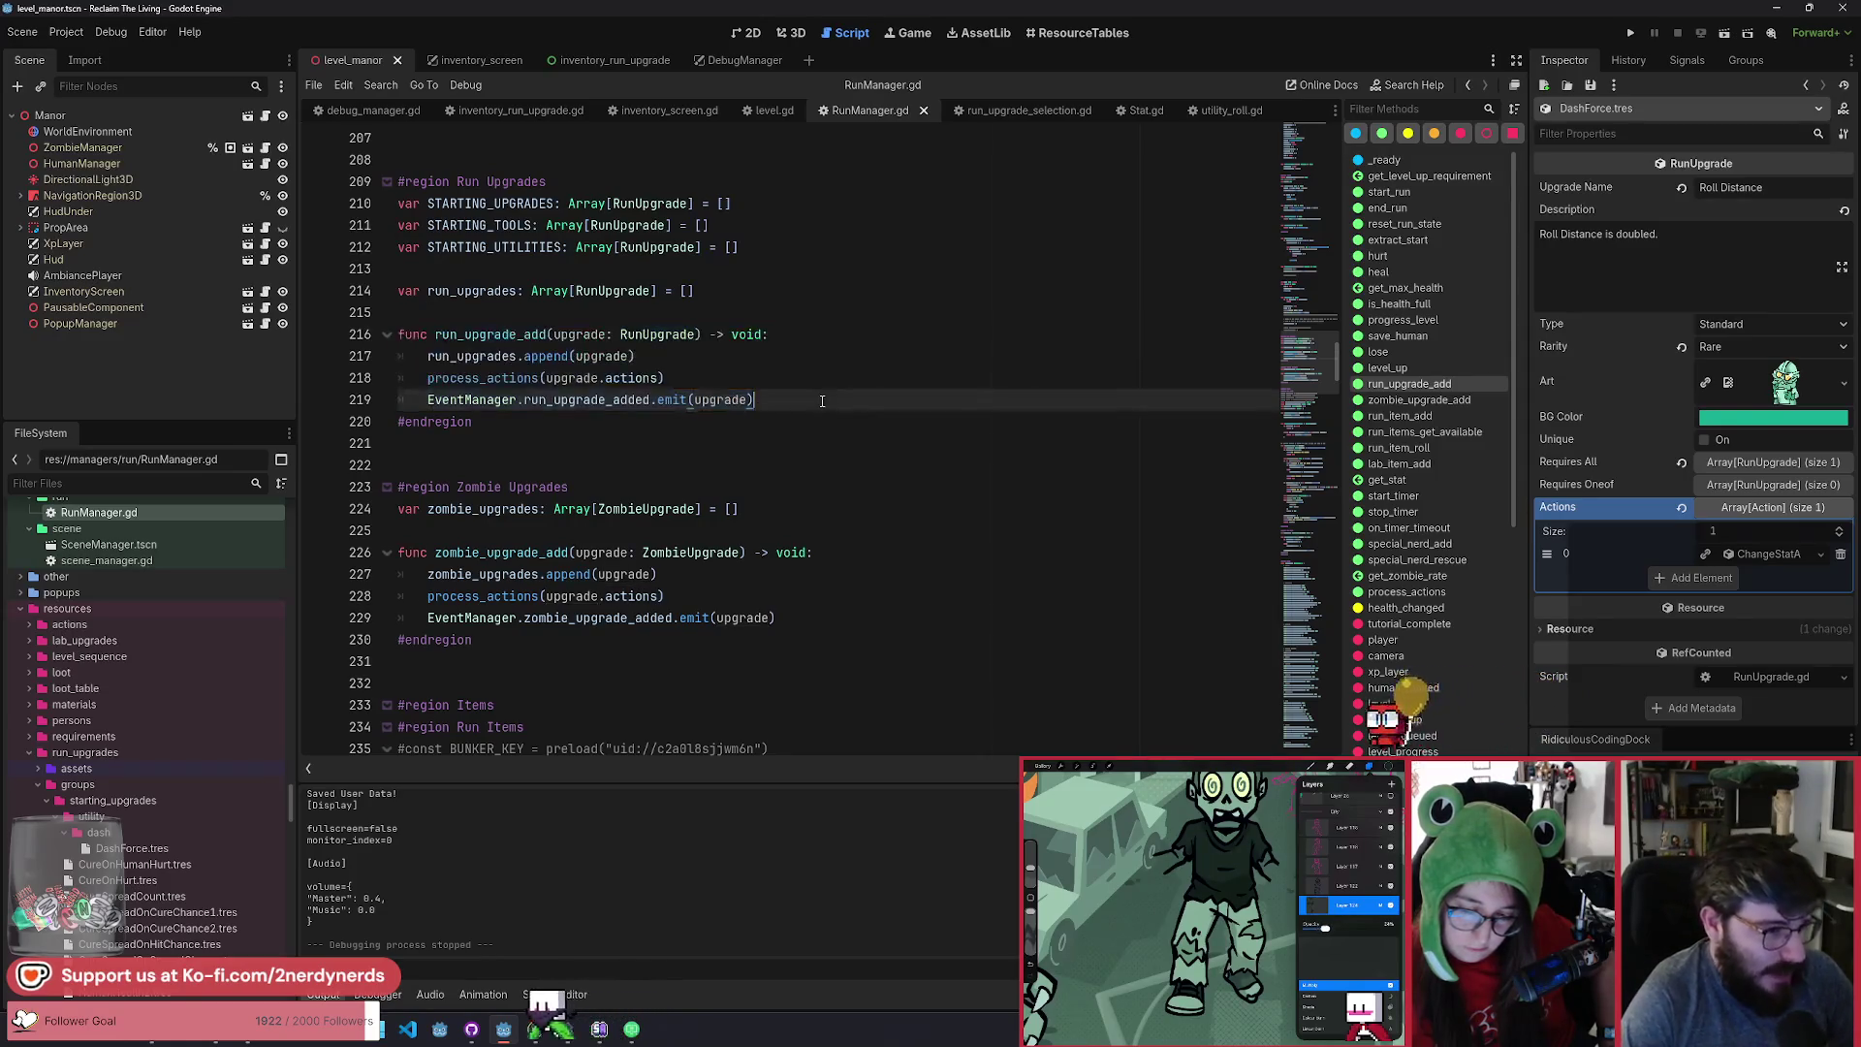
{"action": "key", "text": "Return"}
{"action": "key", "text": "Return"}
{"action": "key", "text": "Return"}
{"action": "type", "text": "func run_upgrade_add(upgrade: RunUpgrade) -> void: \trun_upgrades.append(upgrade) \tprocess_actions(upgrade.actions) \tEventManager.run_upgrade_added.emit(upgrade)"}
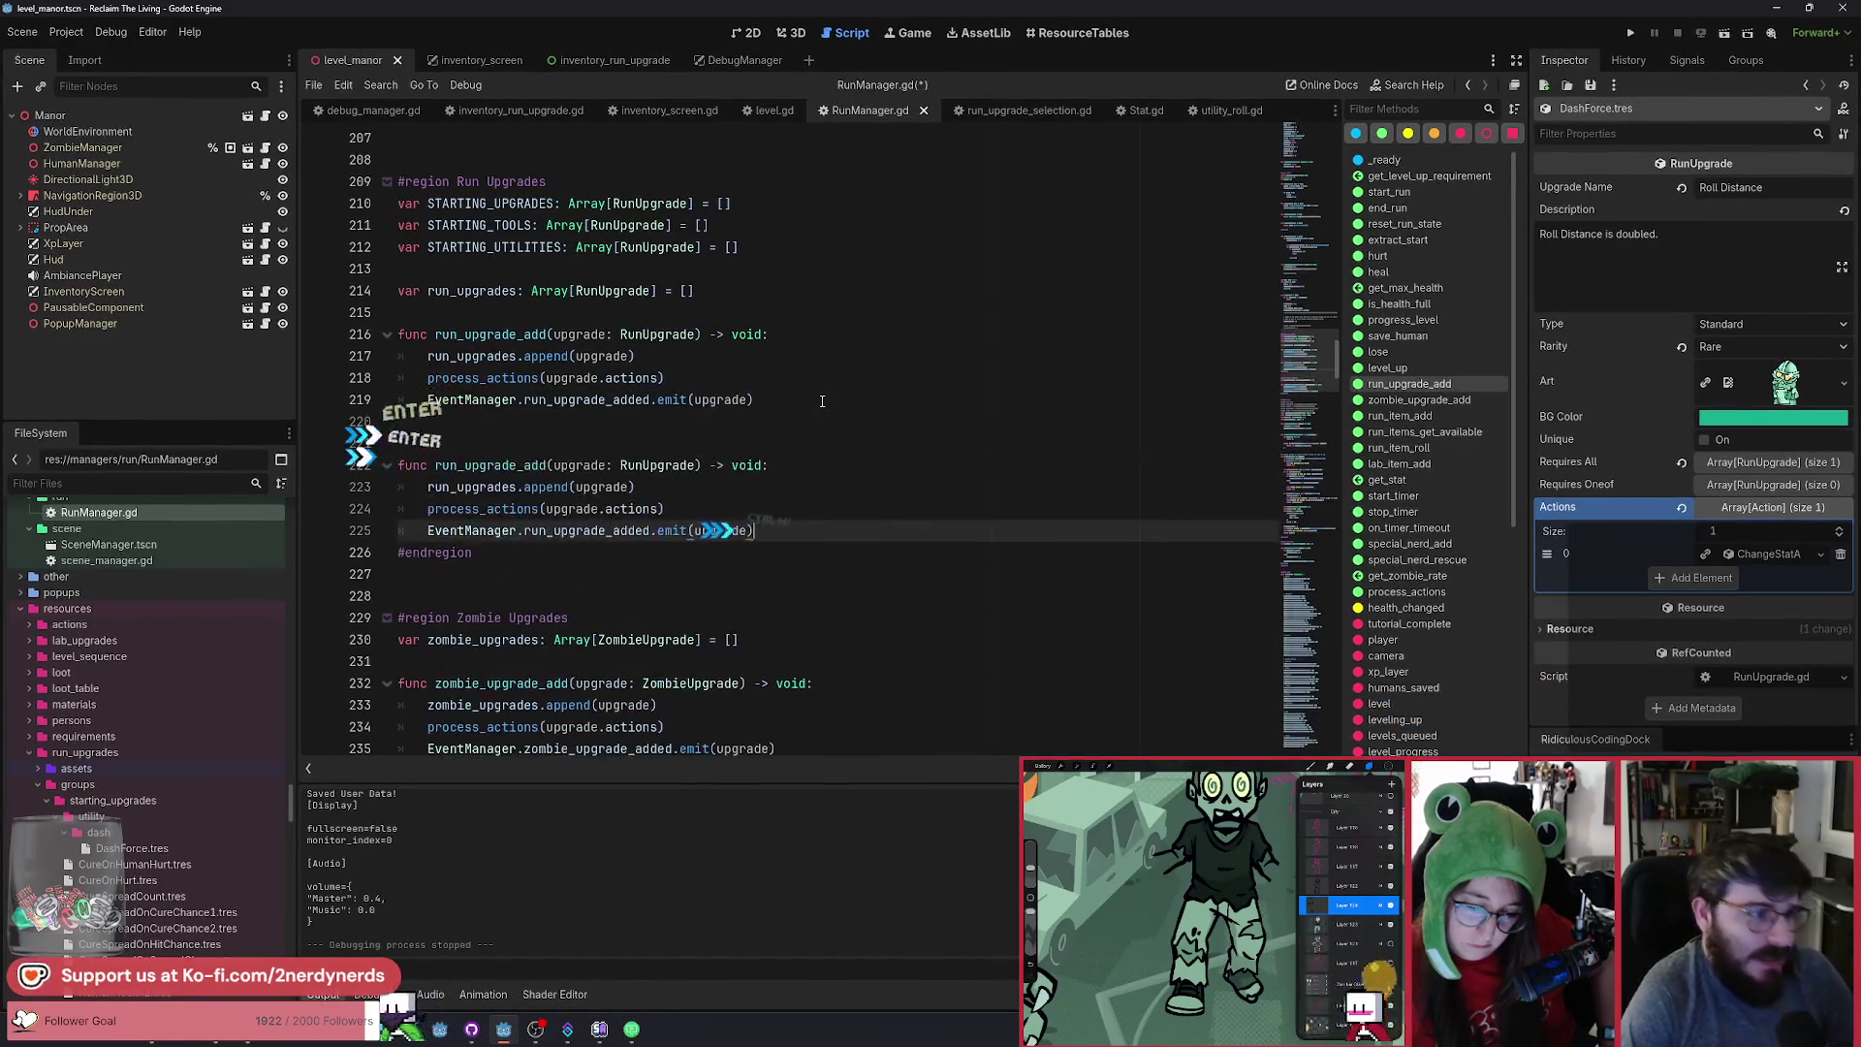
{"action": "left_click", "coordinate": [780, 437]}
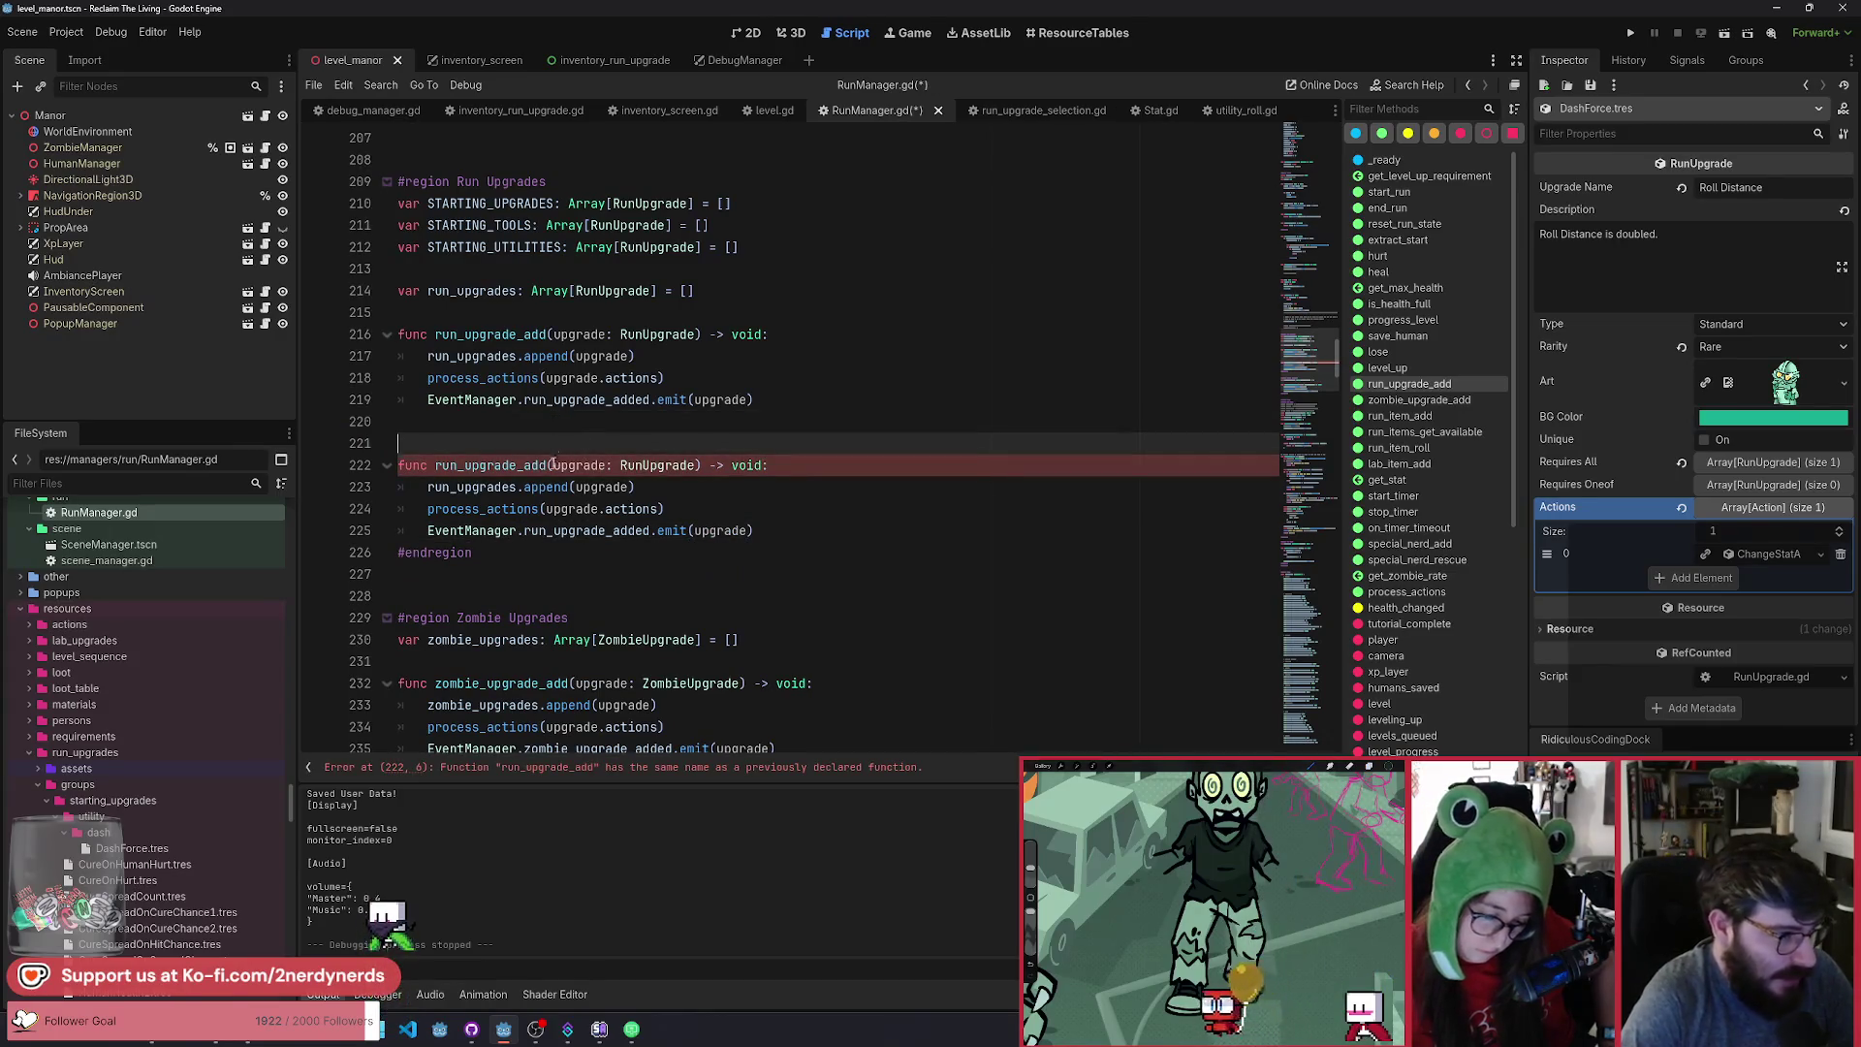
{"action": "left_click_drag", "start_coordinate": [547, 466], "coordinate": [524, 465]}
{"action": "type", "text": "remove"}
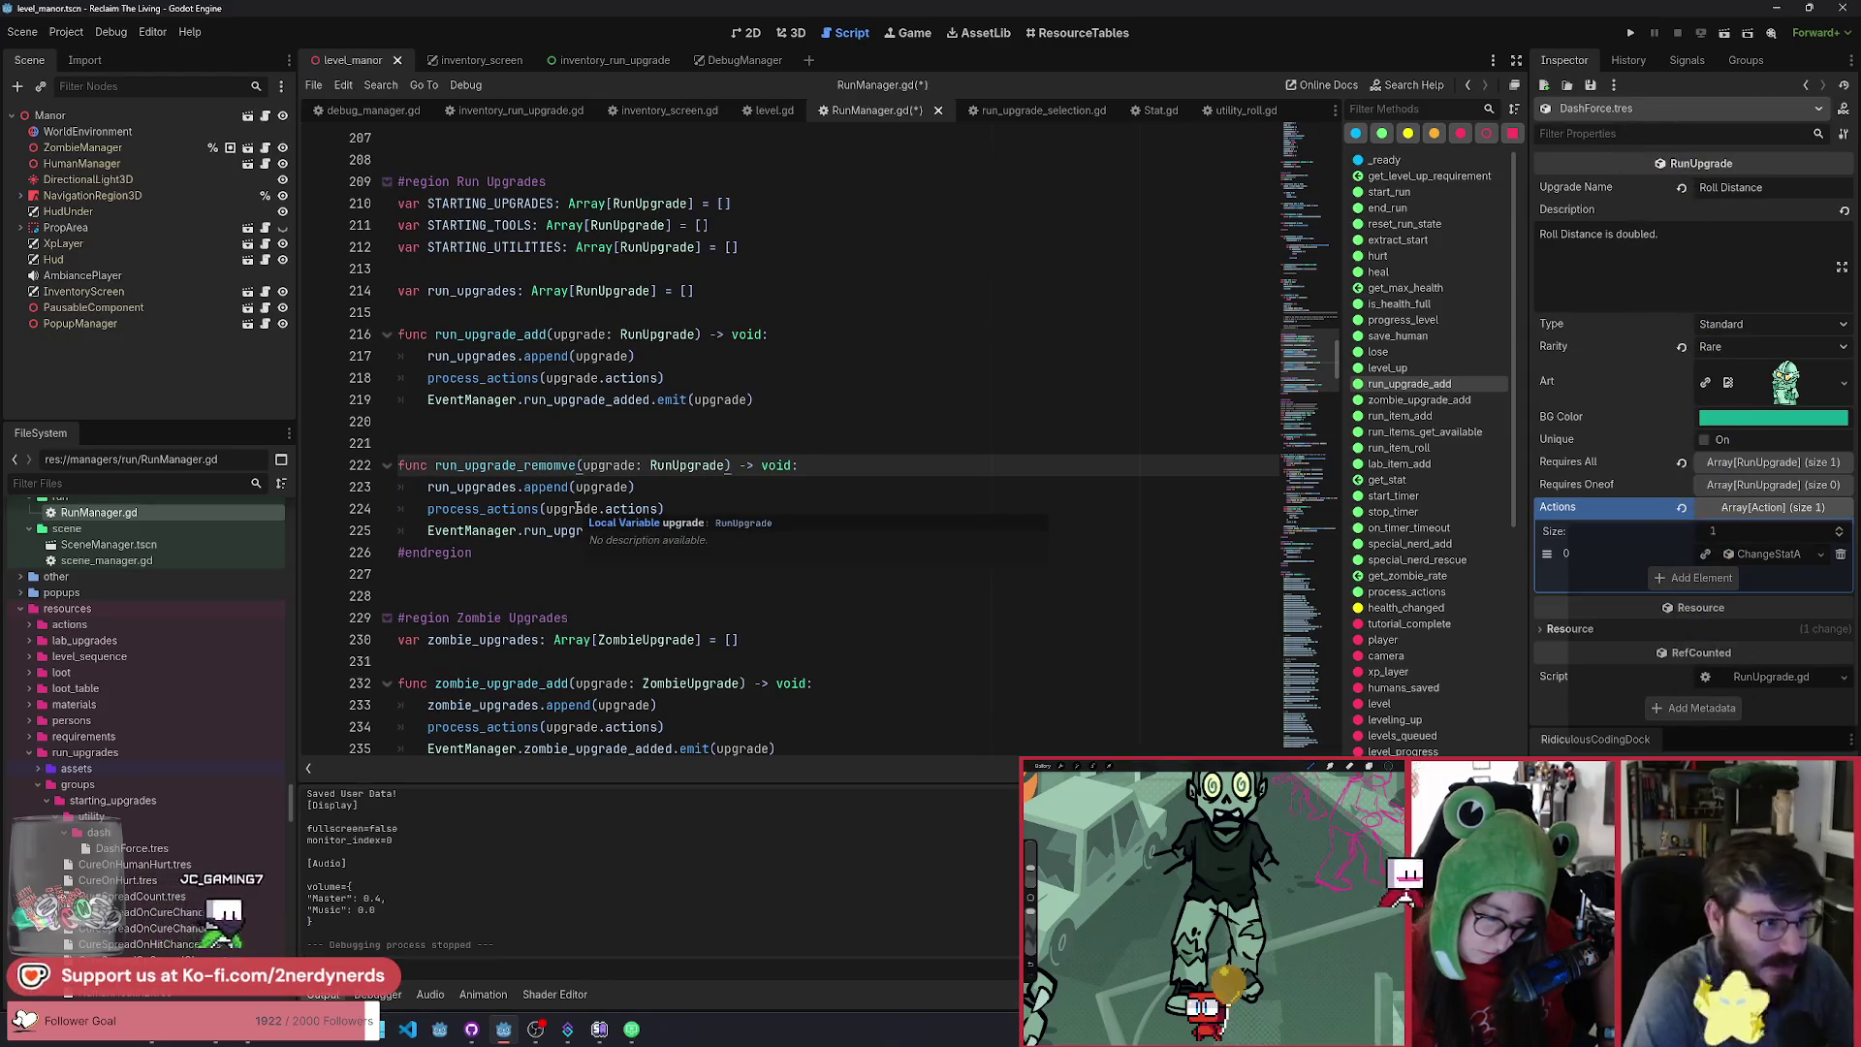
{"action": "key", "text": "BackSpace"}
{"action": "key", "text": "BackSpace"}
{"action": "type", "text": "e"}
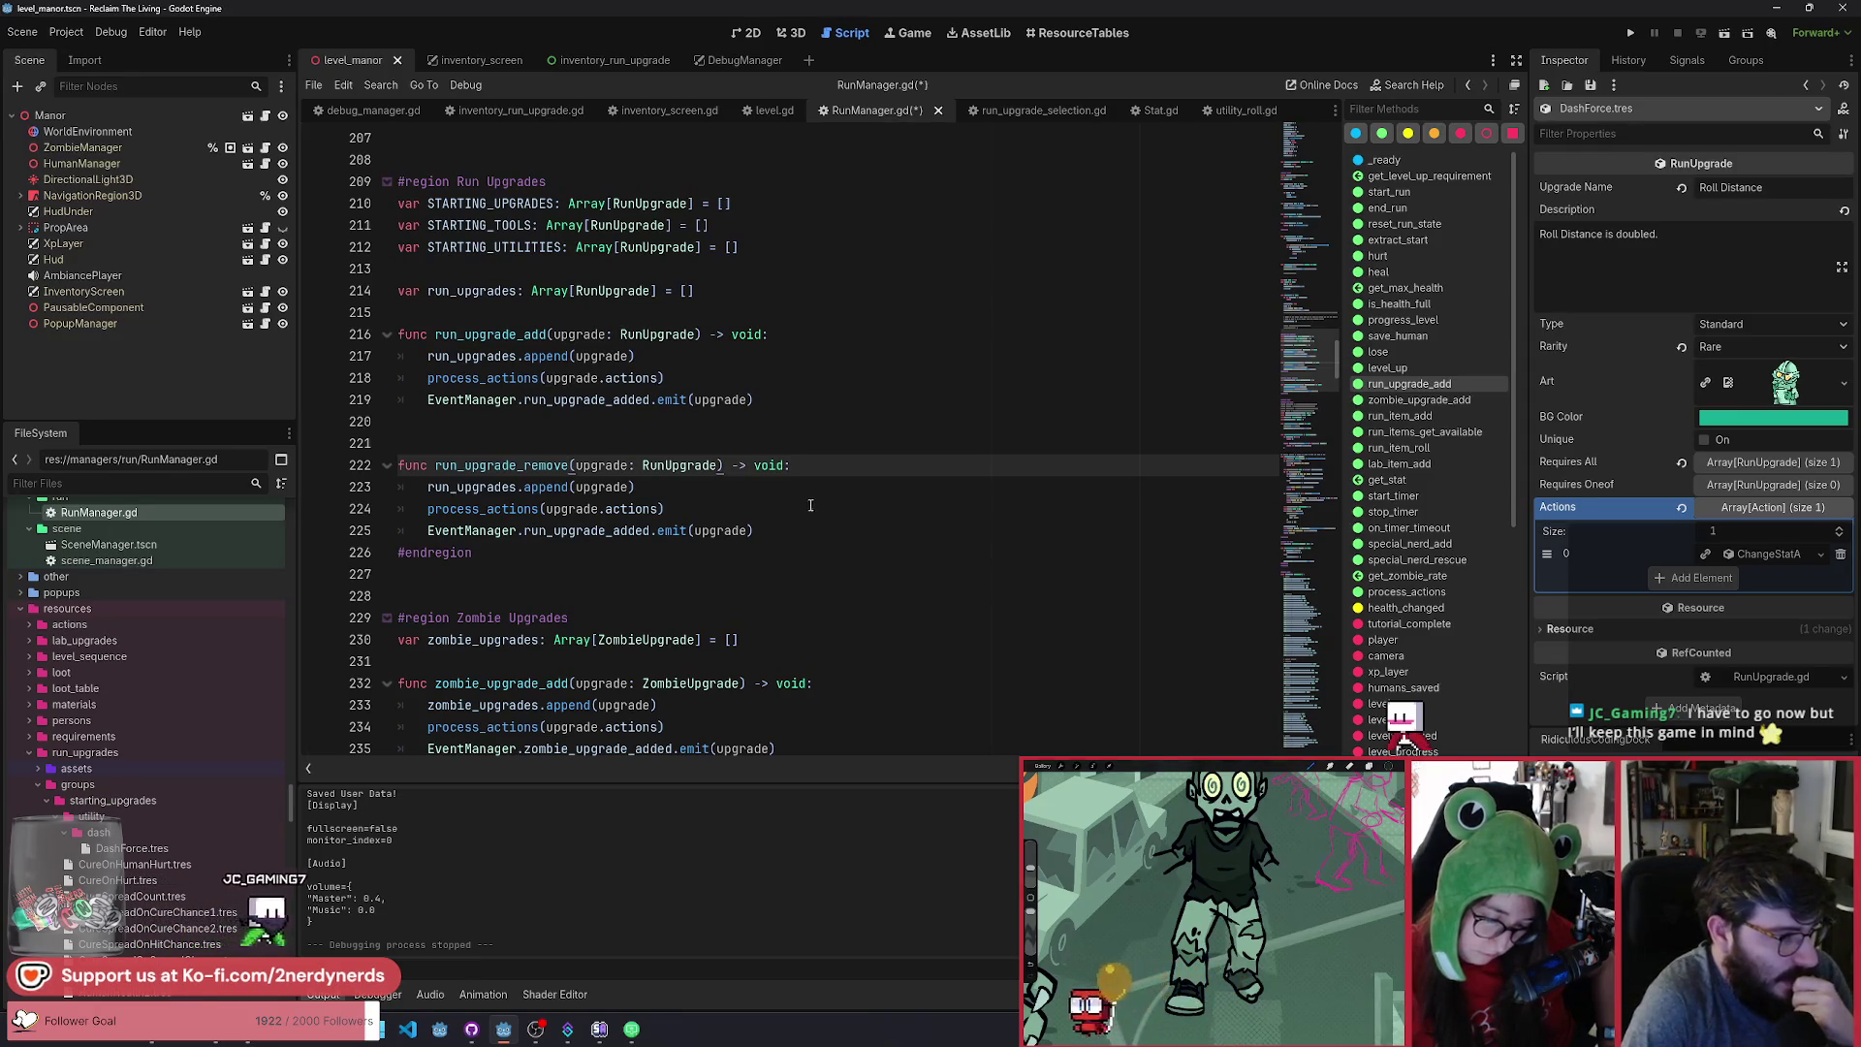
Add an unfinished 'run_upgrades.' line below the append call in run_upgrade_remove.
{"action": "left_click", "coordinate": [734, 490]}
{"action": "key", "text": "Return"}
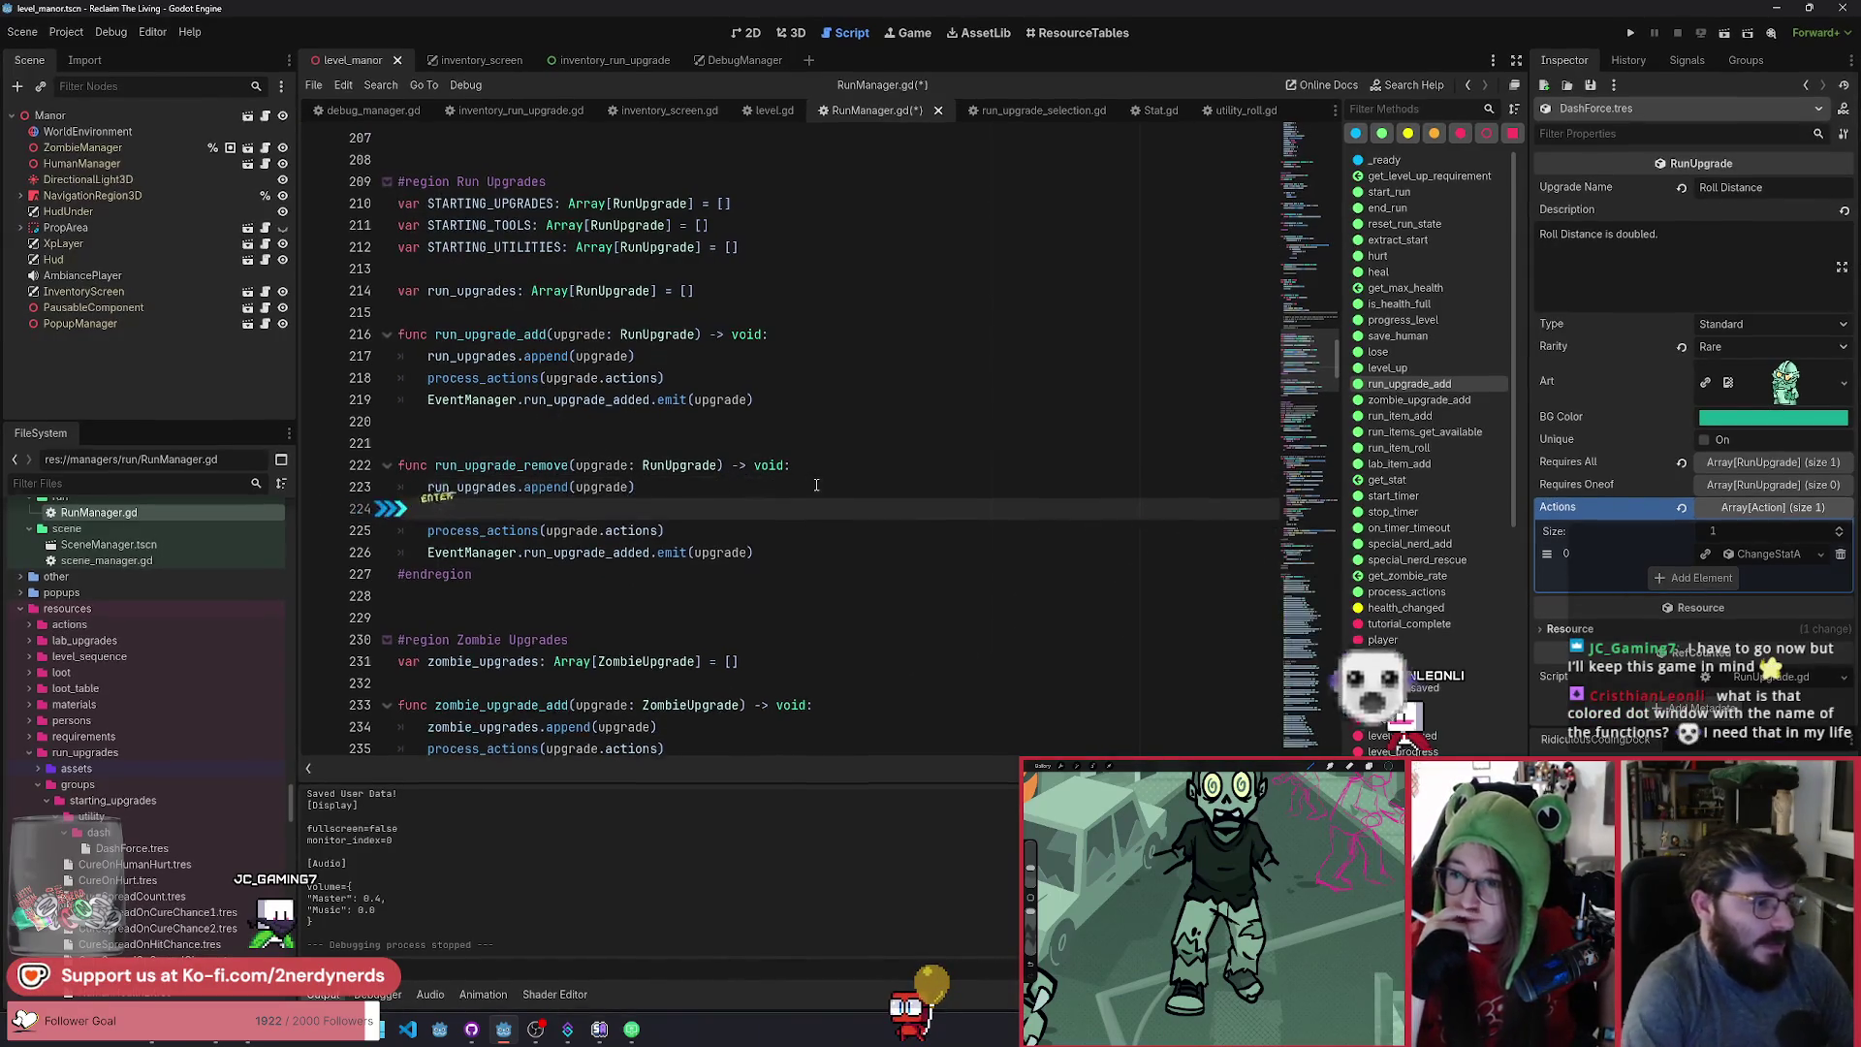
{"action": "type", "text": "run_up"}
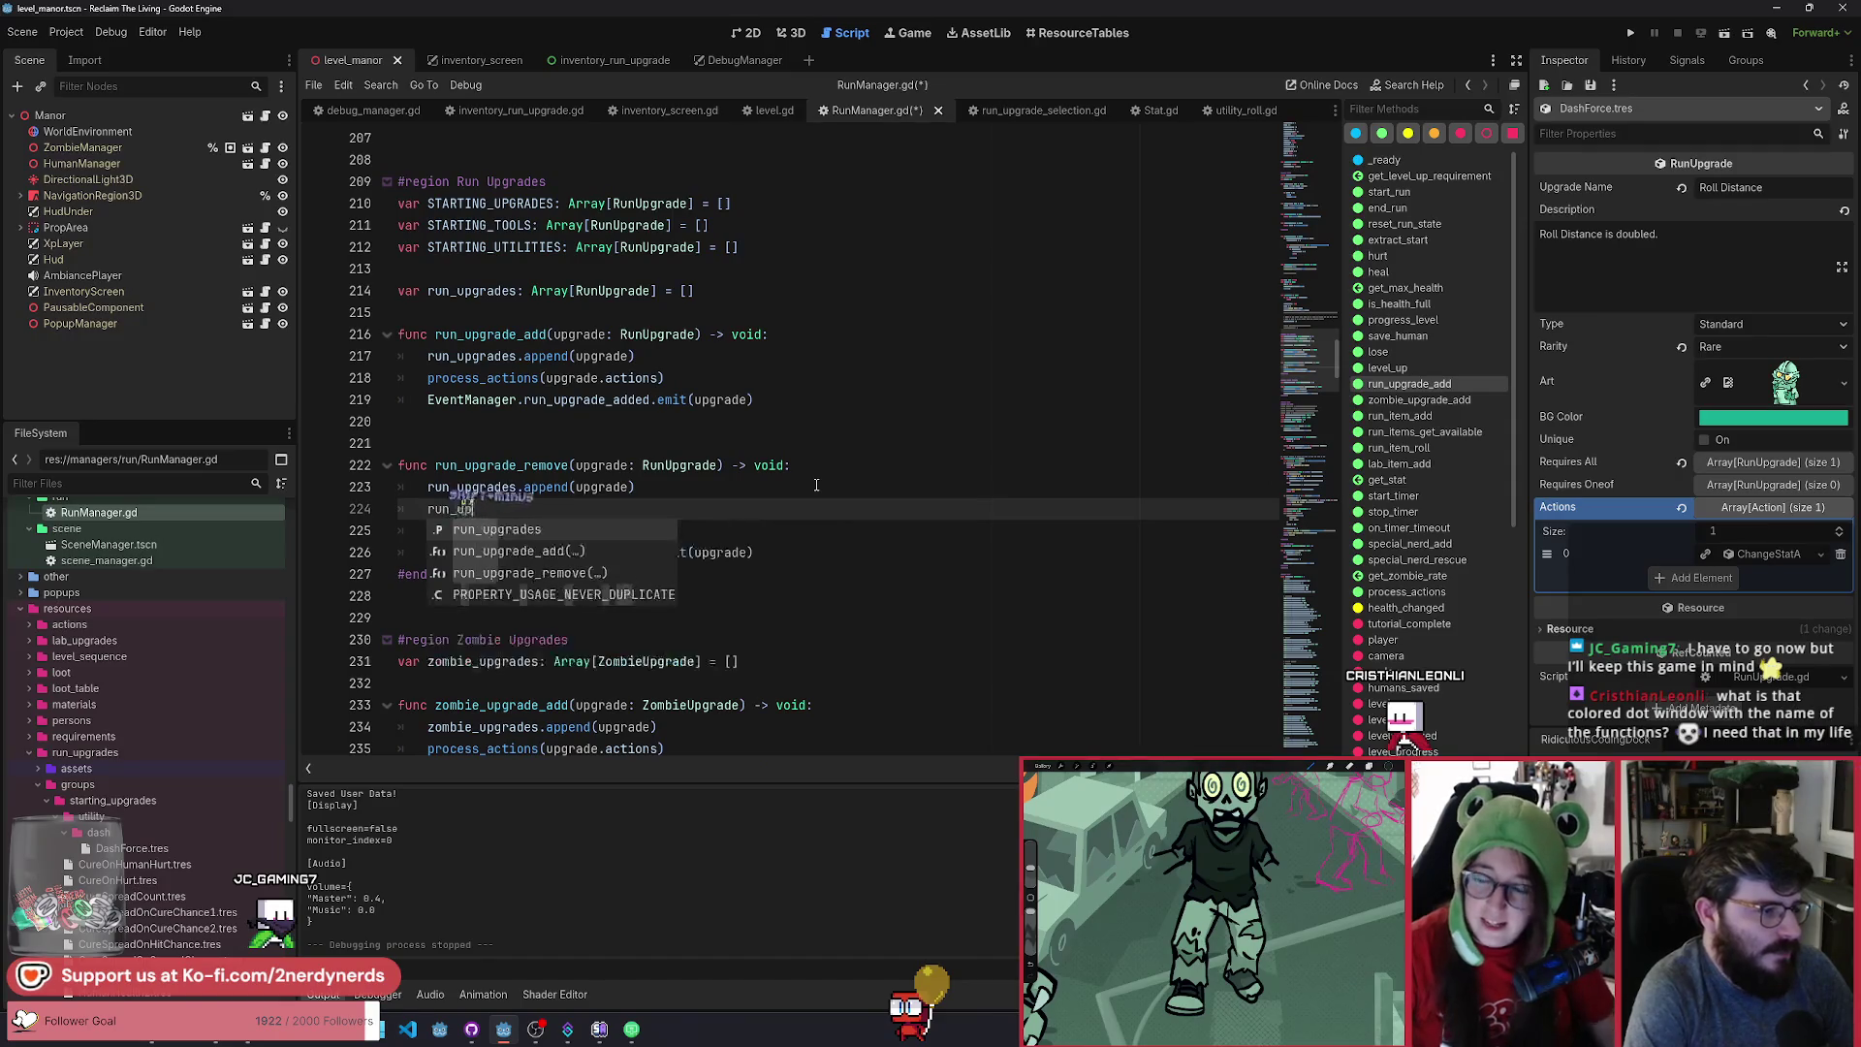
{"action": "key", "text": "Return"}
{"action": "type", "text": "."}
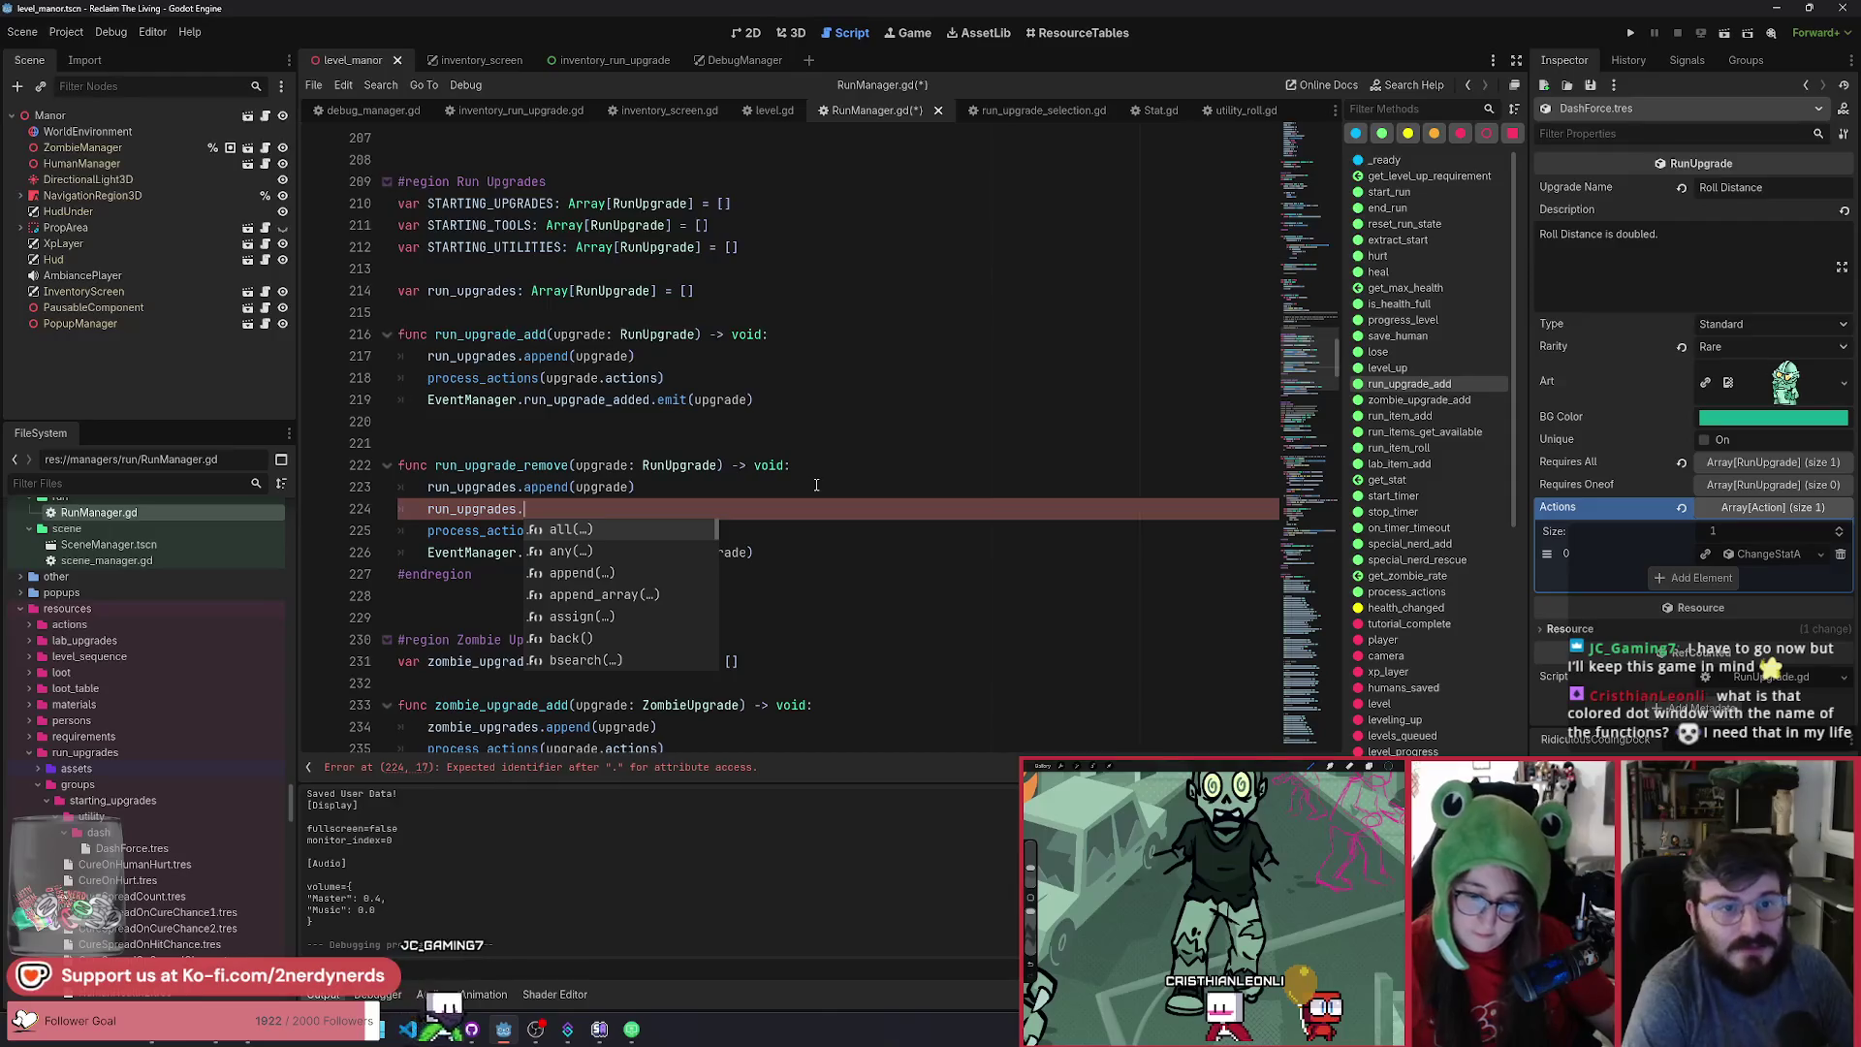
{"action": "key", "text": "Escape"}
{"action": "left_click", "coordinate": [816, 485]}
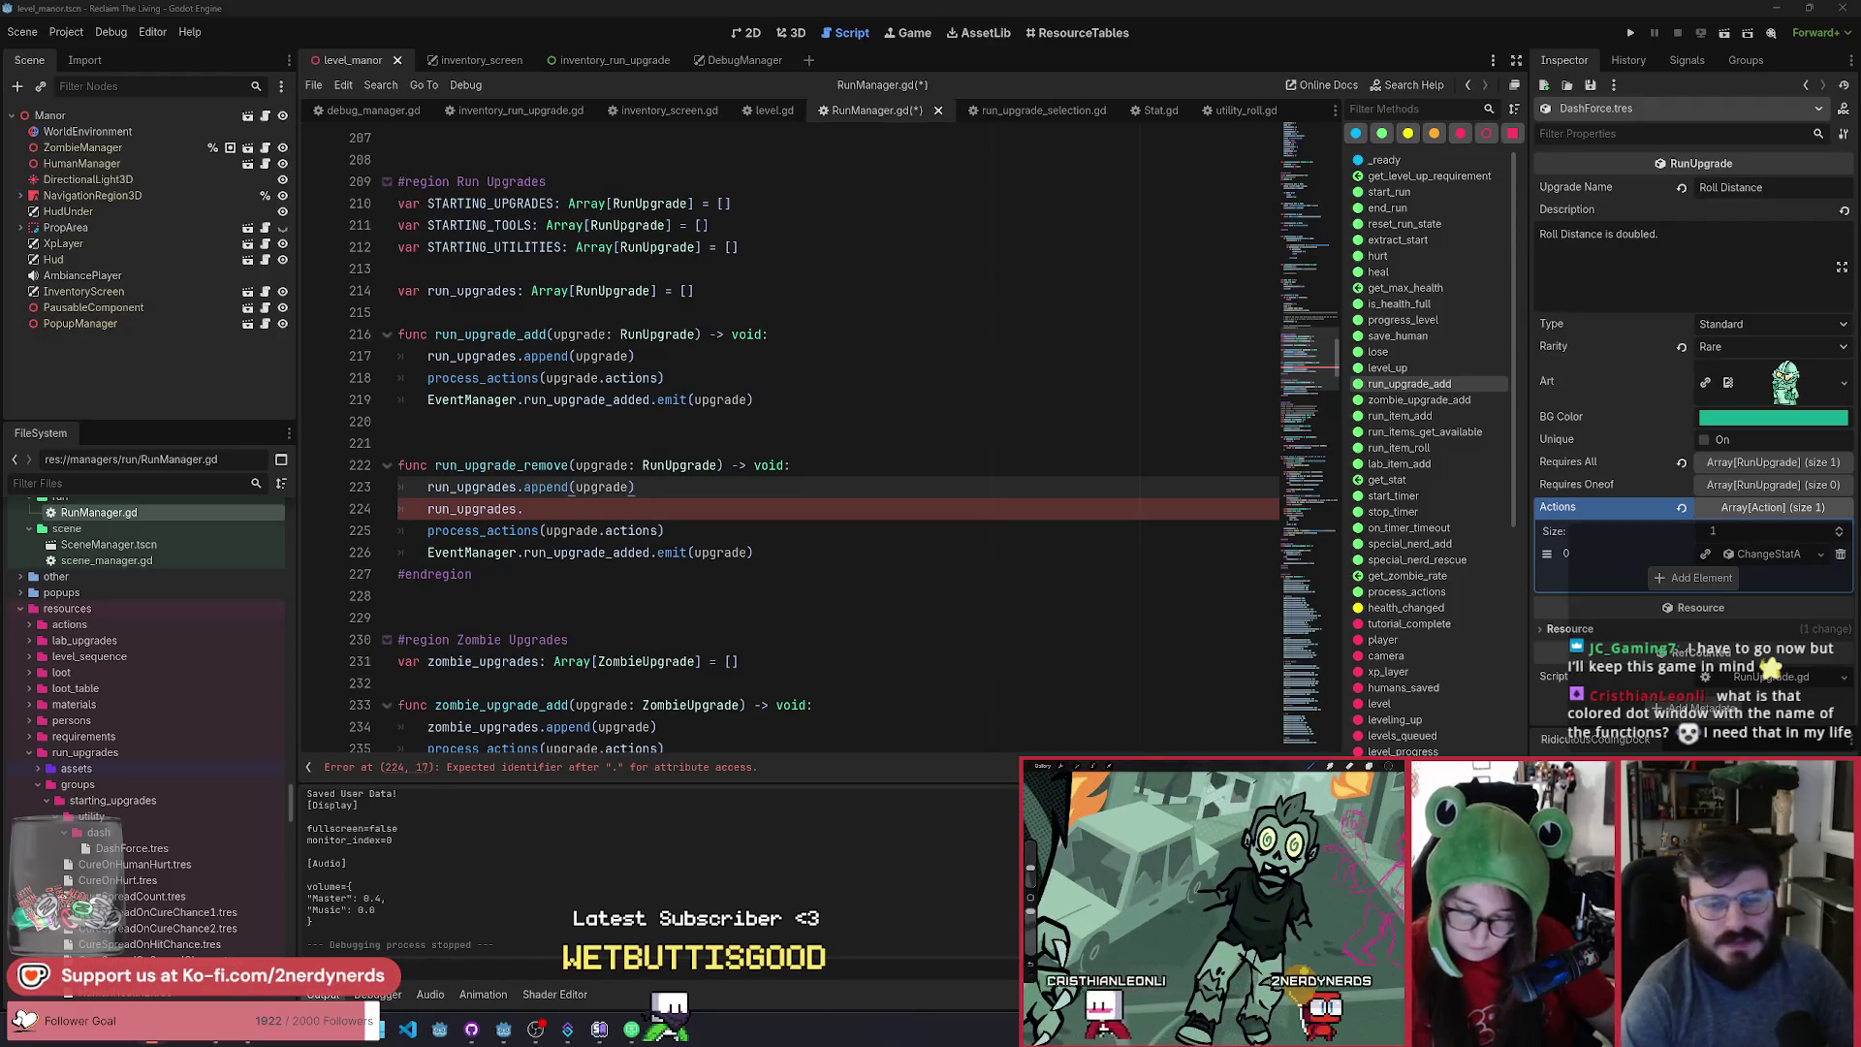
{"action": "left_click", "coordinate": [1020, 452]}
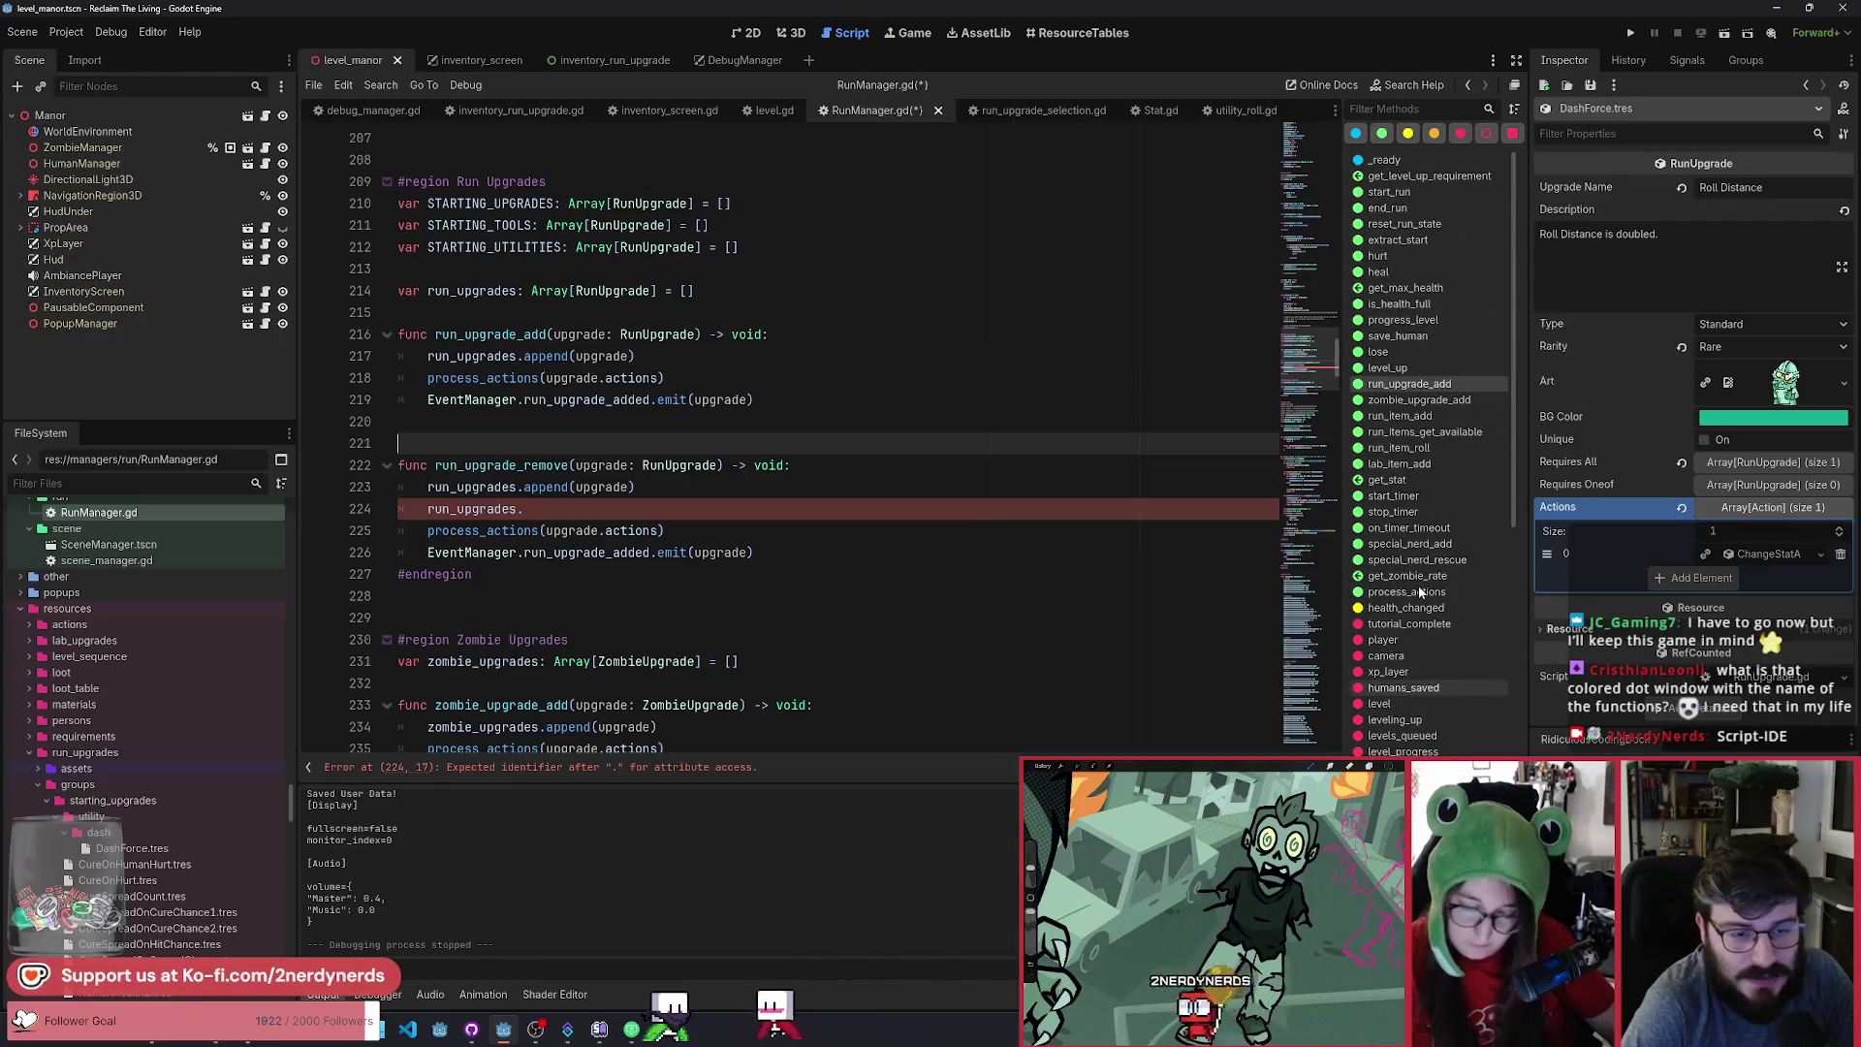
{"action": "scroll", "coordinate": [1439, 580], "scroll_direction": "down", "scroll_amount": 3}
{"action": "scroll", "coordinate": [1439, 580], "scroll_direction": "up", "scroll_amount": 3}
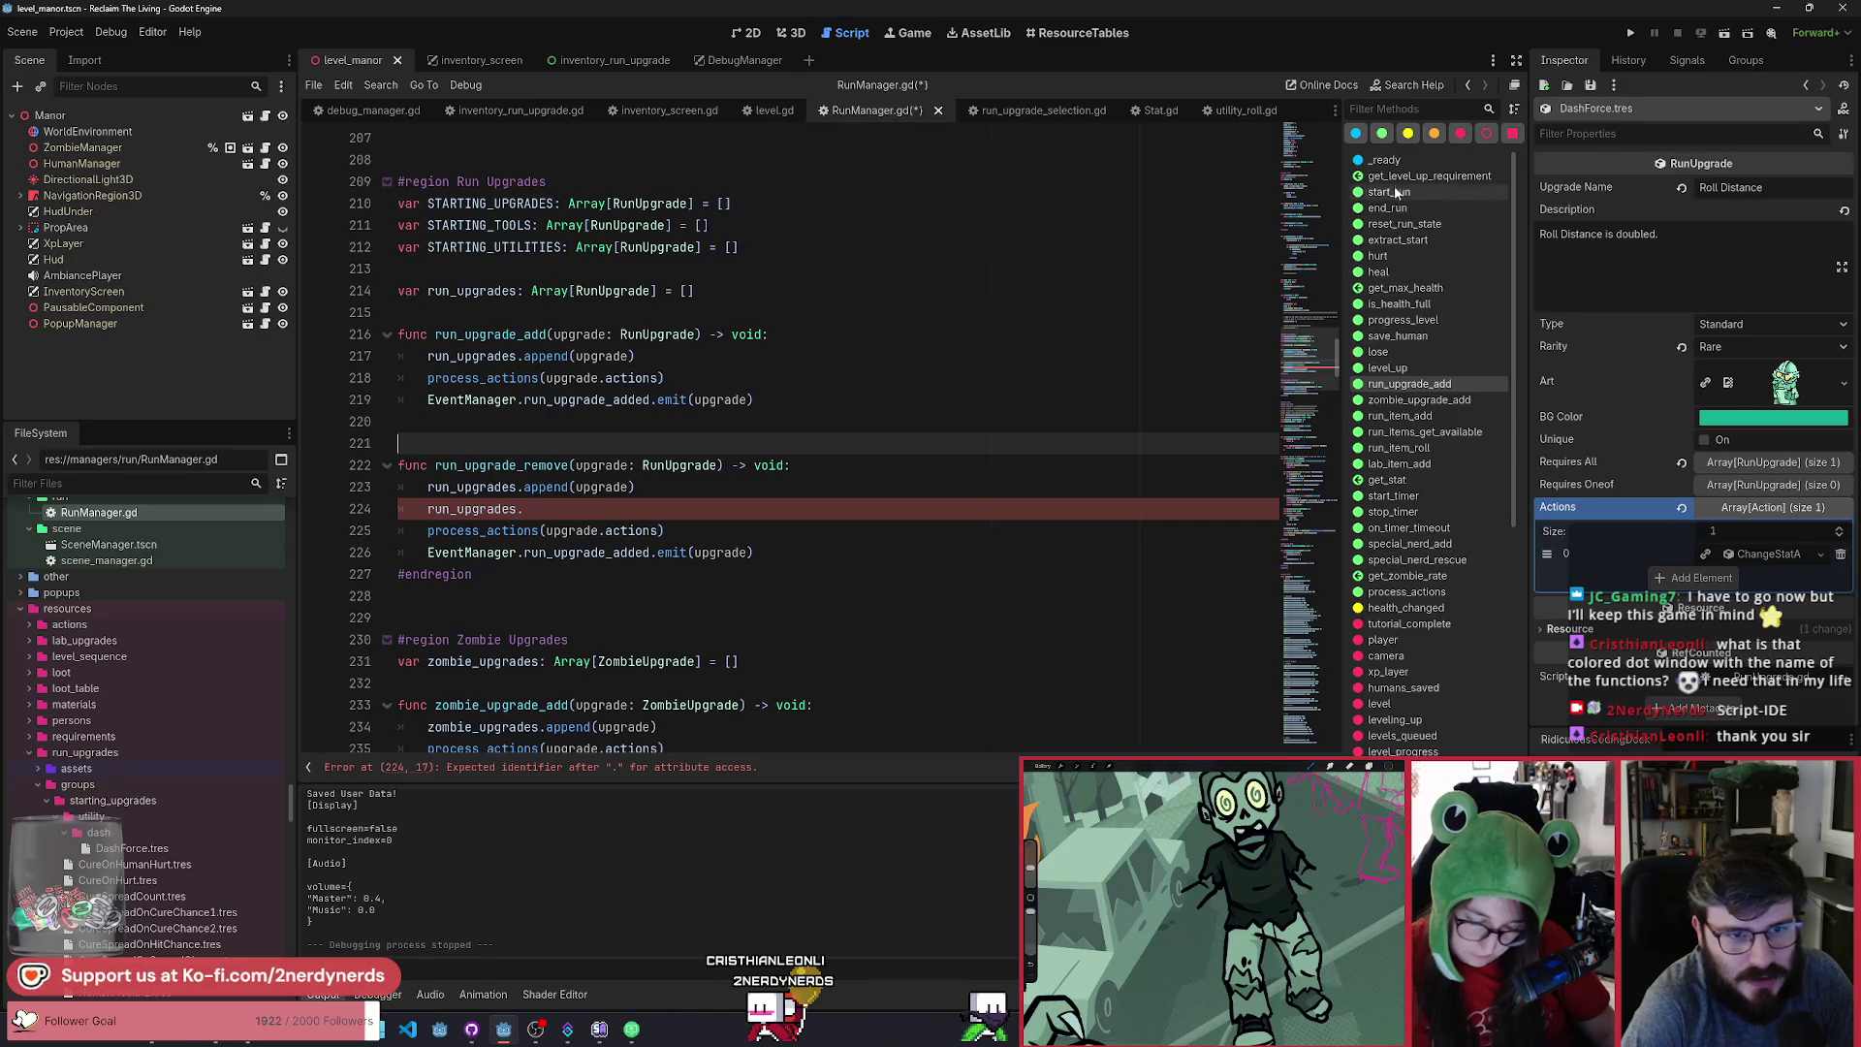
{"action": "scroll", "coordinate": [1389, 562], "scroll_direction": "down", "scroll_amount": 2}
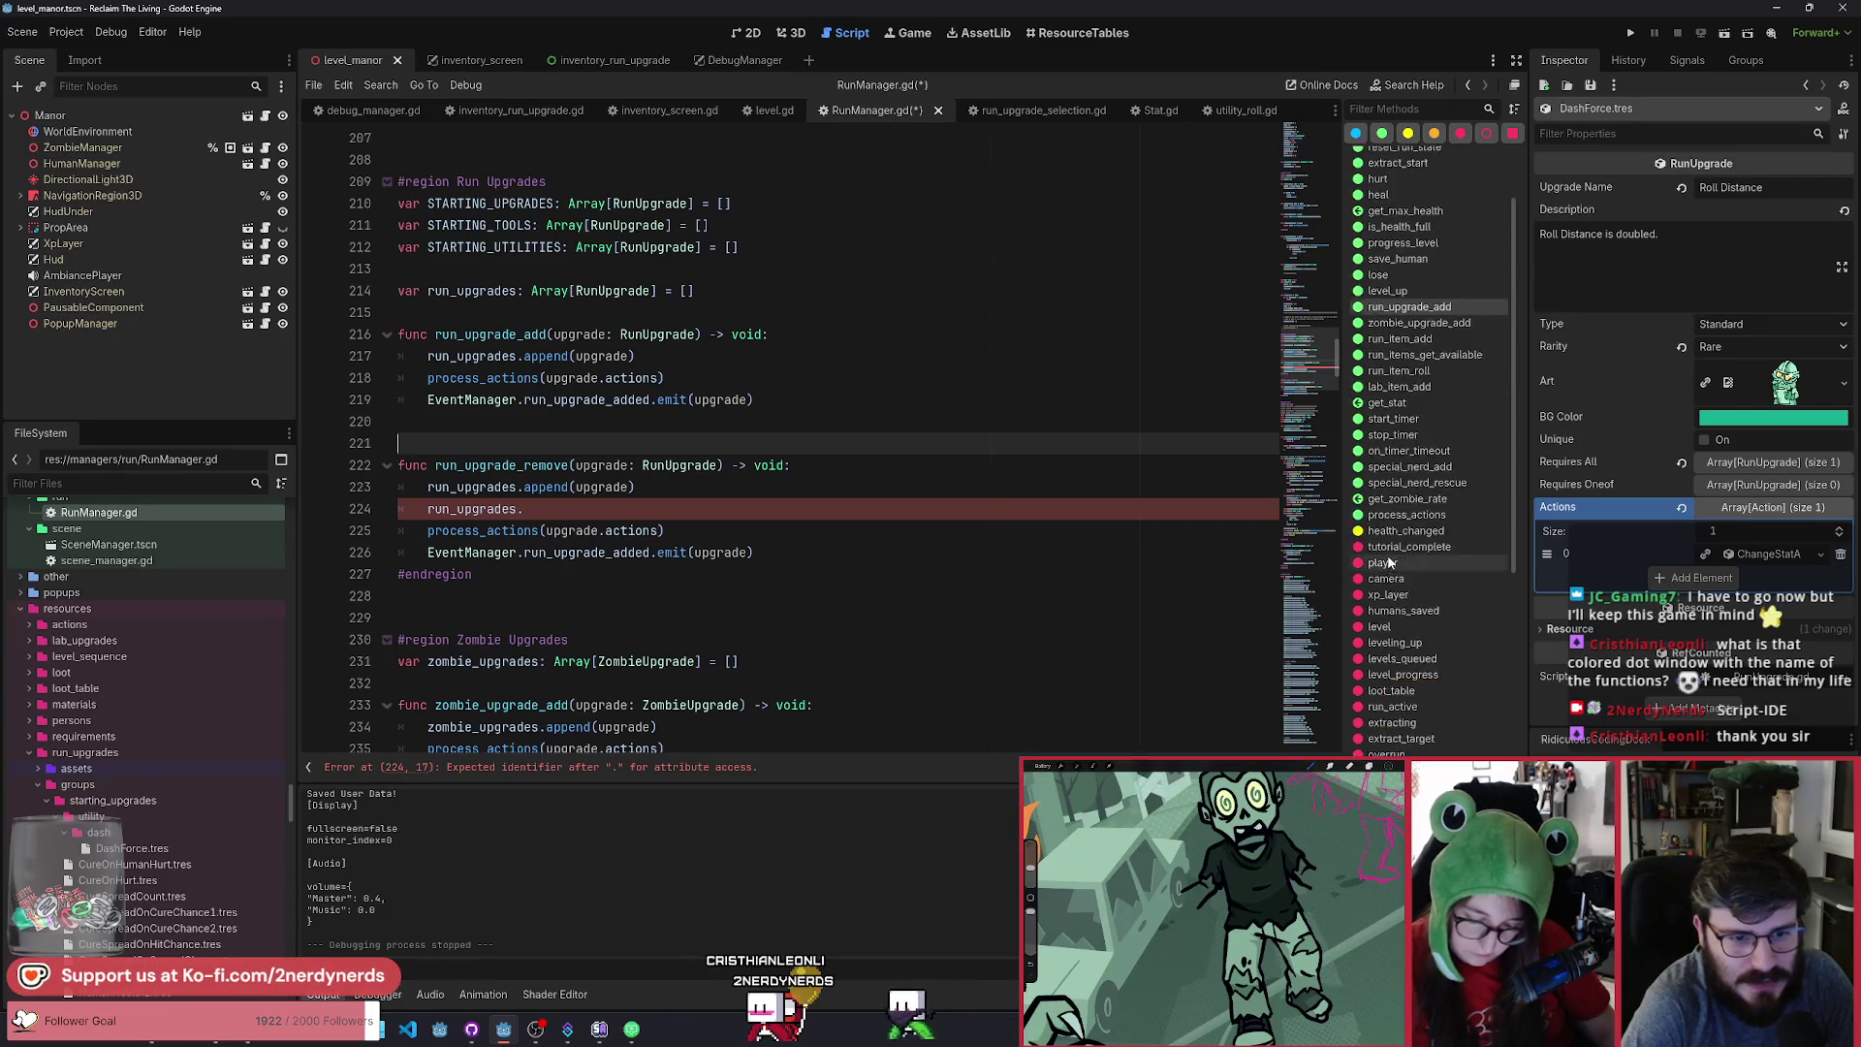
{"action": "scroll", "coordinate": [1396, 553], "scroll_direction": "down", "scroll_amount": 5}
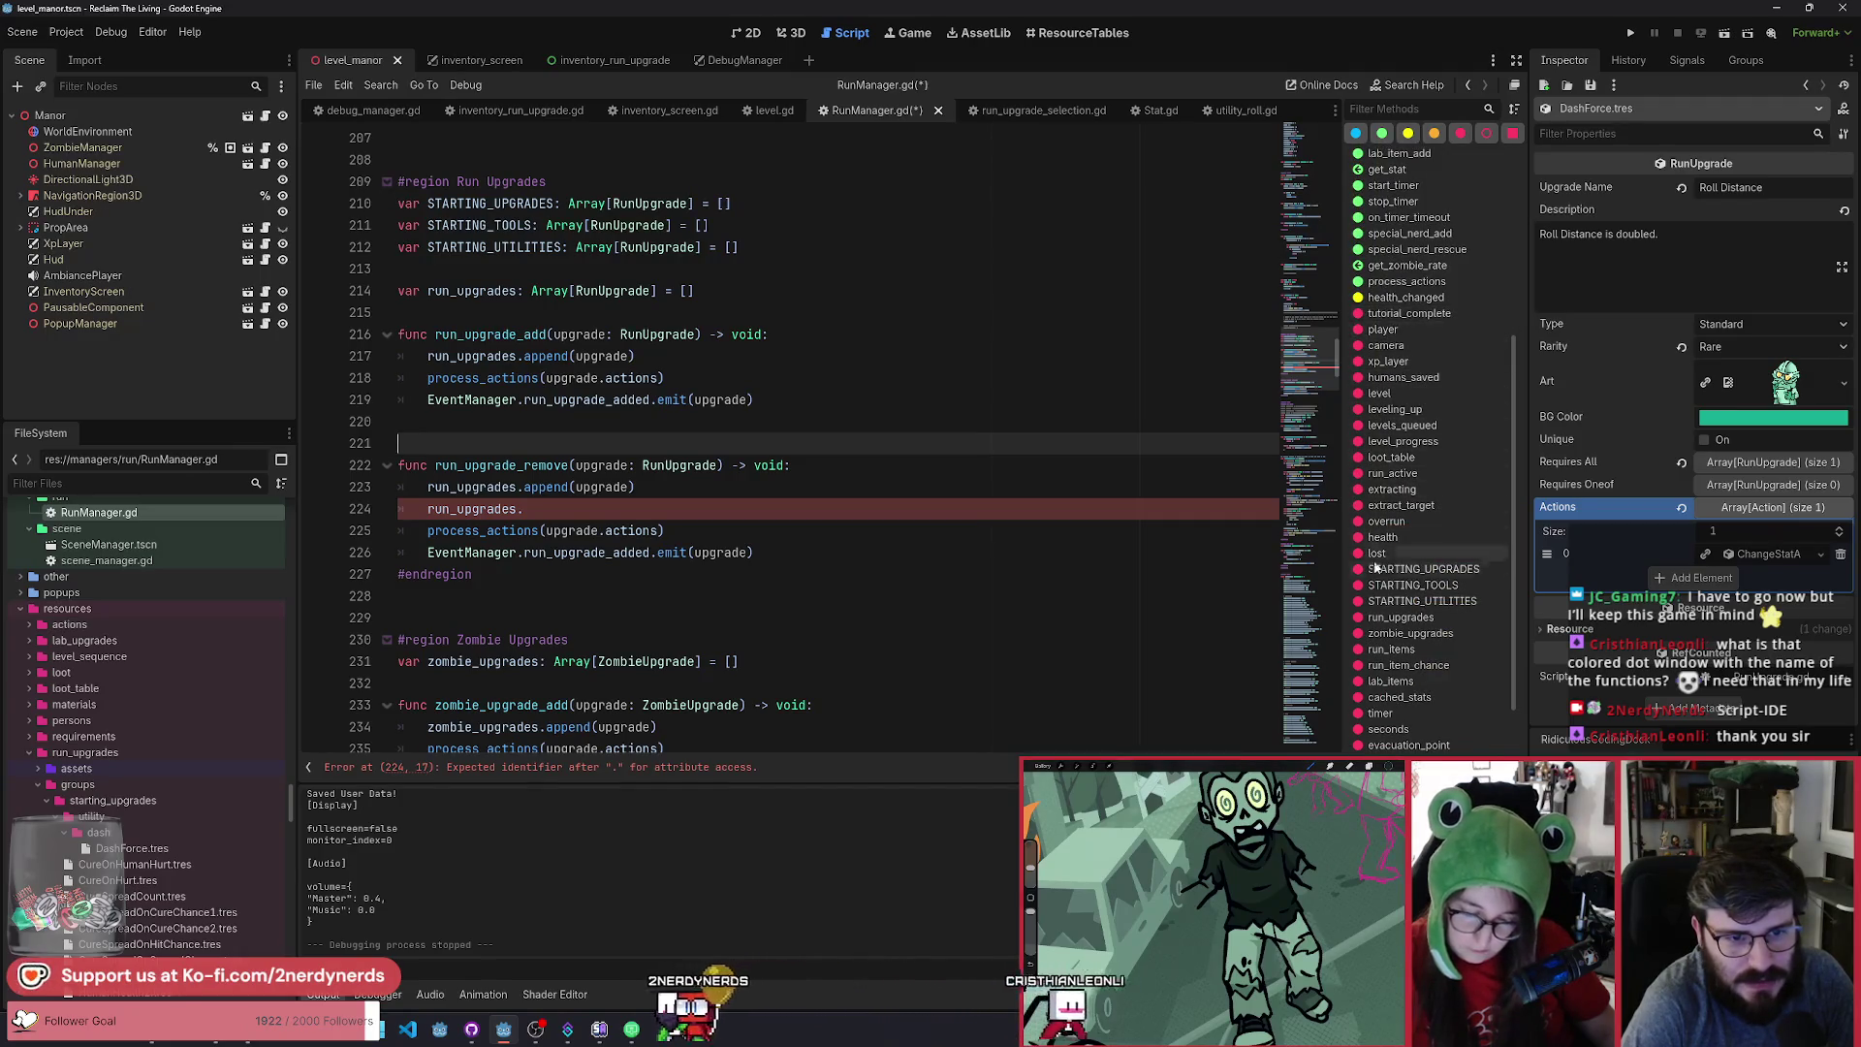
{"action": "scroll", "coordinate": [1416, 436], "scroll_direction": "down", "scroll_amount": 2}
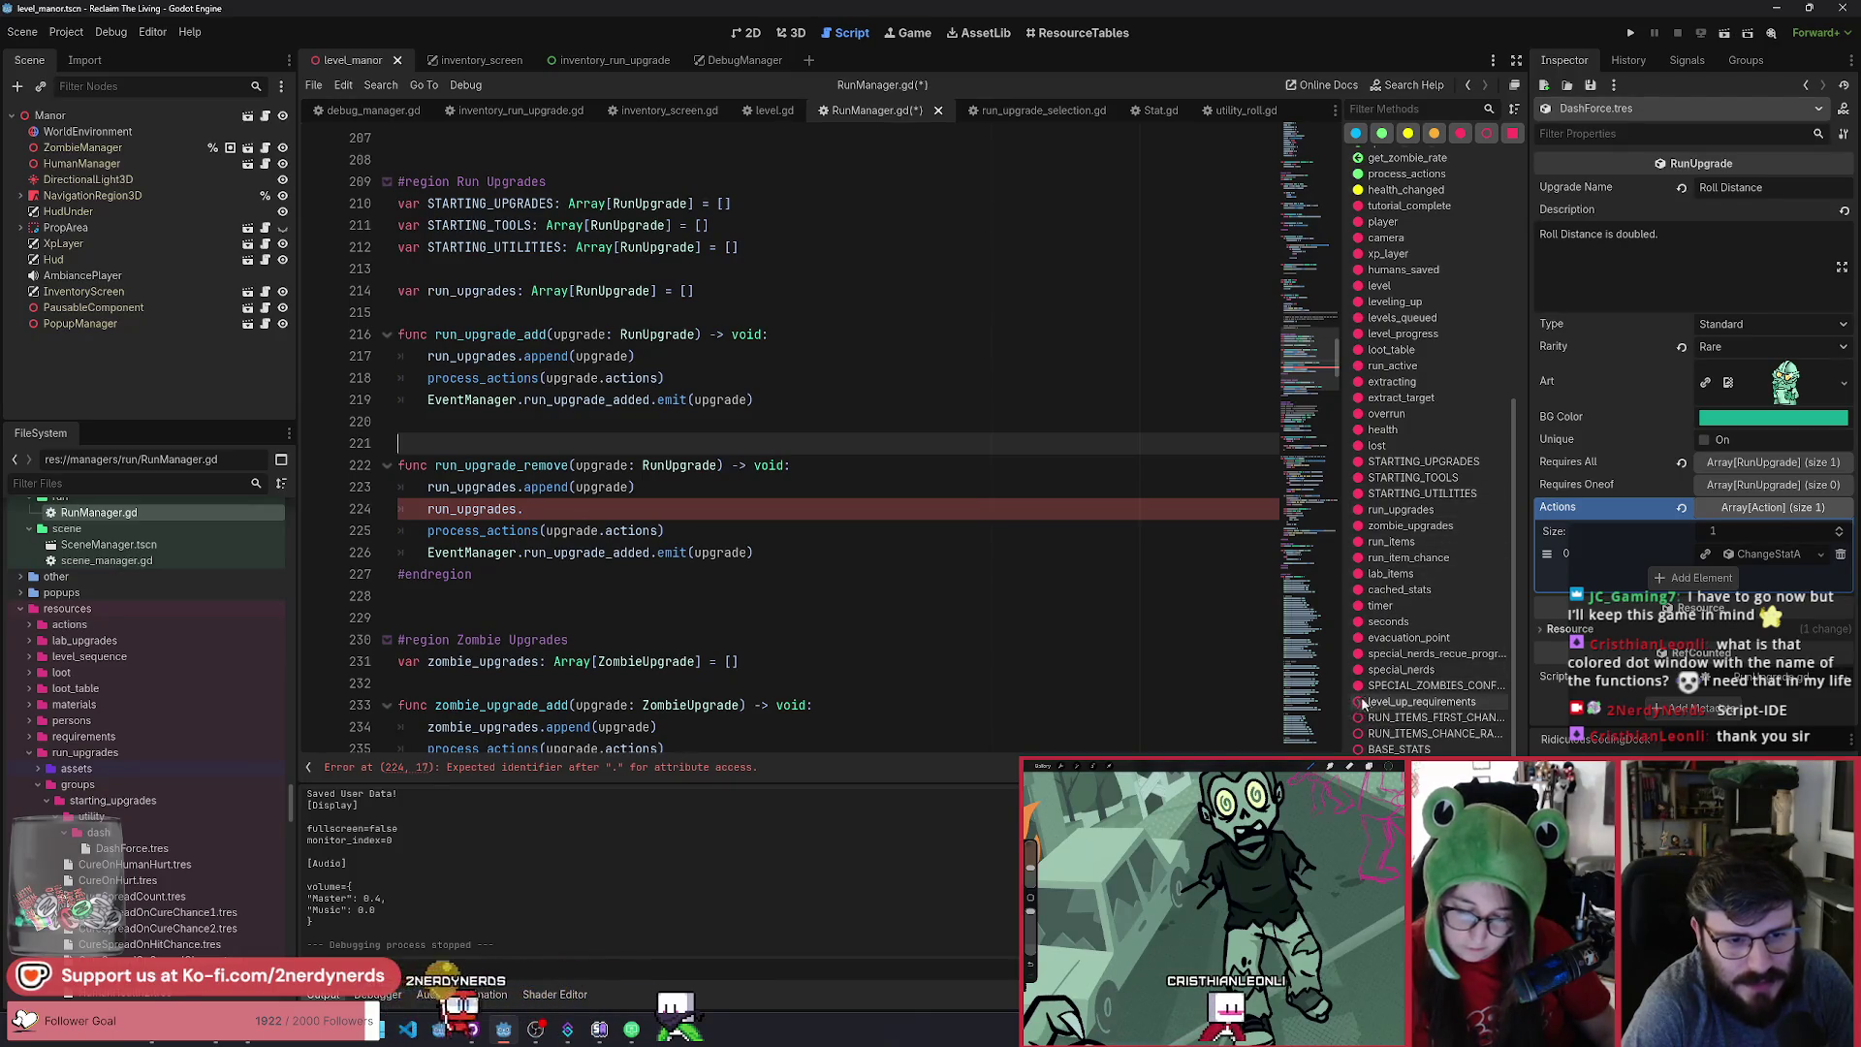
{"action": "scroll", "coordinate": [1386, 582], "scroll_direction": "up", "scroll_amount": 8}
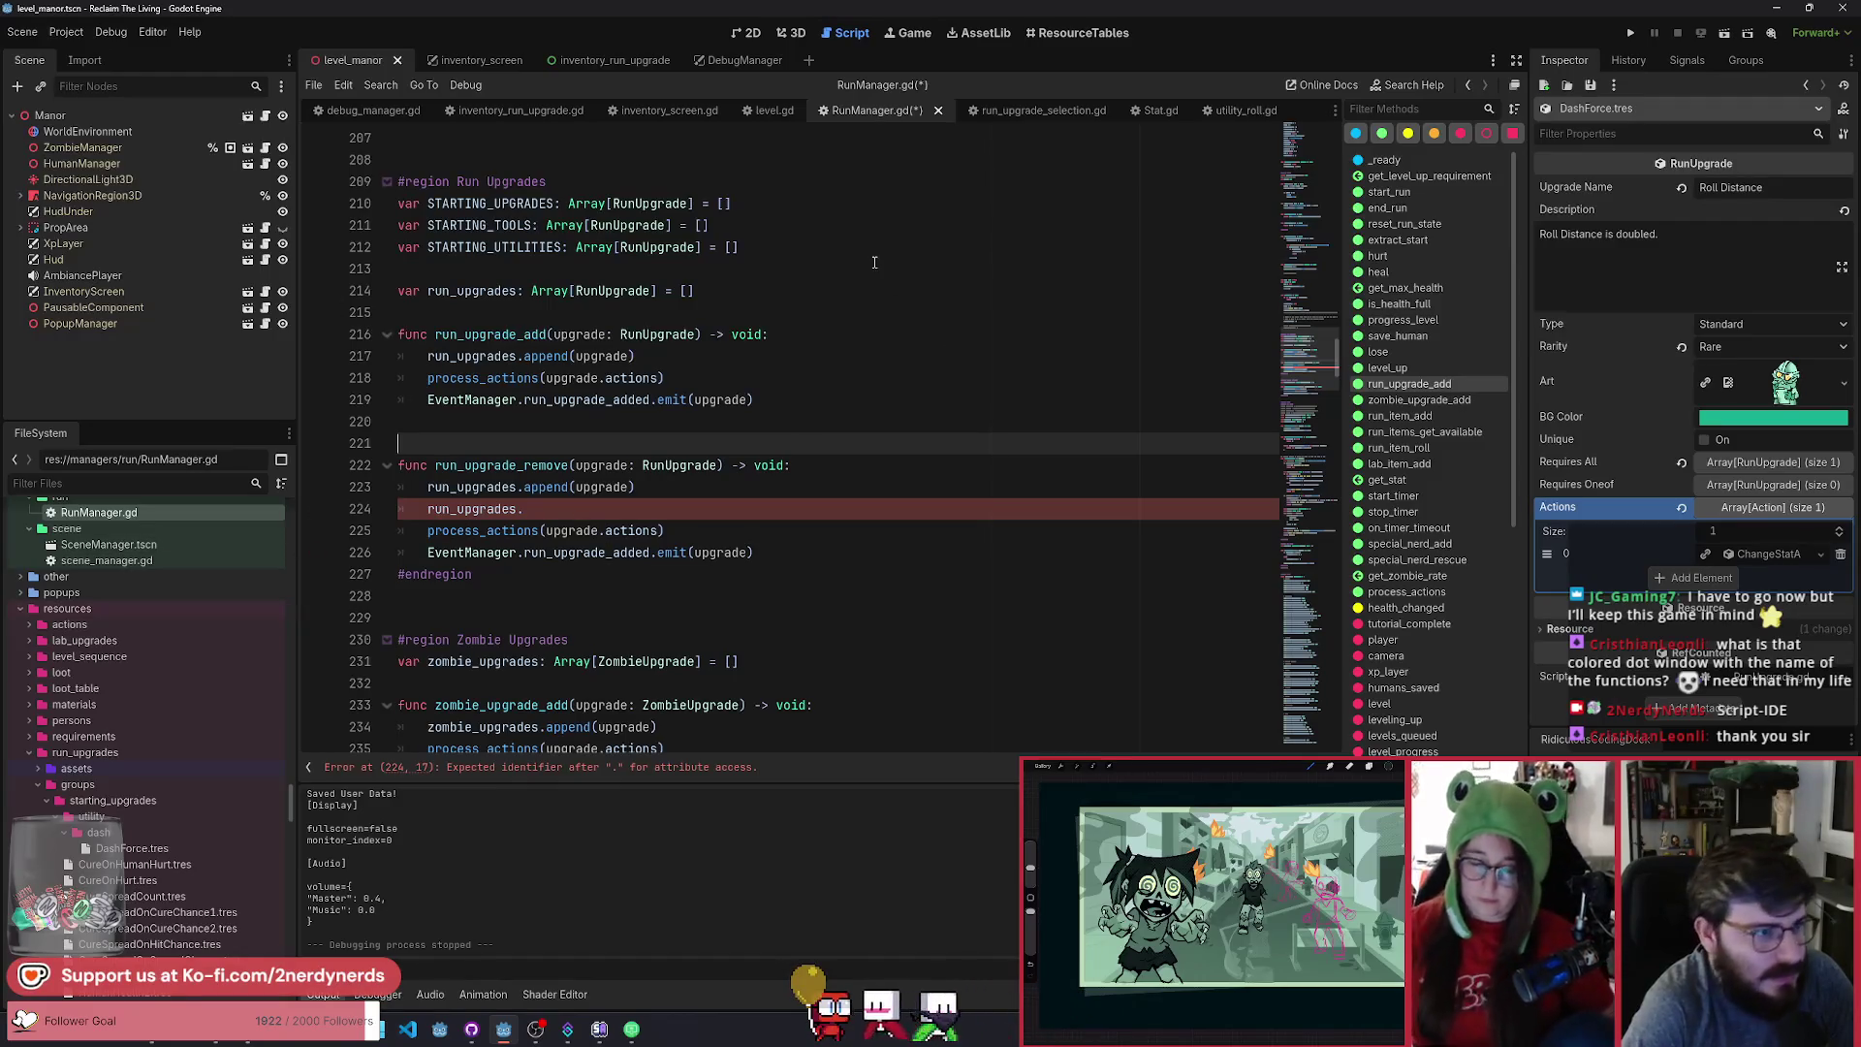
{"action": "left_click", "coordinate": [628, 511]}
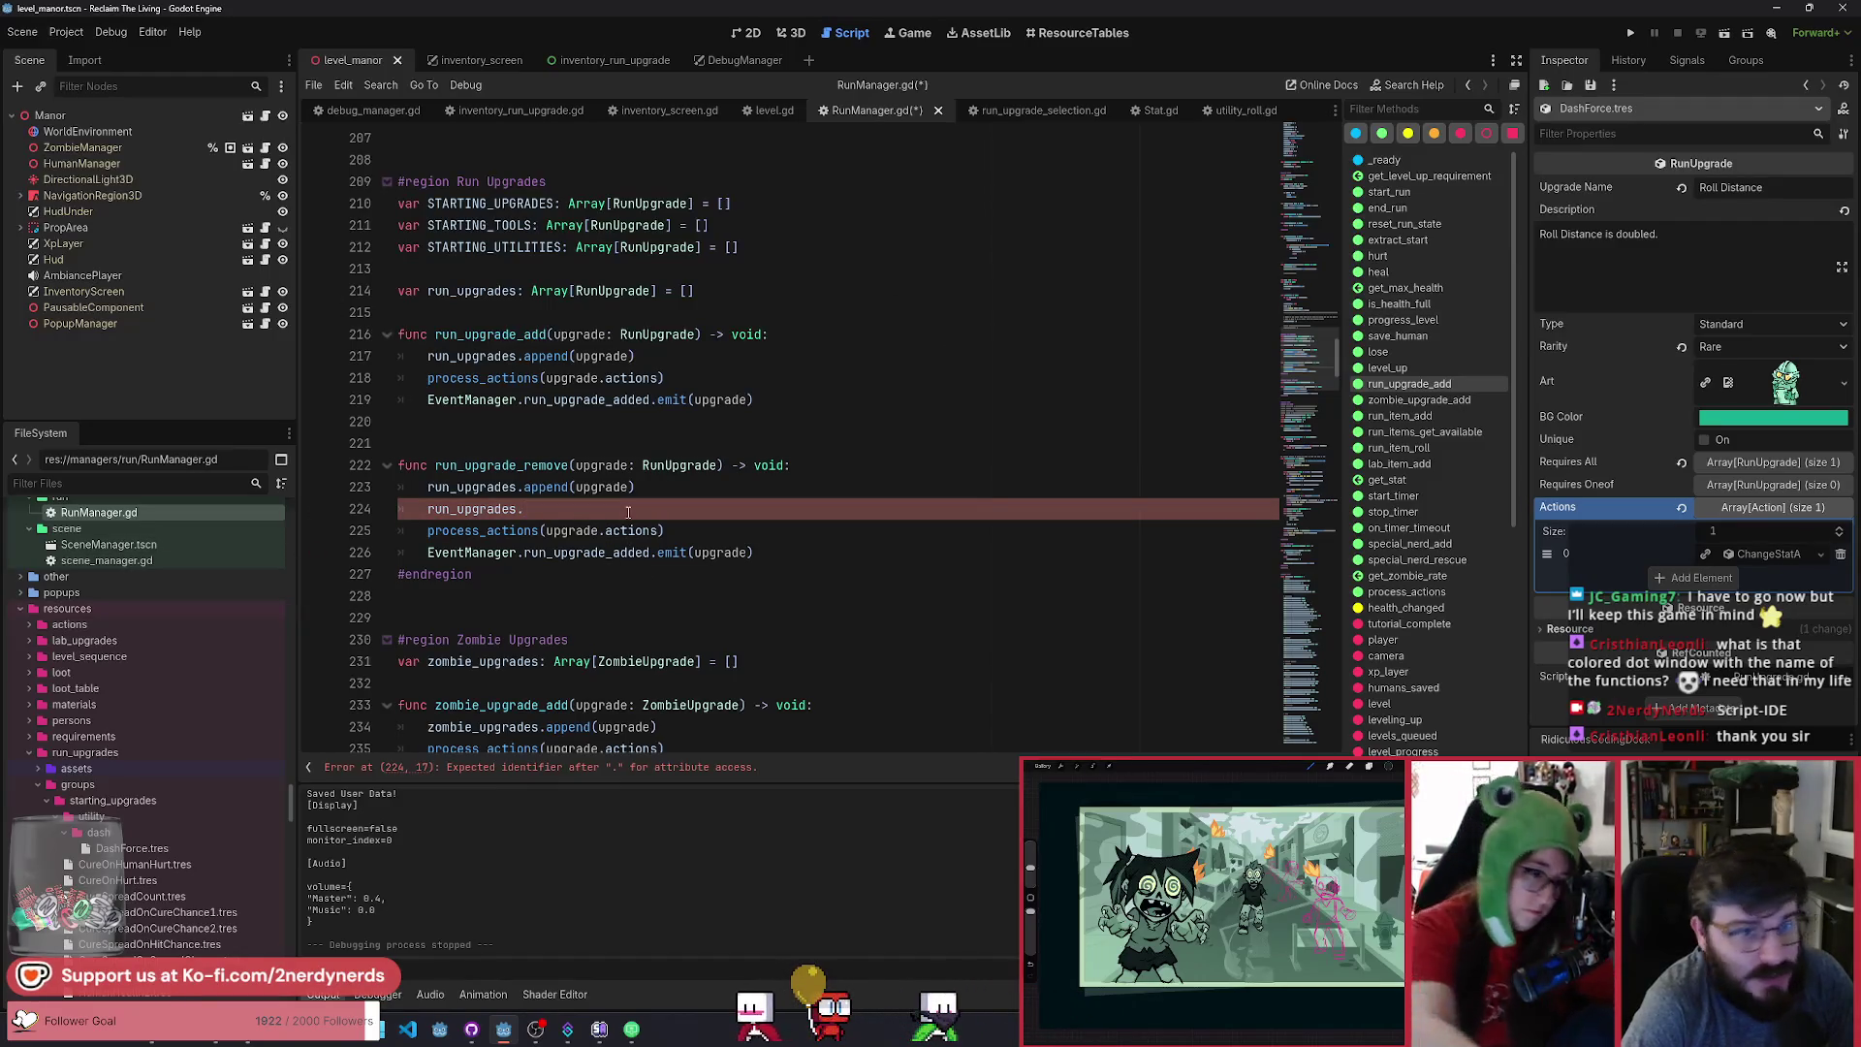
{"action": "left_click", "coordinate": [1336, 113]}
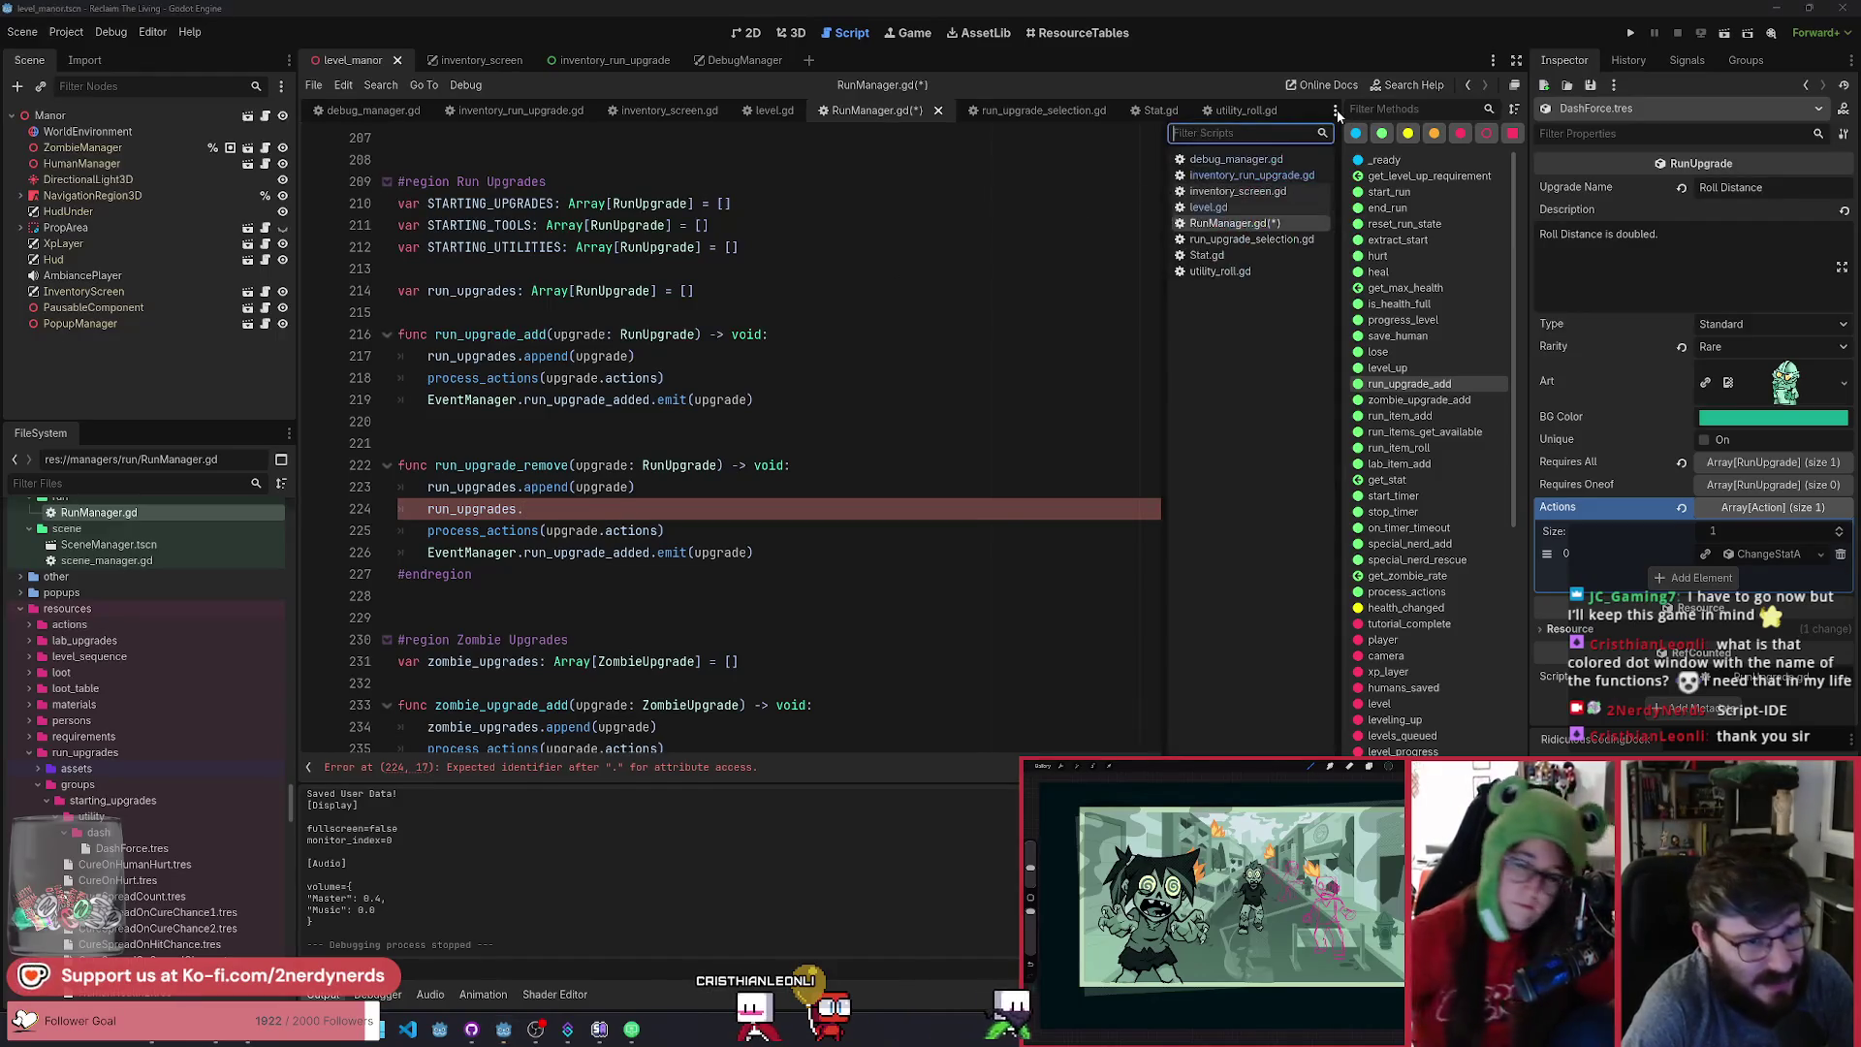
{"action": "left_click", "coordinate": [1337, 113]}
{"action": "left_click", "coordinate": [1045, 394]}
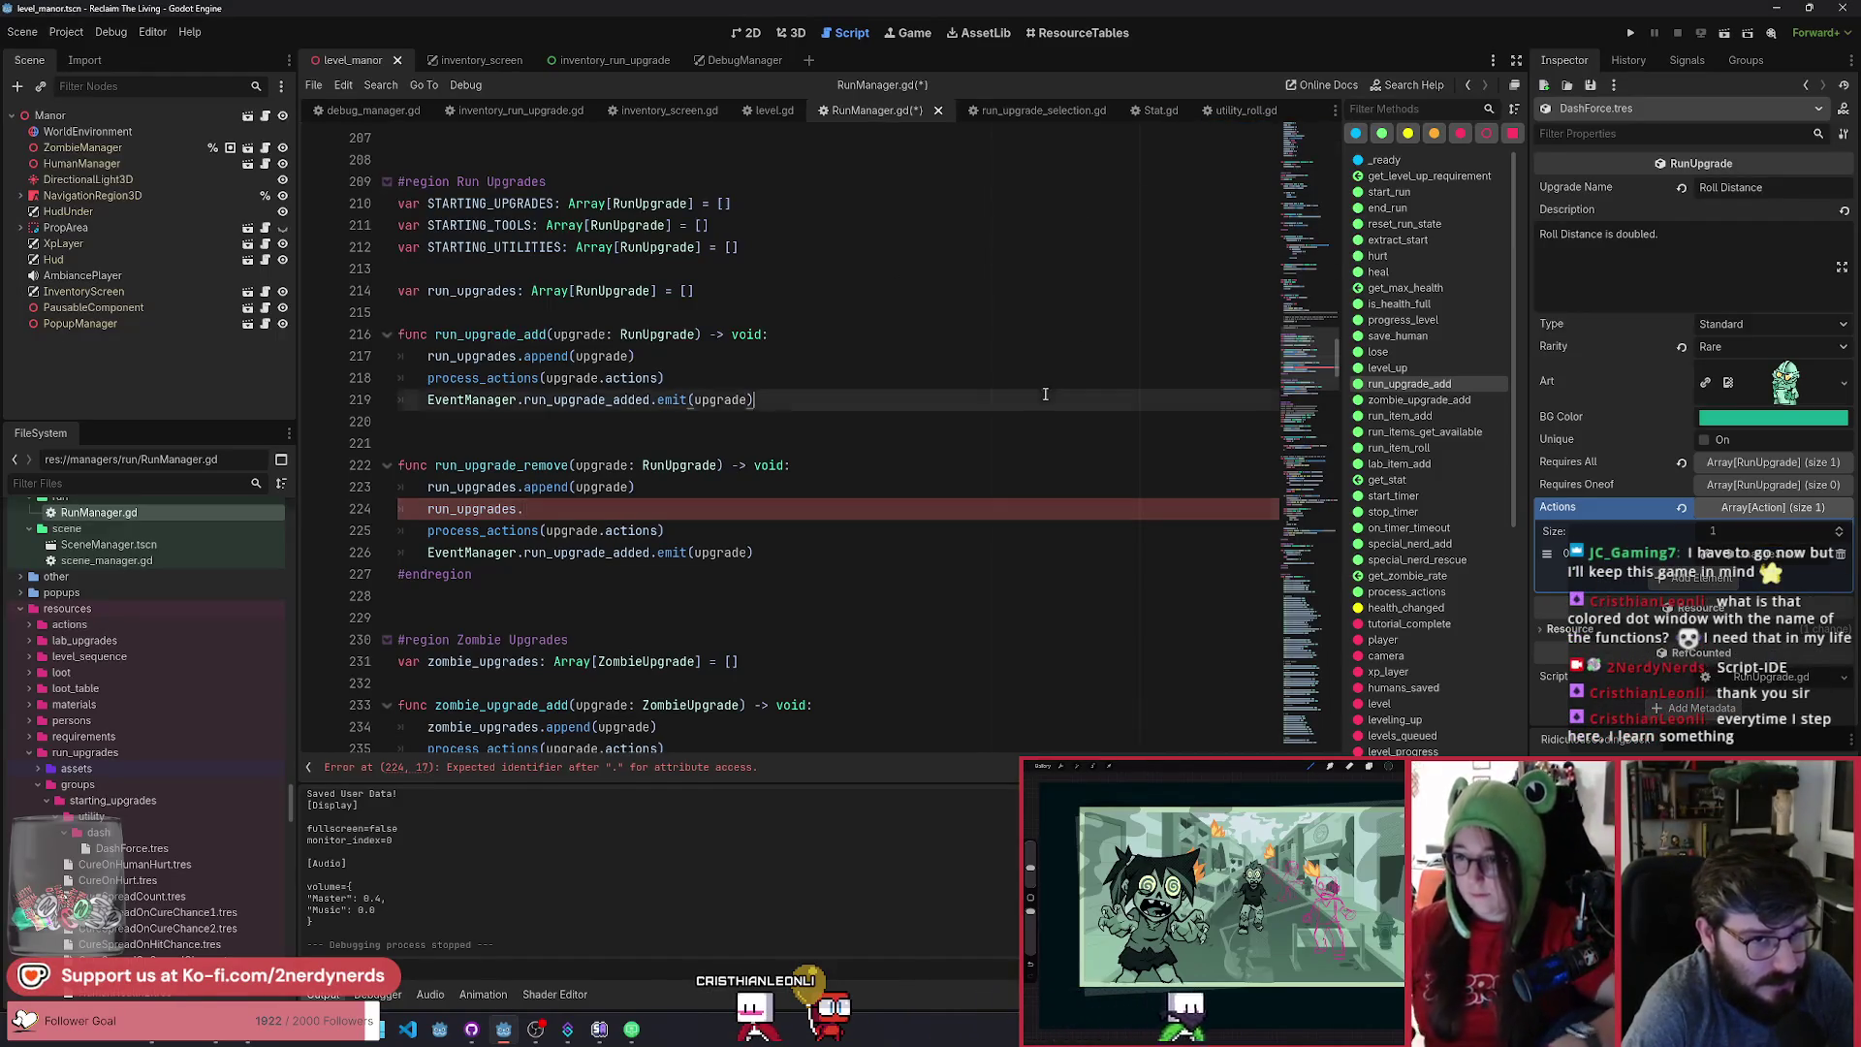
{"action": "left_click", "coordinate": [151, 33]}
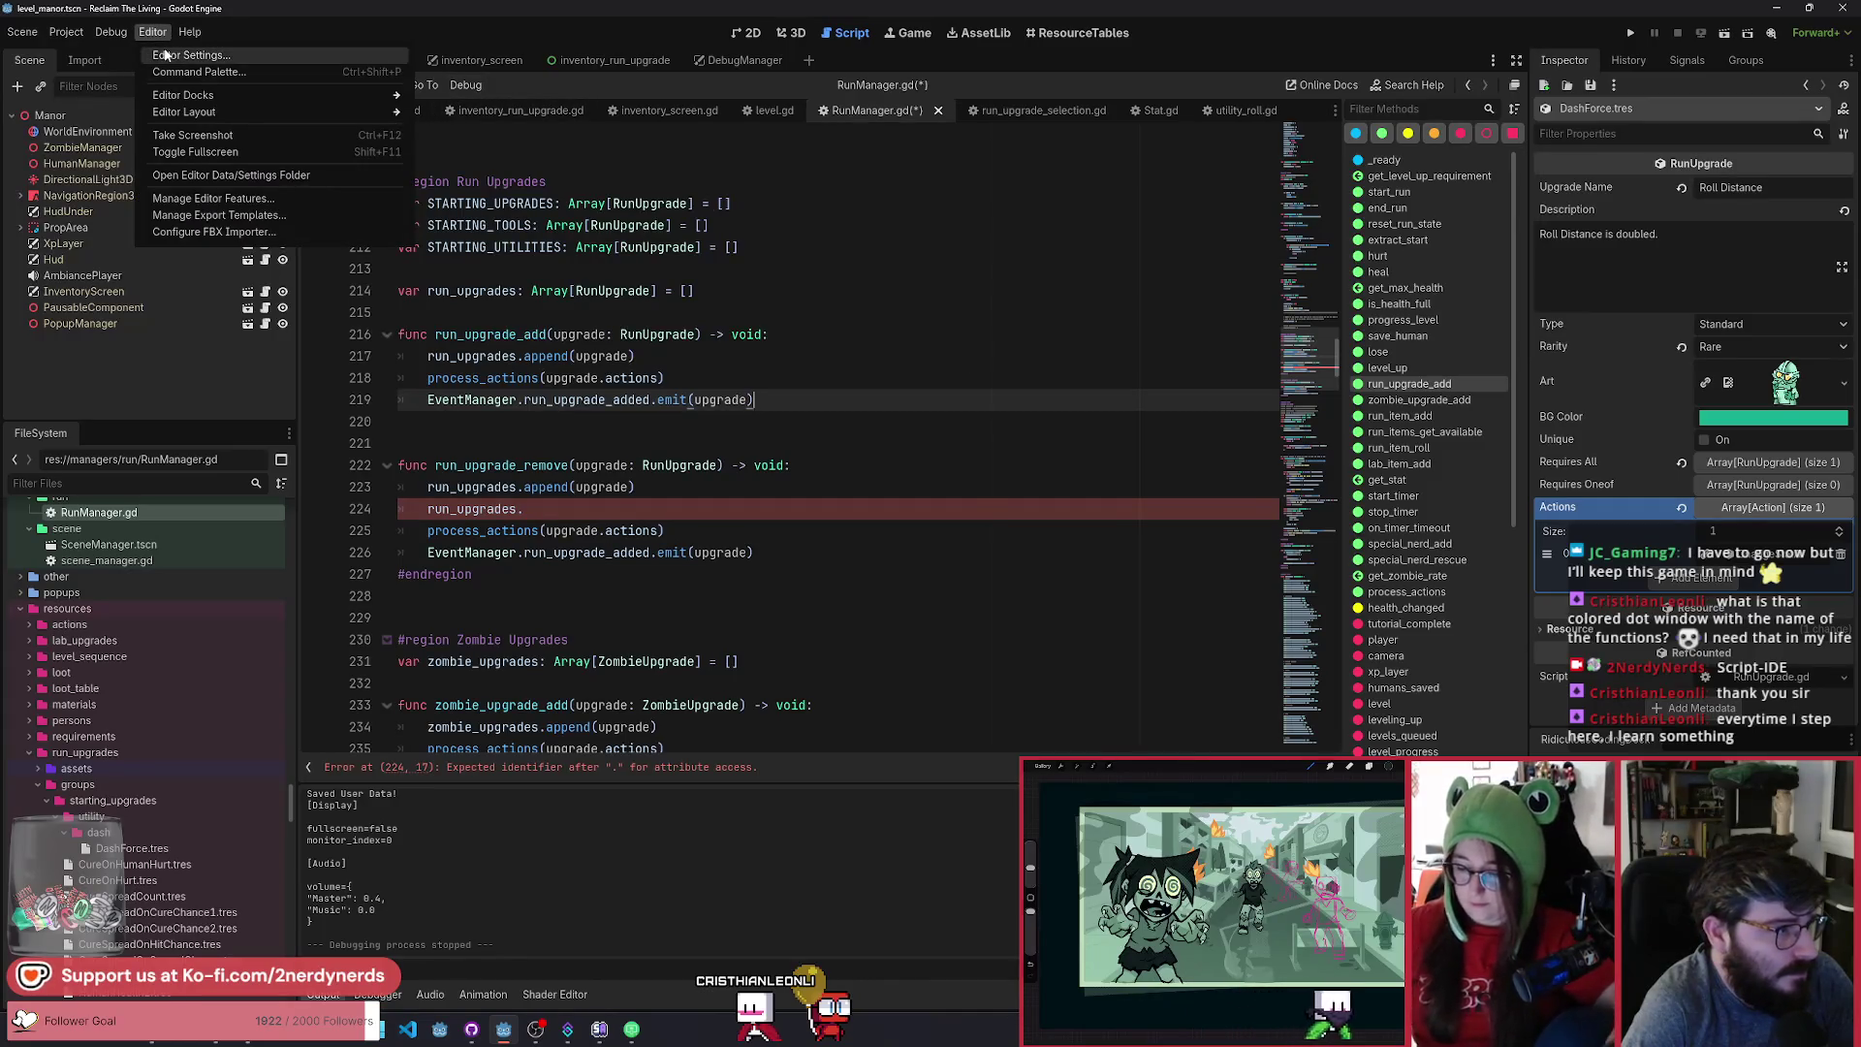
{"action": "left_click", "coordinate": [180, 55]}
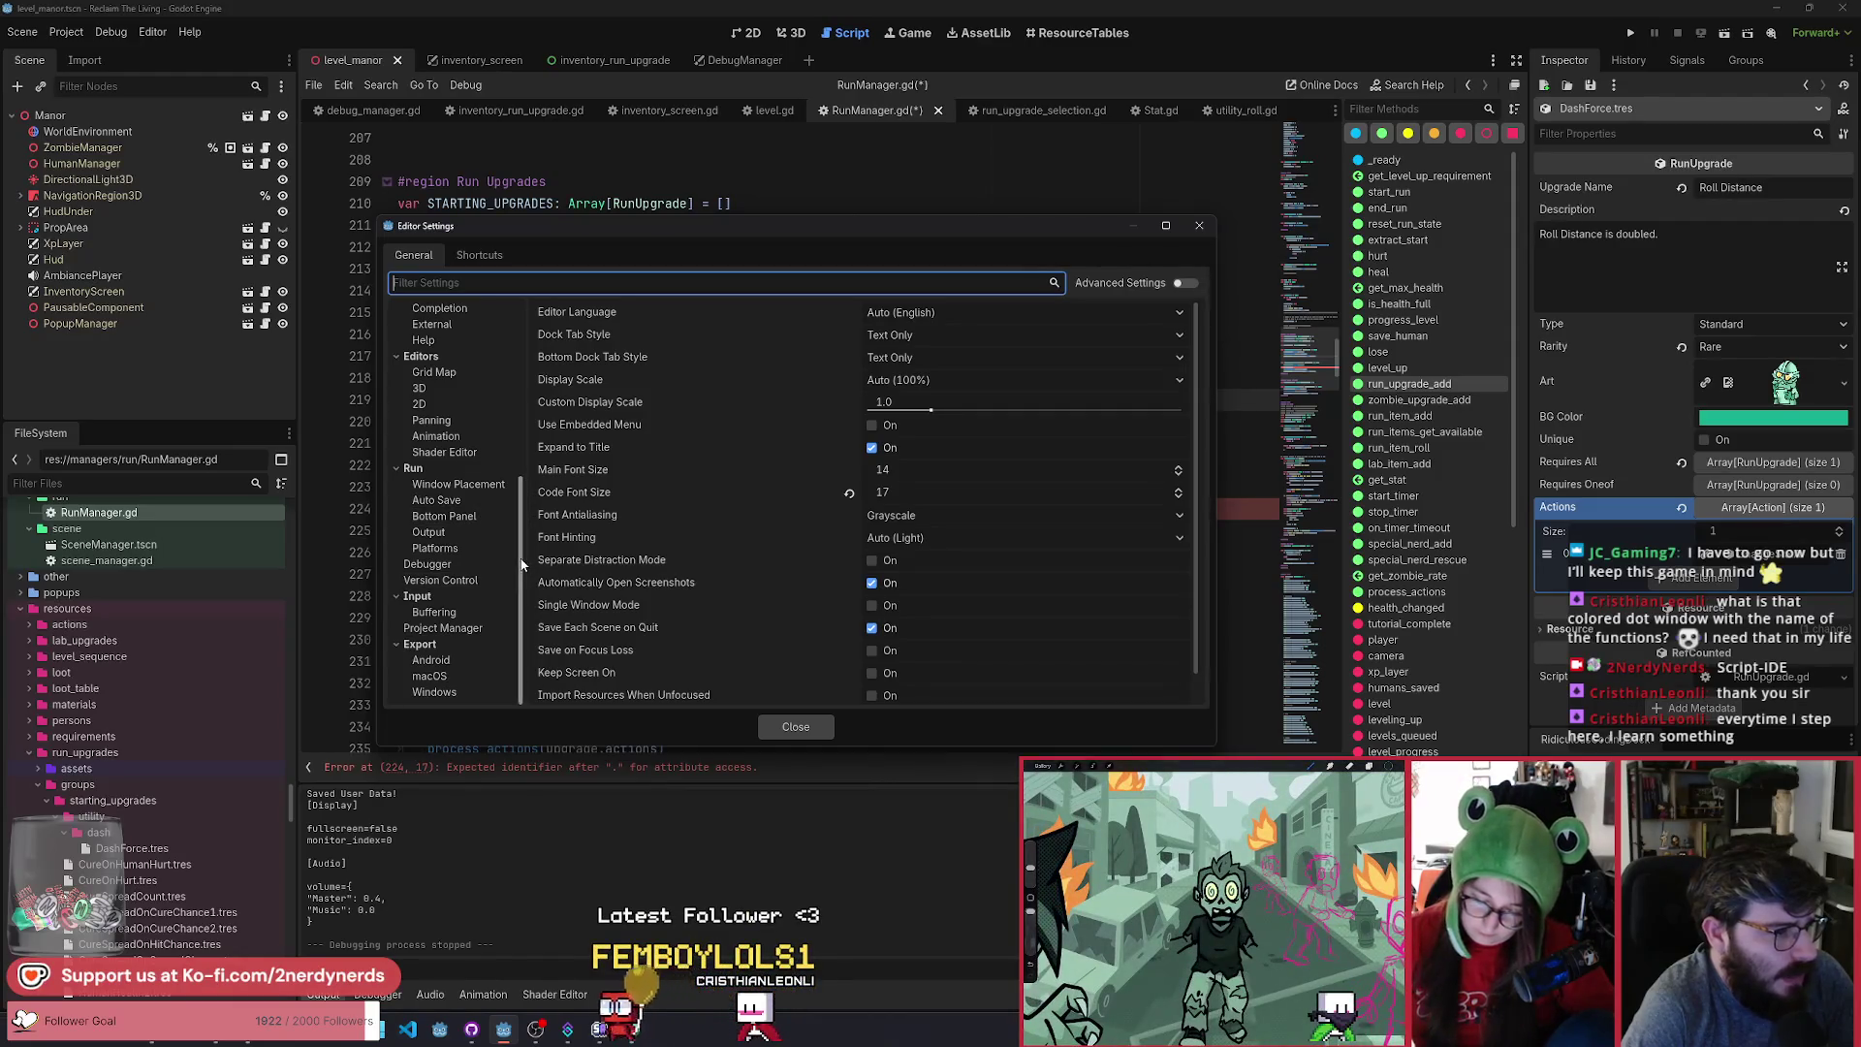
{"action": "left_click_drag", "start_coordinate": [524, 564], "coordinate": [523, 422]}
{"action": "scroll", "coordinate": [516, 433], "scroll_direction": "up", "scroll_amount": 2}
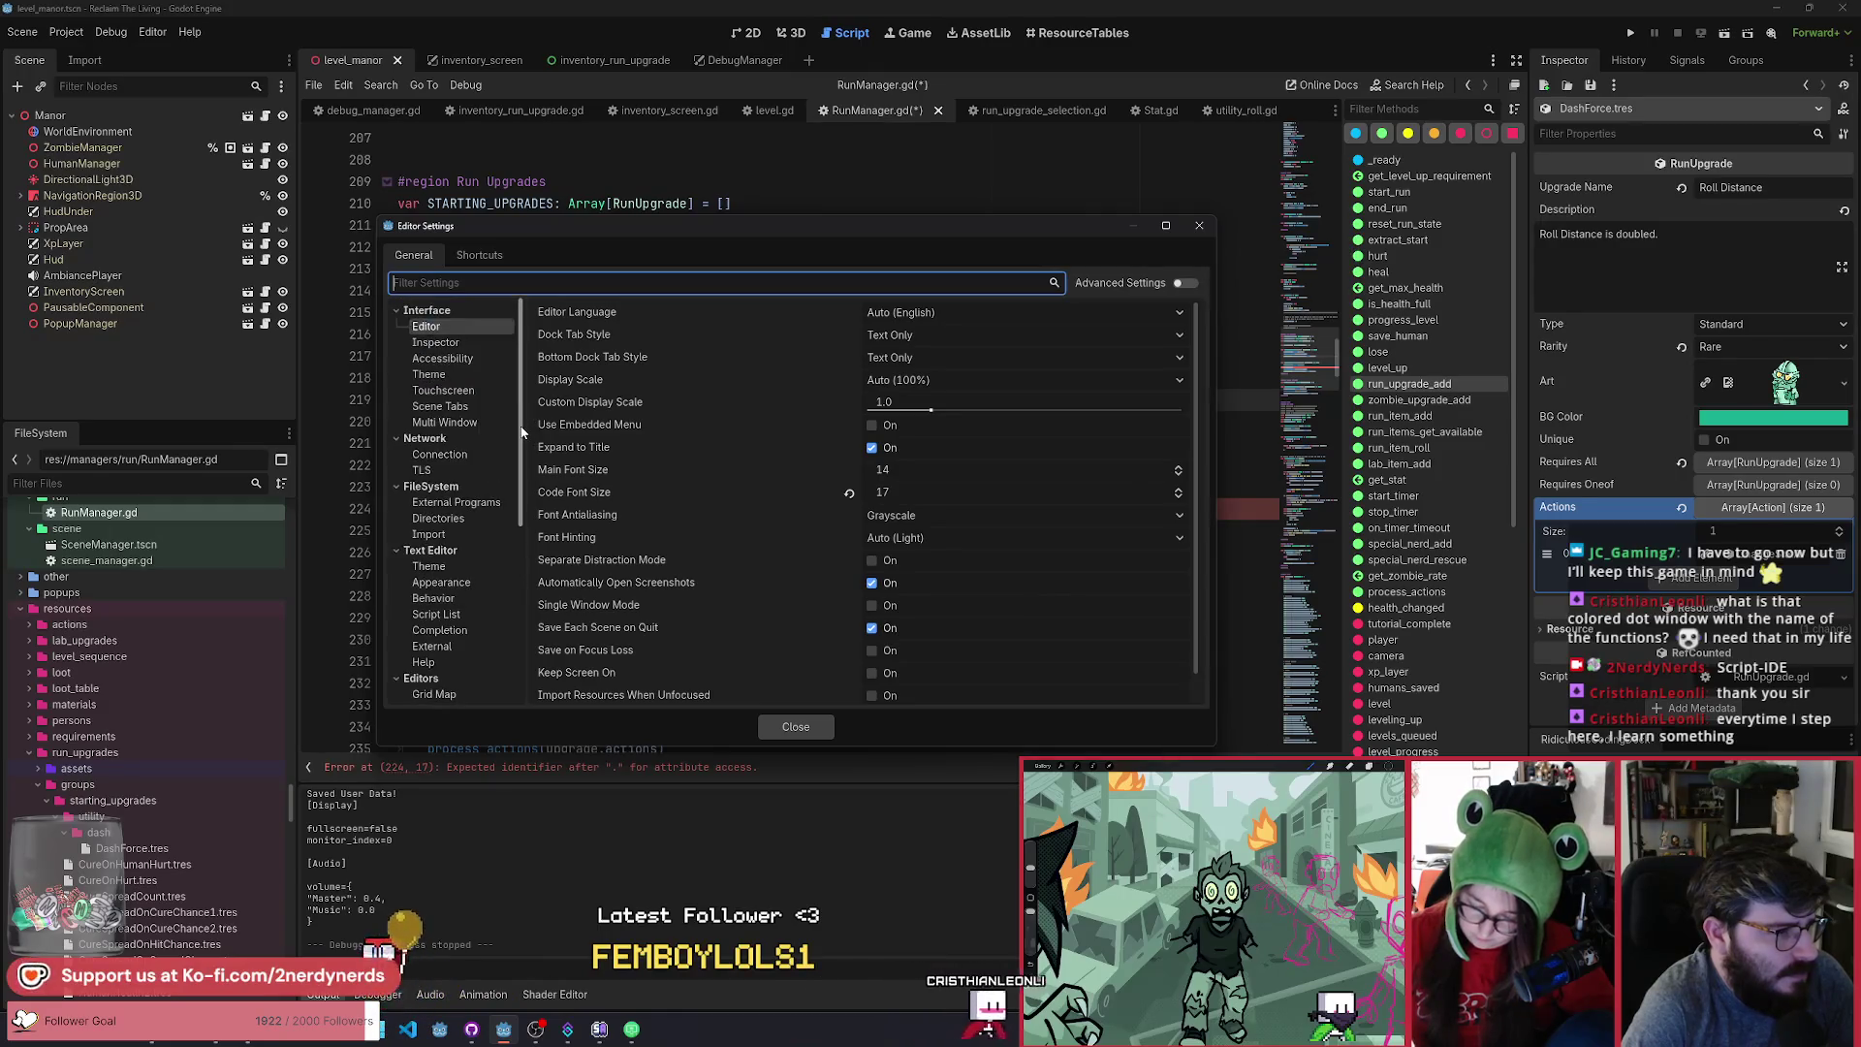
{"action": "left_click", "coordinate": [445, 283]}
{"action": "type", "text": "scrlipt"}
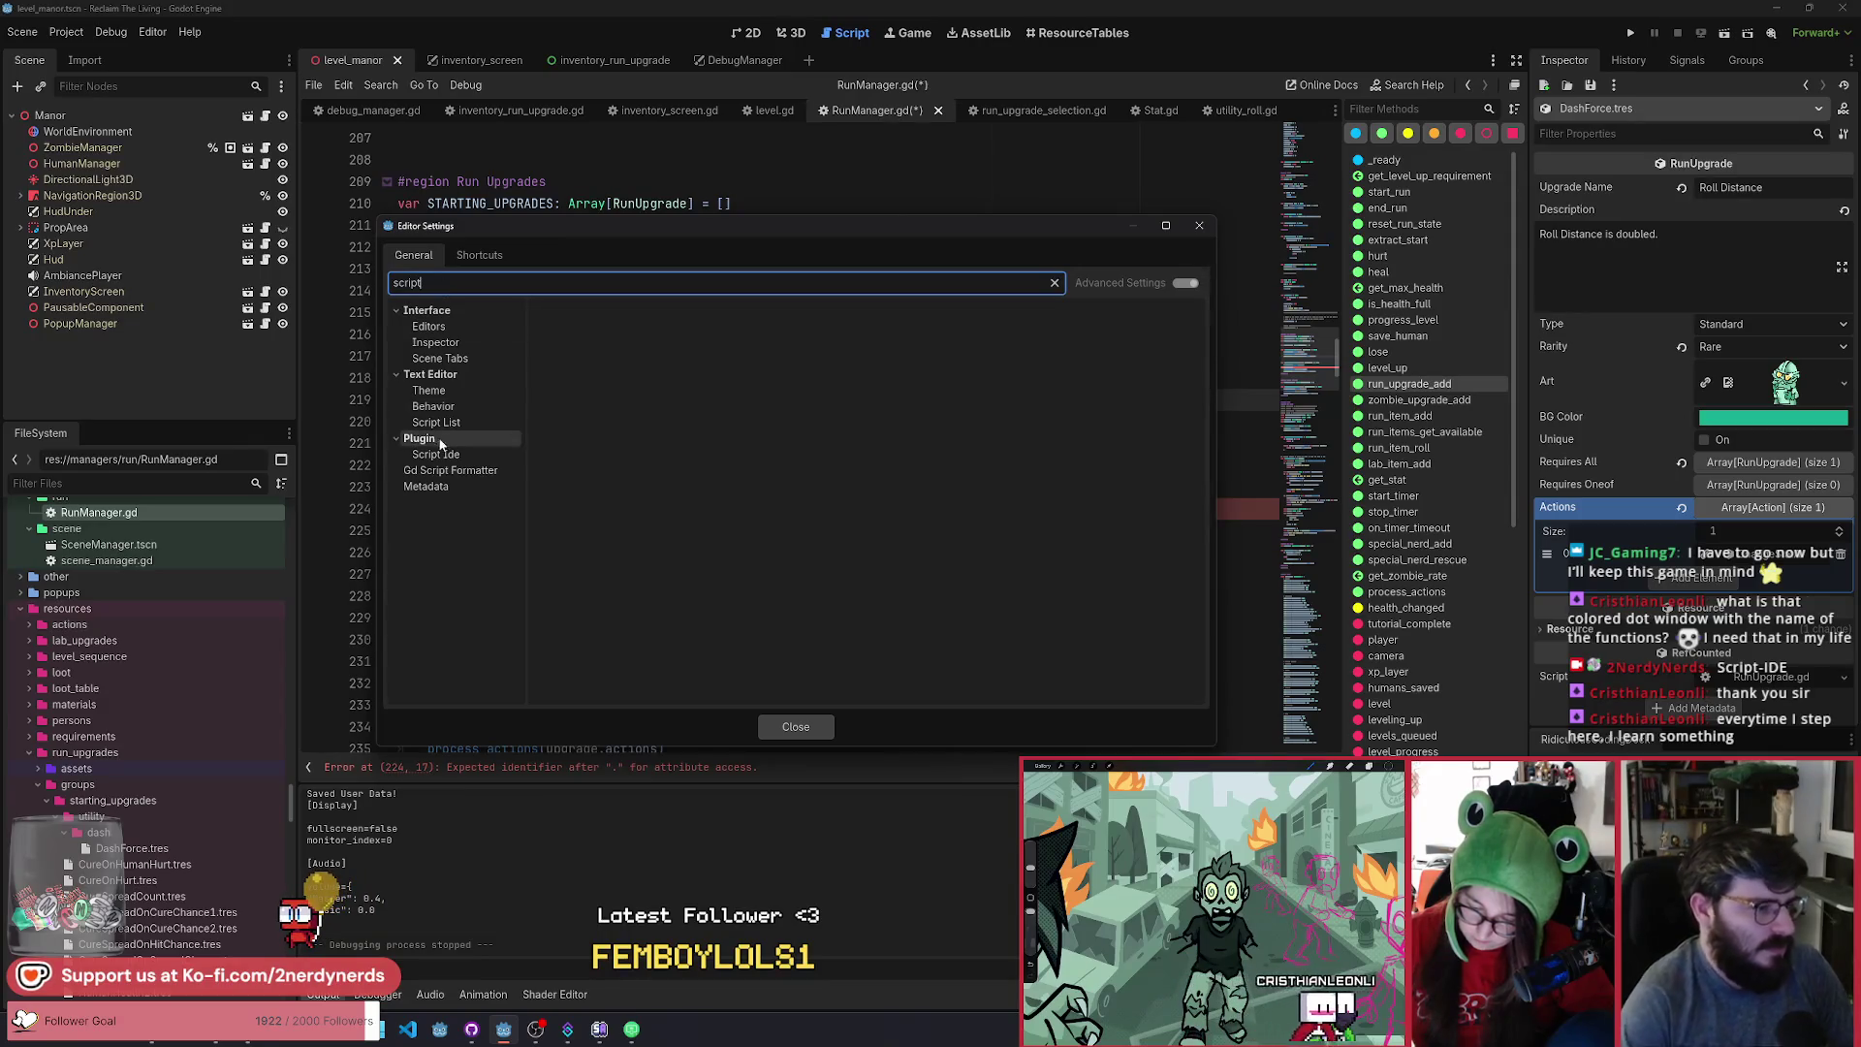
{"action": "left_click", "coordinate": [435, 454]}
{"action": "scroll", "coordinate": [829, 582], "scroll_direction": "down", "scroll_amount": 3}
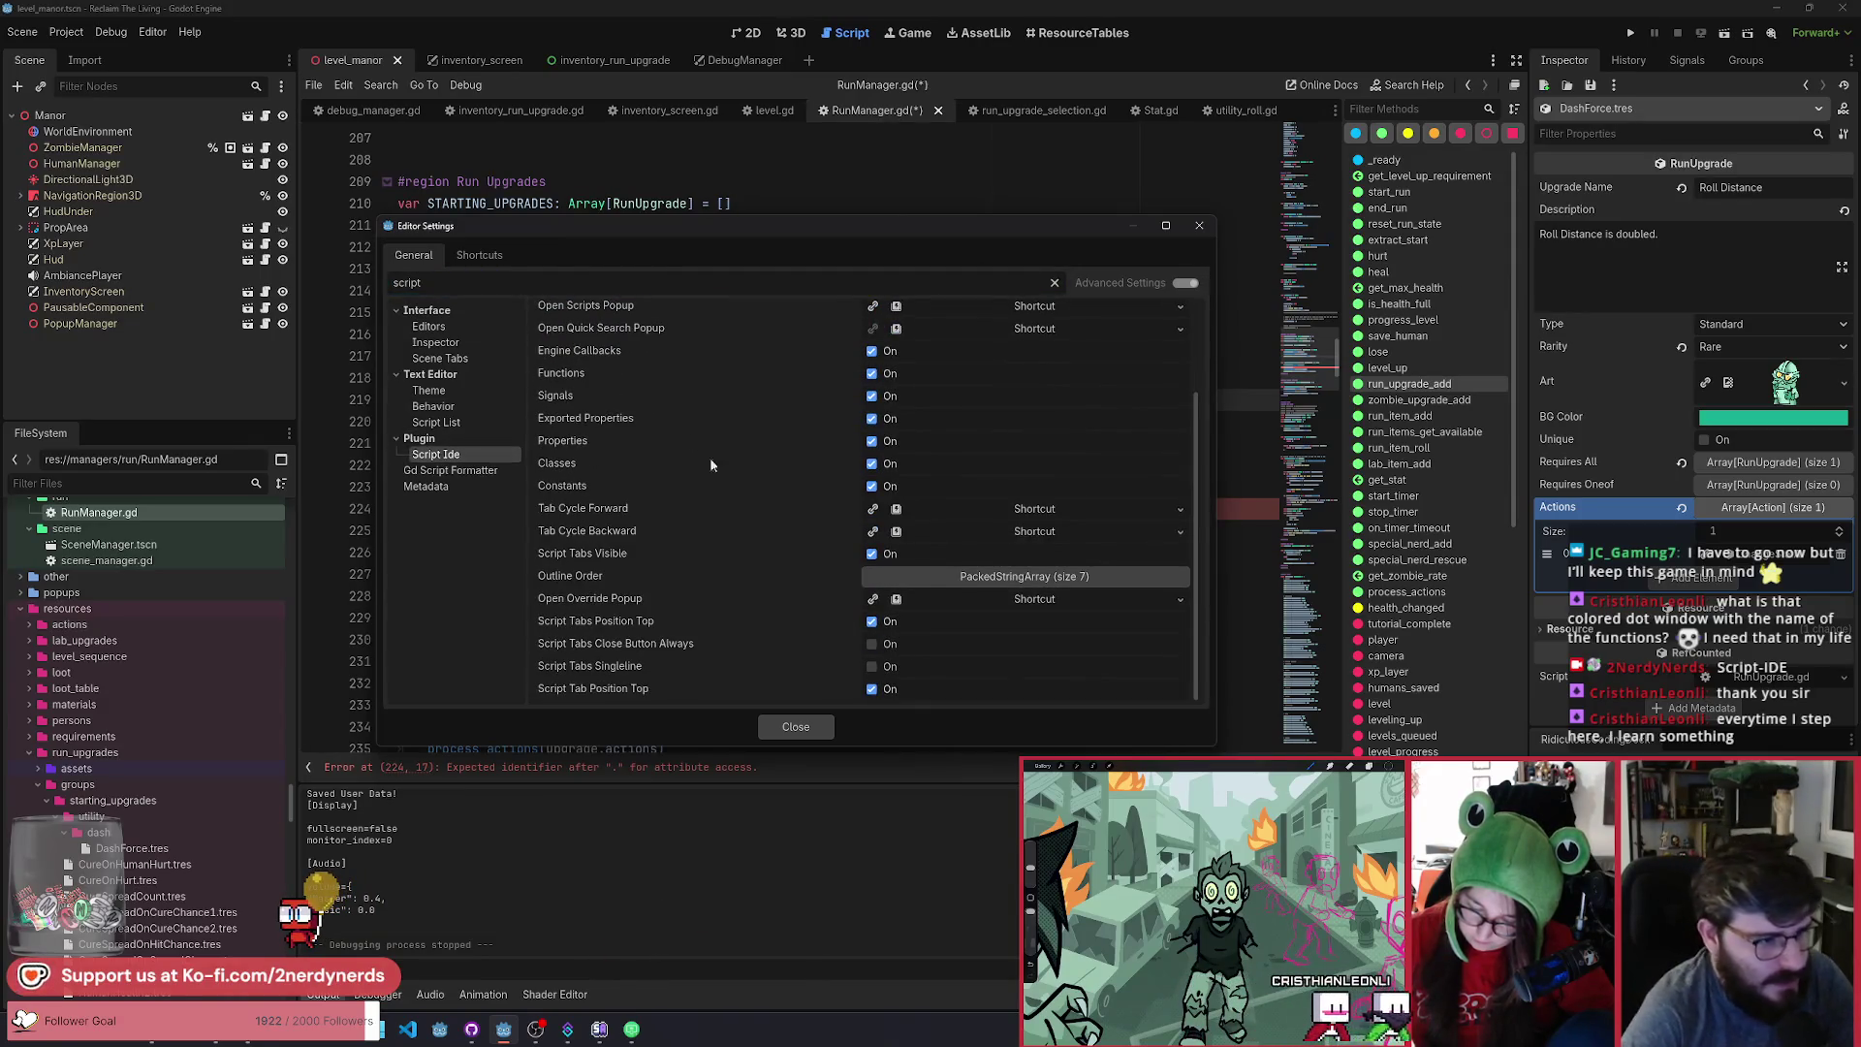
{"action": "scroll", "coordinate": [722, 669], "scroll_direction": "up", "scroll_amount": 2}
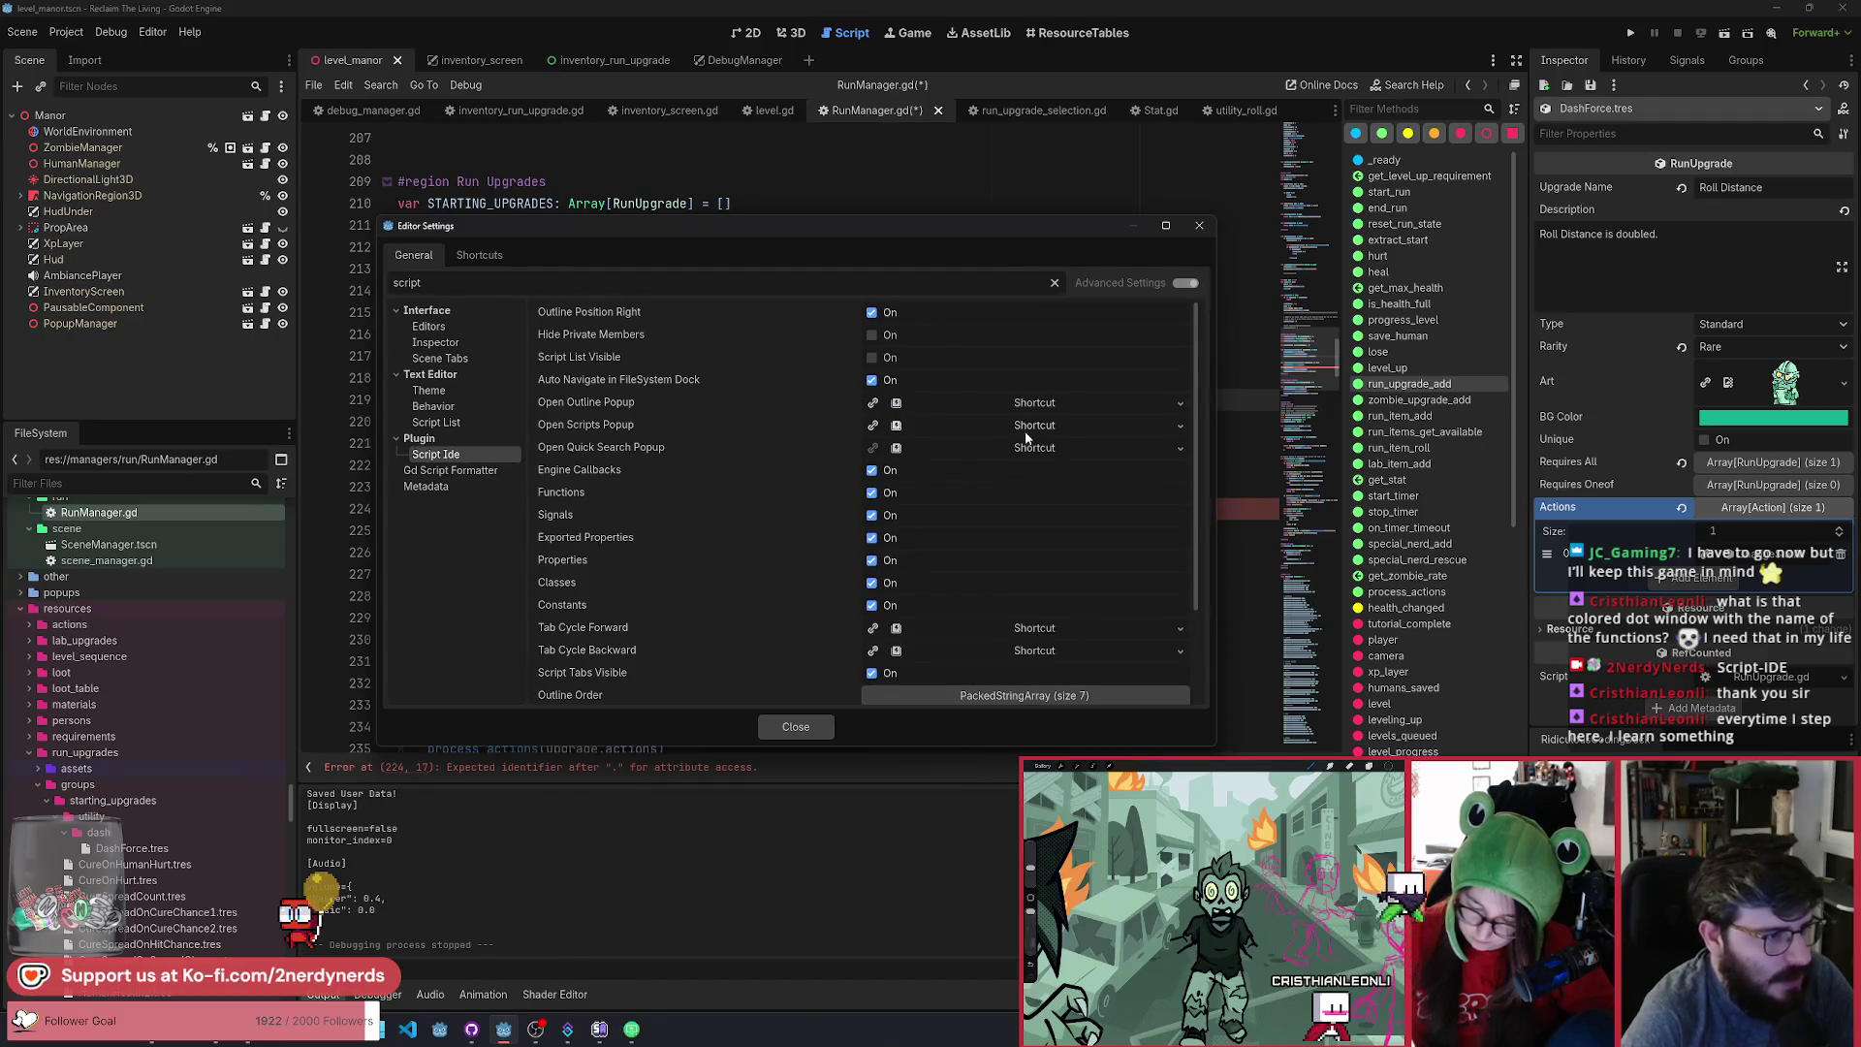
{"action": "left_click", "coordinate": [1200, 226]}
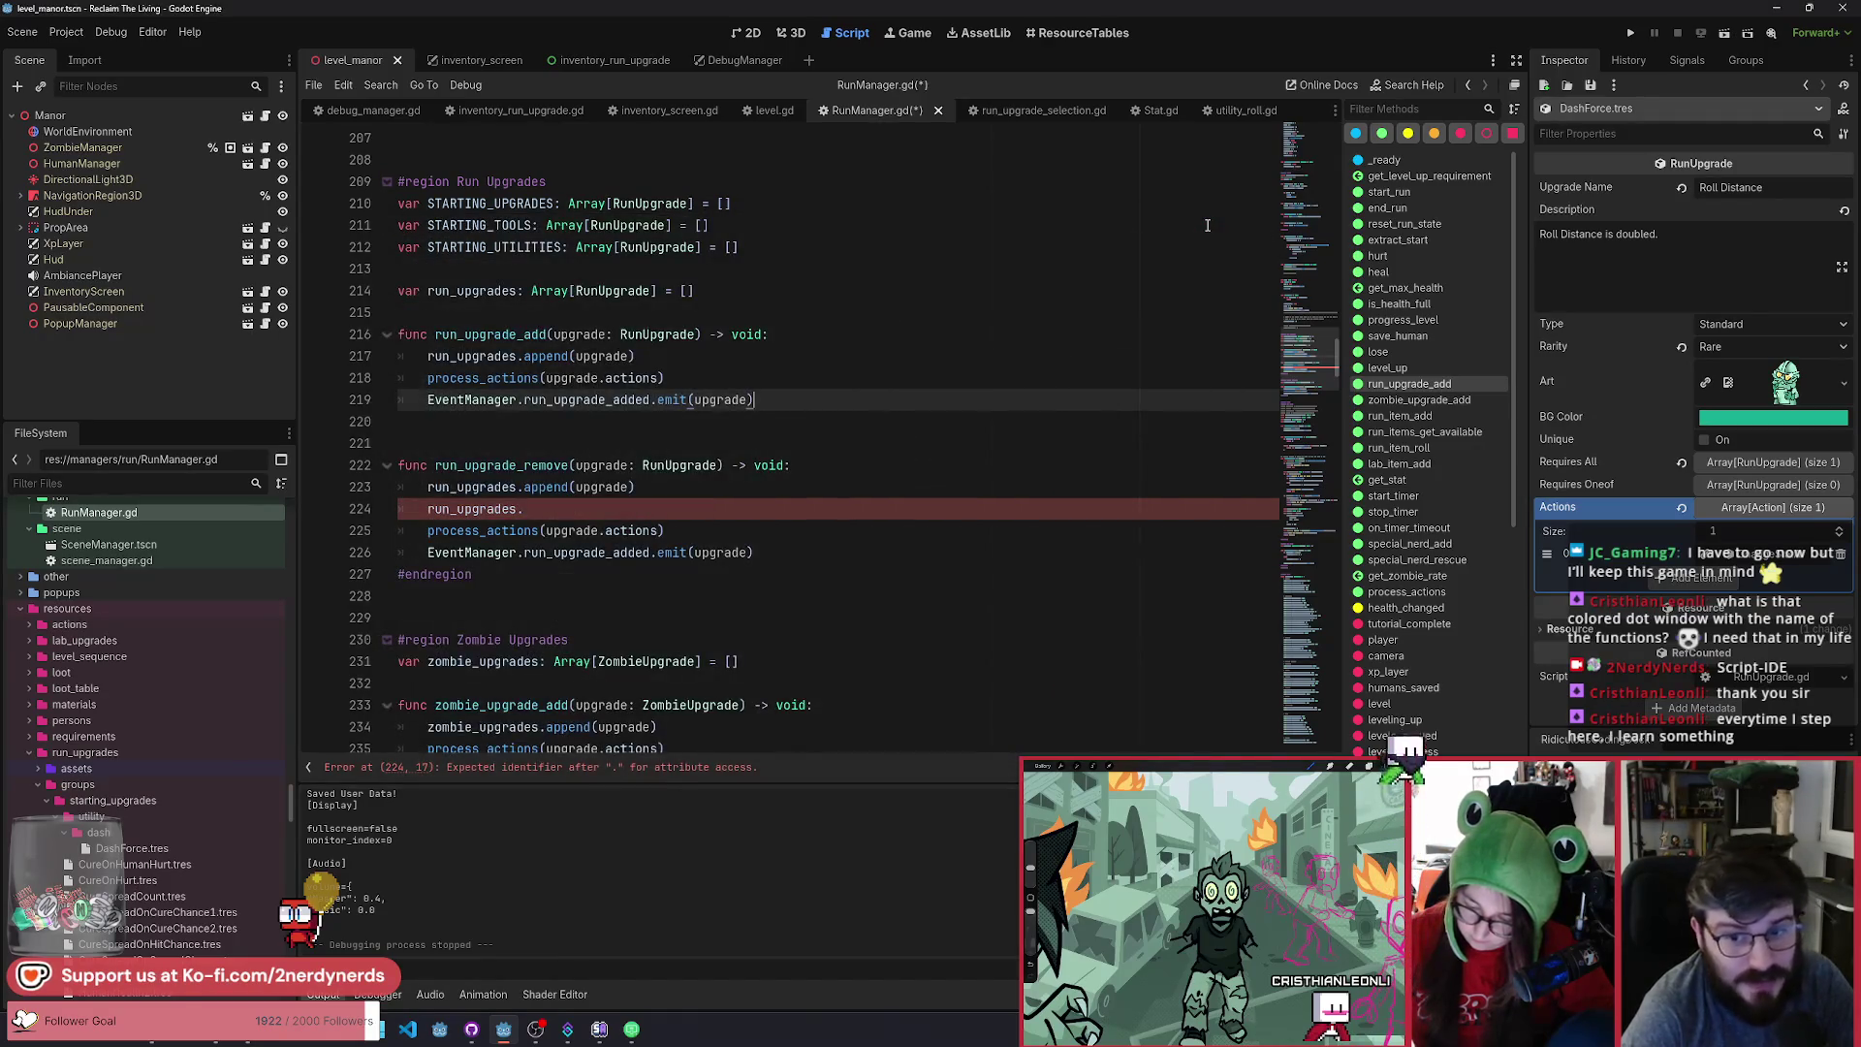
Jump to get_stat and inspect lines 431–440, highlighting the cached_stats dictionary.
{"action": "left_click", "coordinate": [1386, 480]}
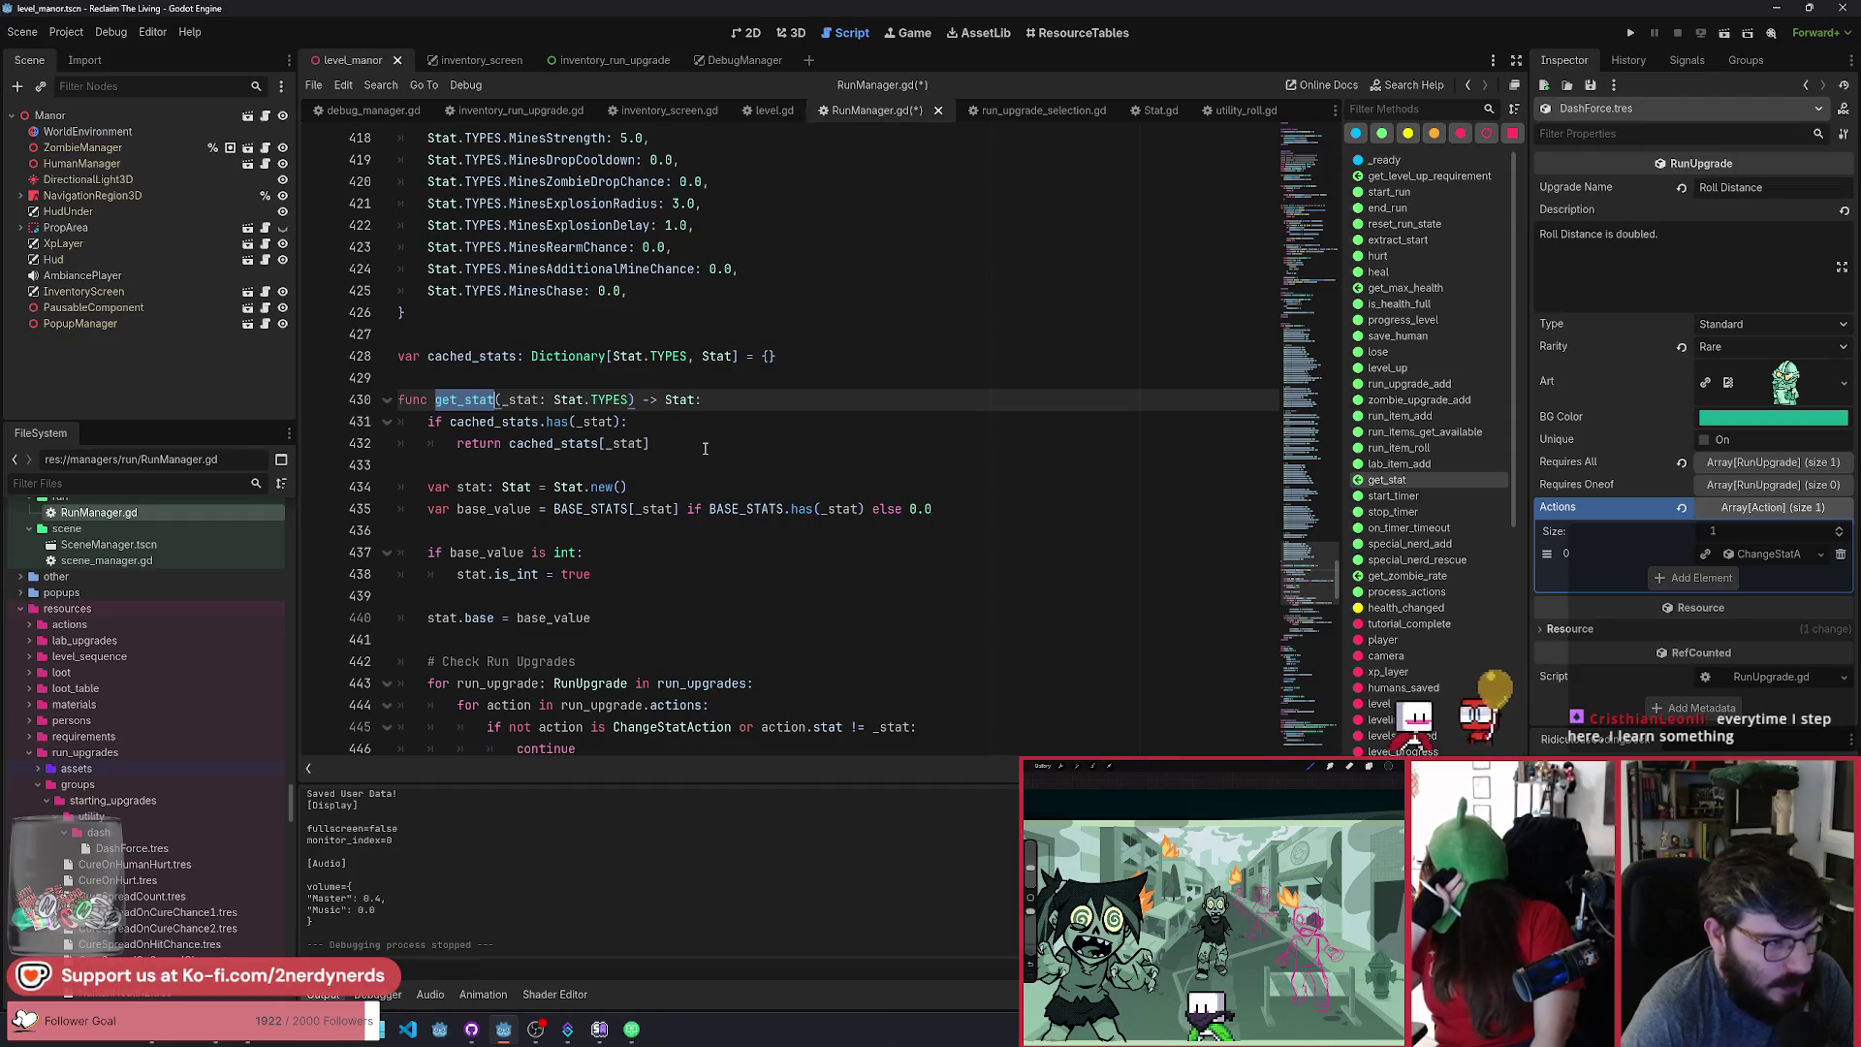
{"action": "left_click_drag", "start_coordinate": [531, 487], "coordinate": [613, 625]}
{"action": "left_click", "coordinate": [612, 617]}
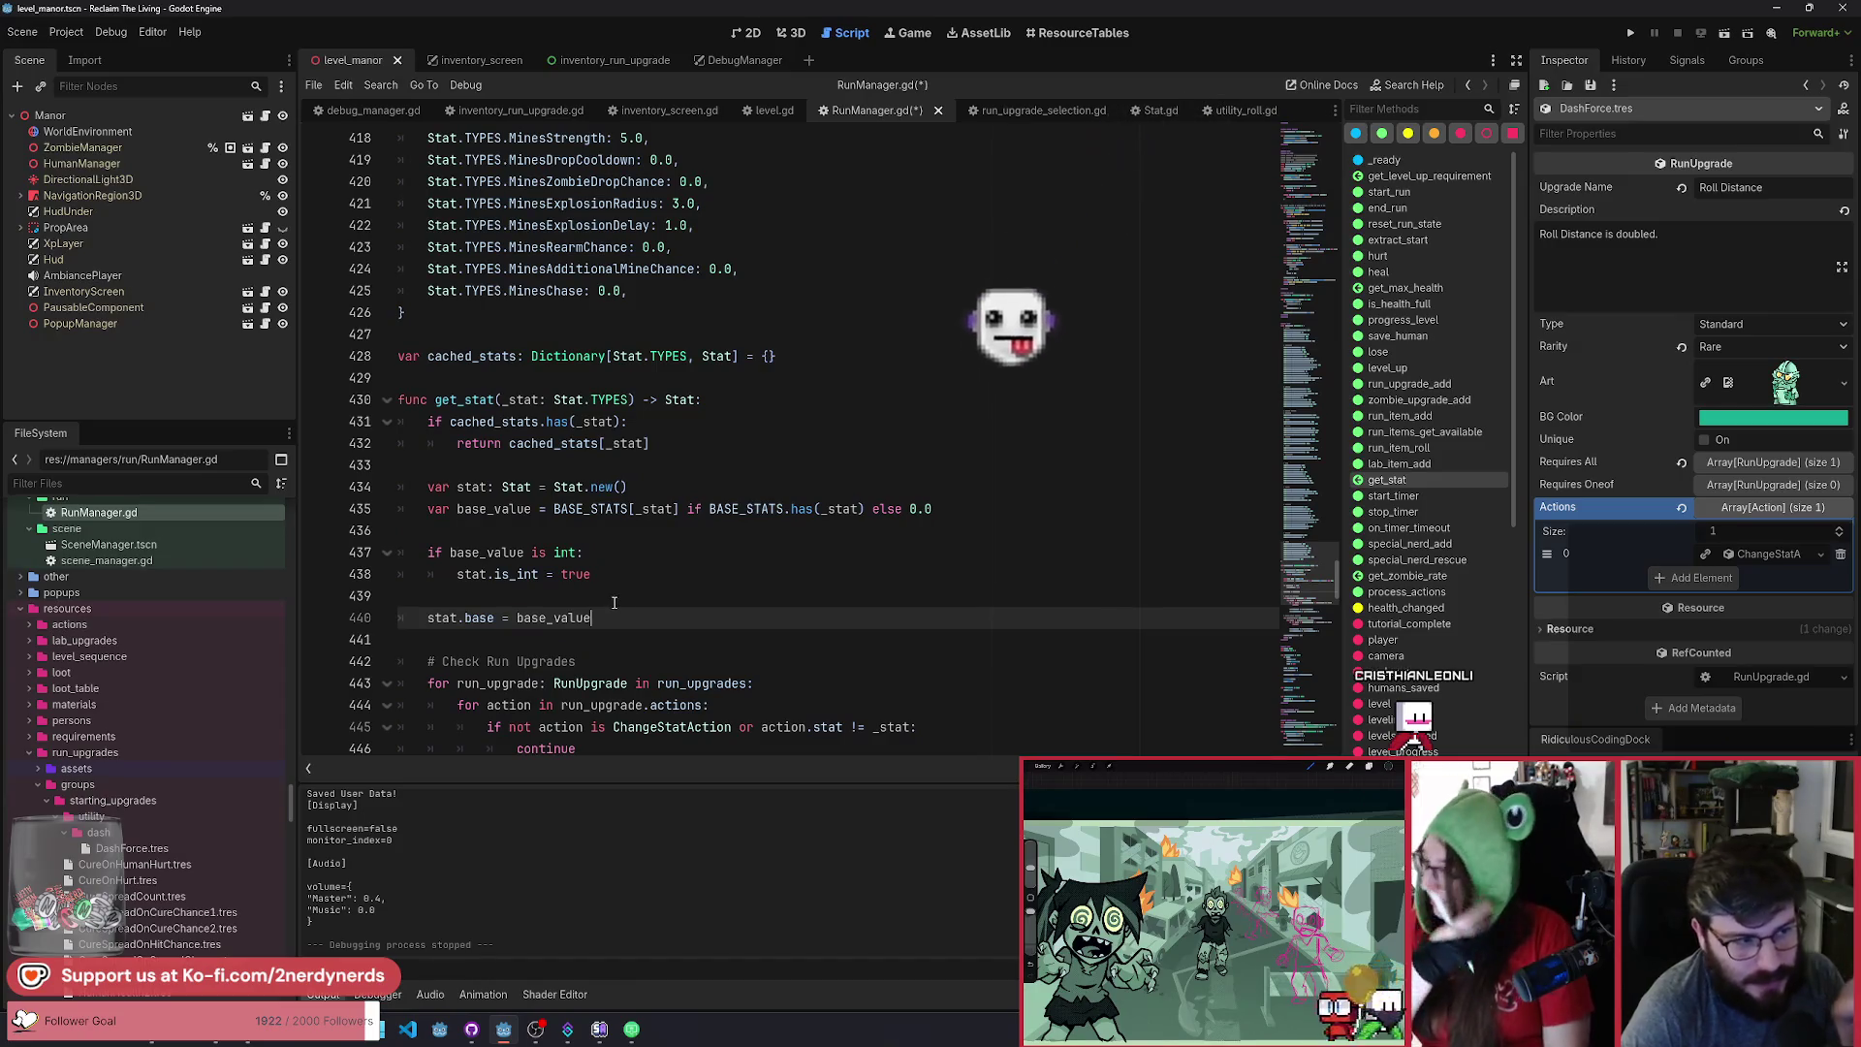
{"action": "left_click", "coordinate": [513, 487]}
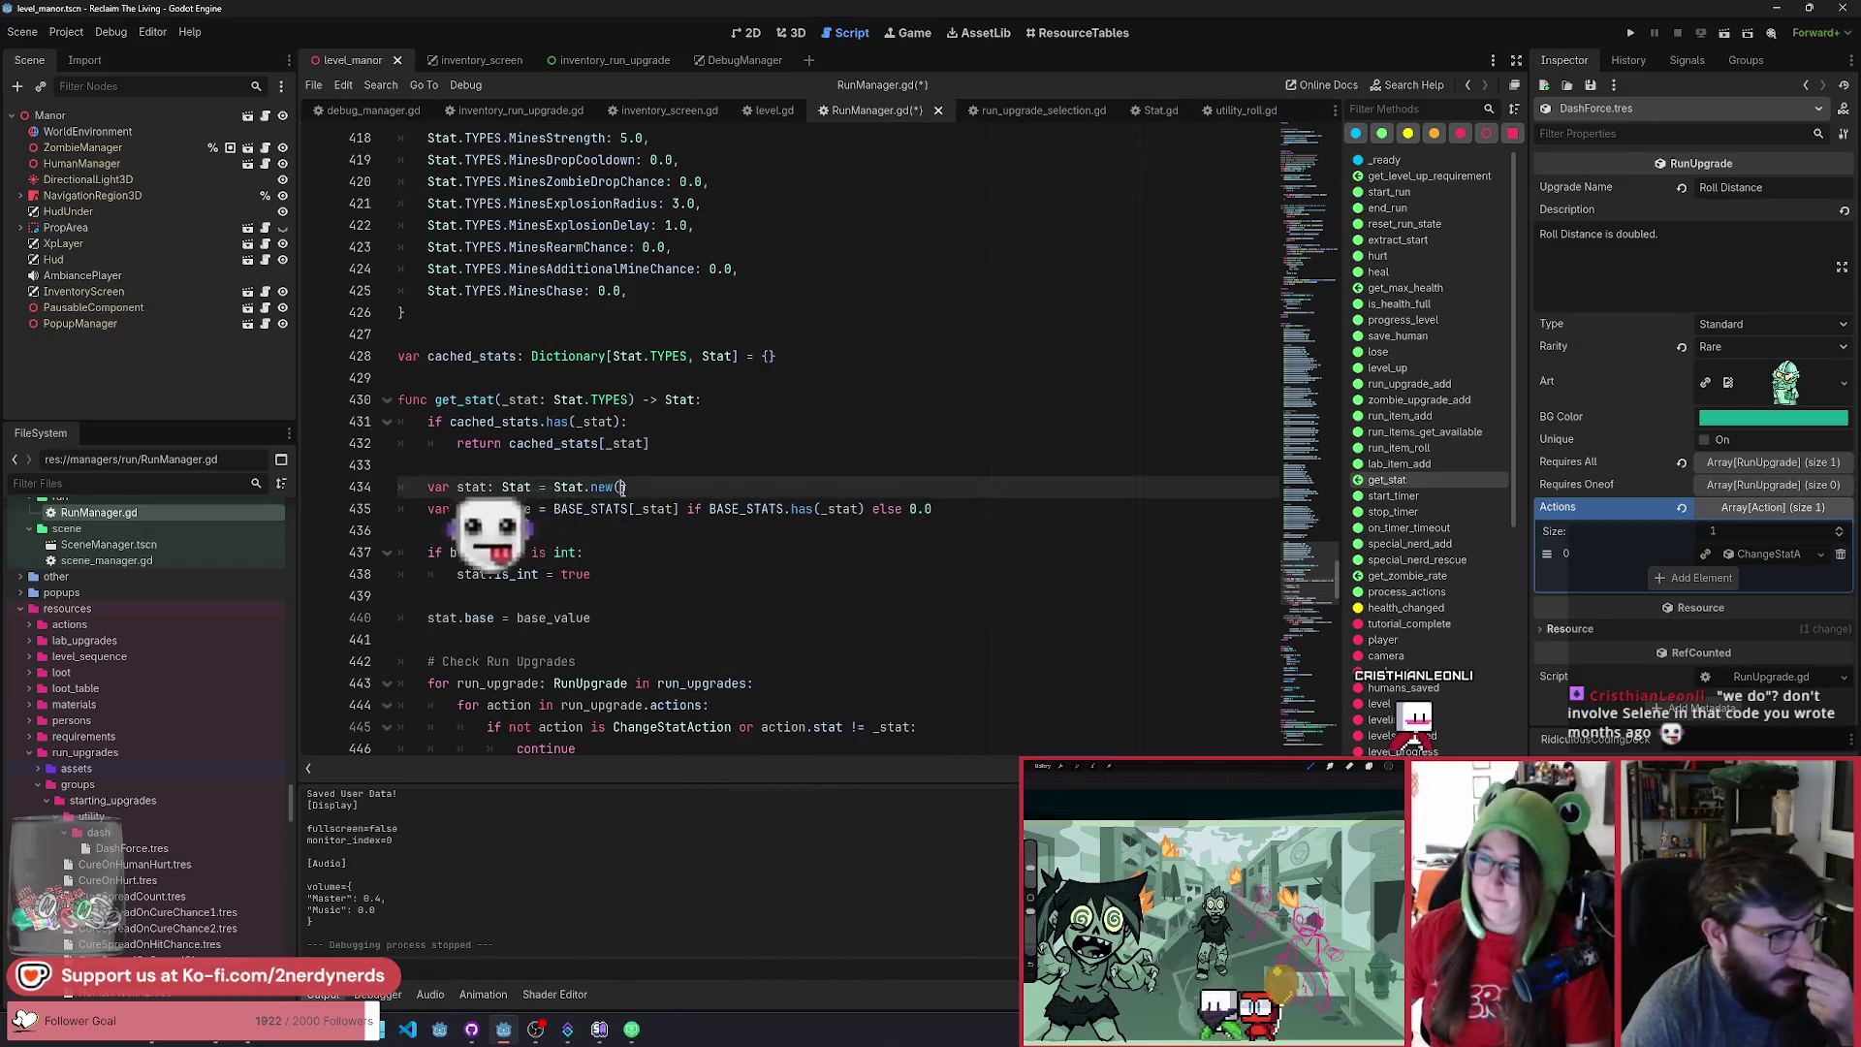
{"action": "mouse_move", "coordinate": [427, 421]}
{"action": "left_mouse_down"}
{"action": "mouse_move", "coordinate": [652, 446]}
{"action": "mouse_move", "coordinate": [638, 565]}
{"action": "left_mouse_up"}
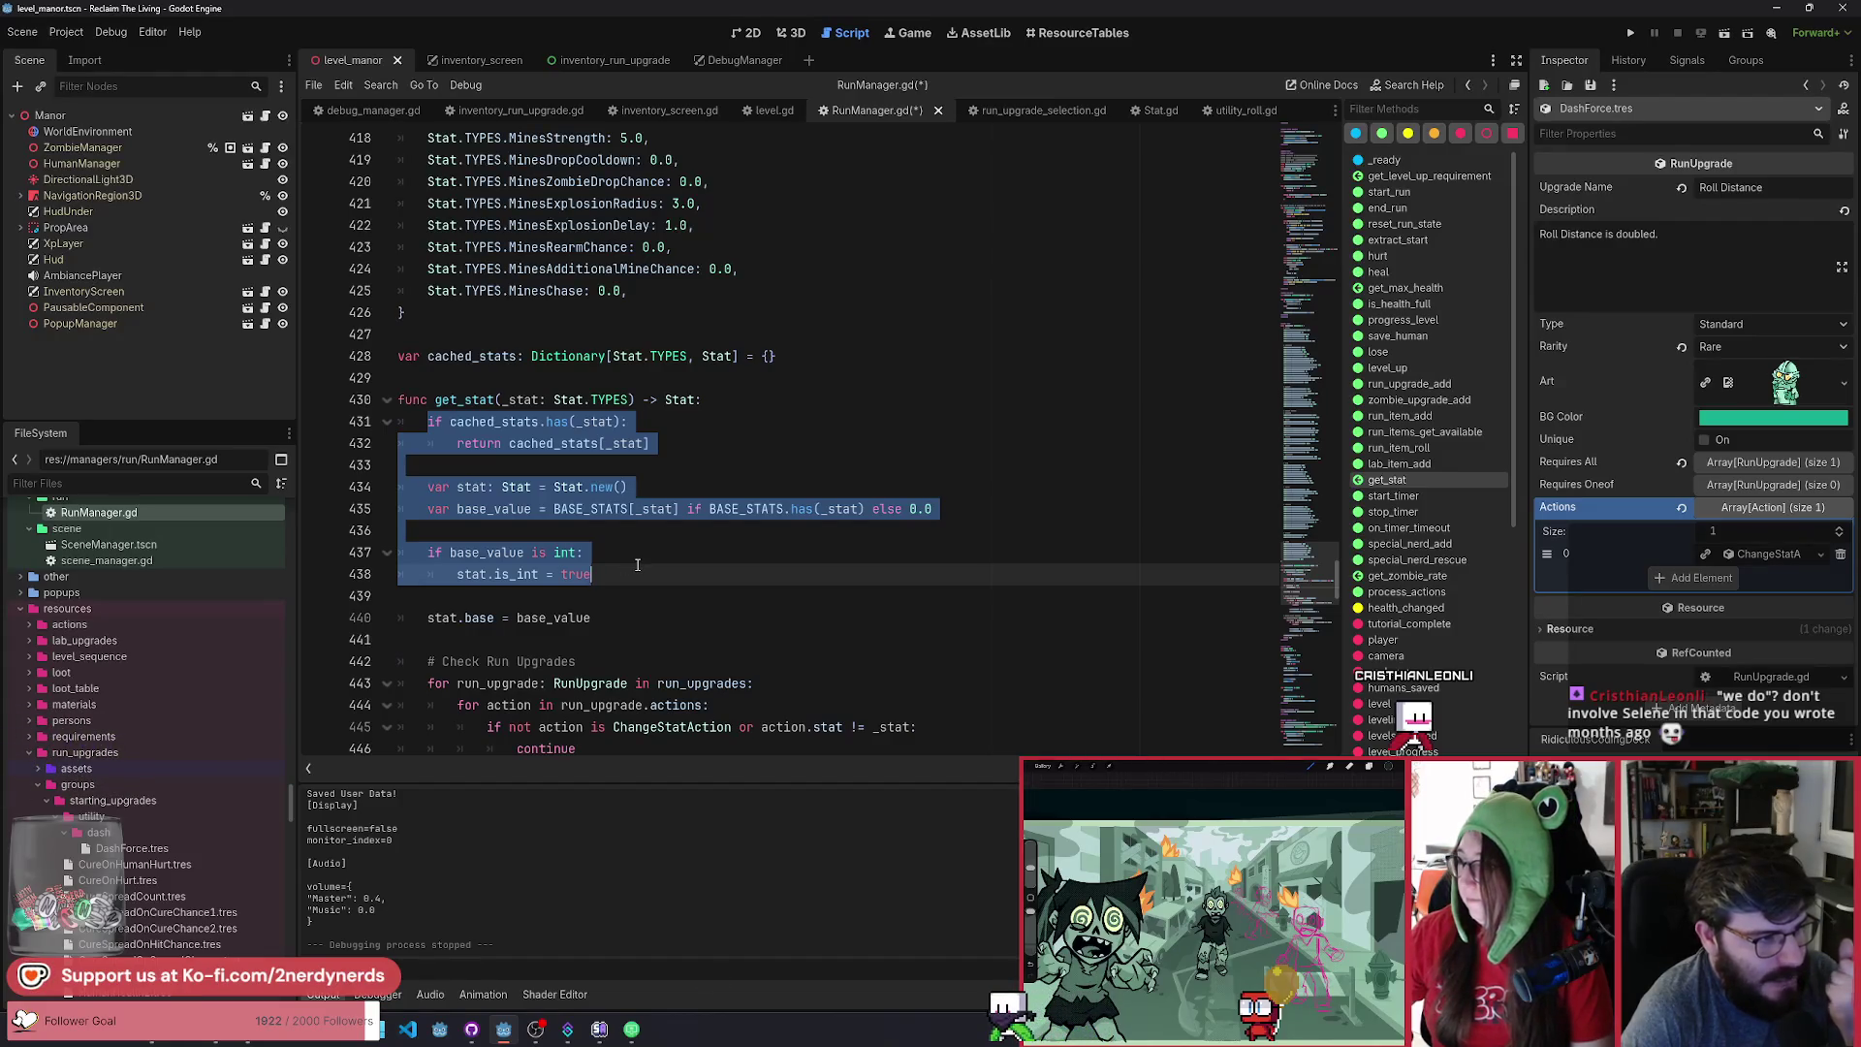
{"action": "left_click", "coordinate": [638, 565]}
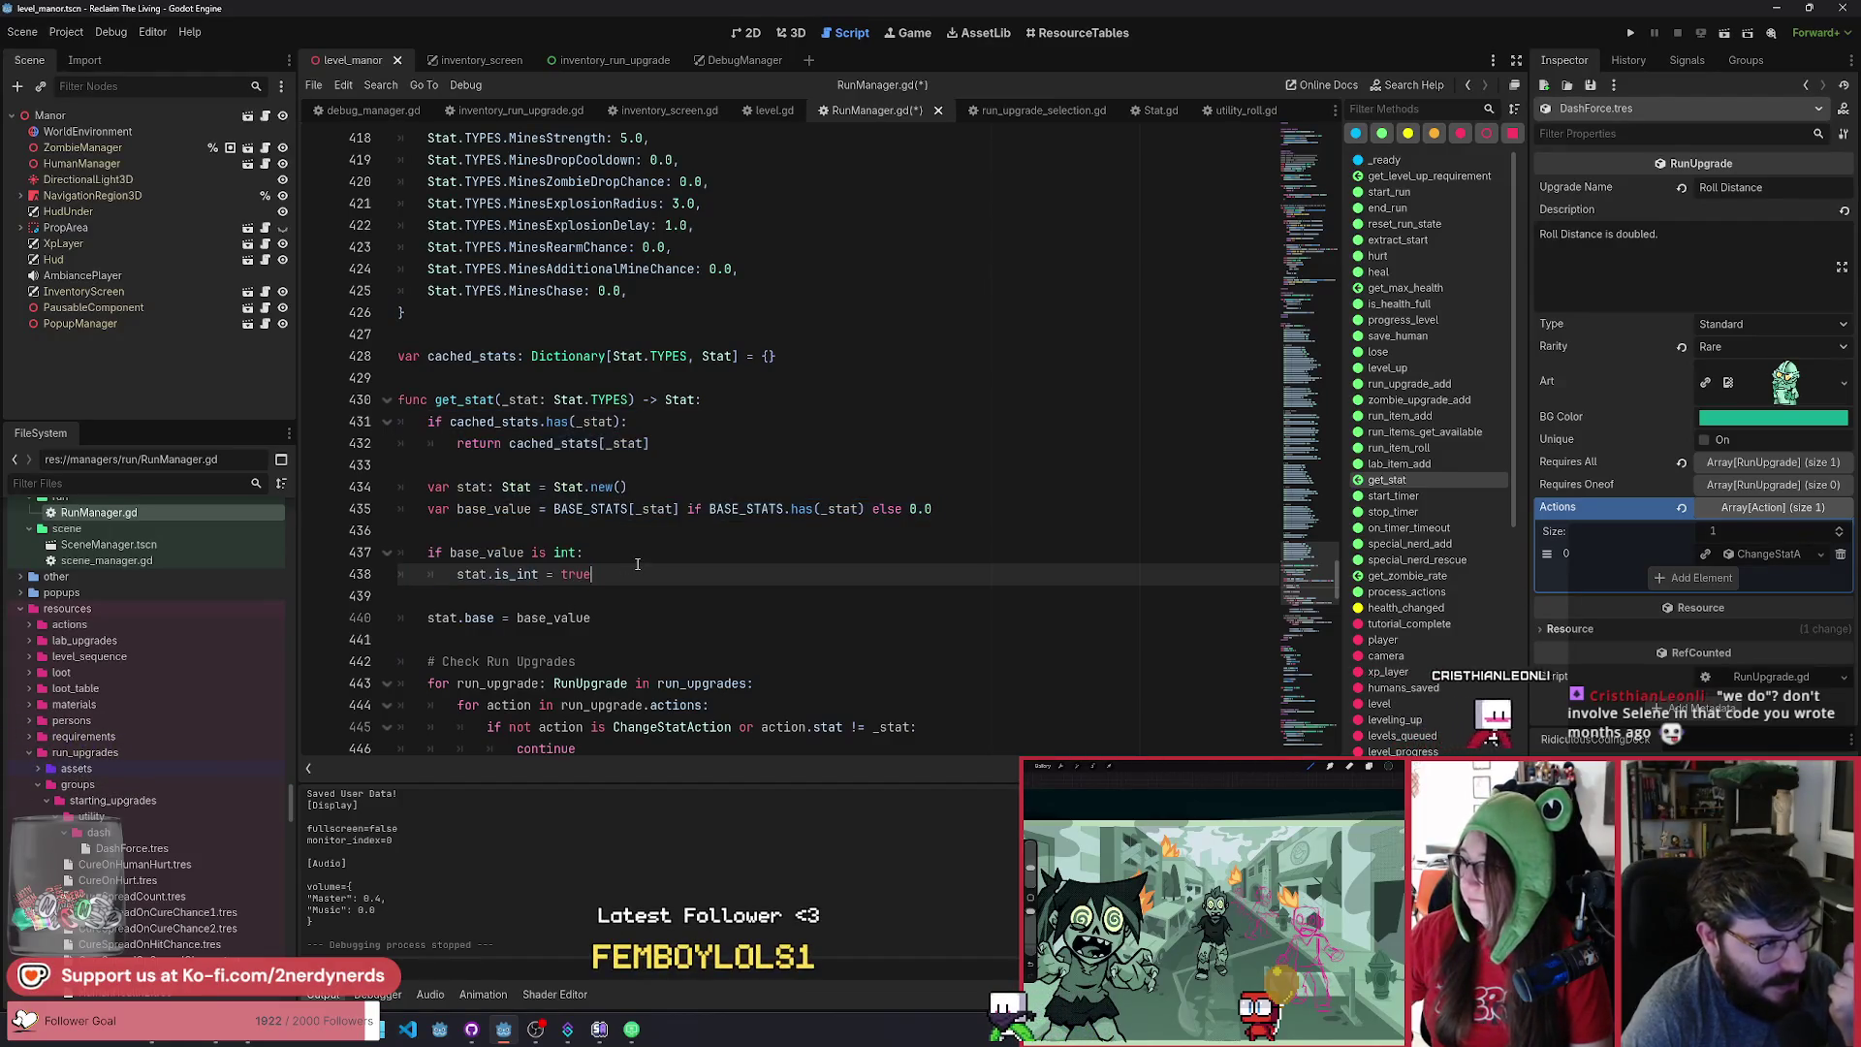
{"action": "double_click", "coordinate": [508, 424]}
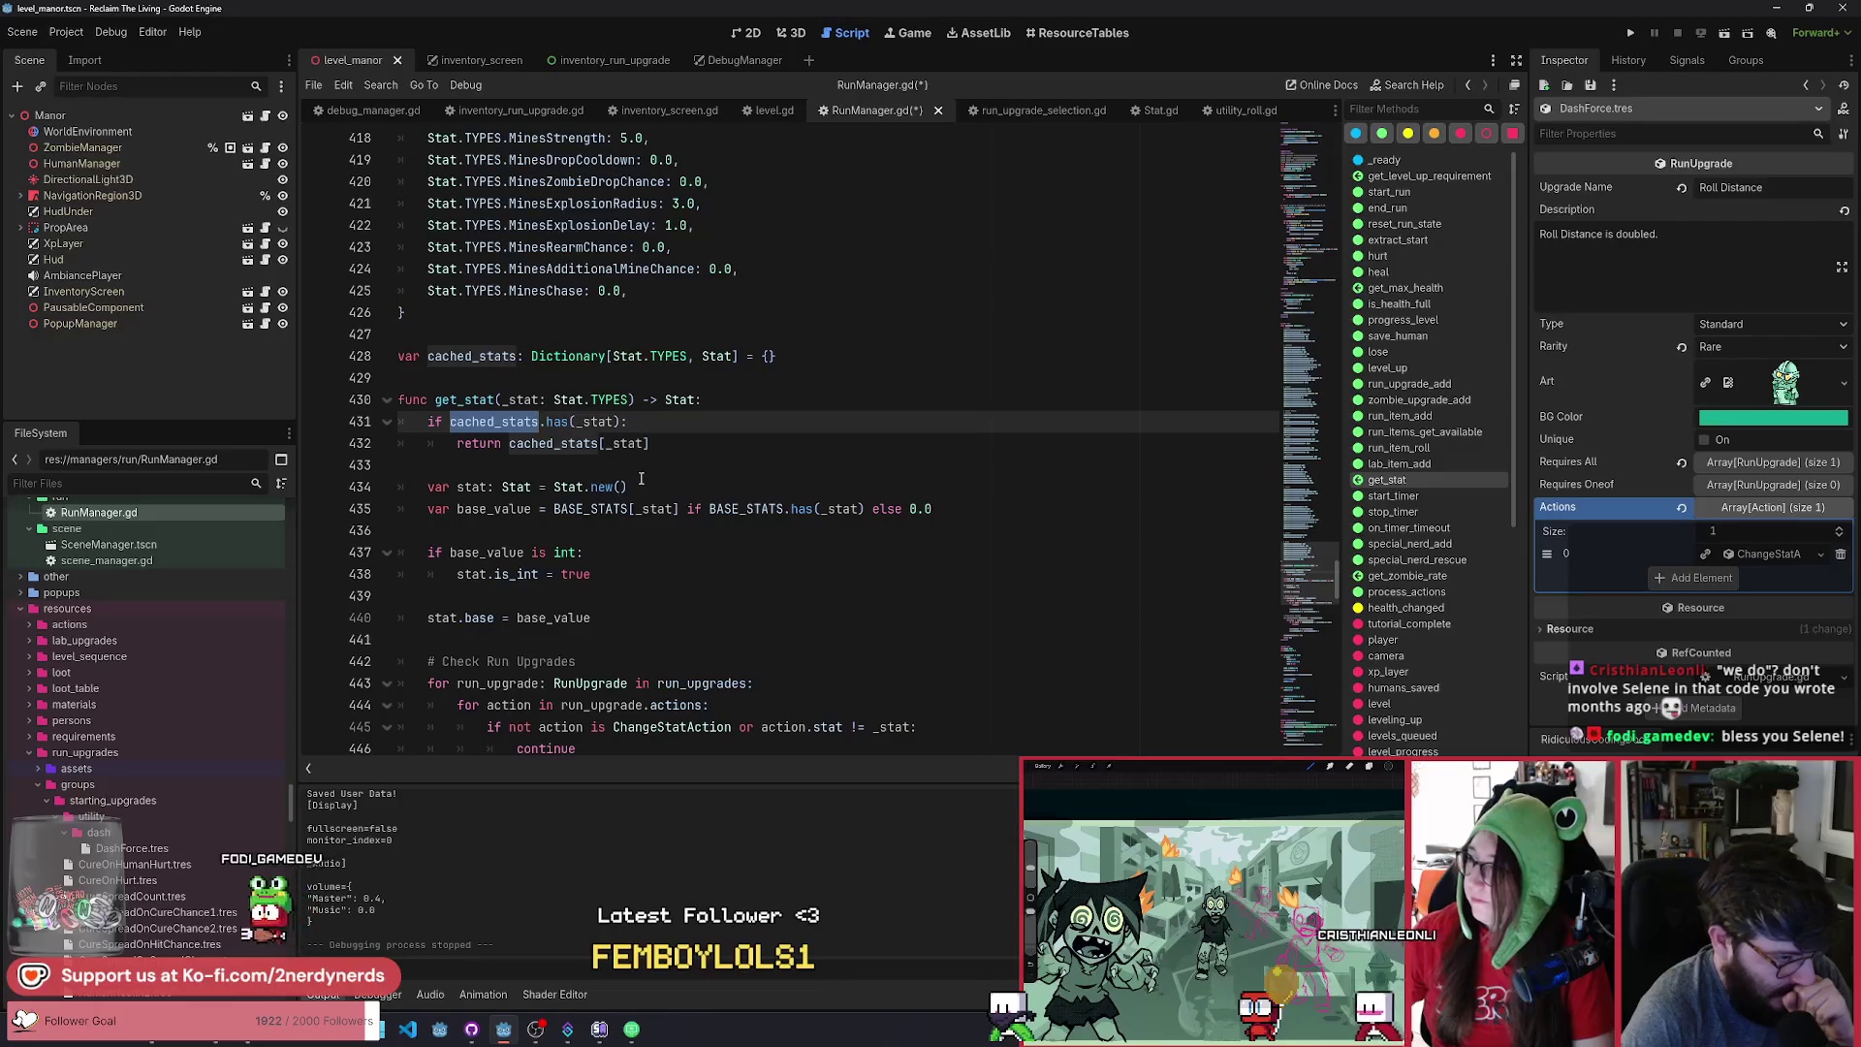
Review the cached_stats lookup and return logic across lines 431–445 of get_stat.
{"action": "left_click", "coordinate": [650, 442]}
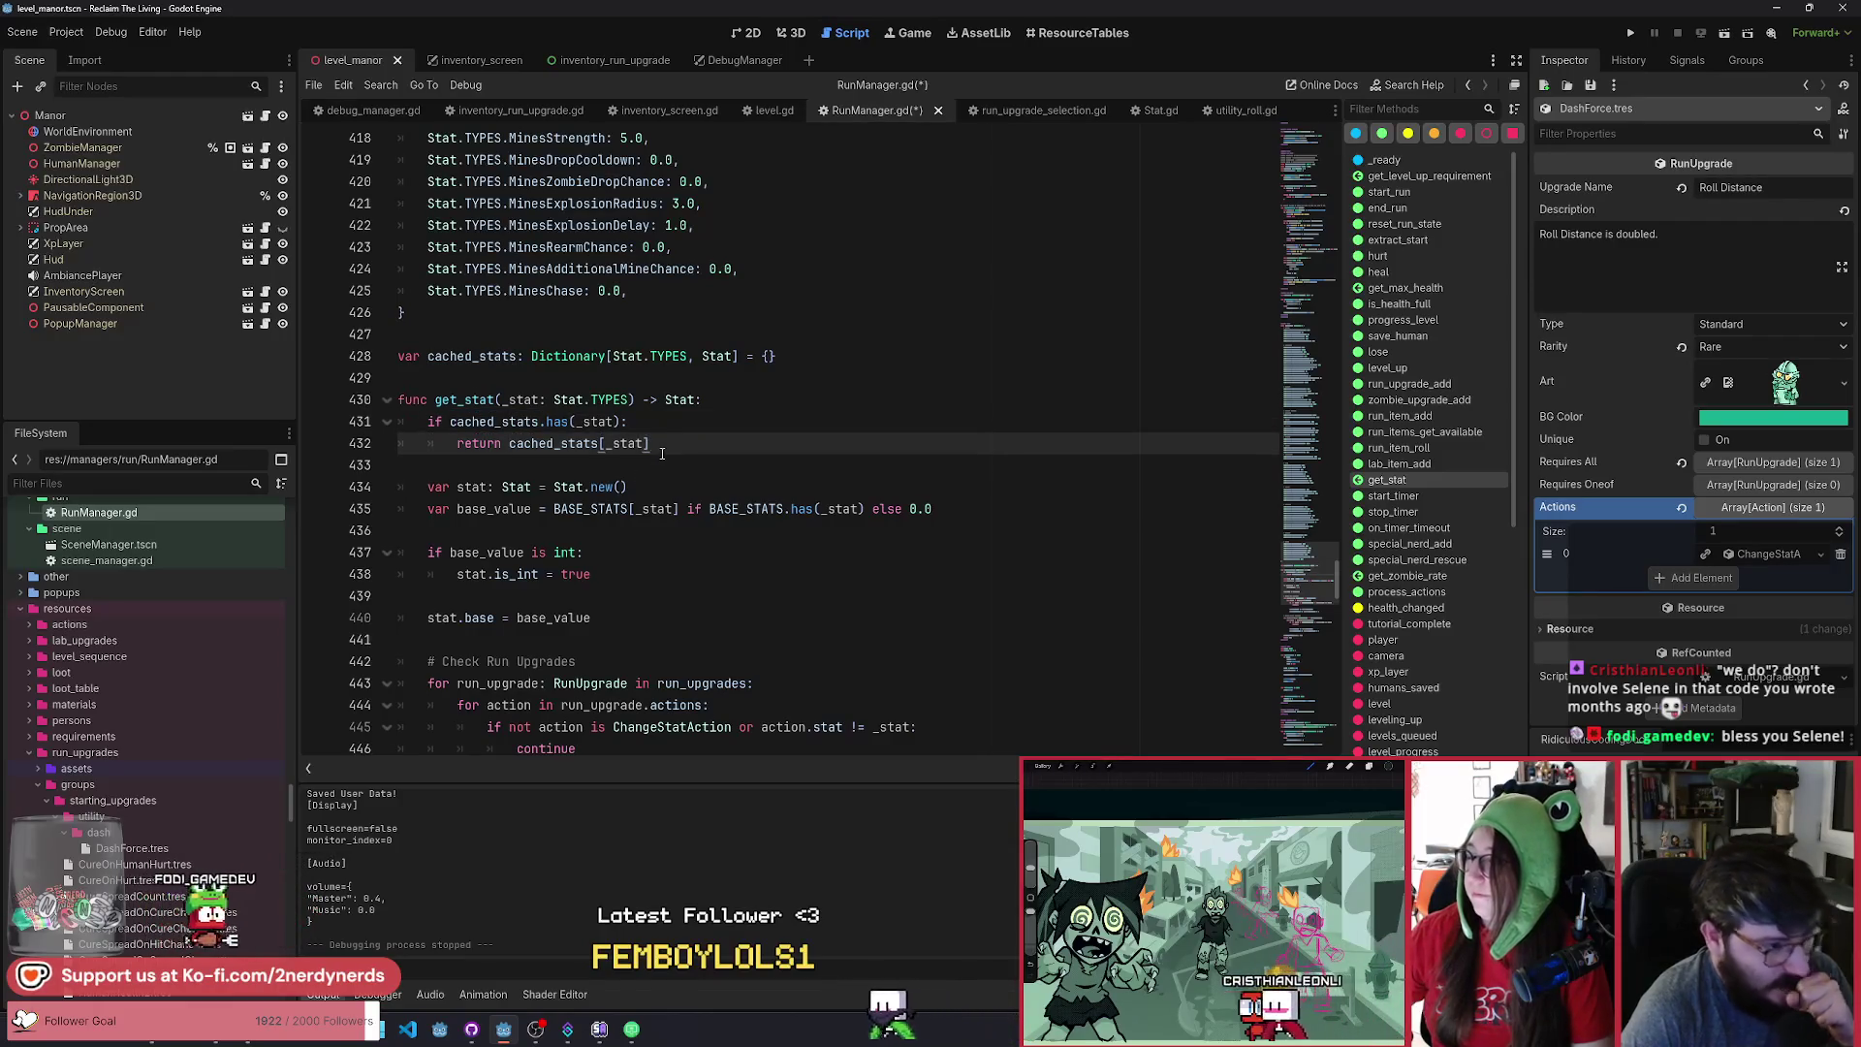
{"action": "left_click", "coordinate": [457, 509], "text": "shift"}
{"action": "left_click", "coordinate": [546, 683], "text": "shift"}
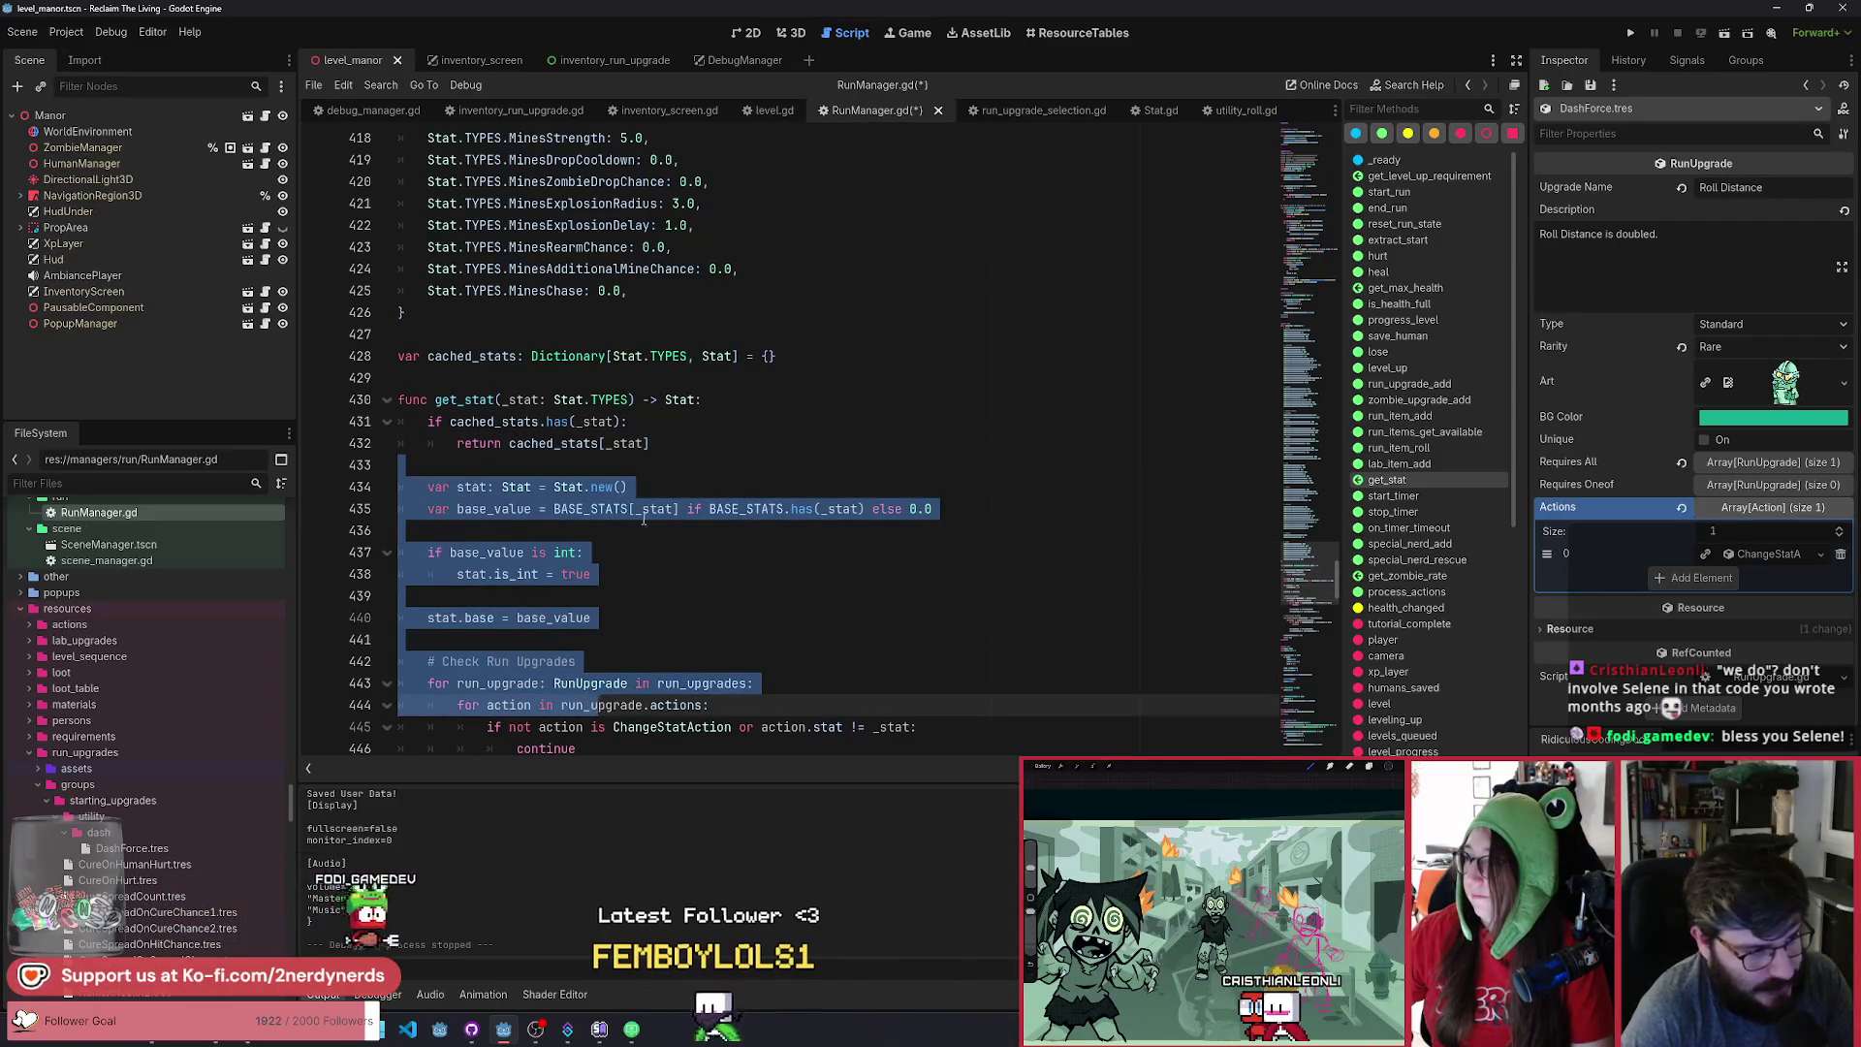
{"action": "left_click", "coordinate": [960, 509], "text": "shift"}
{"action": "left_click", "coordinate": [545, 684], "text": "shift"}
{"action": "left_click", "coordinate": [634, 611]}
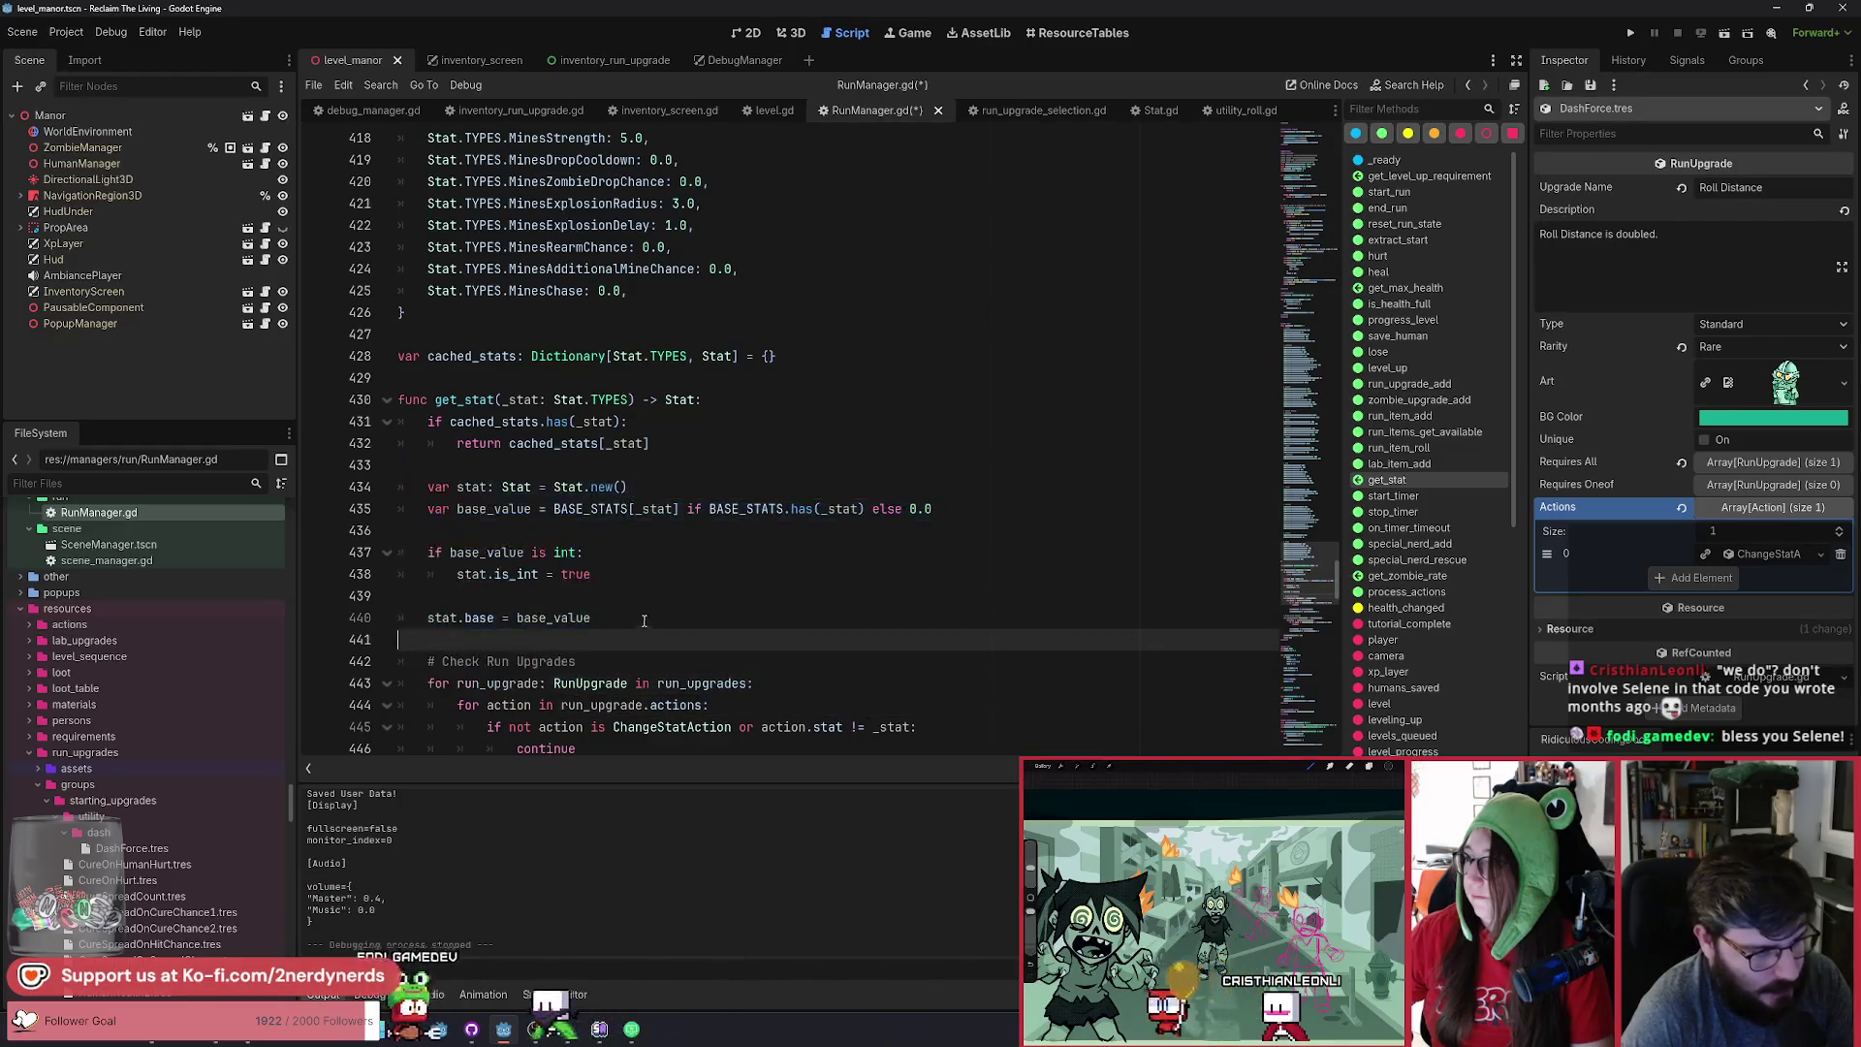
{"action": "left_click", "coordinate": [654, 482]}
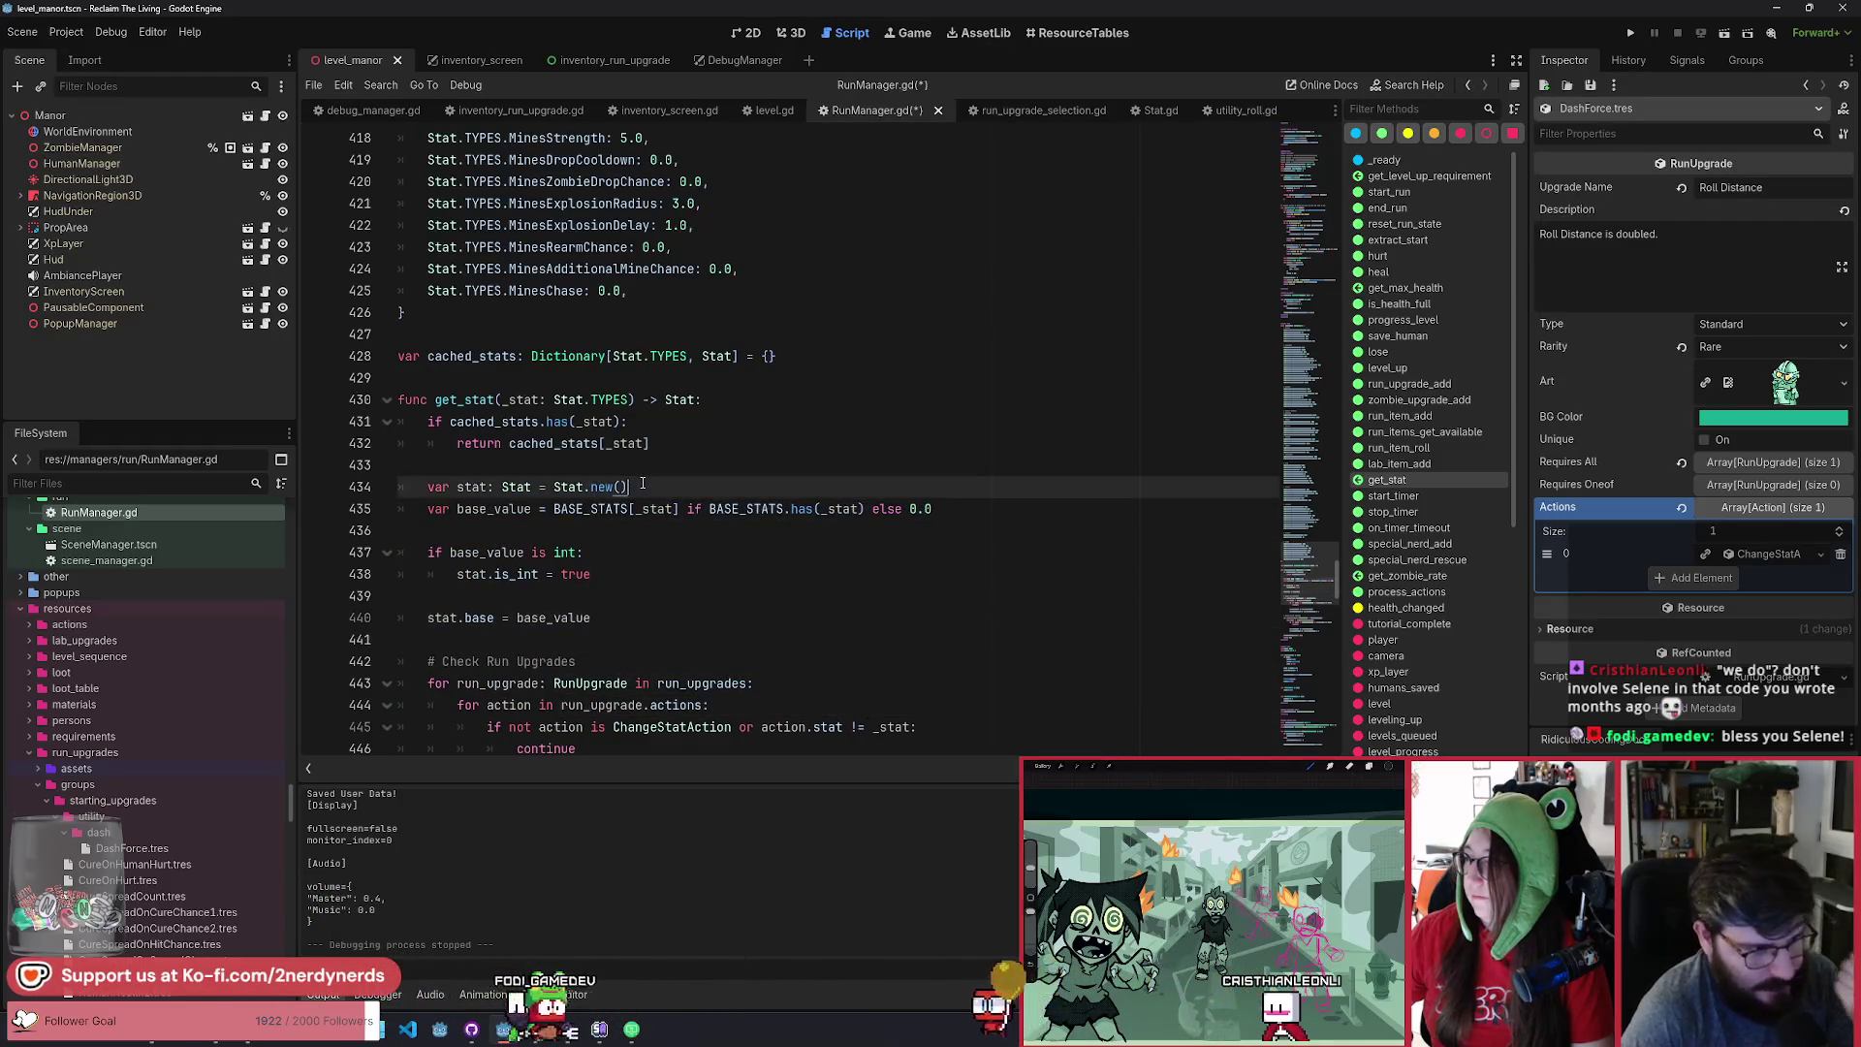
{"action": "mouse_move", "coordinate": [539, 504]}
{"action": "left_mouse_down"}
{"action": "mouse_move", "coordinate": [621, 625]}
{"action": "mouse_move", "coordinate": [620, 713]}
{"action": "left_mouse_up"}
{"action": "left_click", "coordinate": [631, 603]}
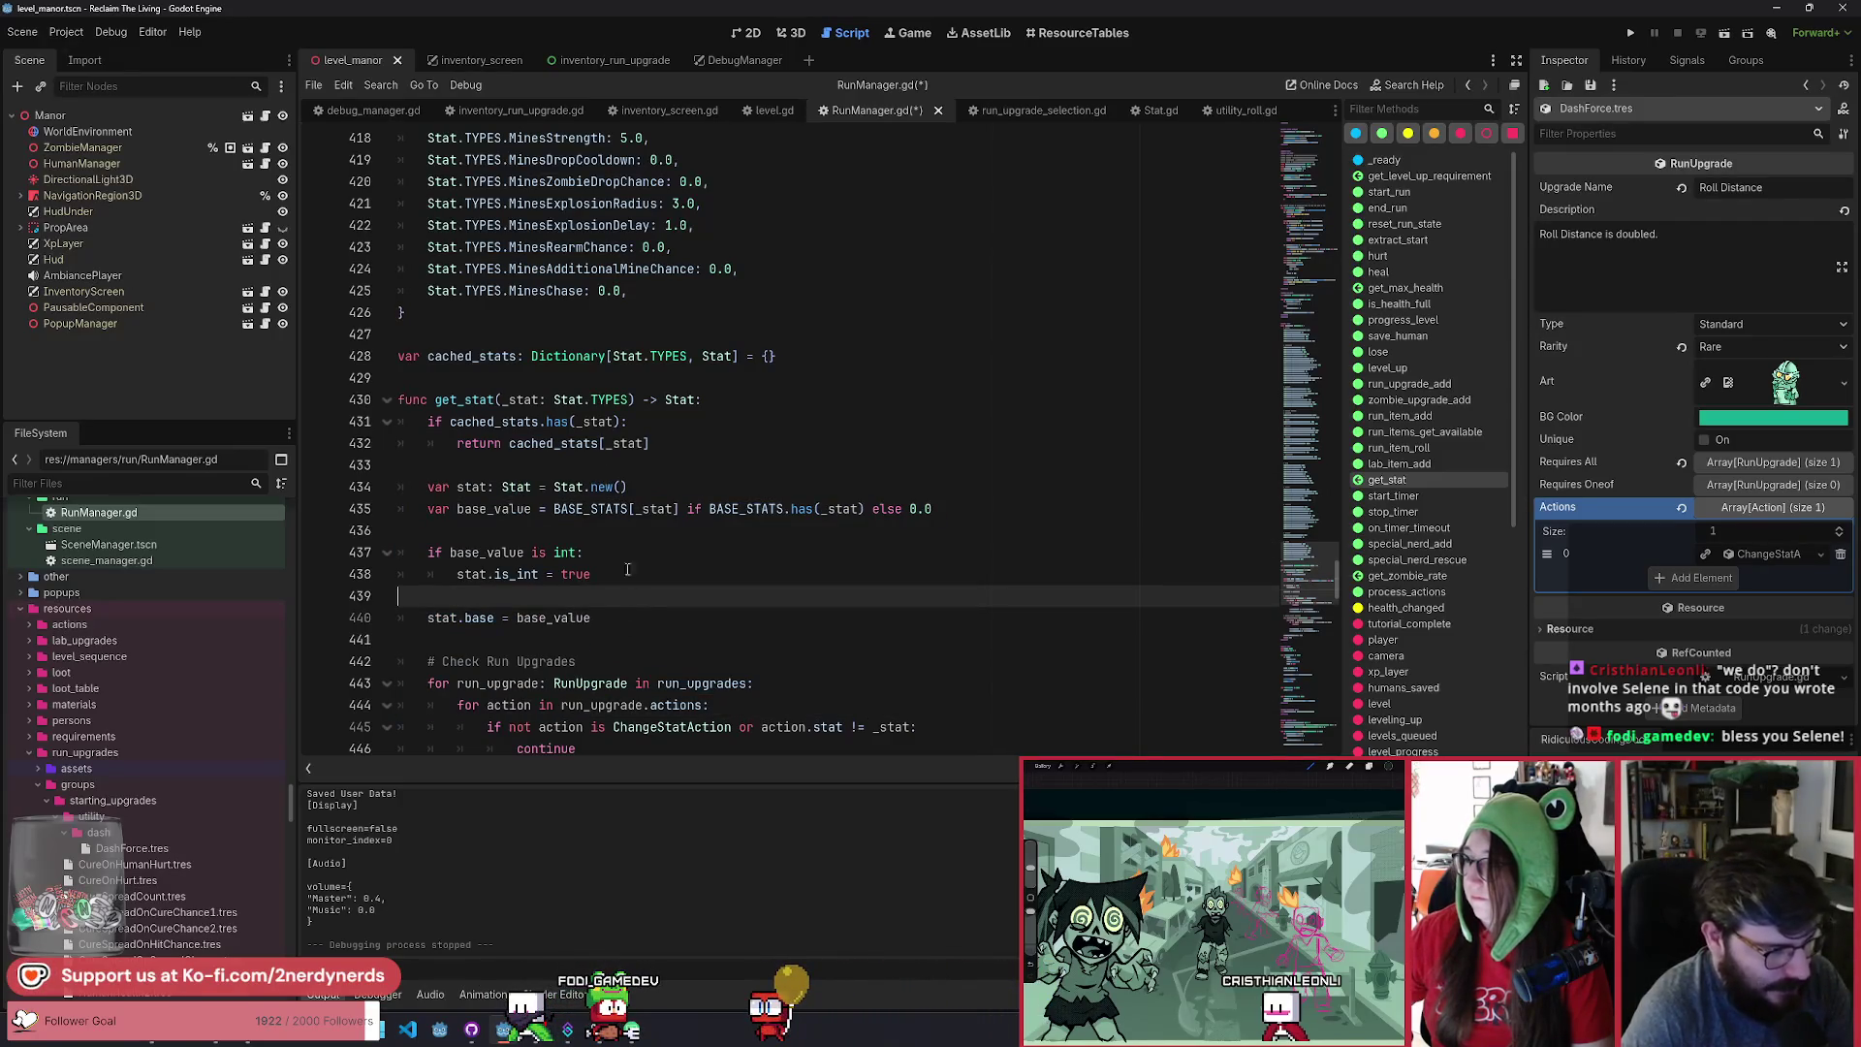
{"action": "double_click", "coordinate": [515, 426]}
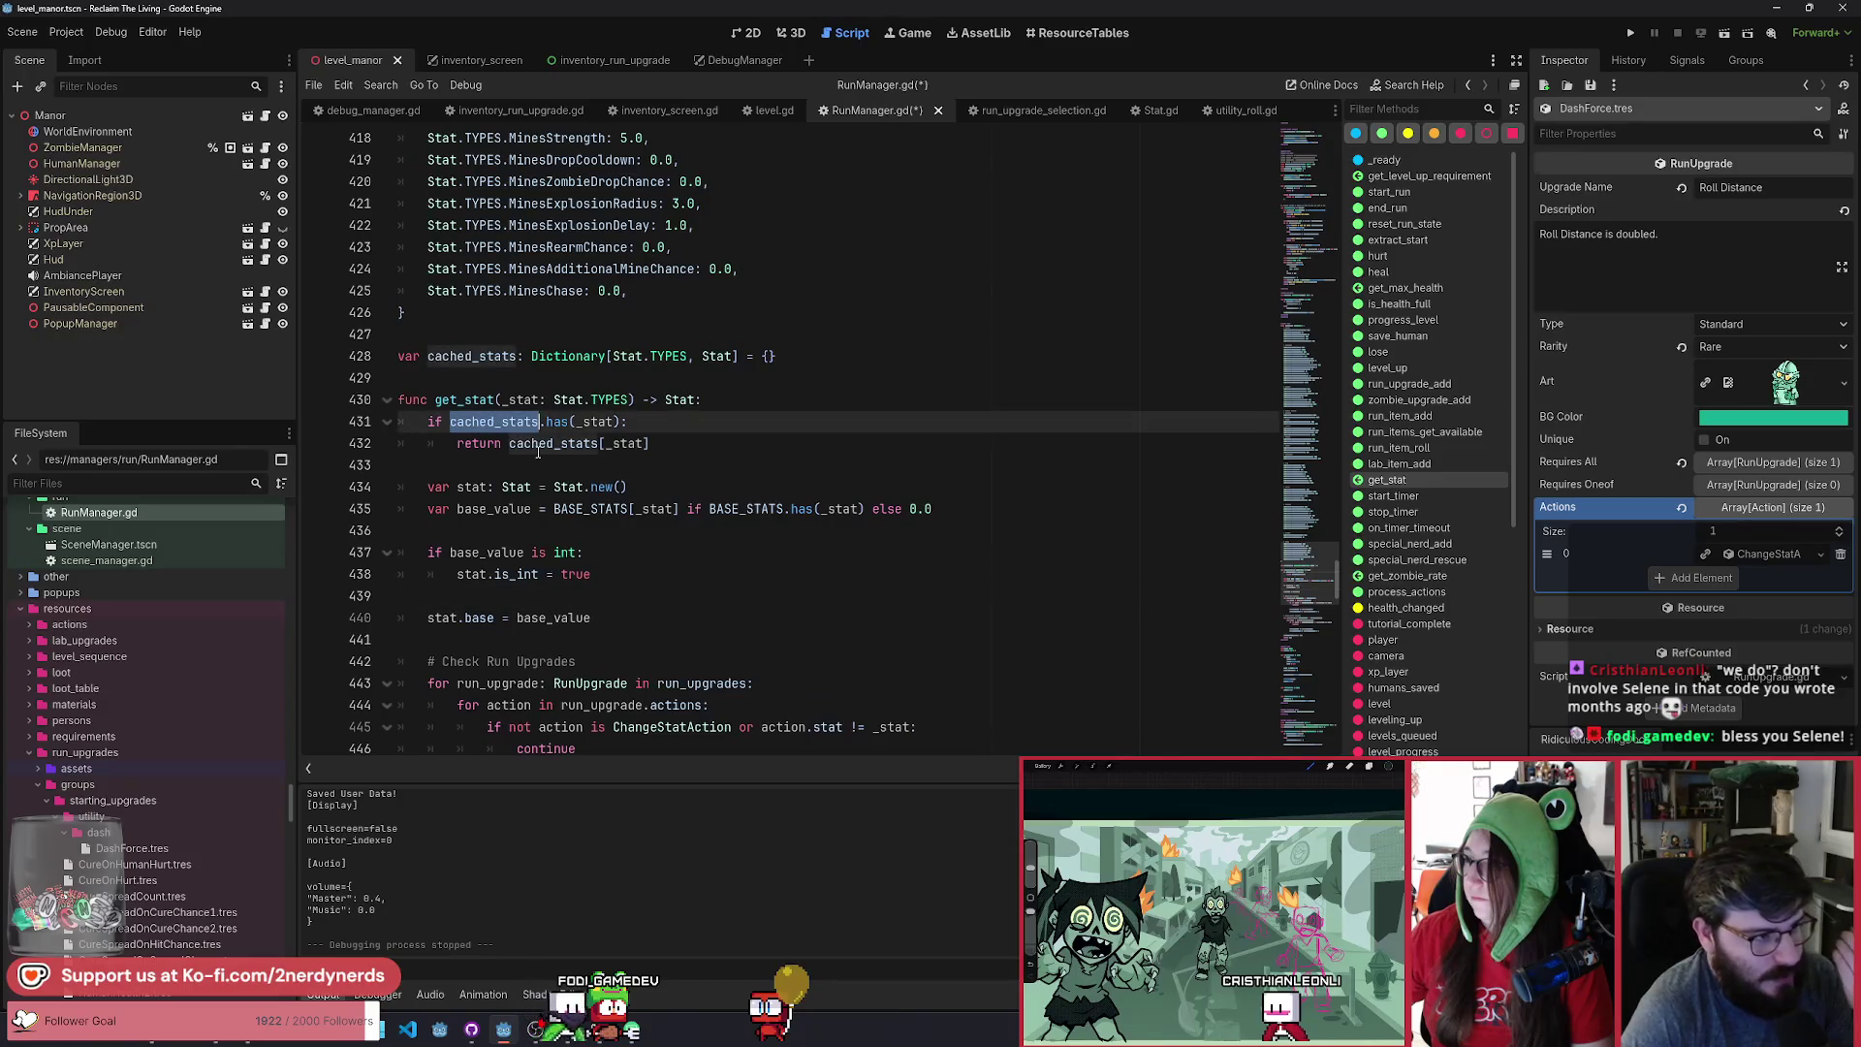
{"action": "left_click", "coordinate": [702, 441]}
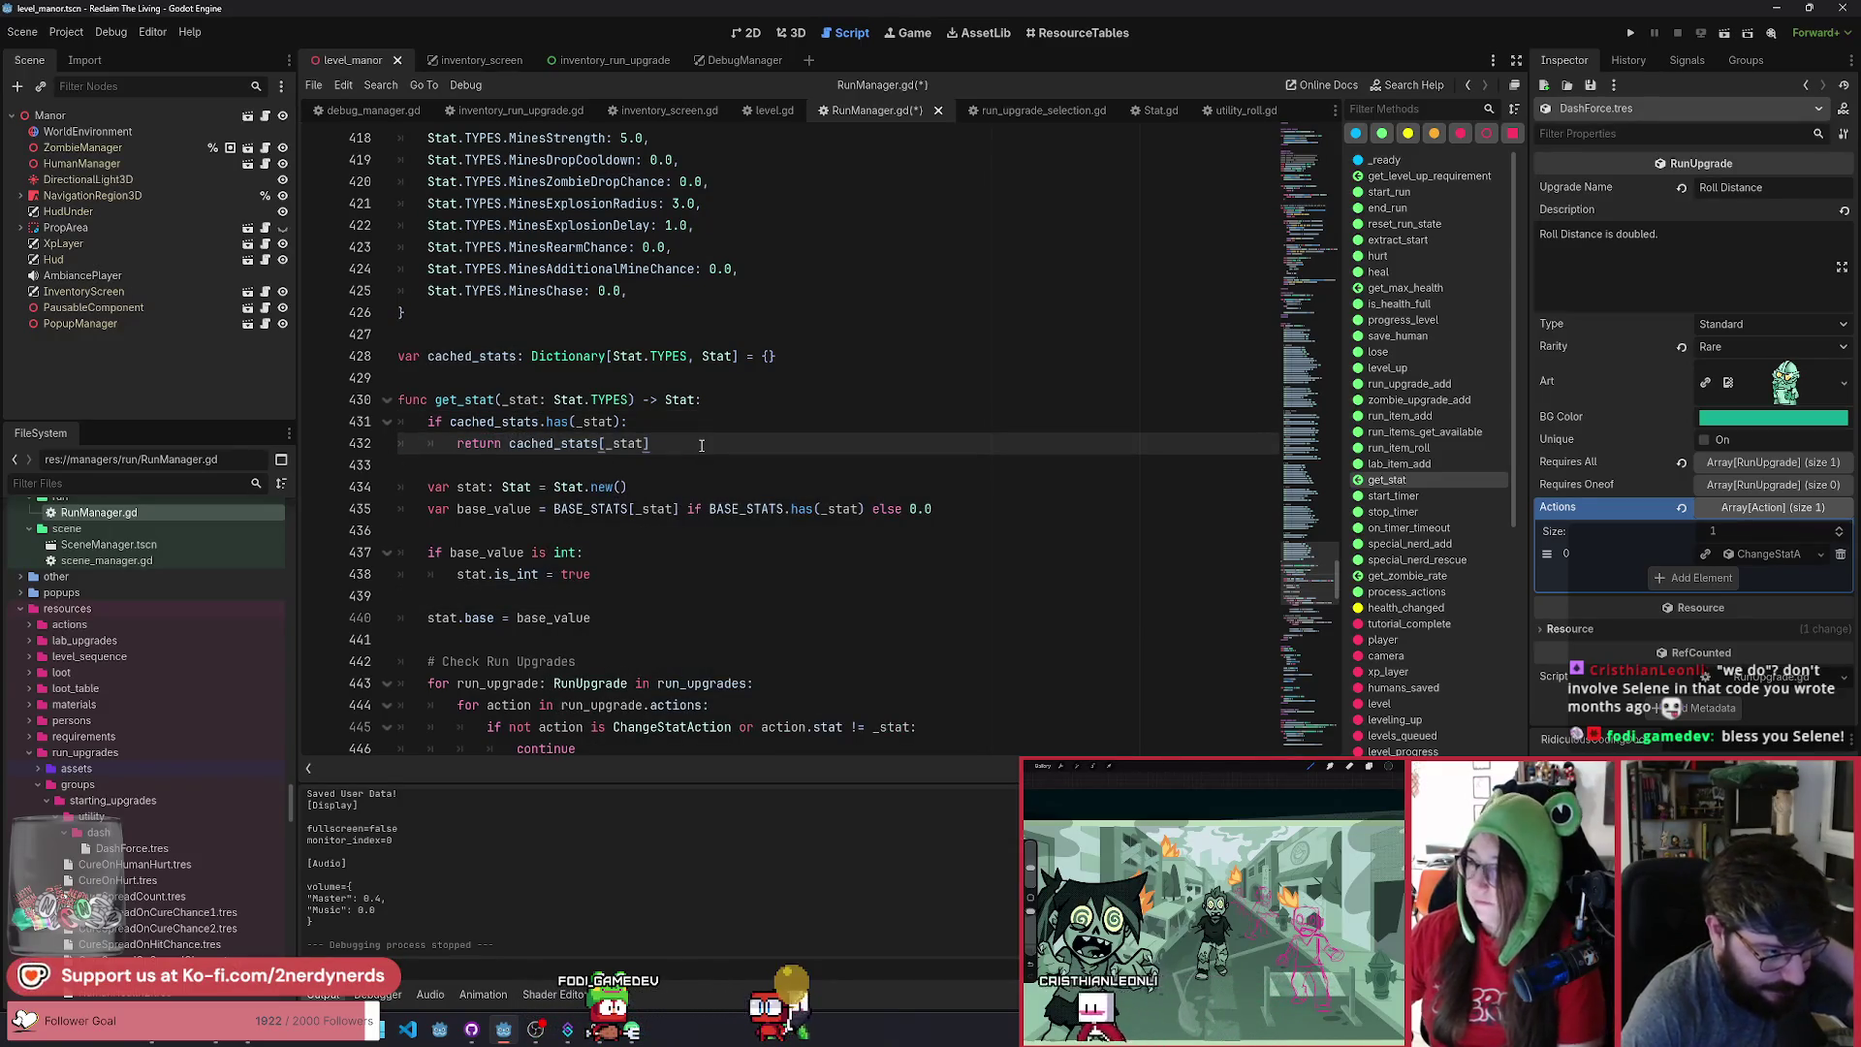
{"action": "left_click", "coordinate": [558, 423]}
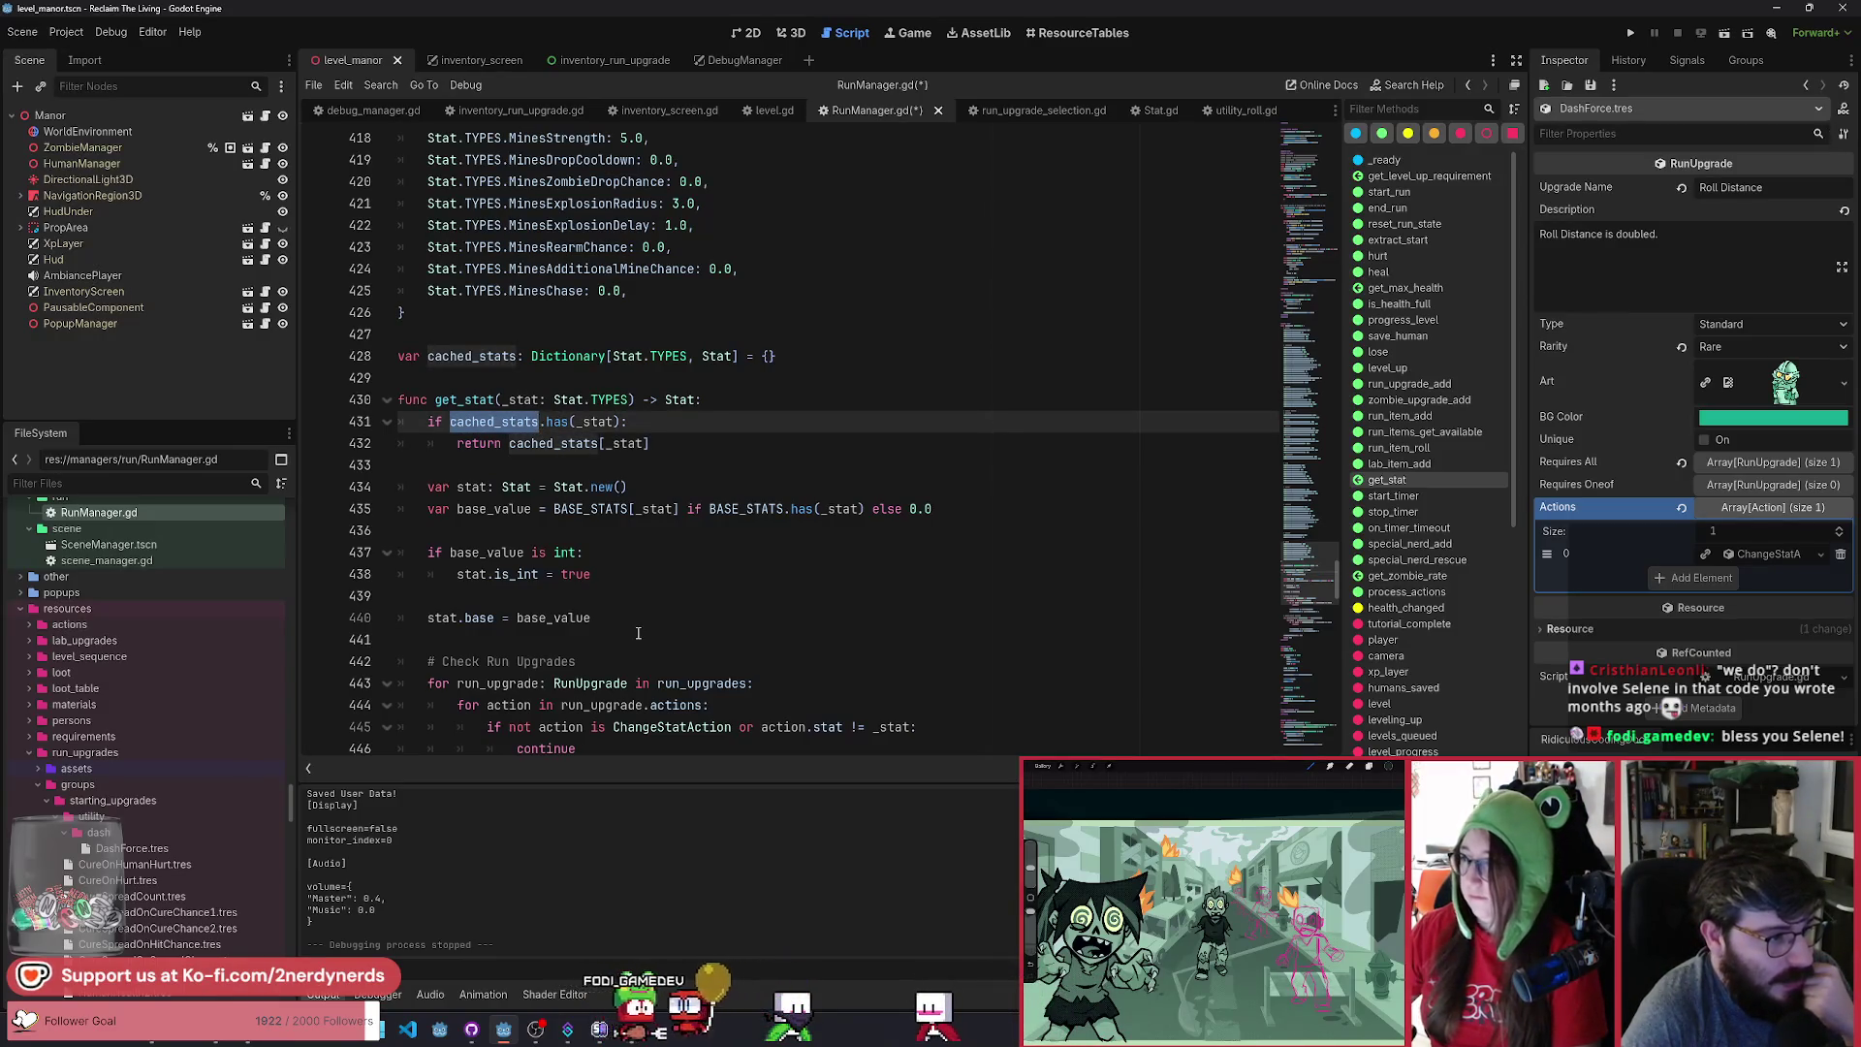
{"action": "scroll", "coordinate": [638, 633], "scroll_direction": "down", "scroll_amount": 6}
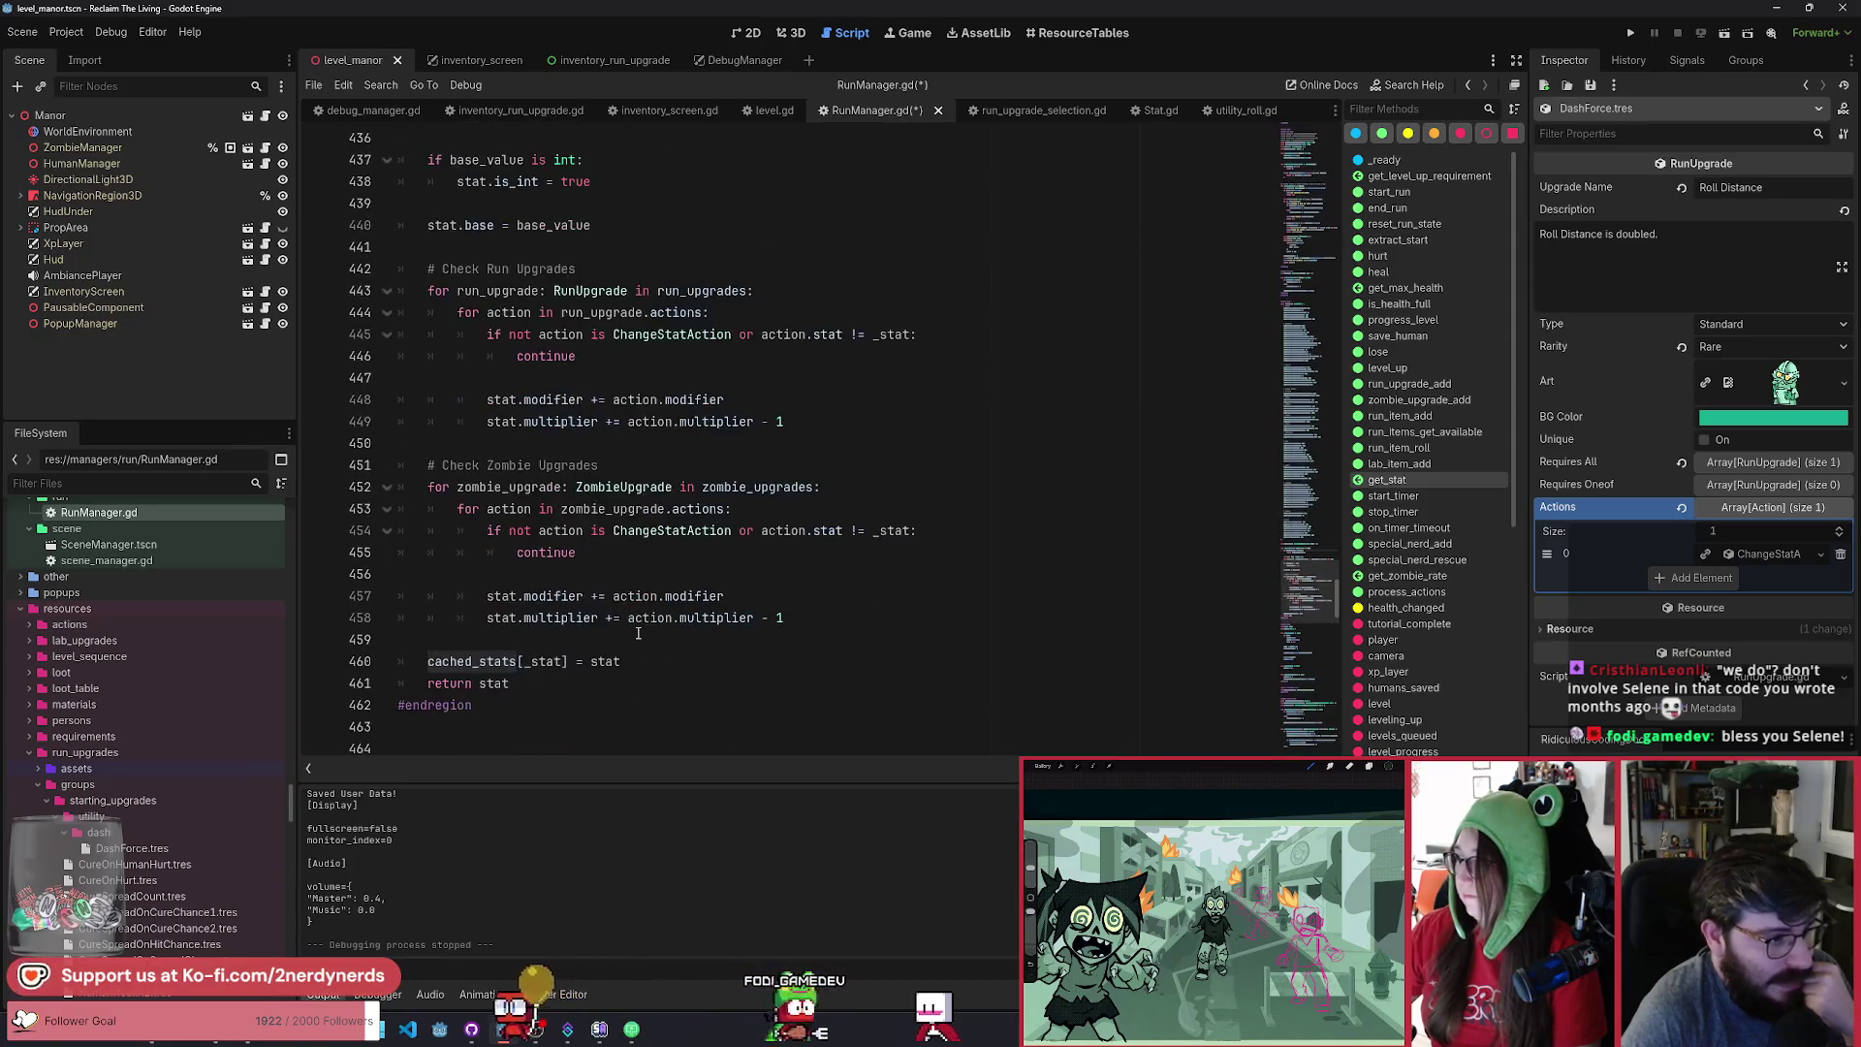
{"action": "scroll", "coordinate": [638, 633], "scroll_direction": "up", "scroll_amount": 7}
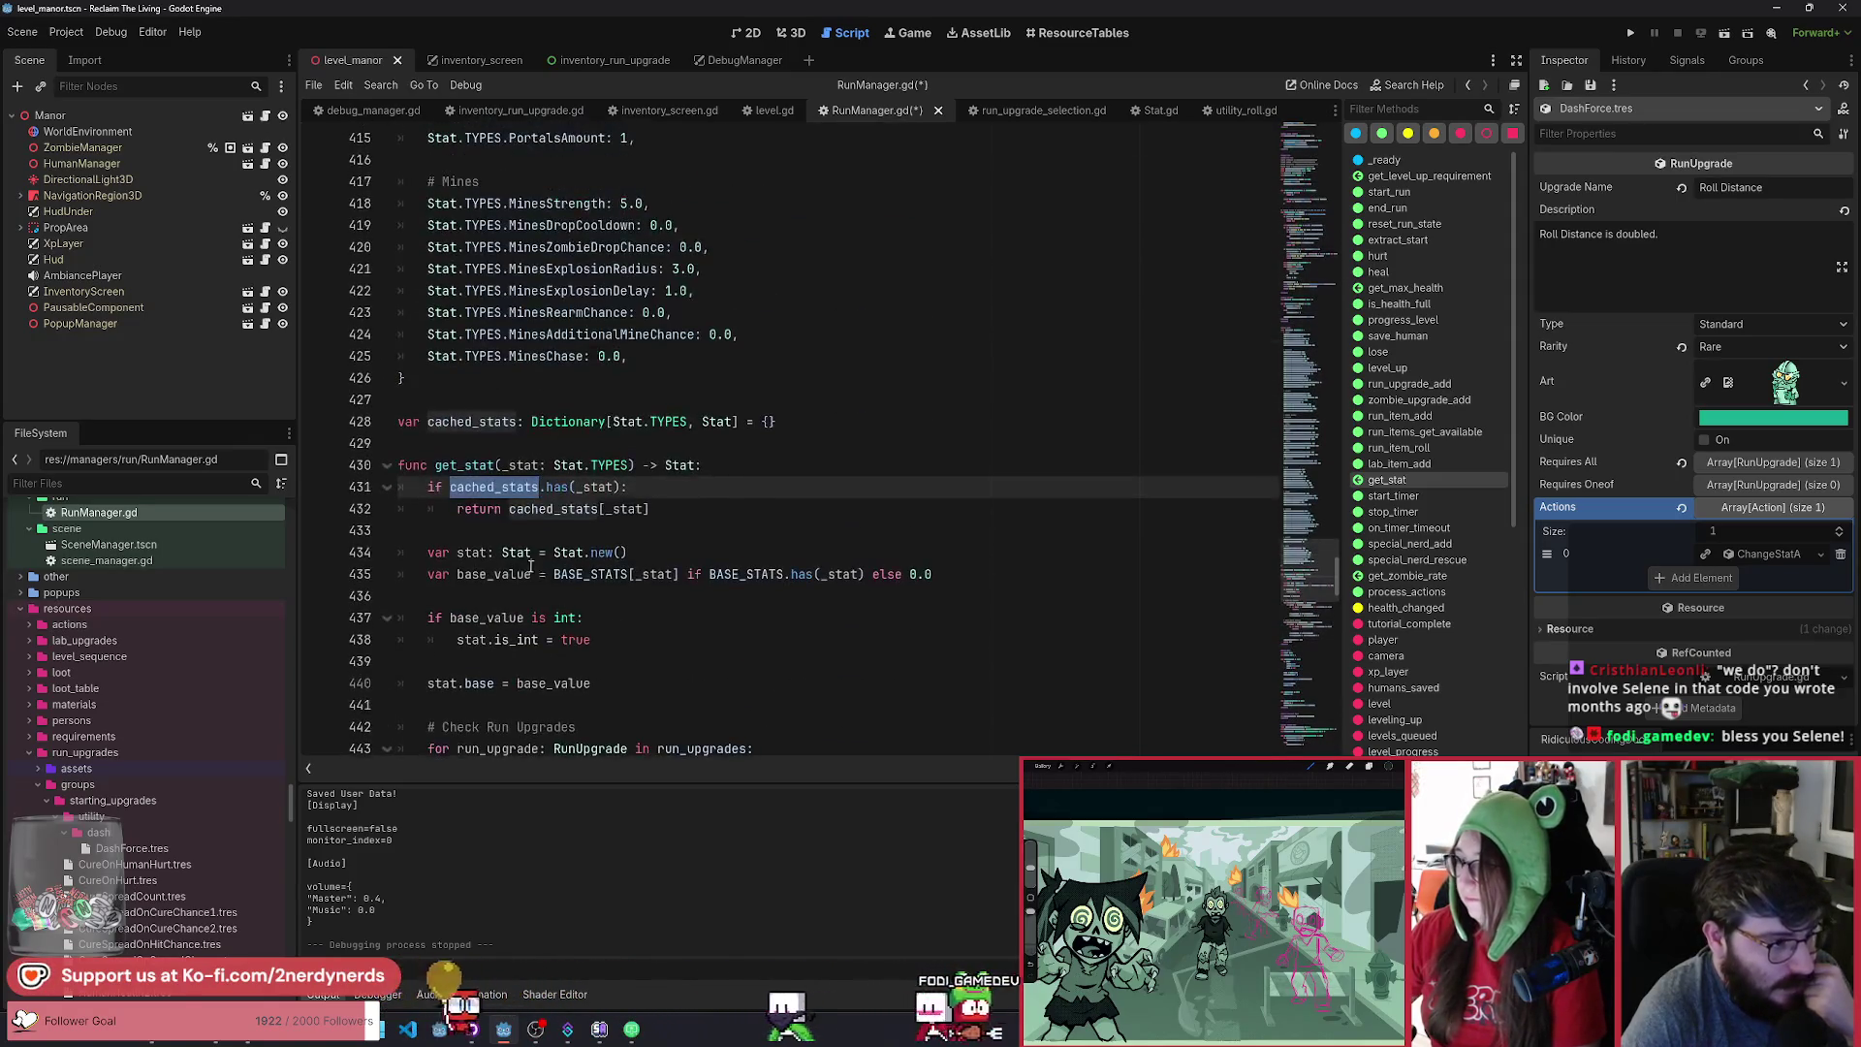
{"action": "left_click", "coordinate": [705, 518]}
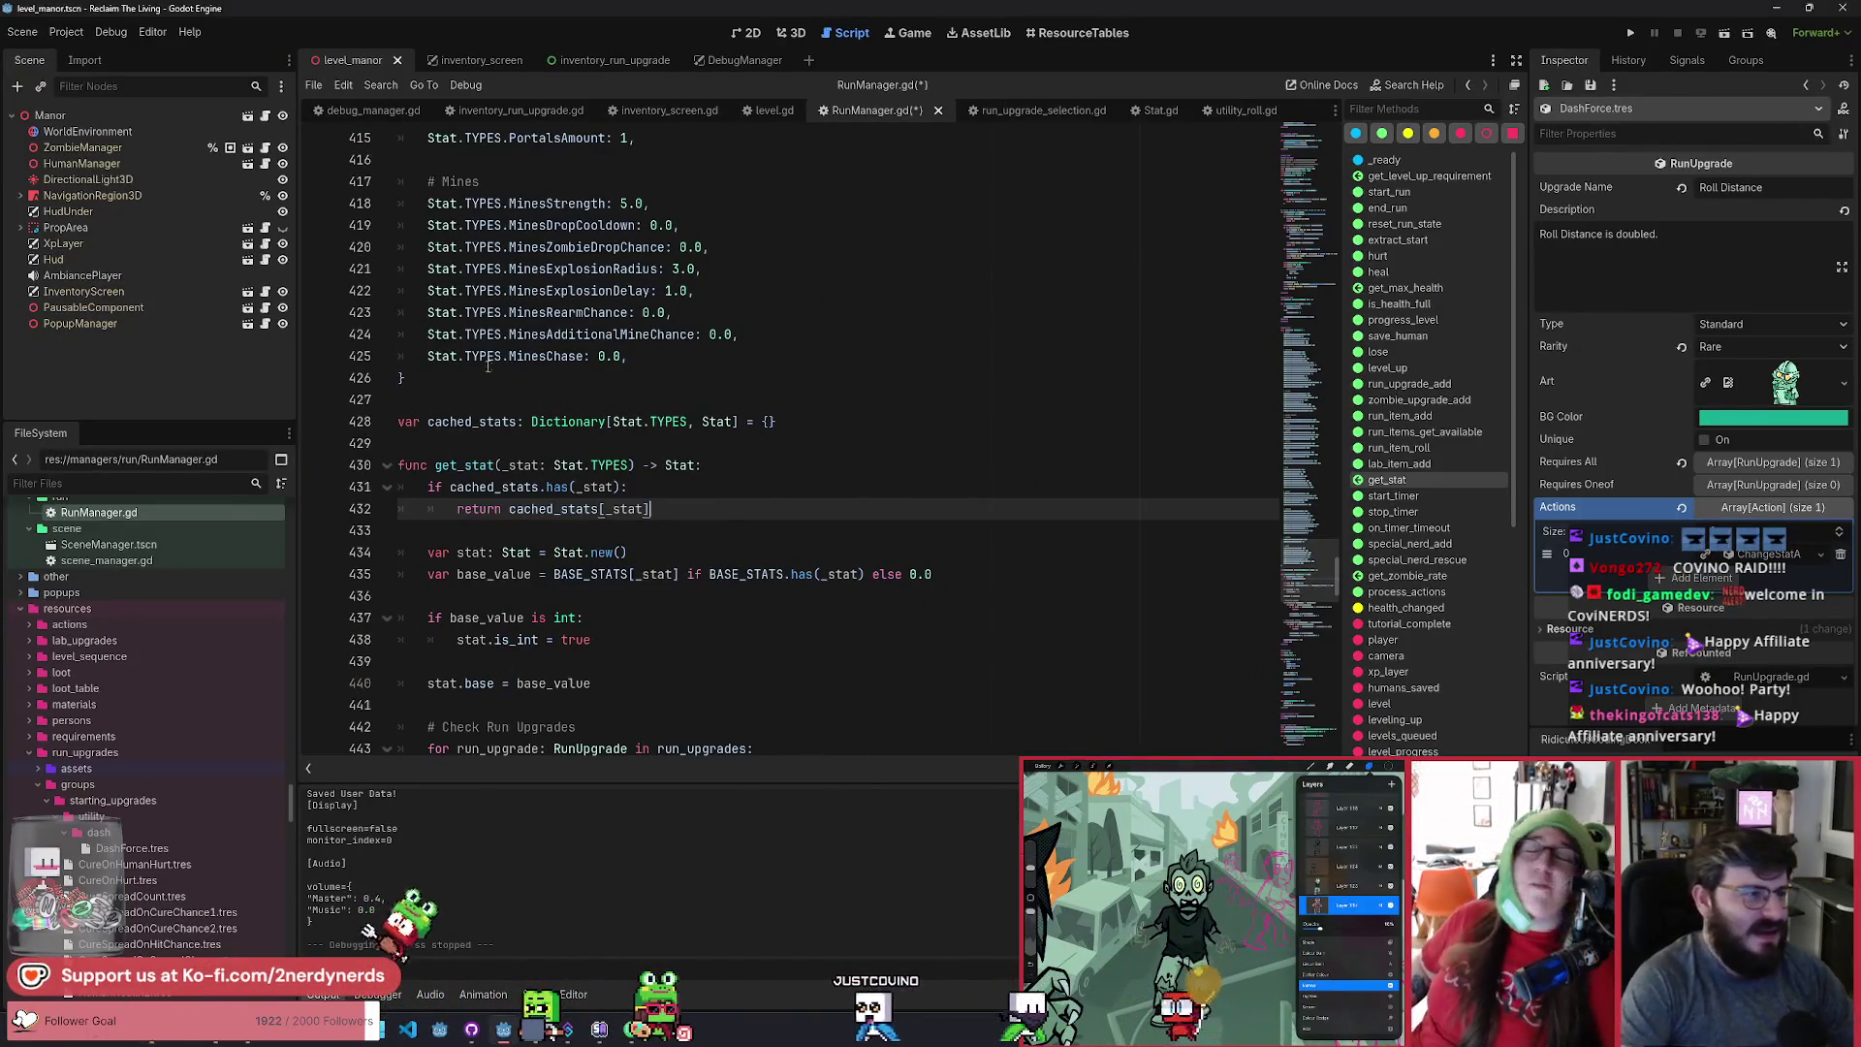
{"action": "left_click", "coordinate": [1726, 34]}
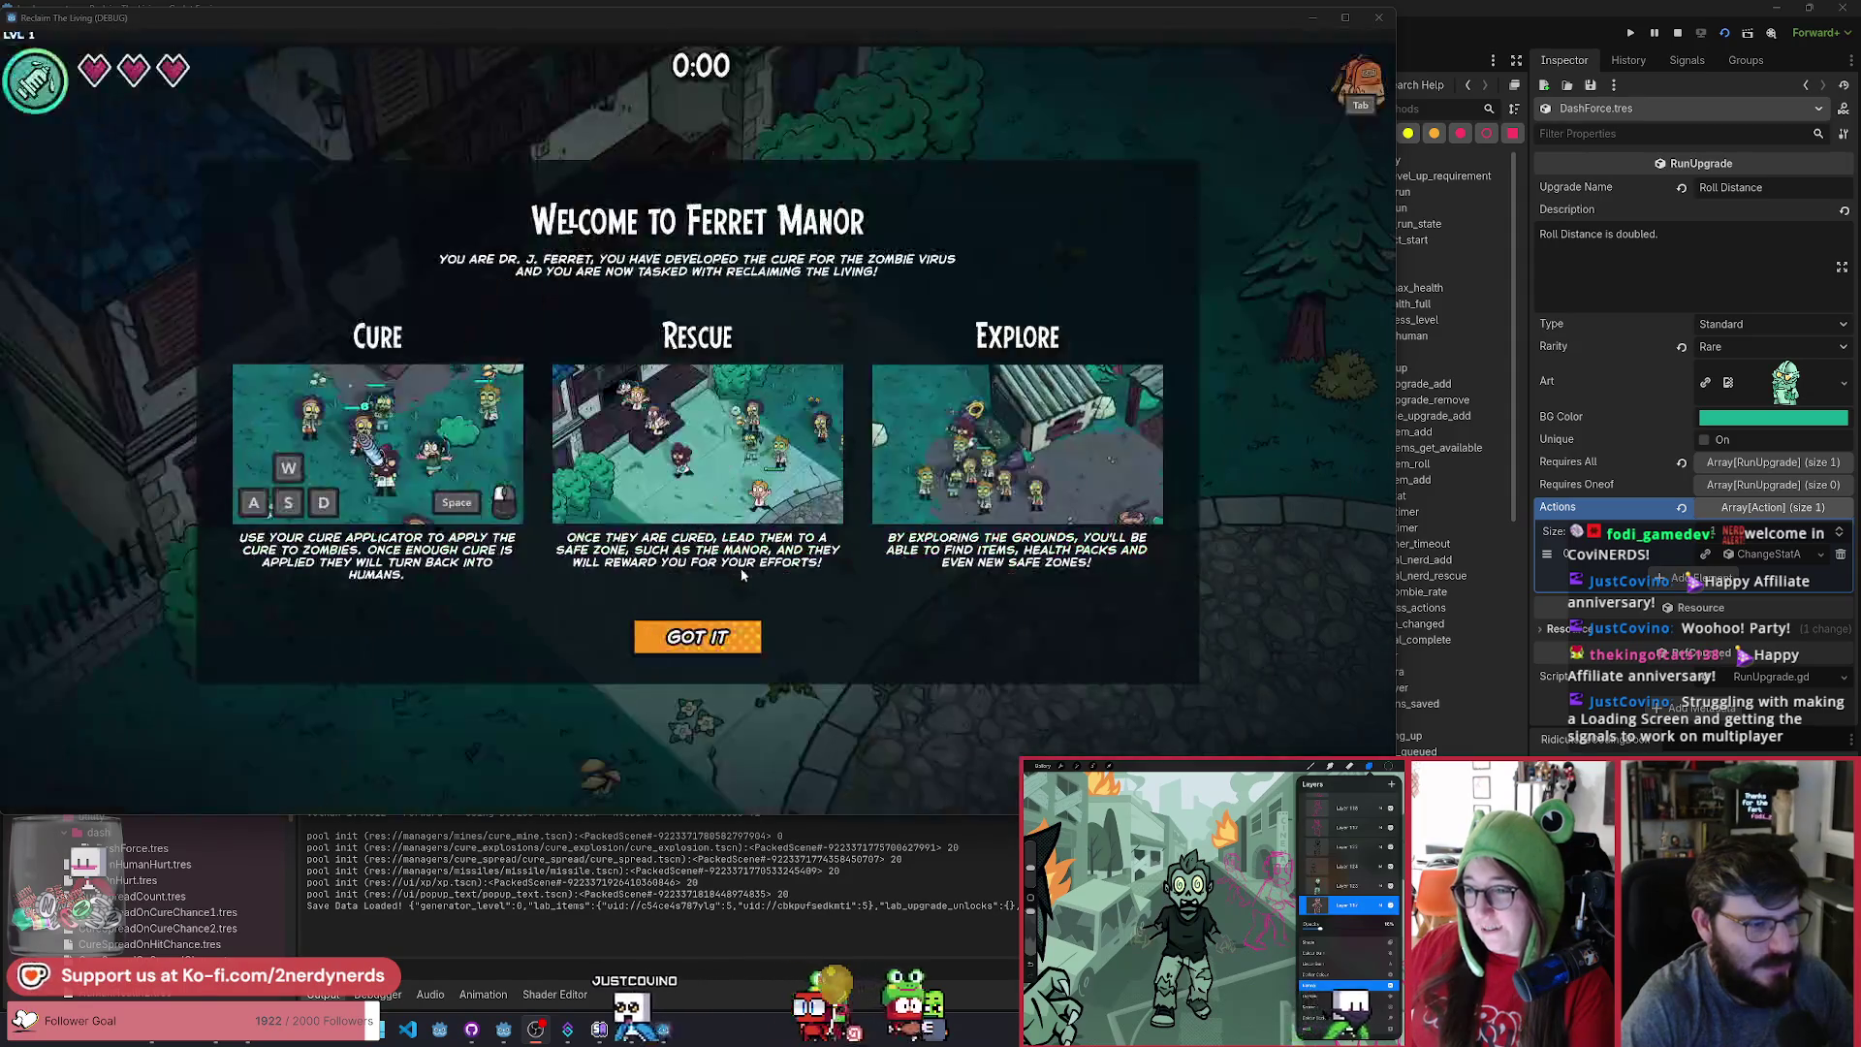
Start the run, show the F1 debug panel, then pause and resume the game.
{"action": "left_click", "coordinate": [722, 637]}
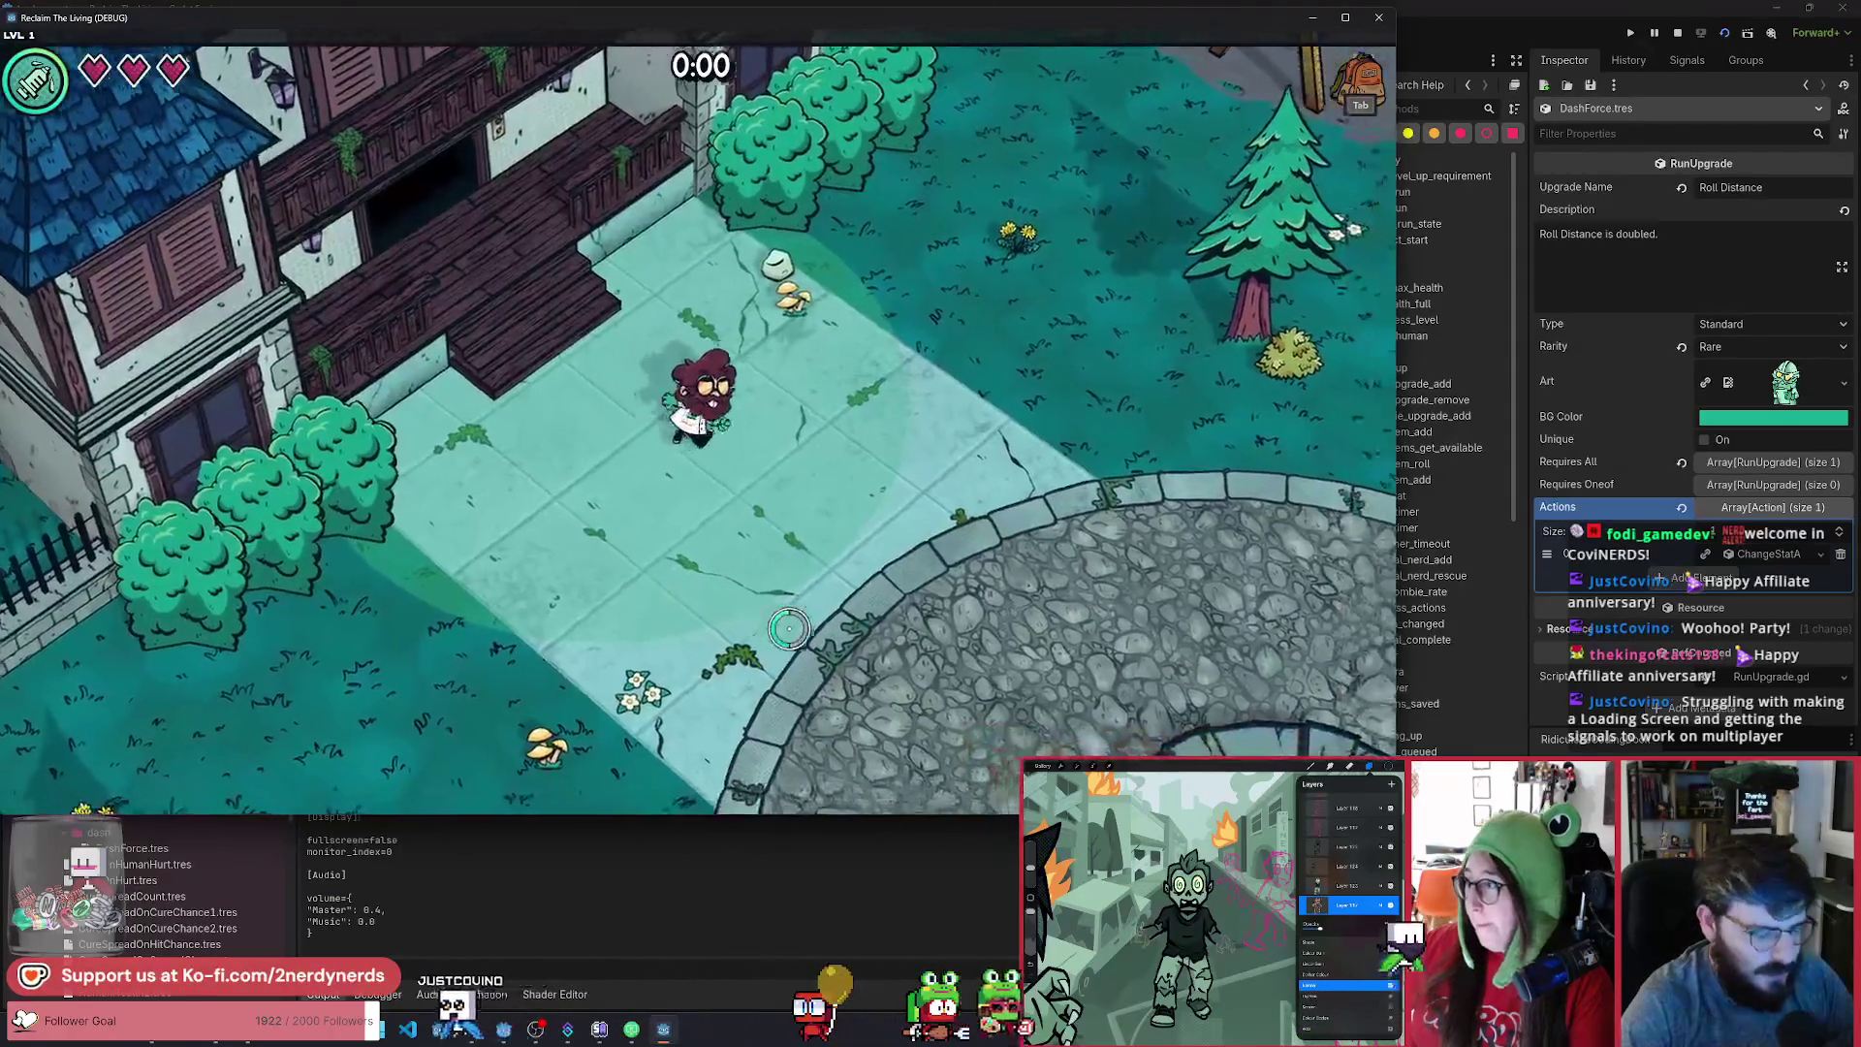
{"action": "key", "text": "F1"}
{"action": "key", "text": "a"}
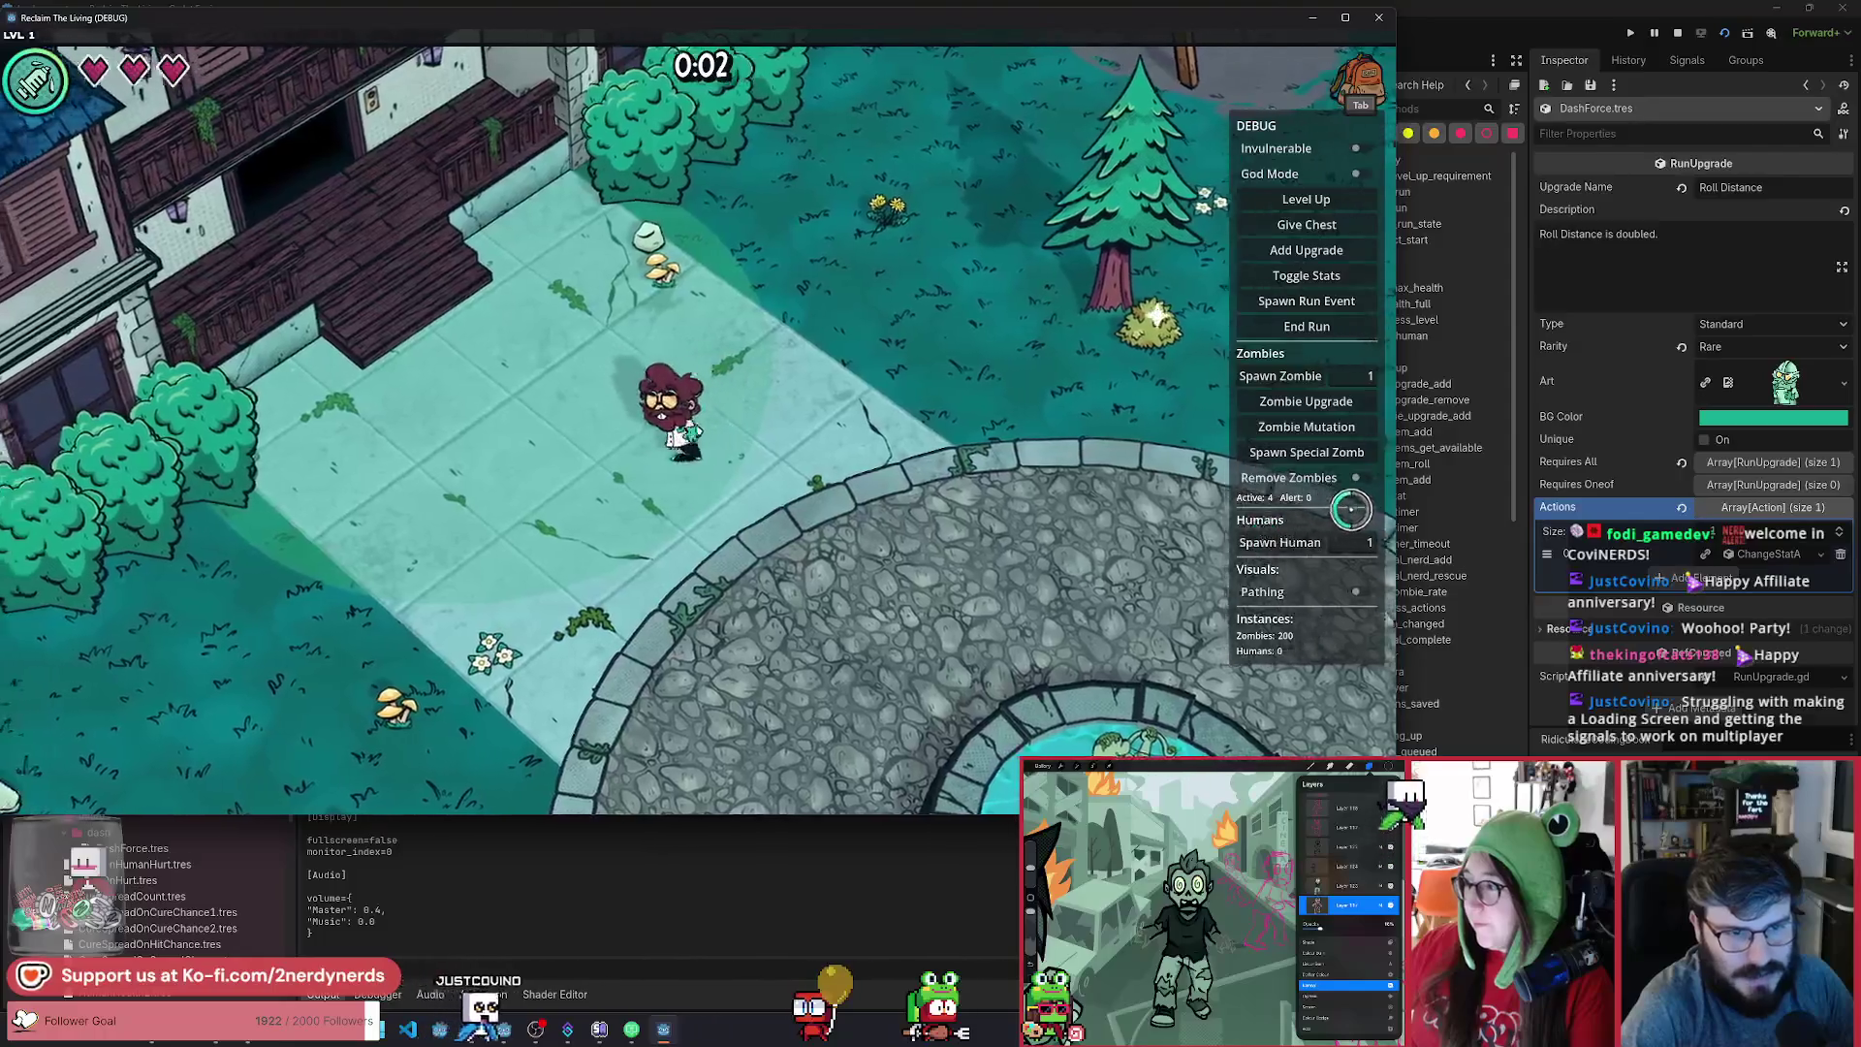
{"action": "key", "text": "d"}
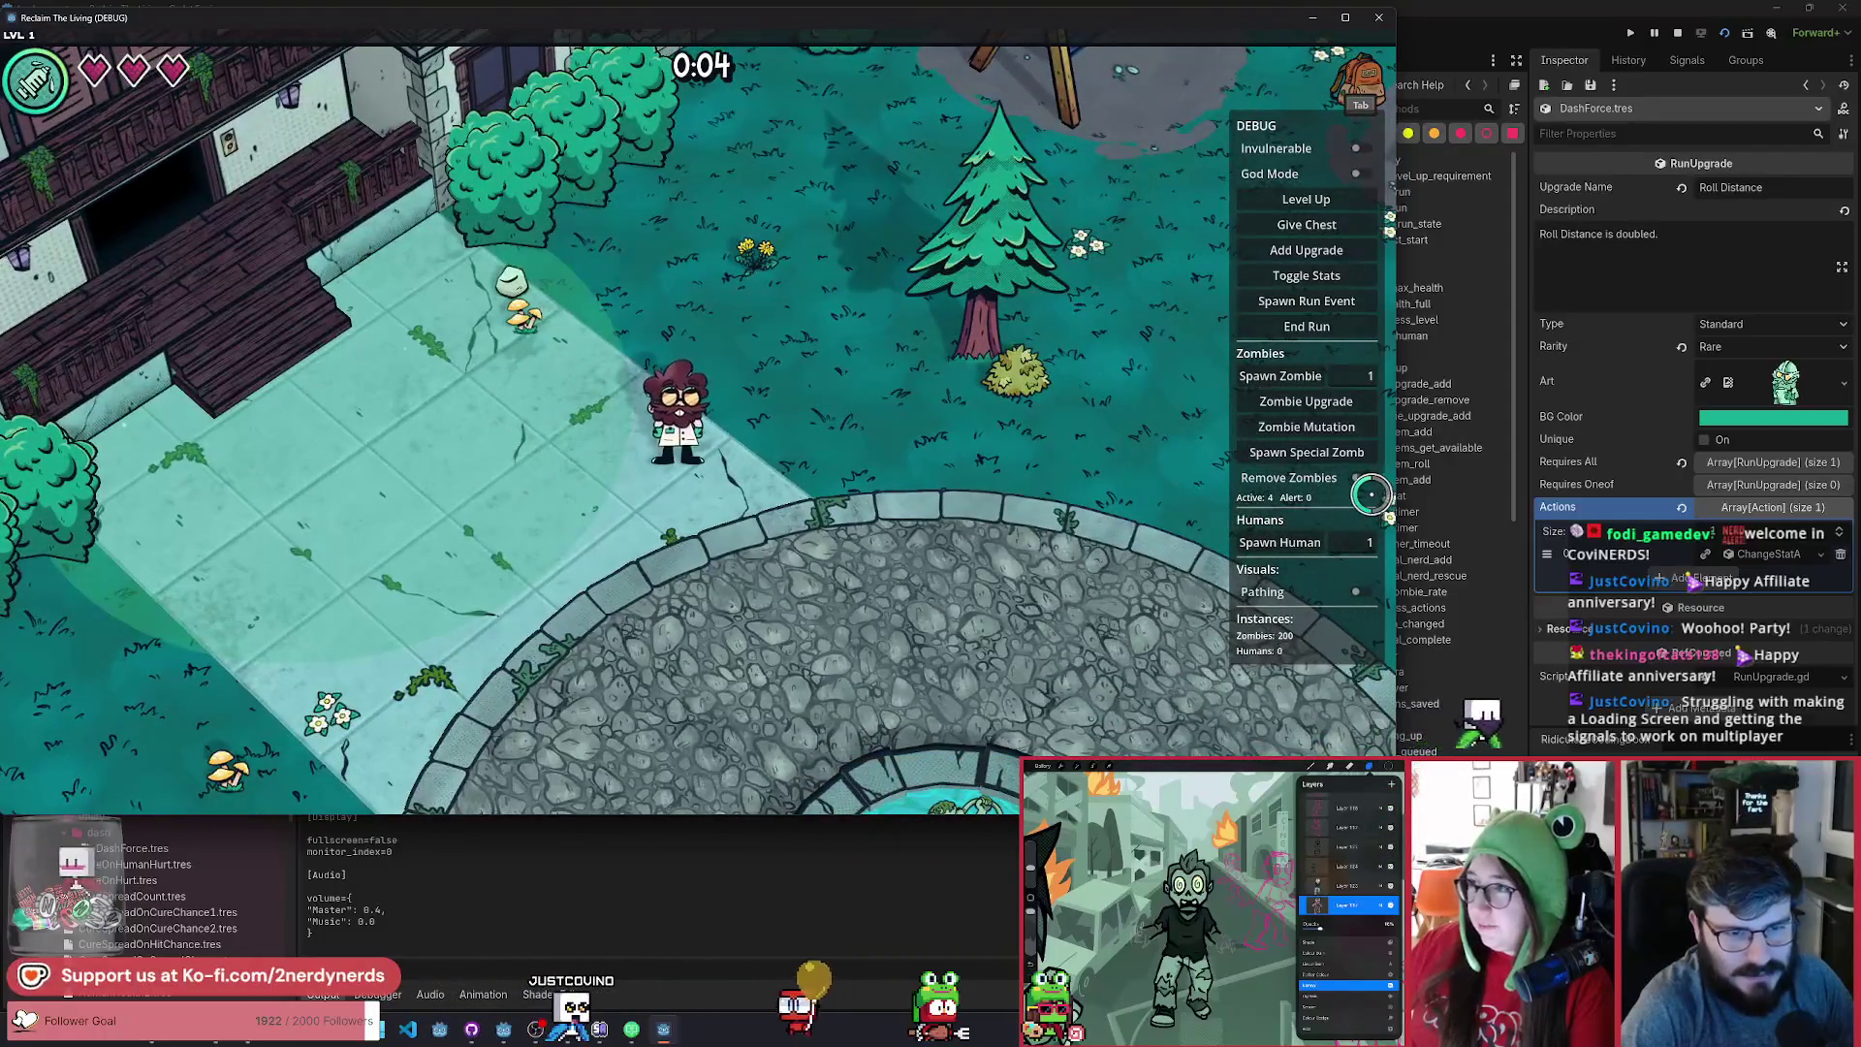
{"action": "key", "text": "Escape"}
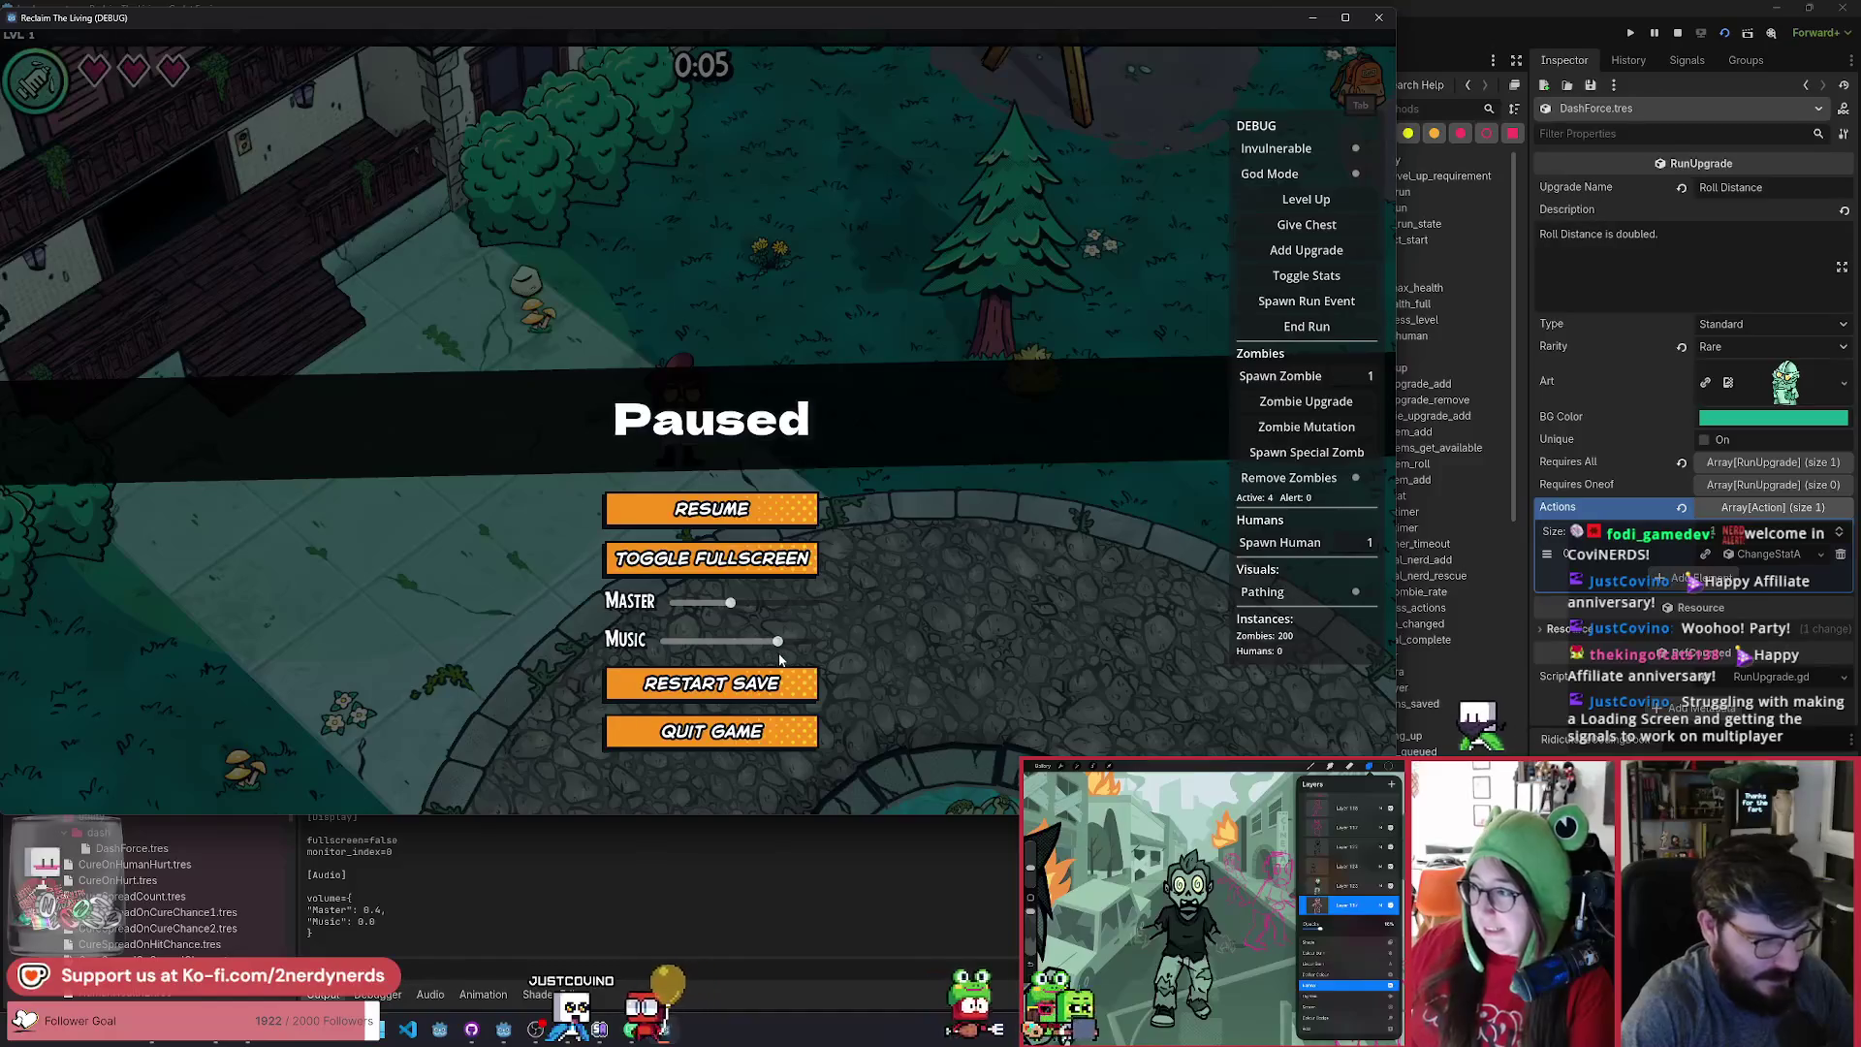
{"action": "left_click", "coordinate": [744, 511]}
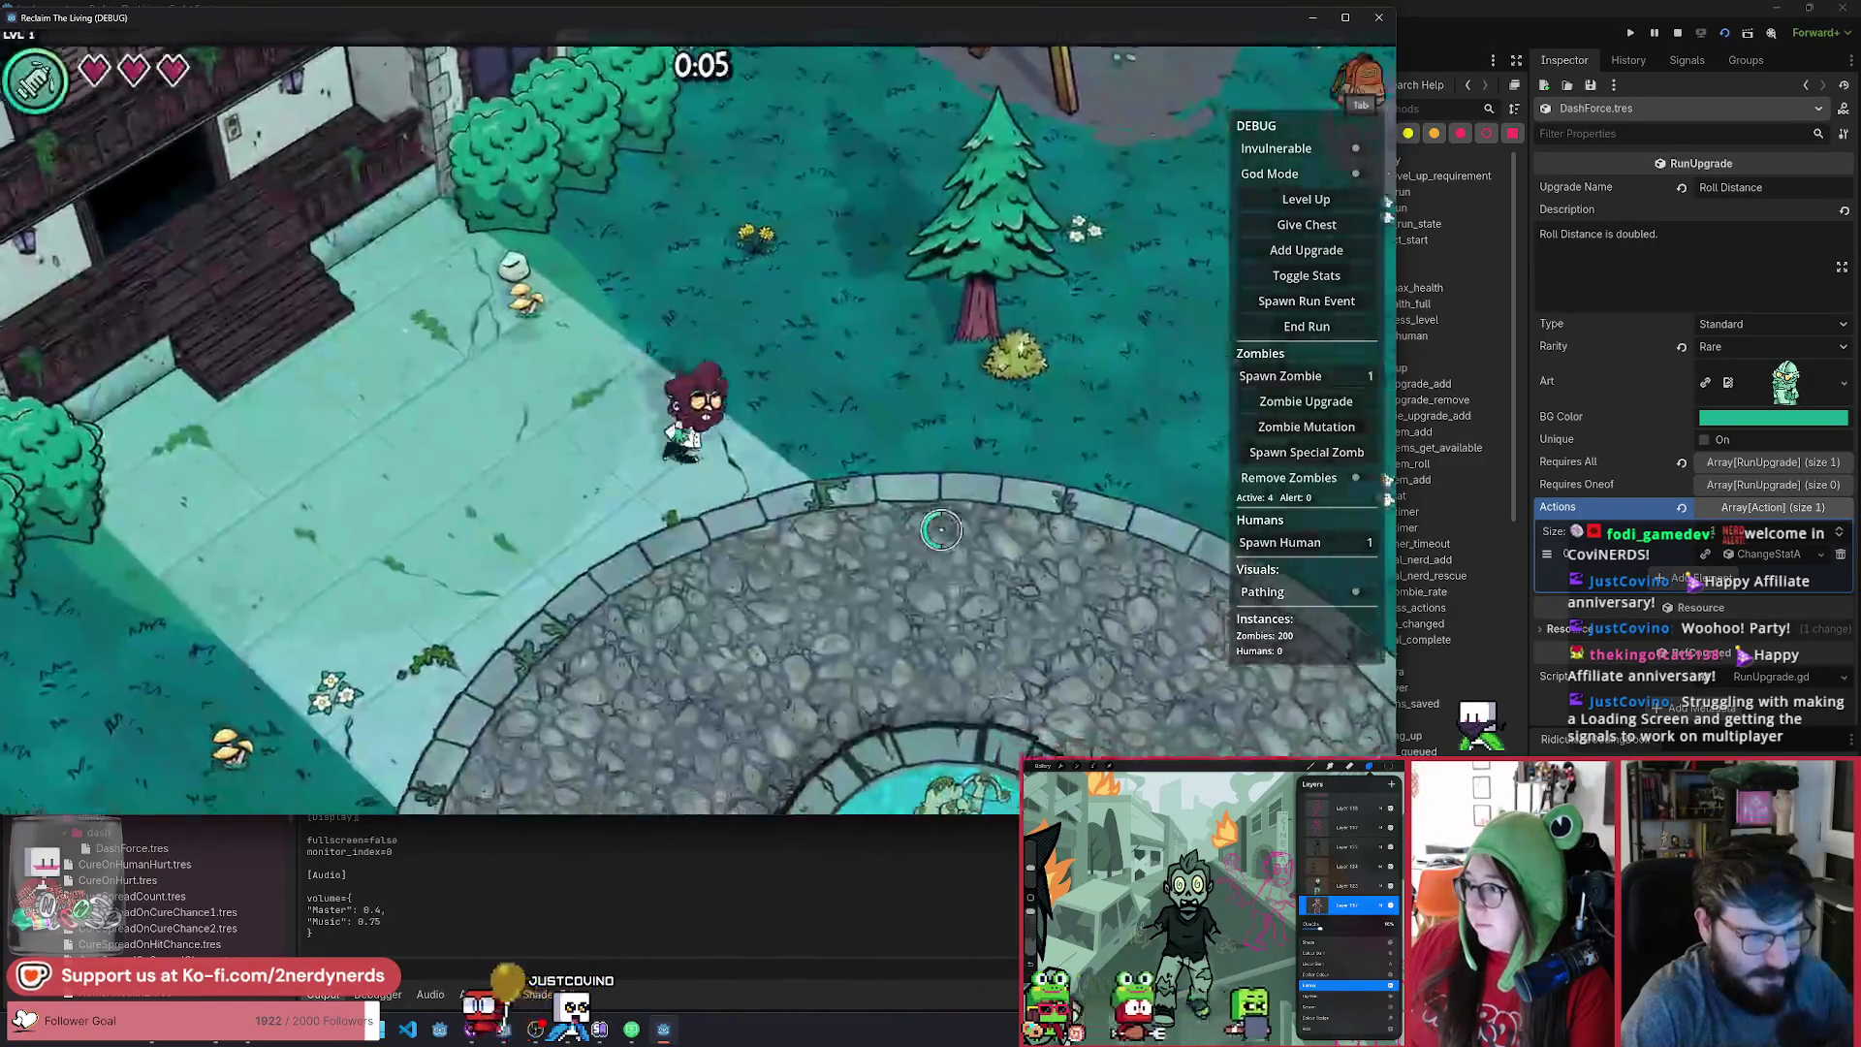
Walk around the park curing zombies and rescuing humans until reaching level 2.
{"action": "key", "text": "d"}
{"action": "key", "text": "w"}
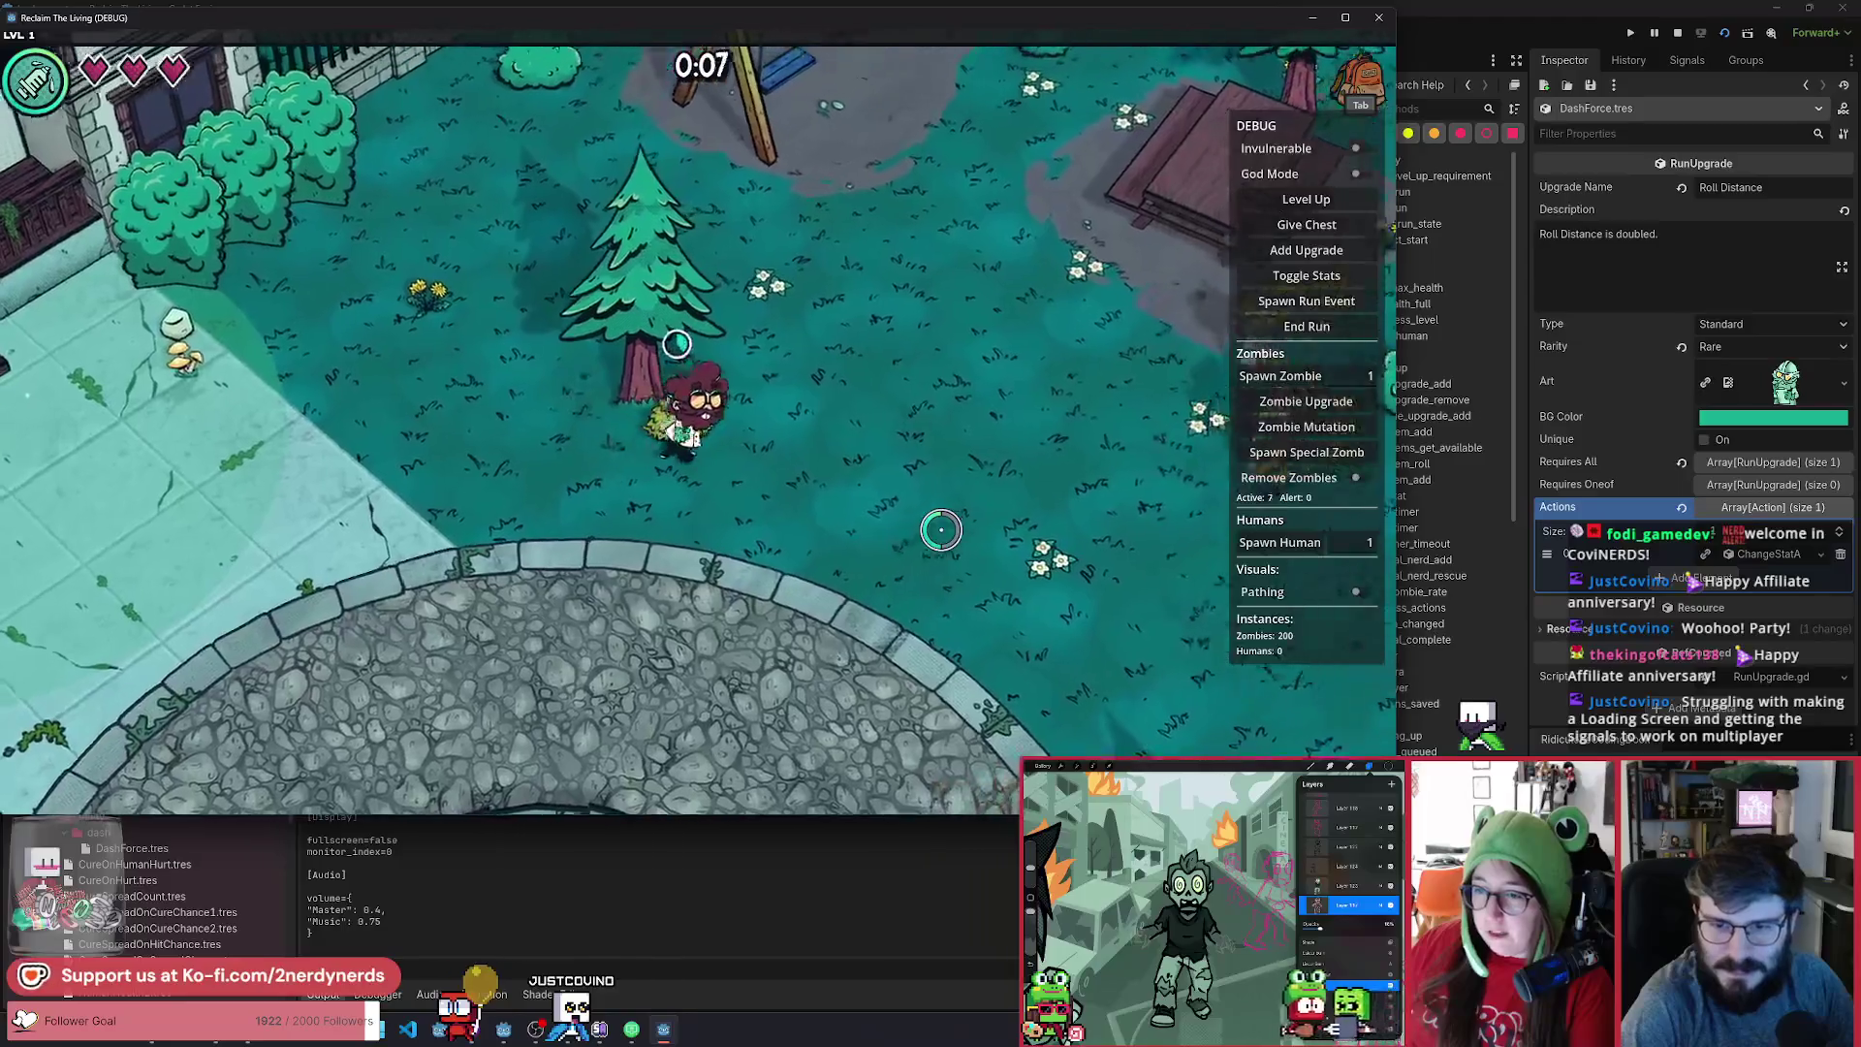
{"action": "key", "text": "d"}
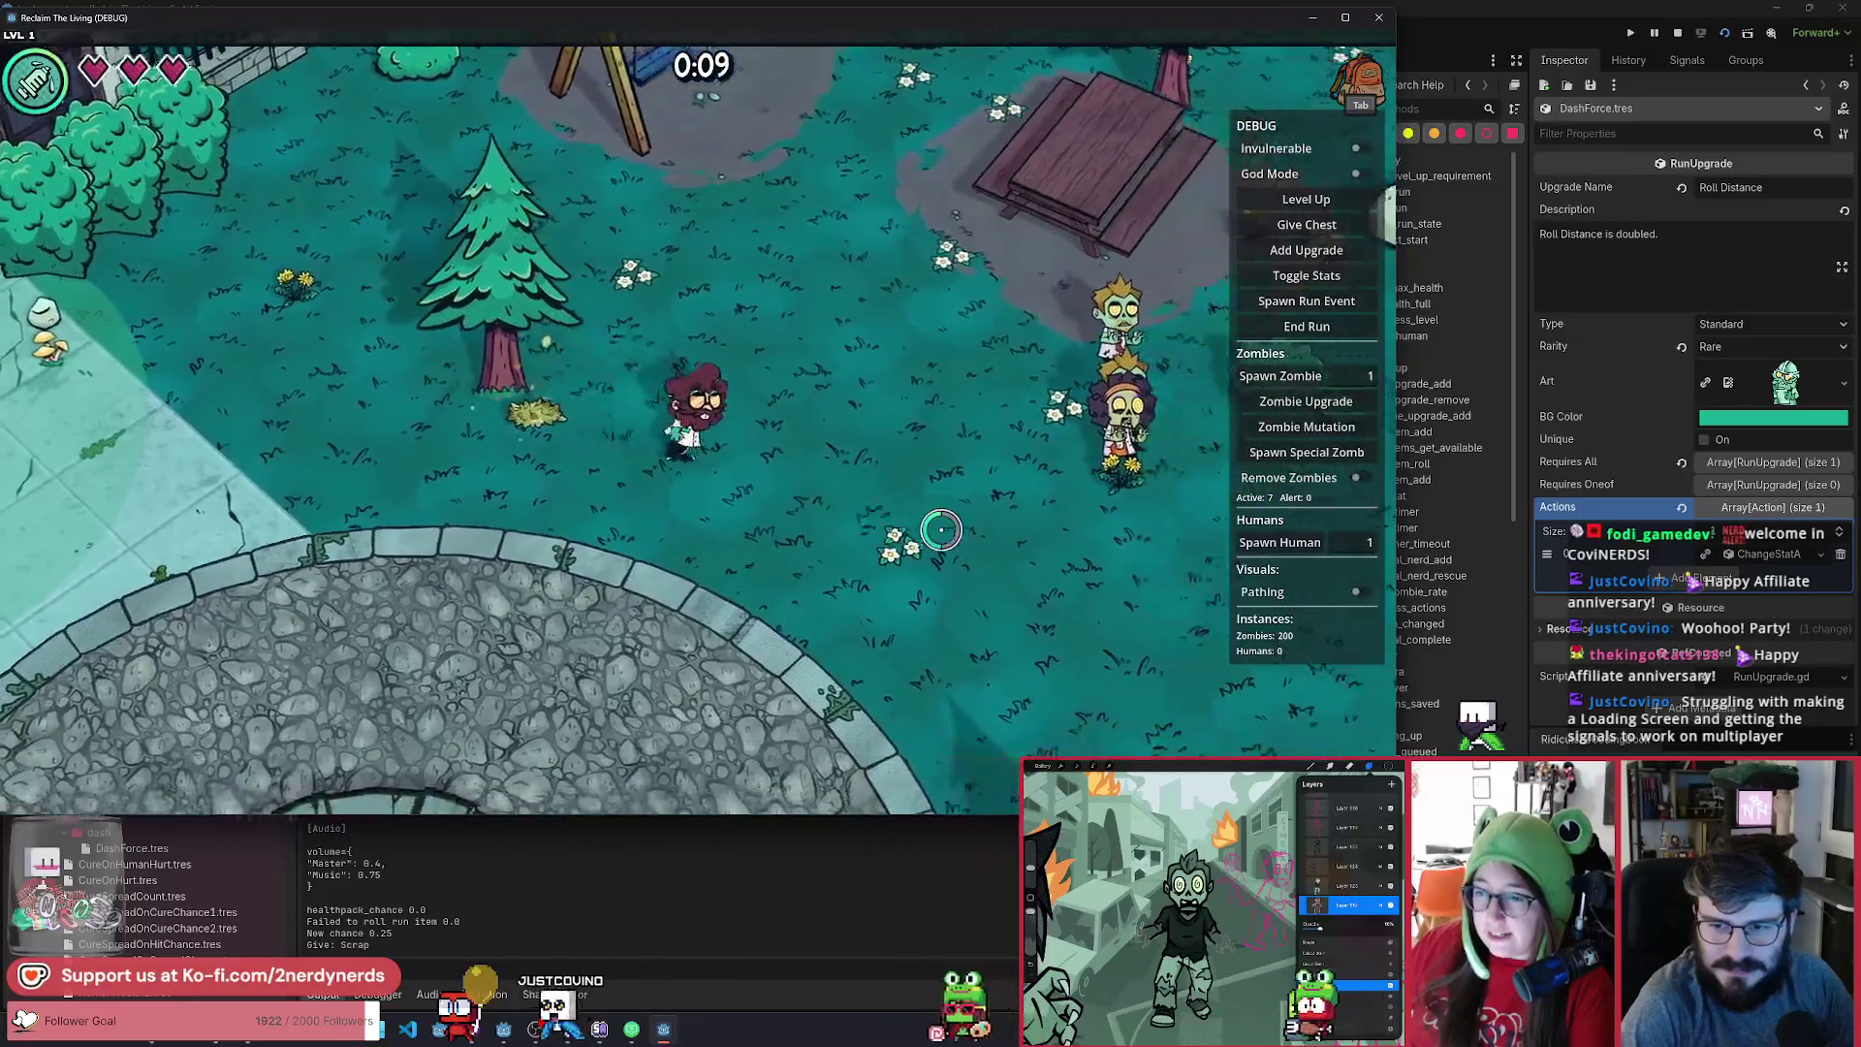
{"action": "key", "text": "a"}
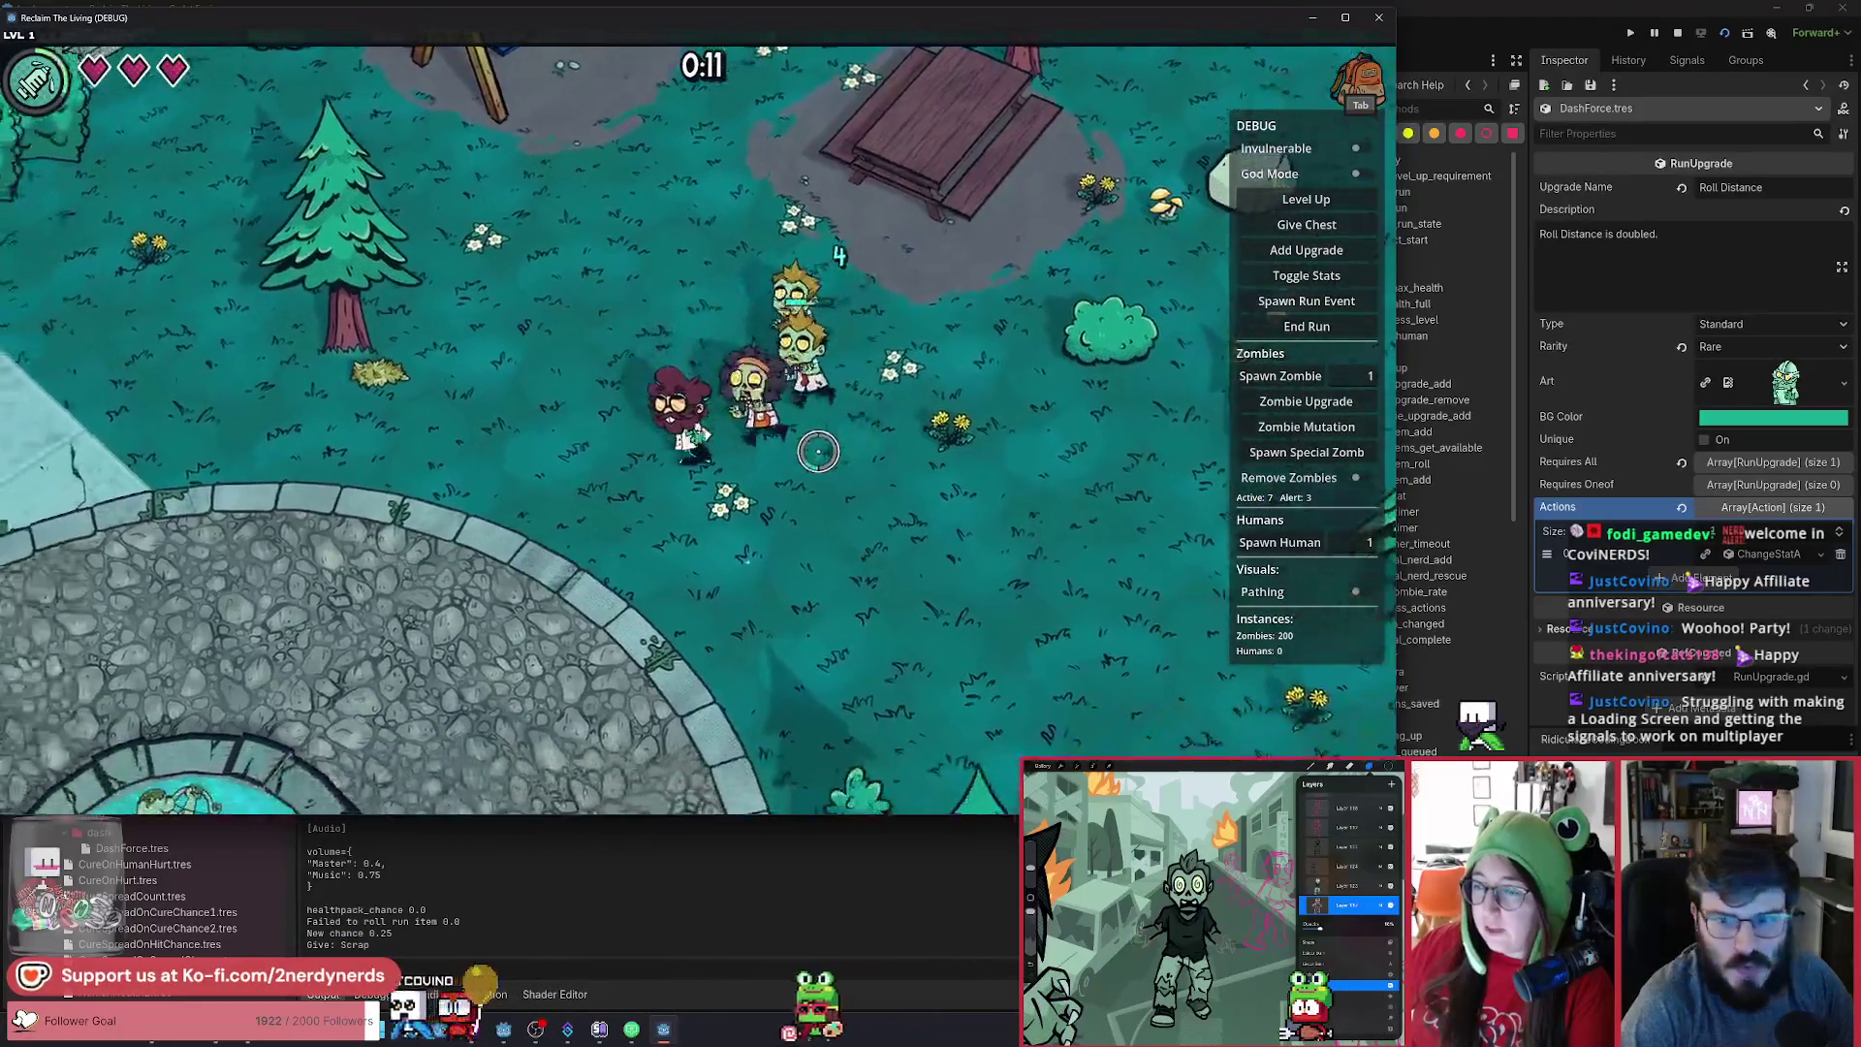
{"action": "key", "text": "w"}
{"action": "key", "text": "a"}
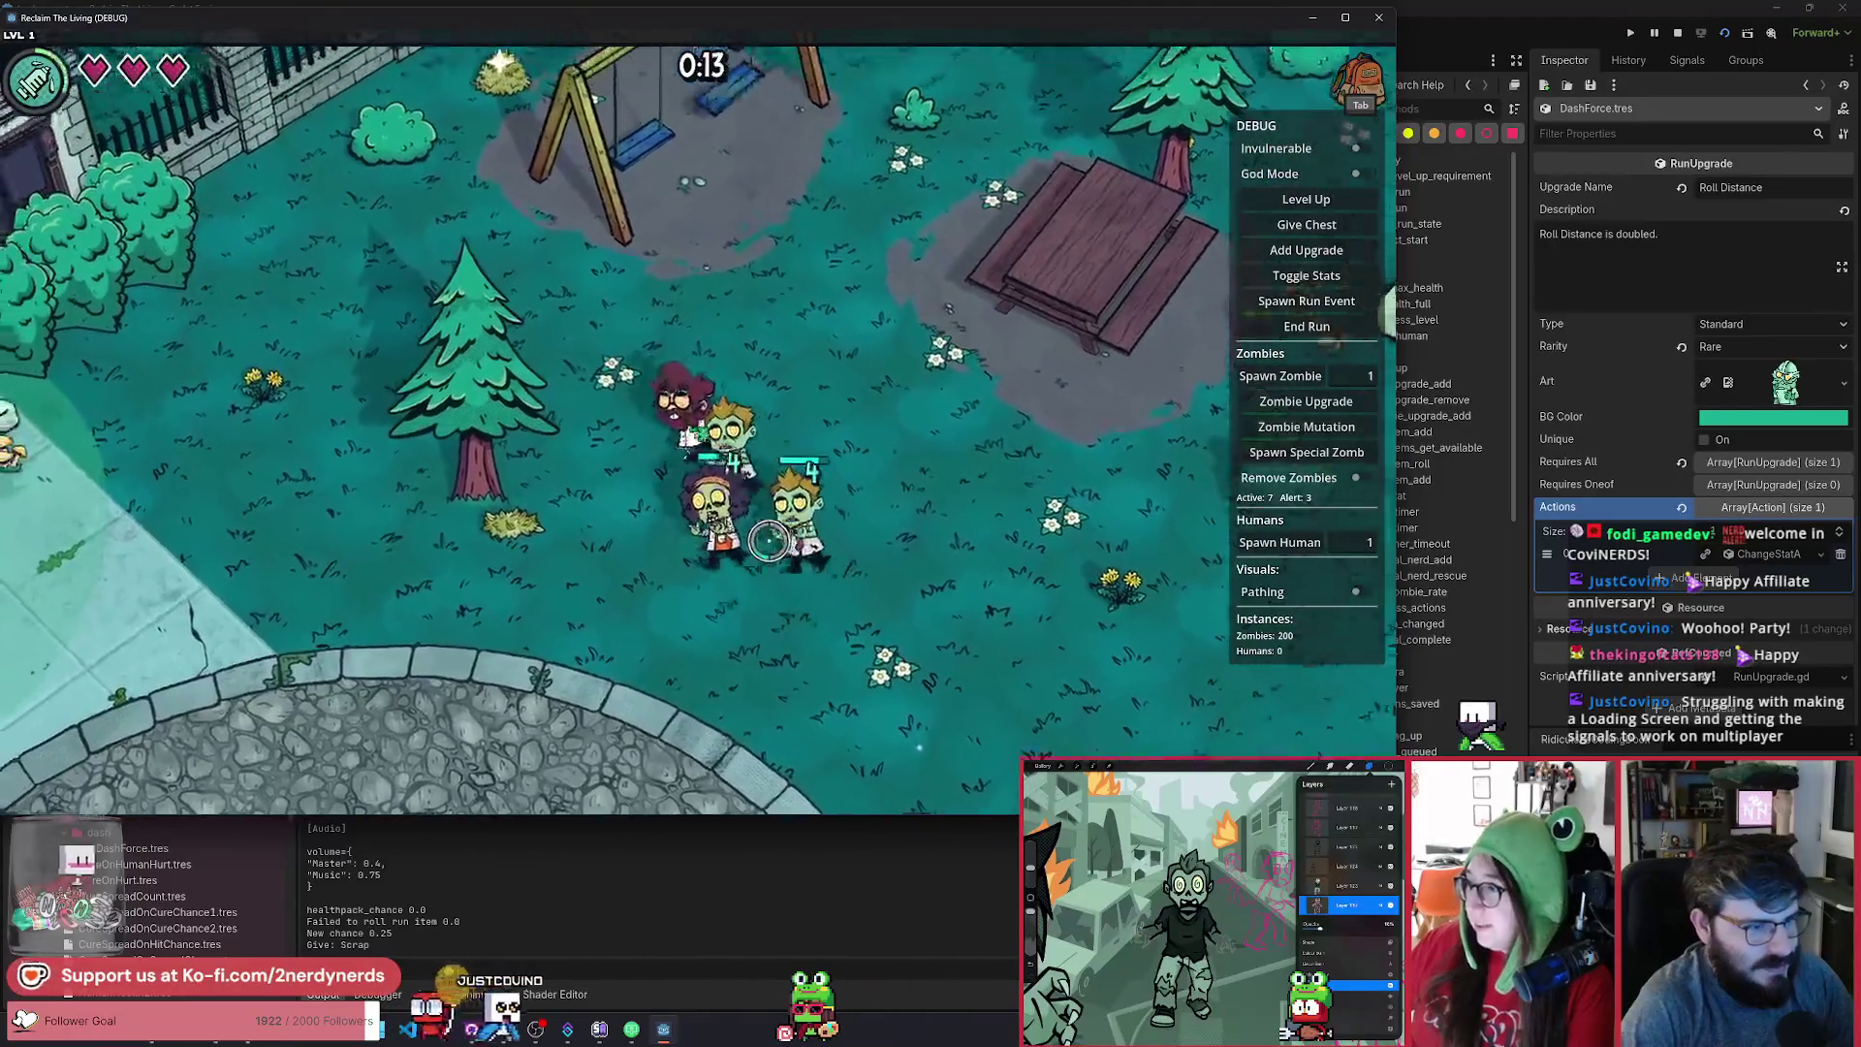
{"action": "key", "text": "a"}
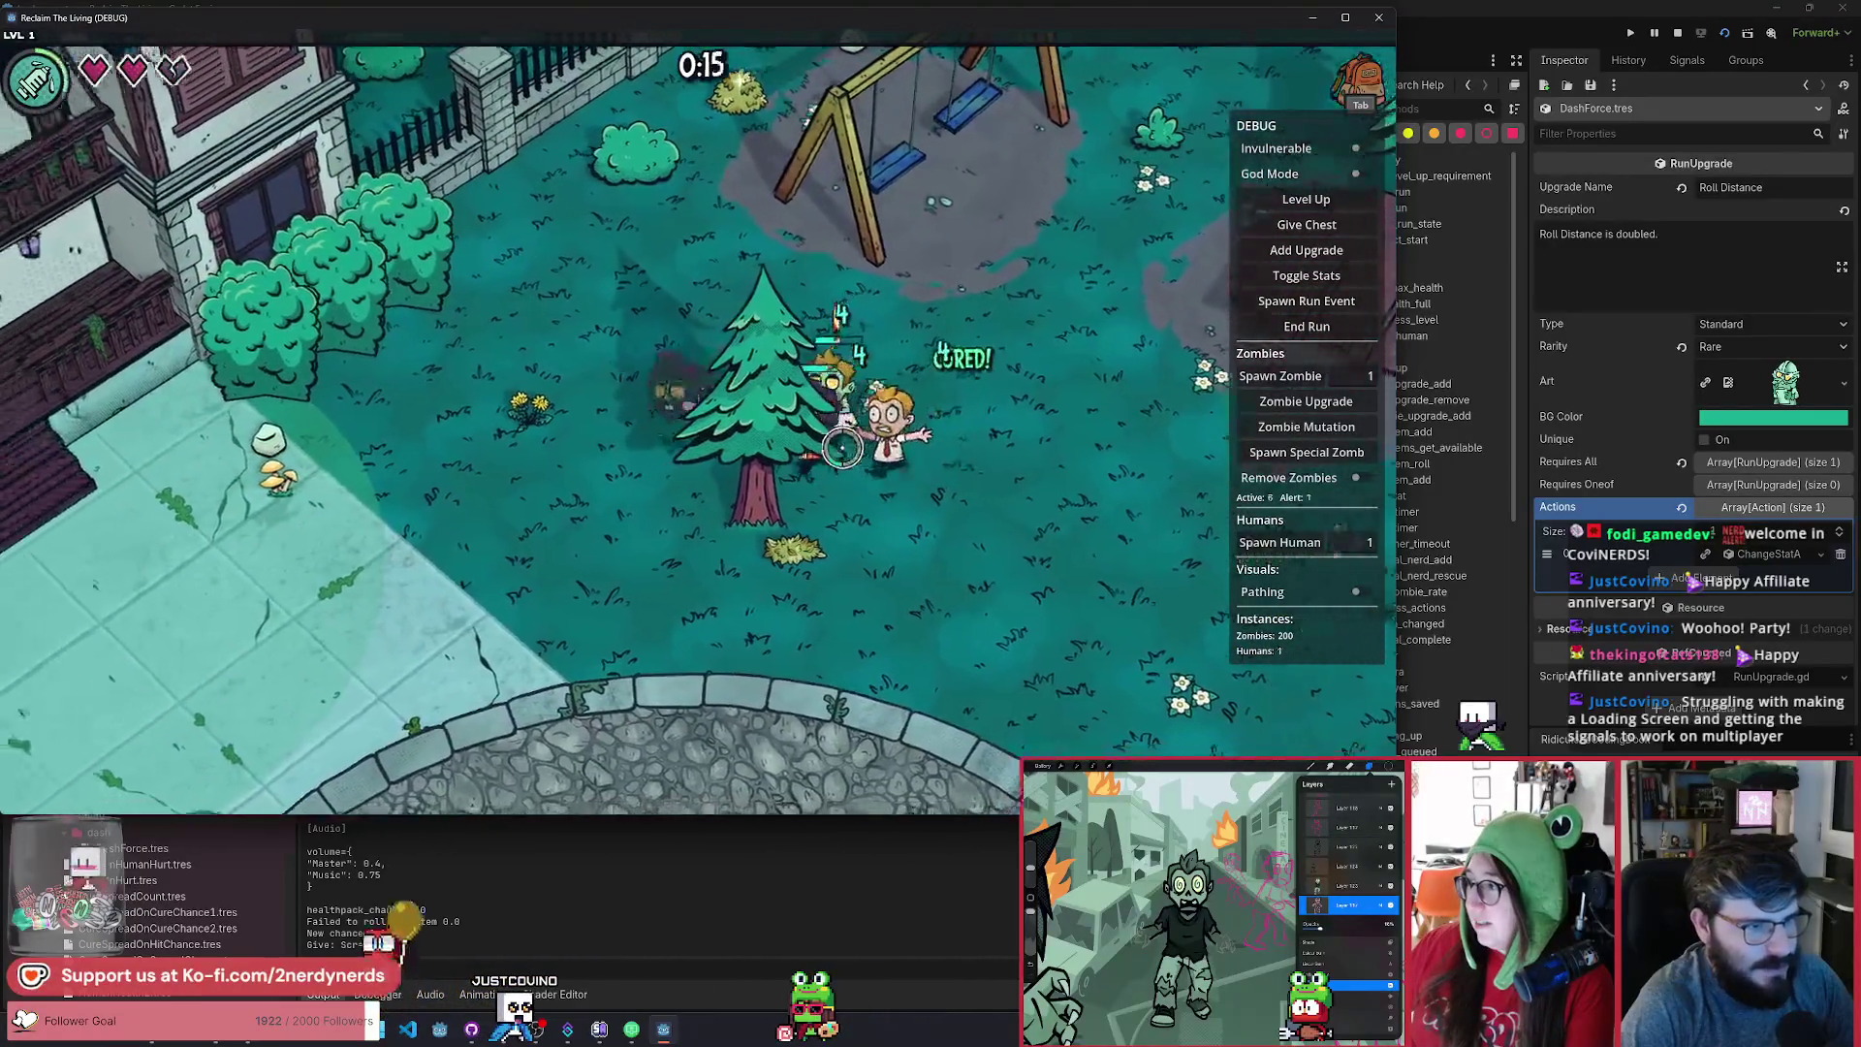
{"action": "key", "text": "w"}
{"action": "key", "text": "a"}
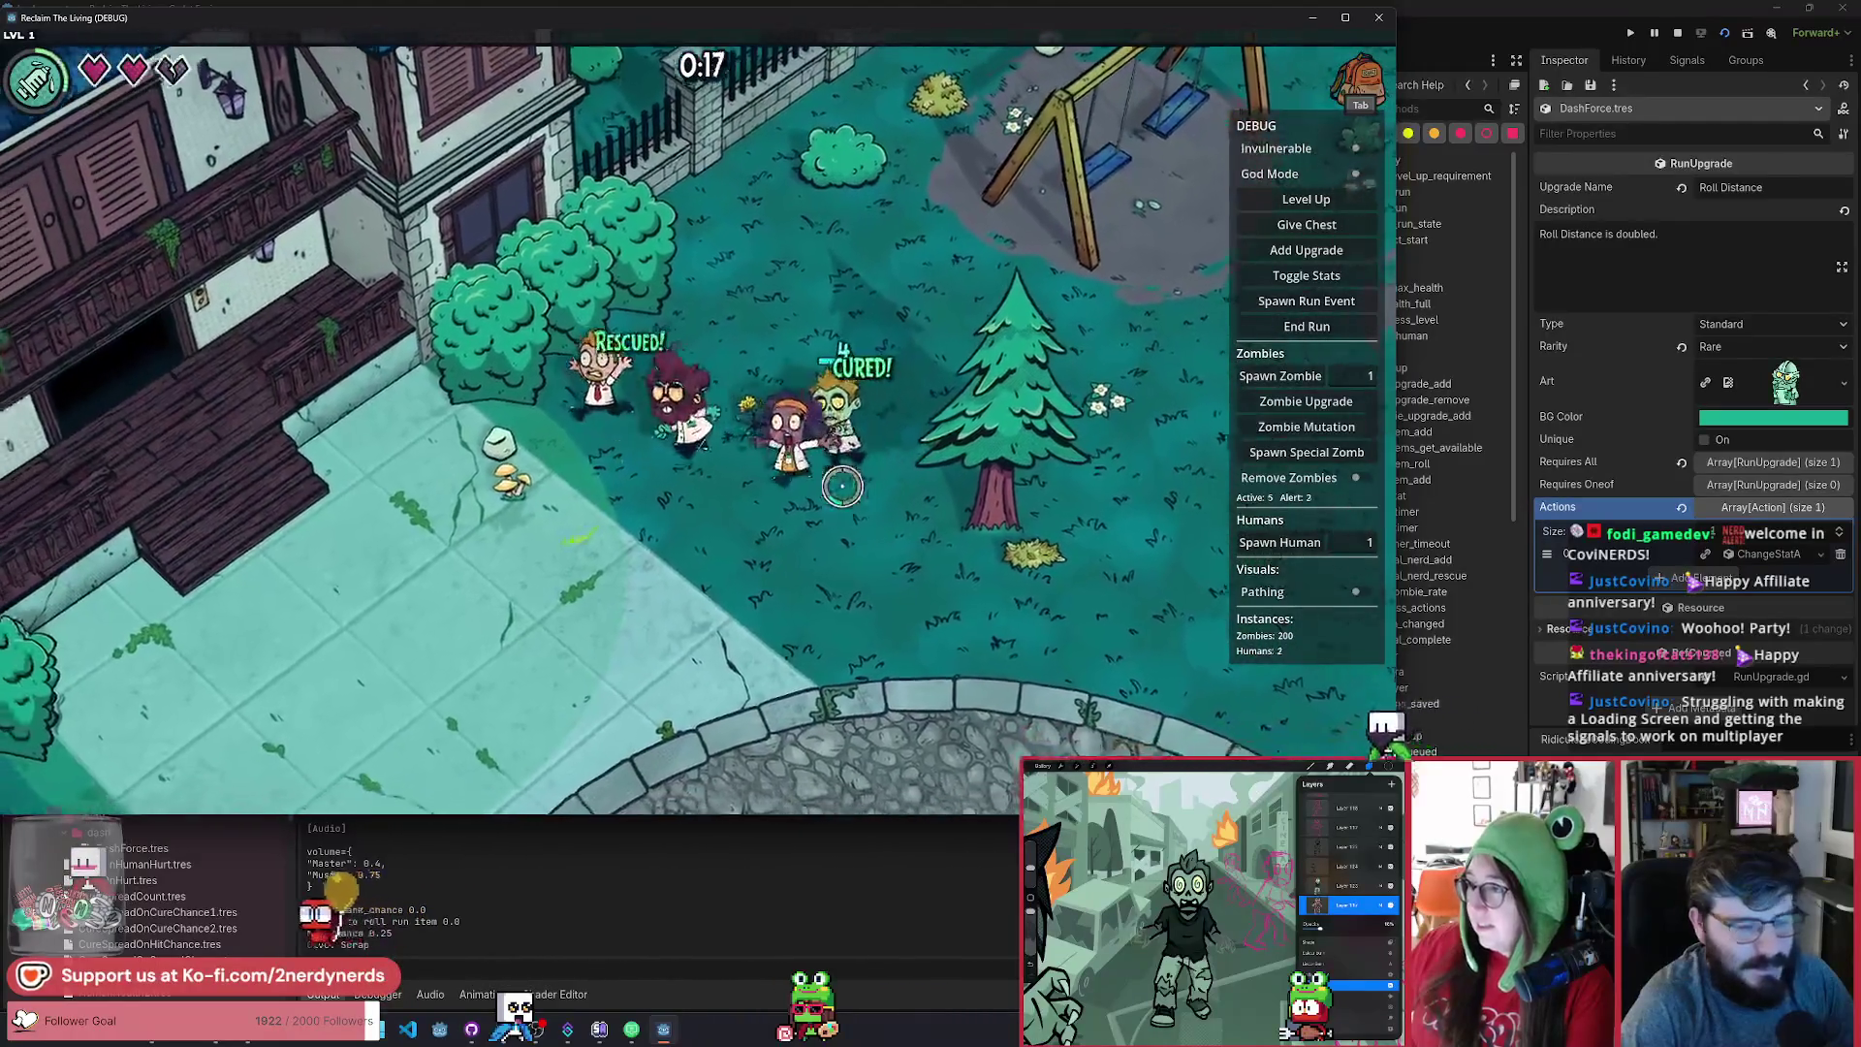
{"action": "key", "text": "a"}
{"action": "key", "text": "s"}
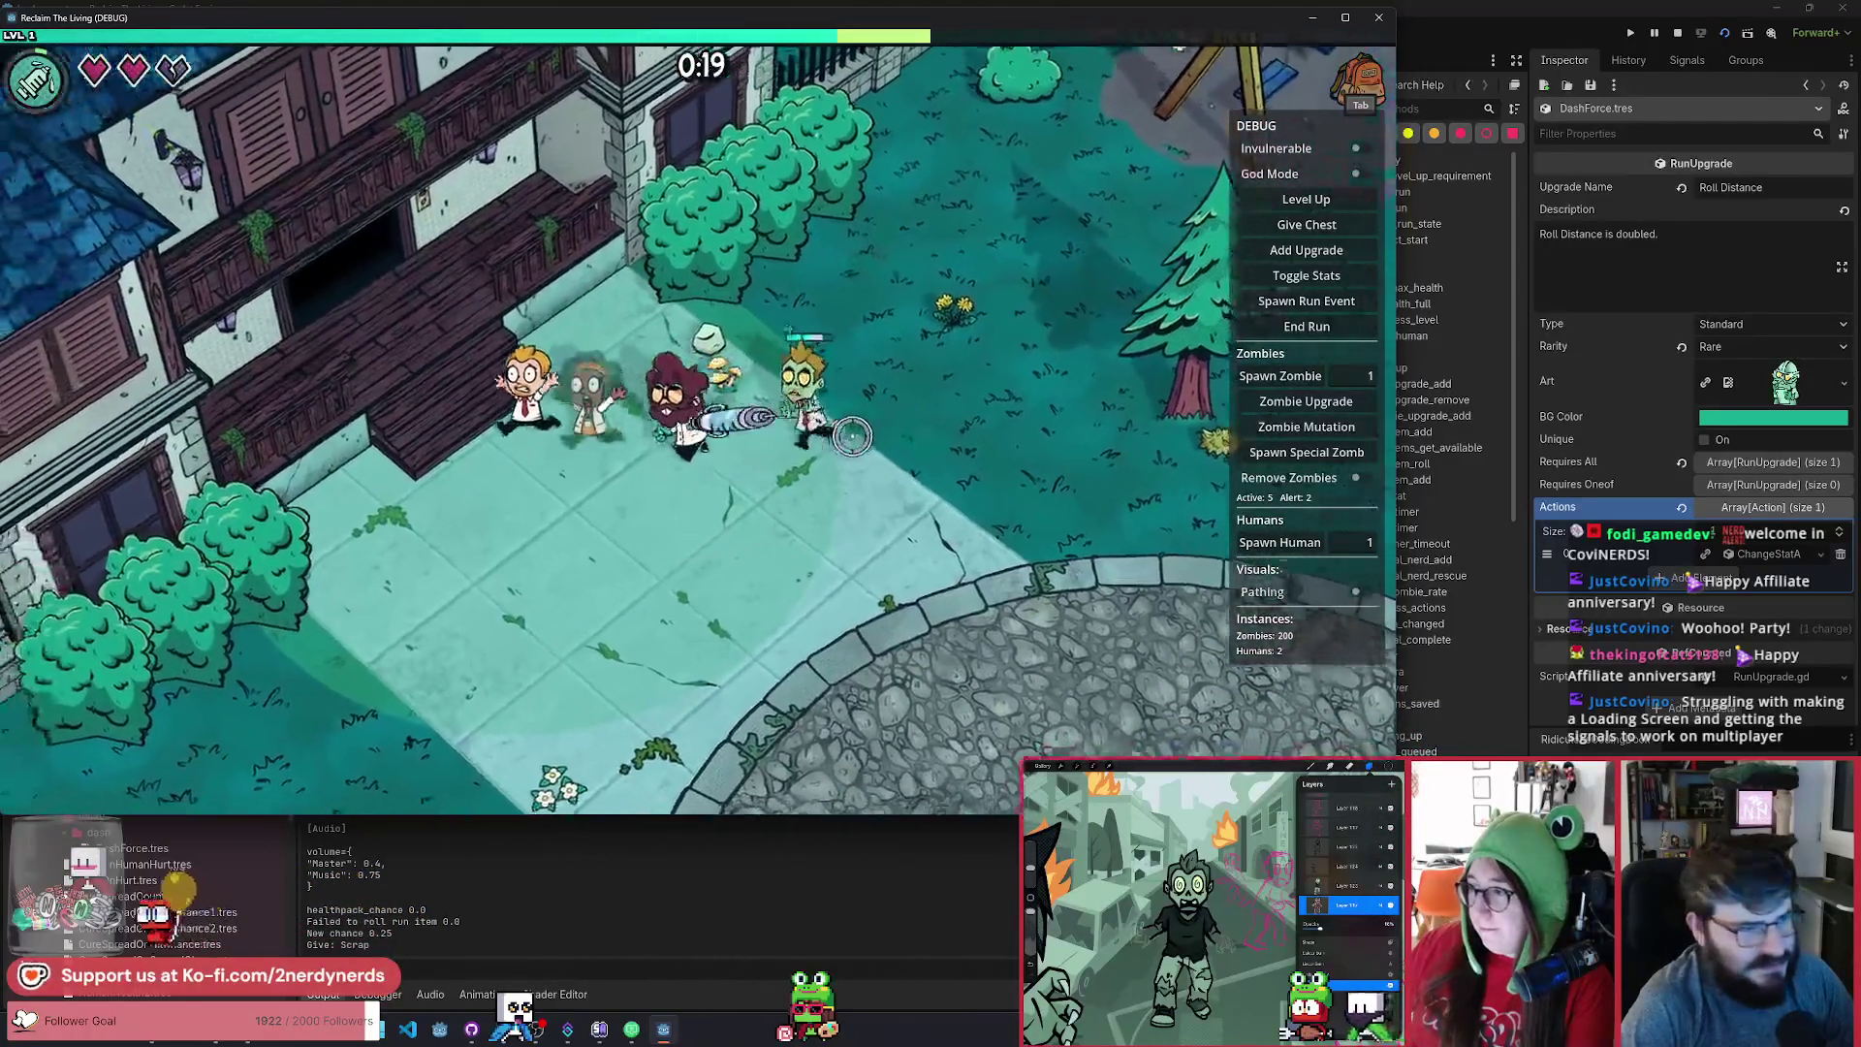
{"action": "key", "text": "s"}
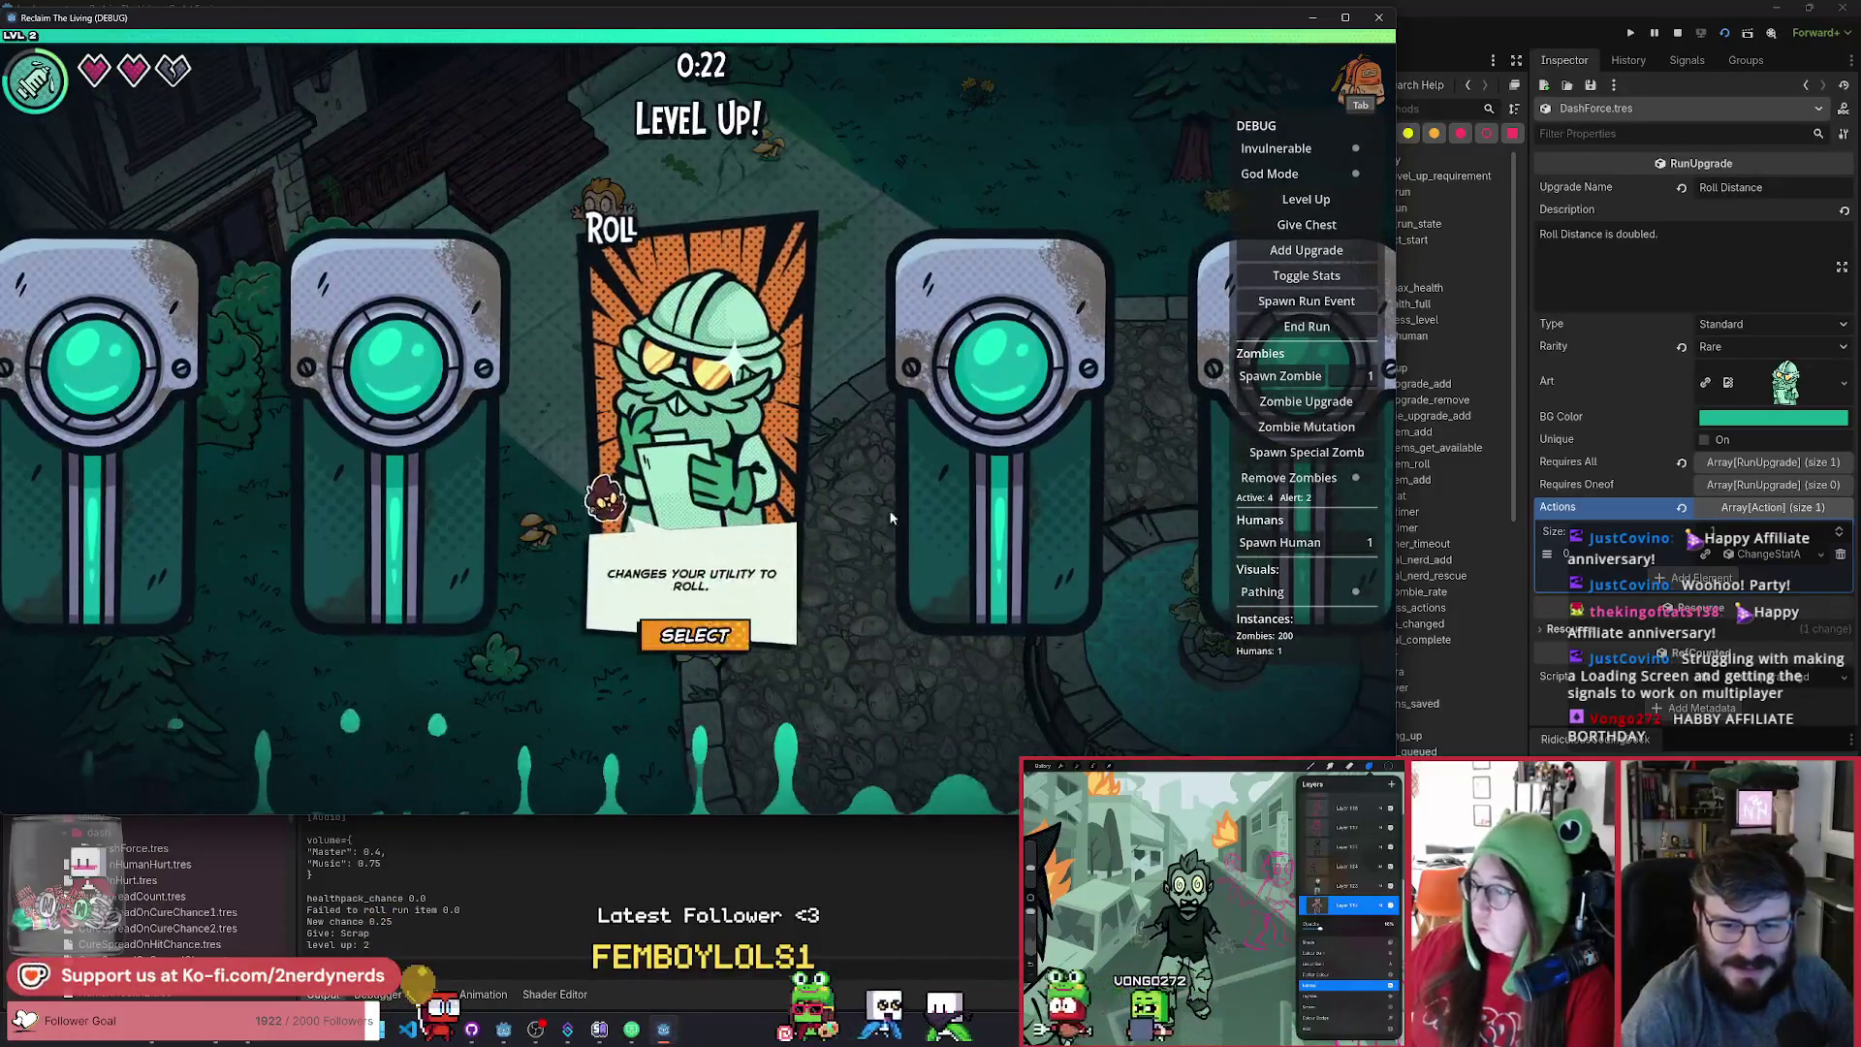
Take the Roll utility upgrade and walk toward the swings, curing two zombies.
{"action": "left_click", "coordinate": [721, 633]}
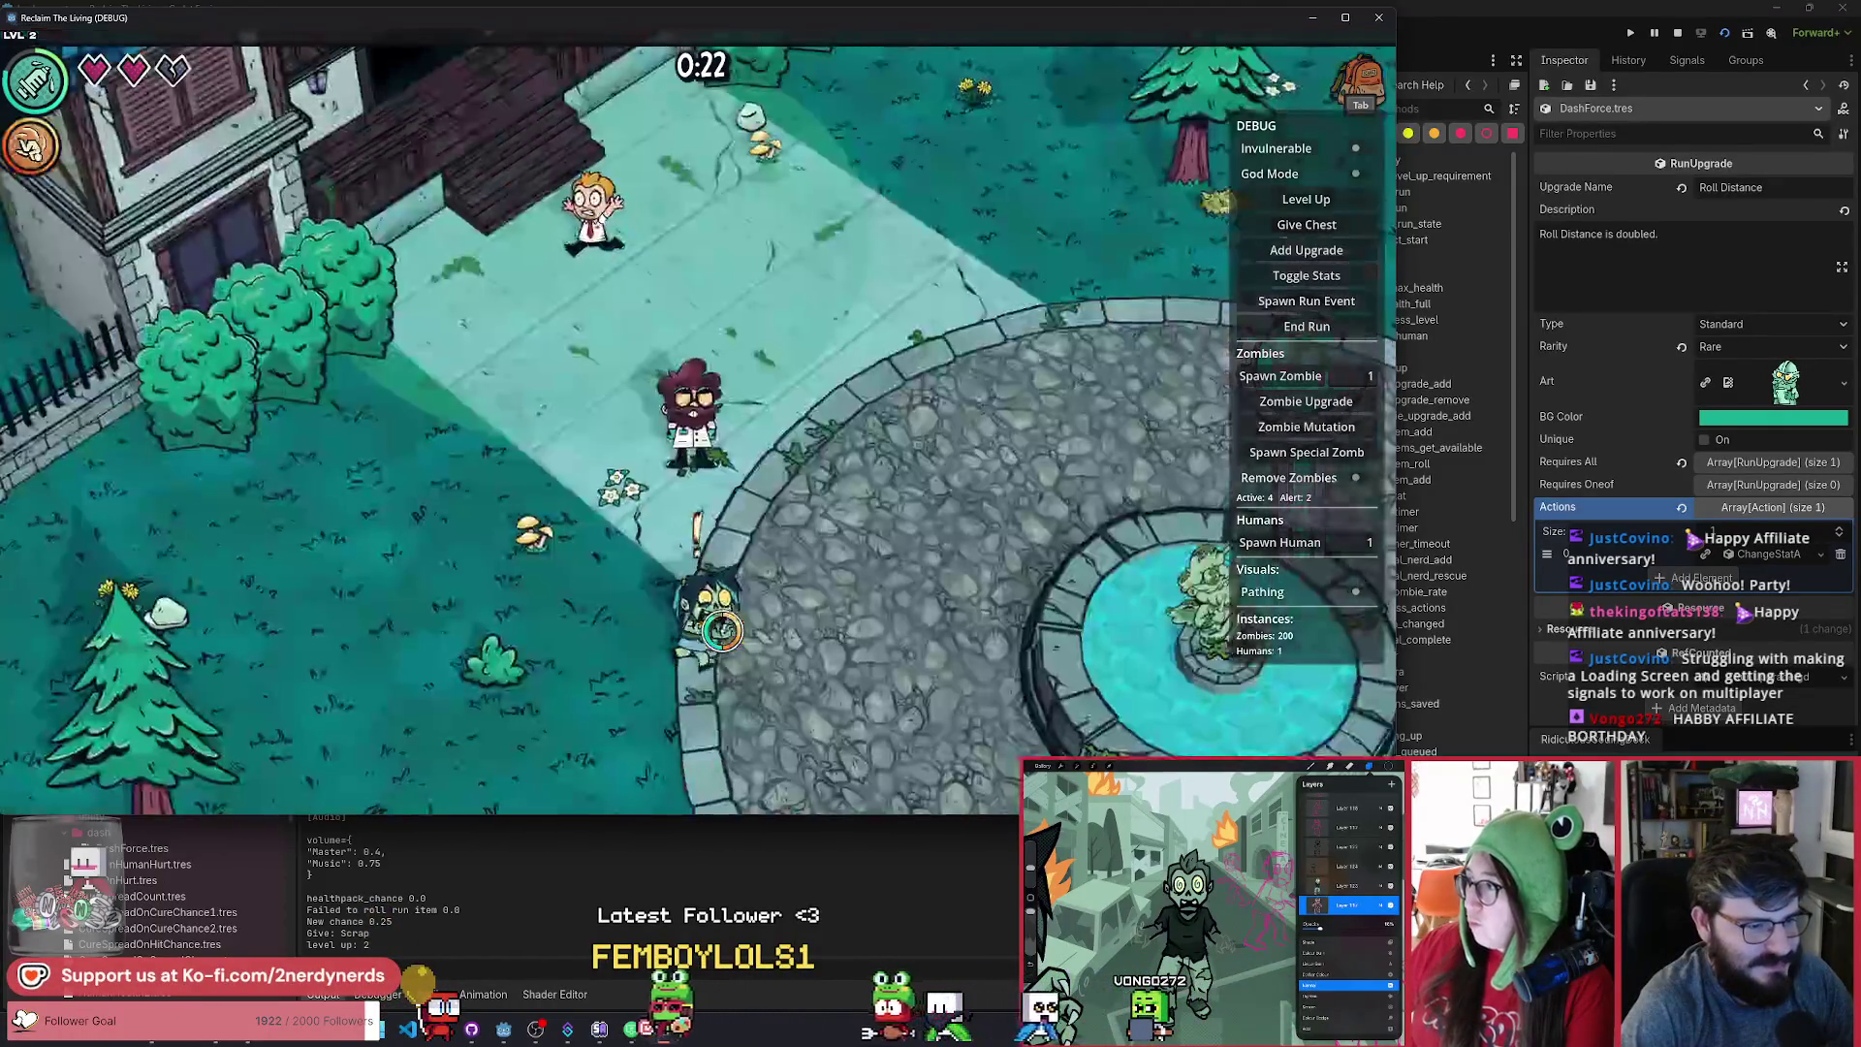
{"action": "key", "text": "d"}
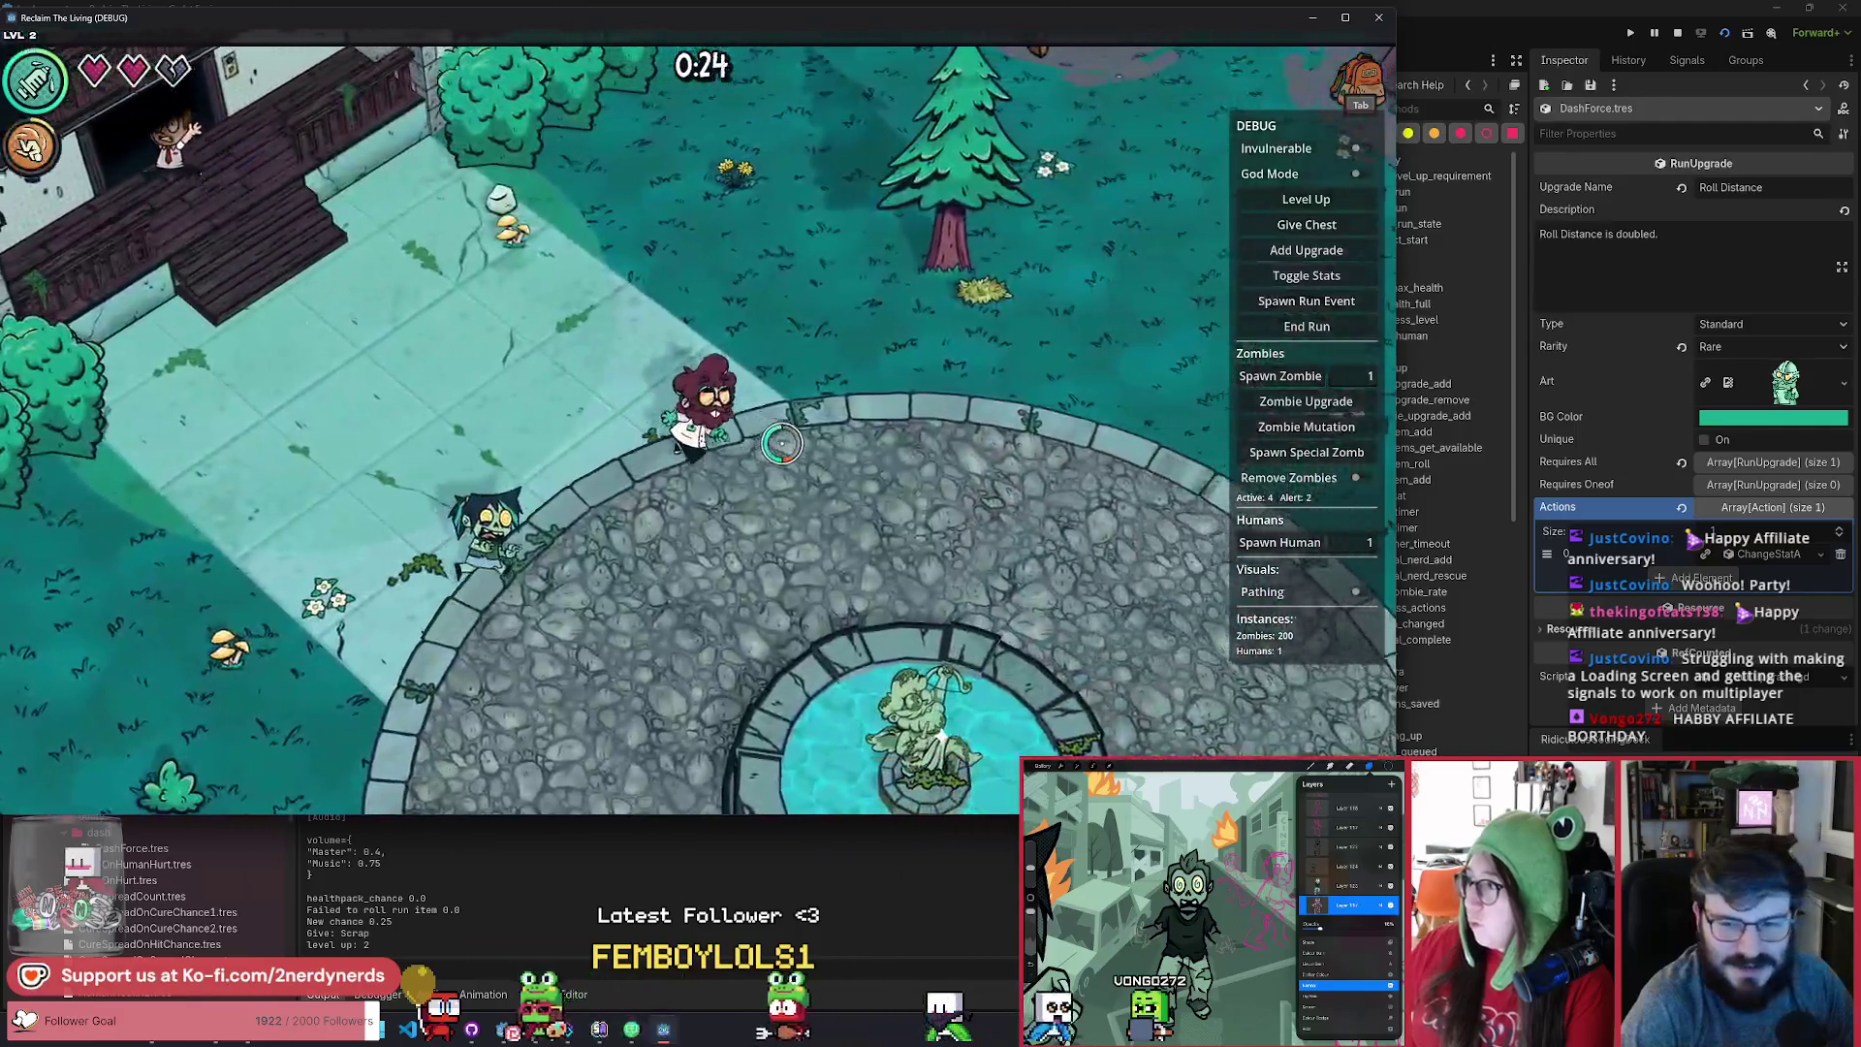
{"action": "key", "text": "d"}
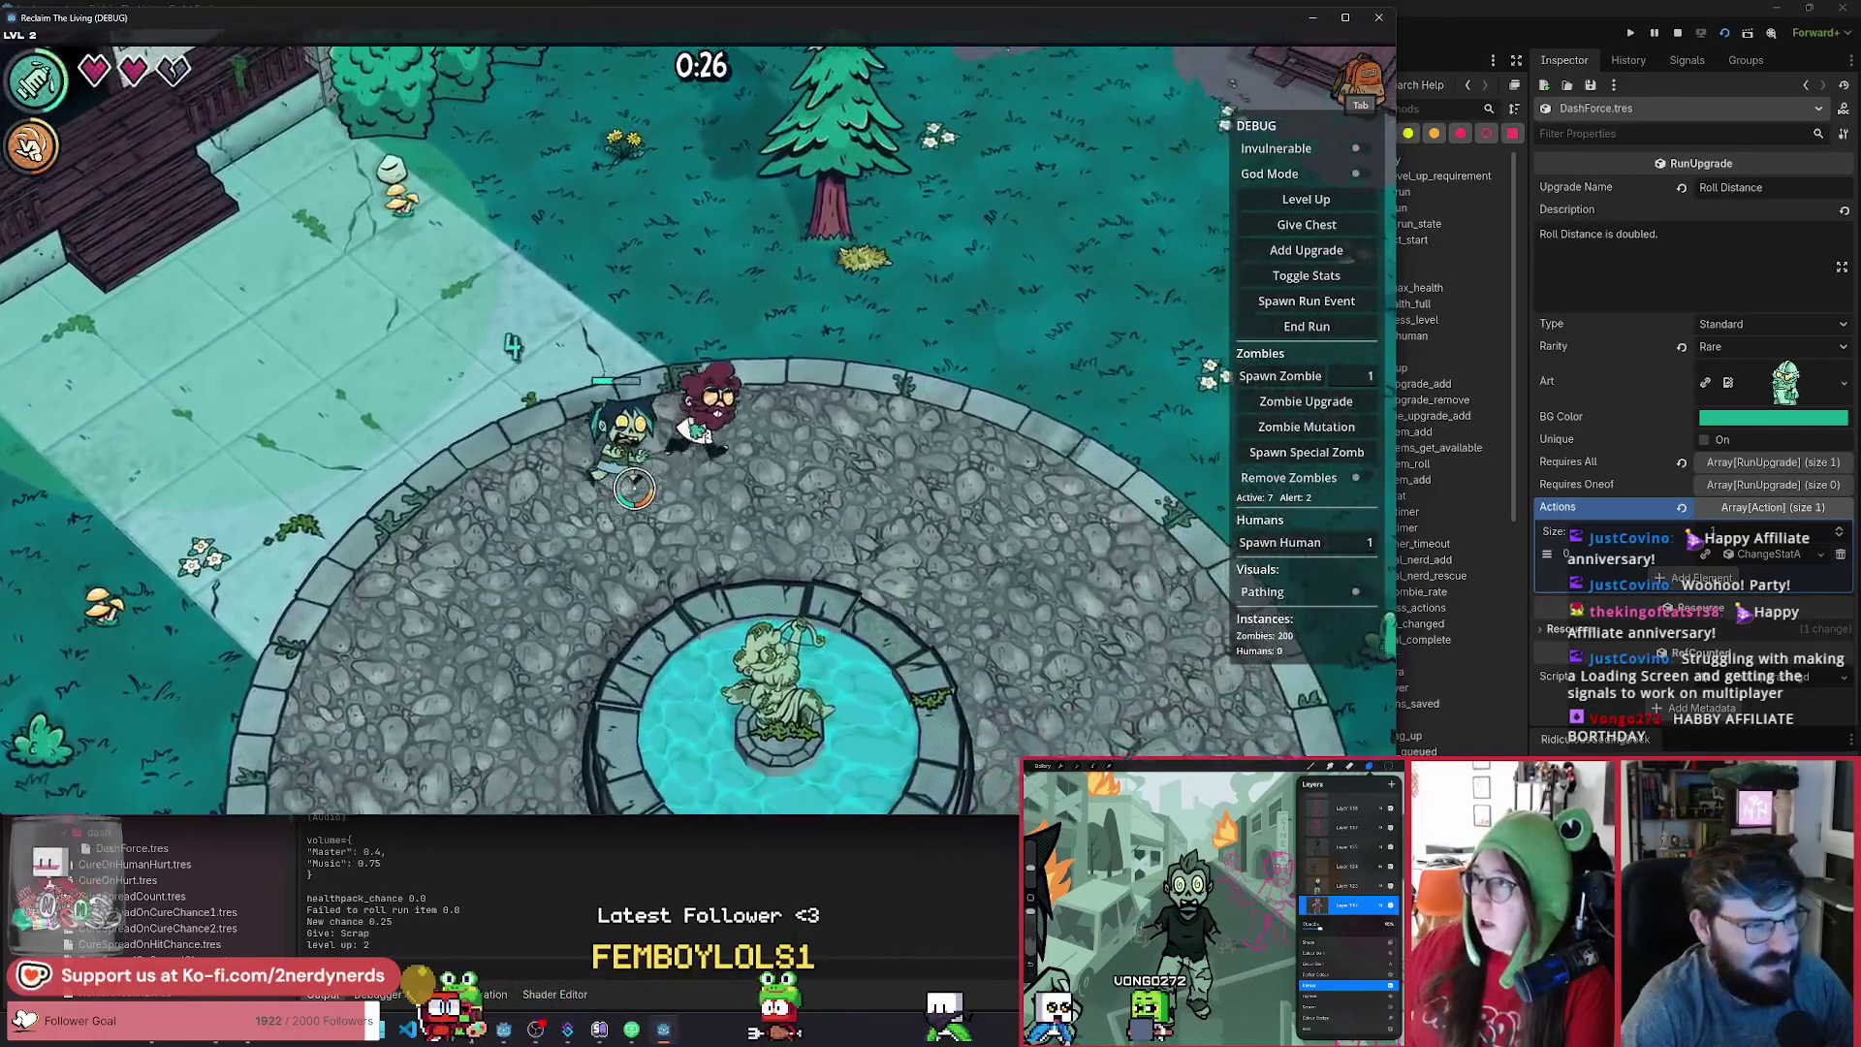
{"action": "key", "text": "d"}
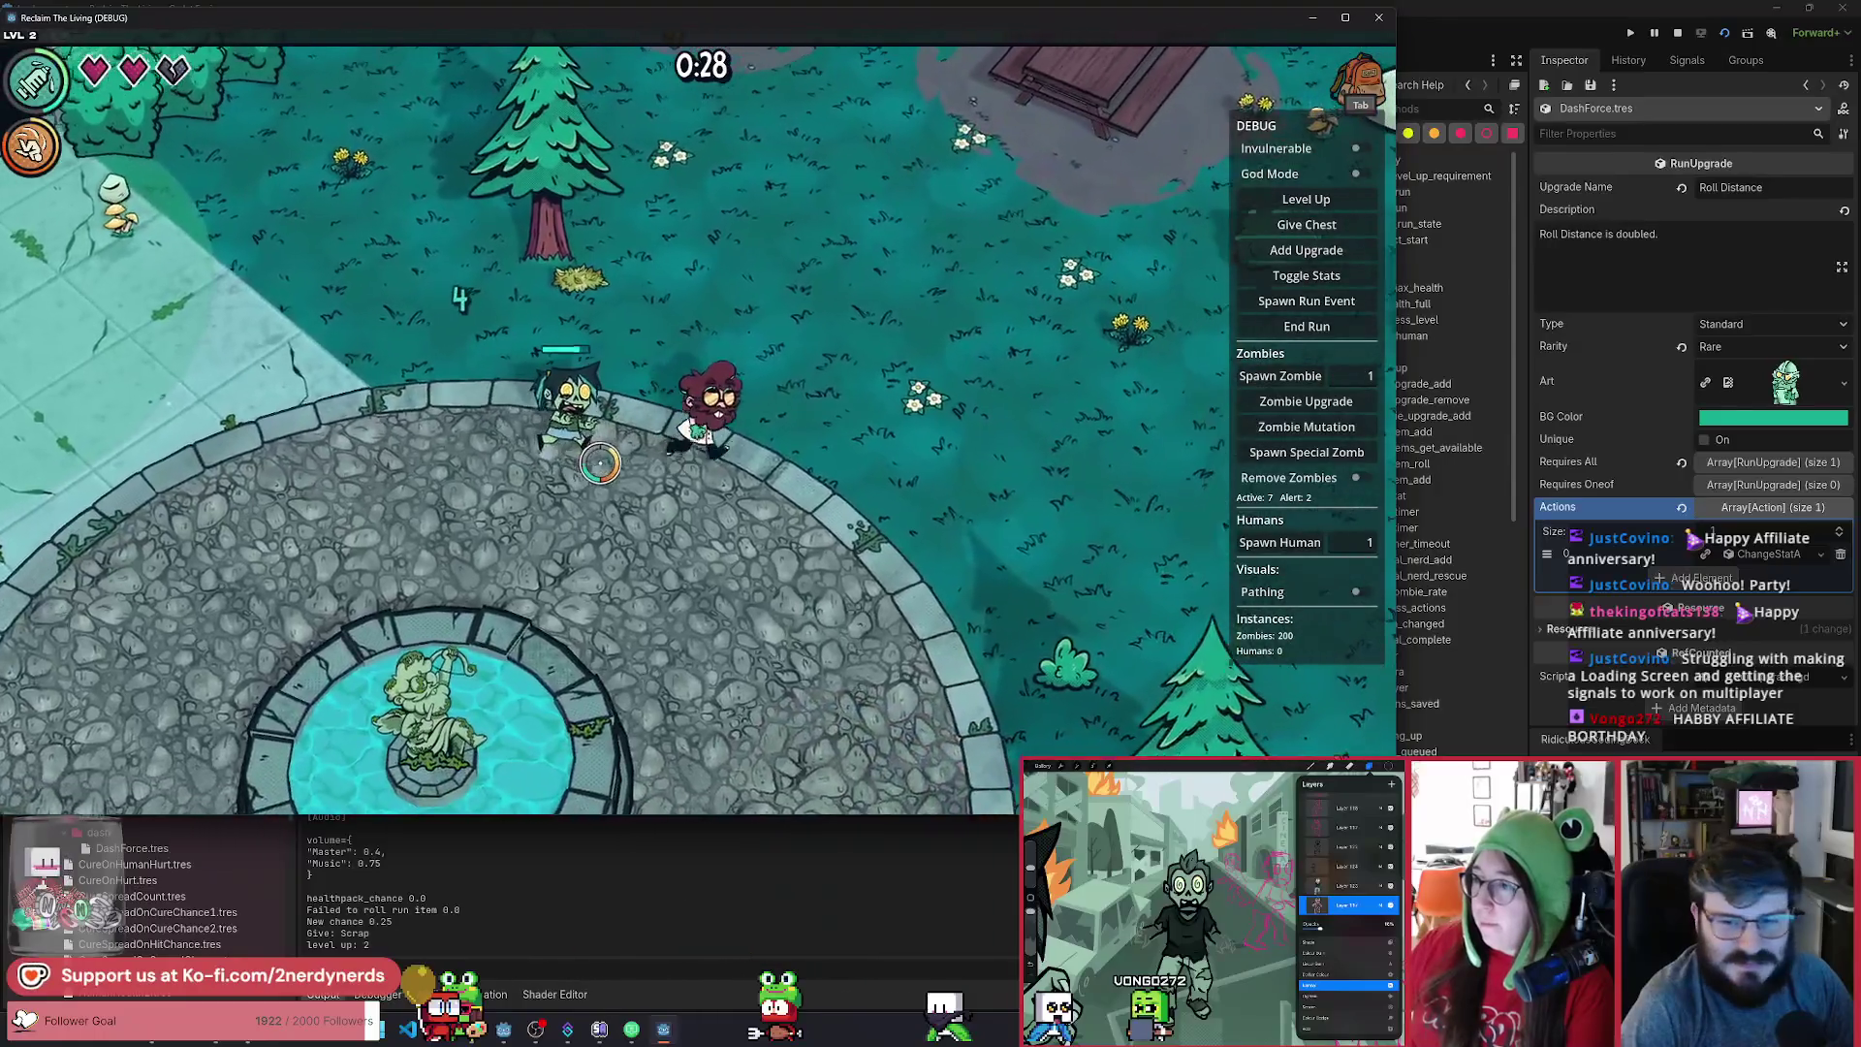
{"action": "key", "text": "d"}
{"action": "key", "text": "w"}
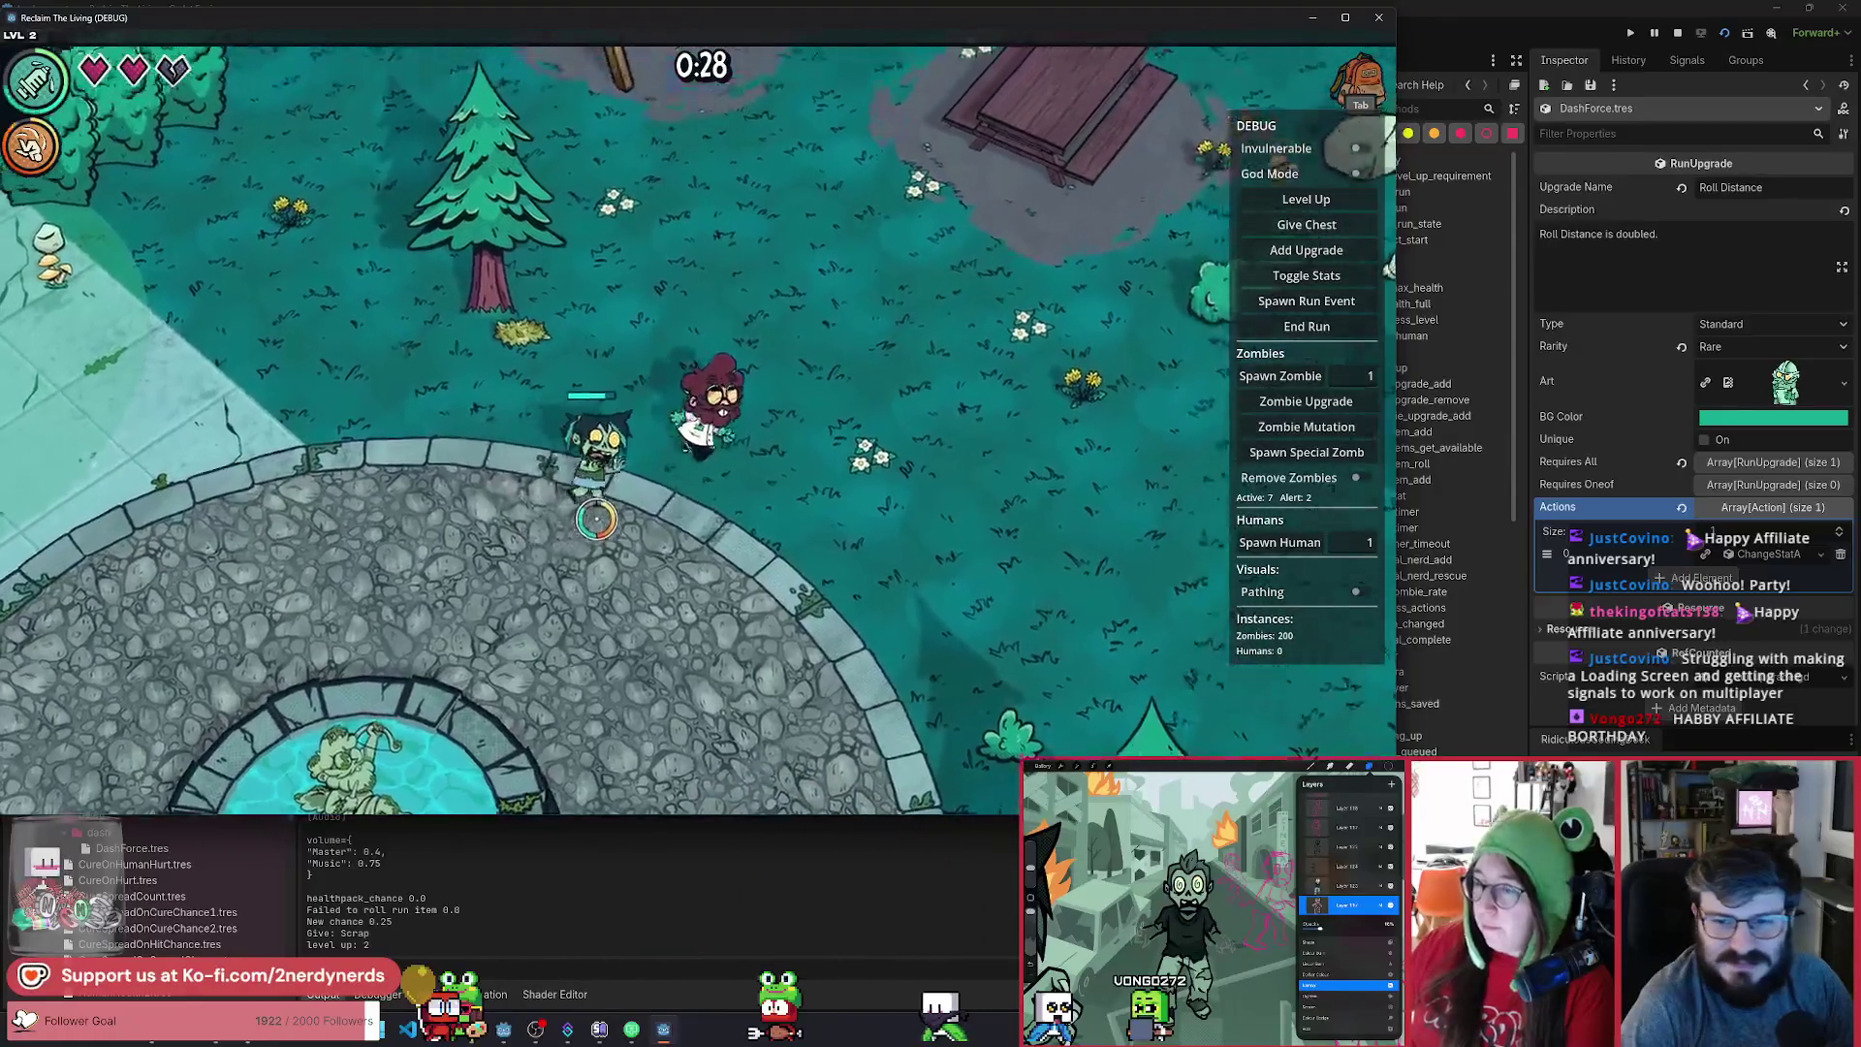
{"action": "key", "text": "a"}
{"action": "key", "text": "w"}
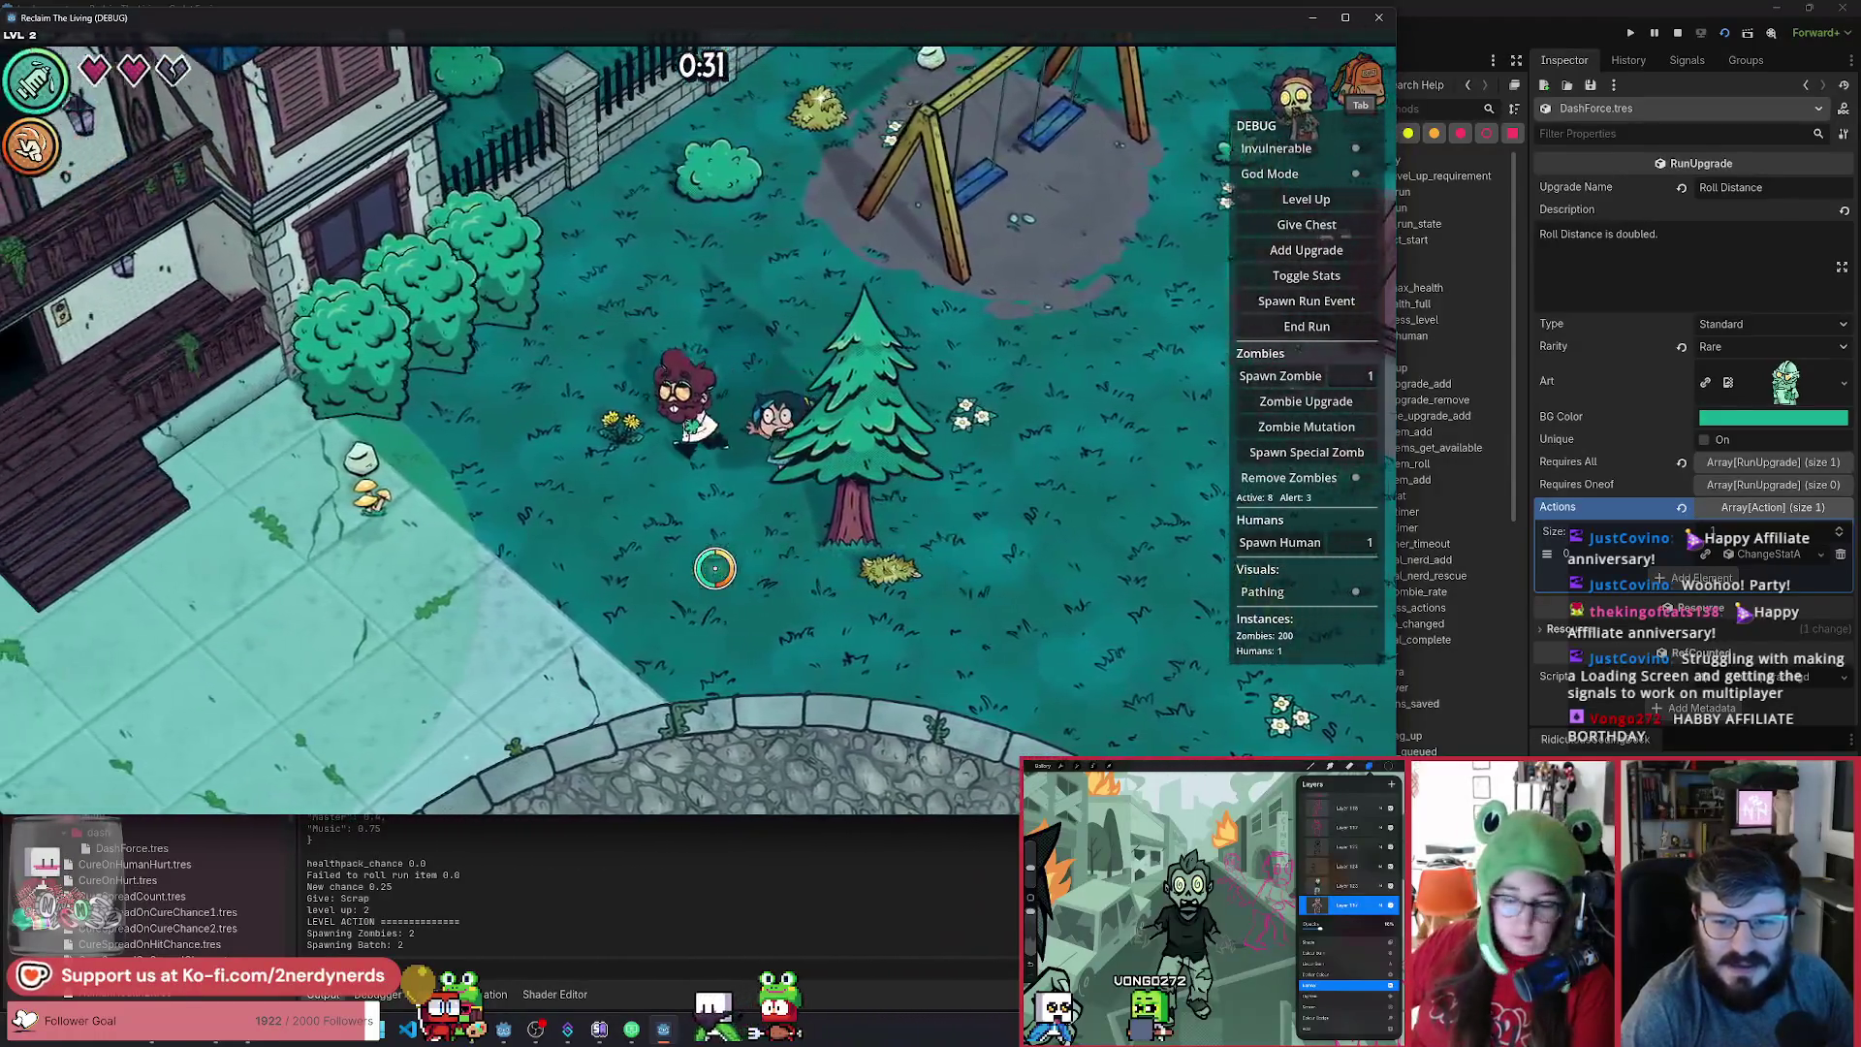
{"action": "key", "text": "a"}
{"action": "key", "text": "s"}
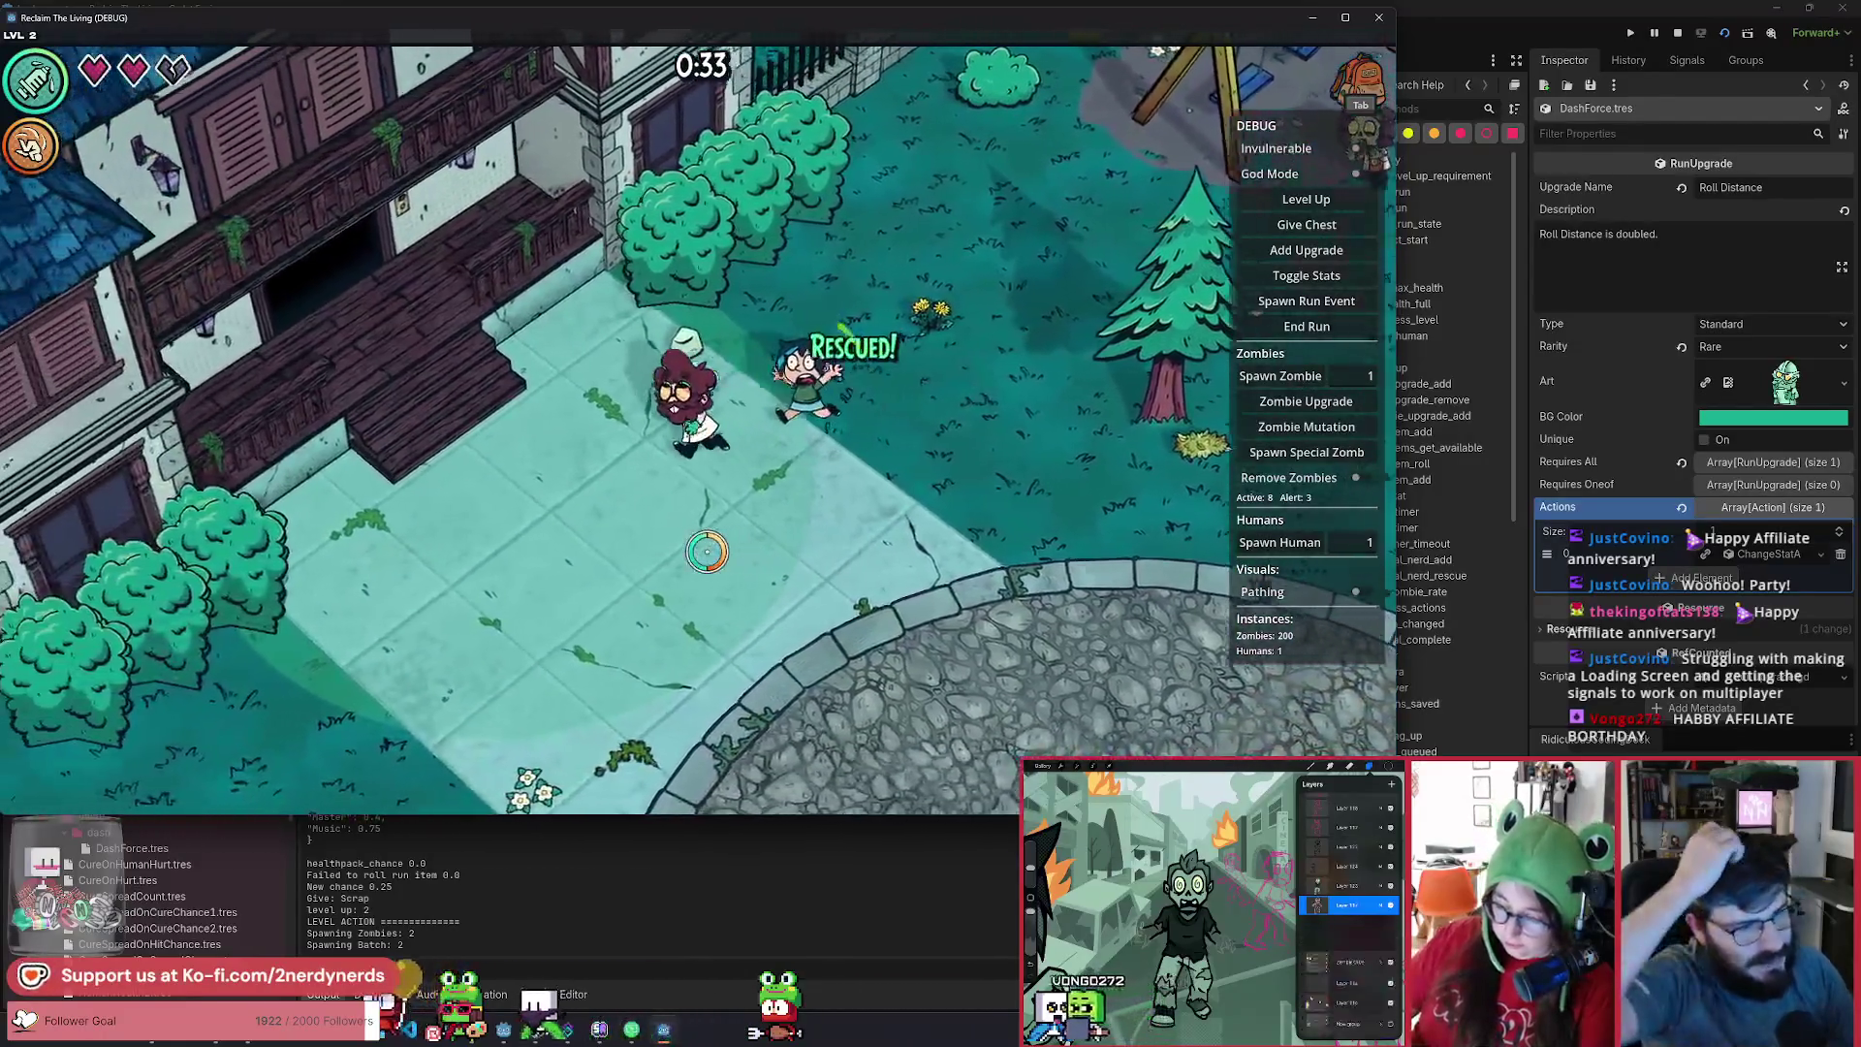
{"action": "key", "text": "d"}
{"action": "key", "text": "s"}
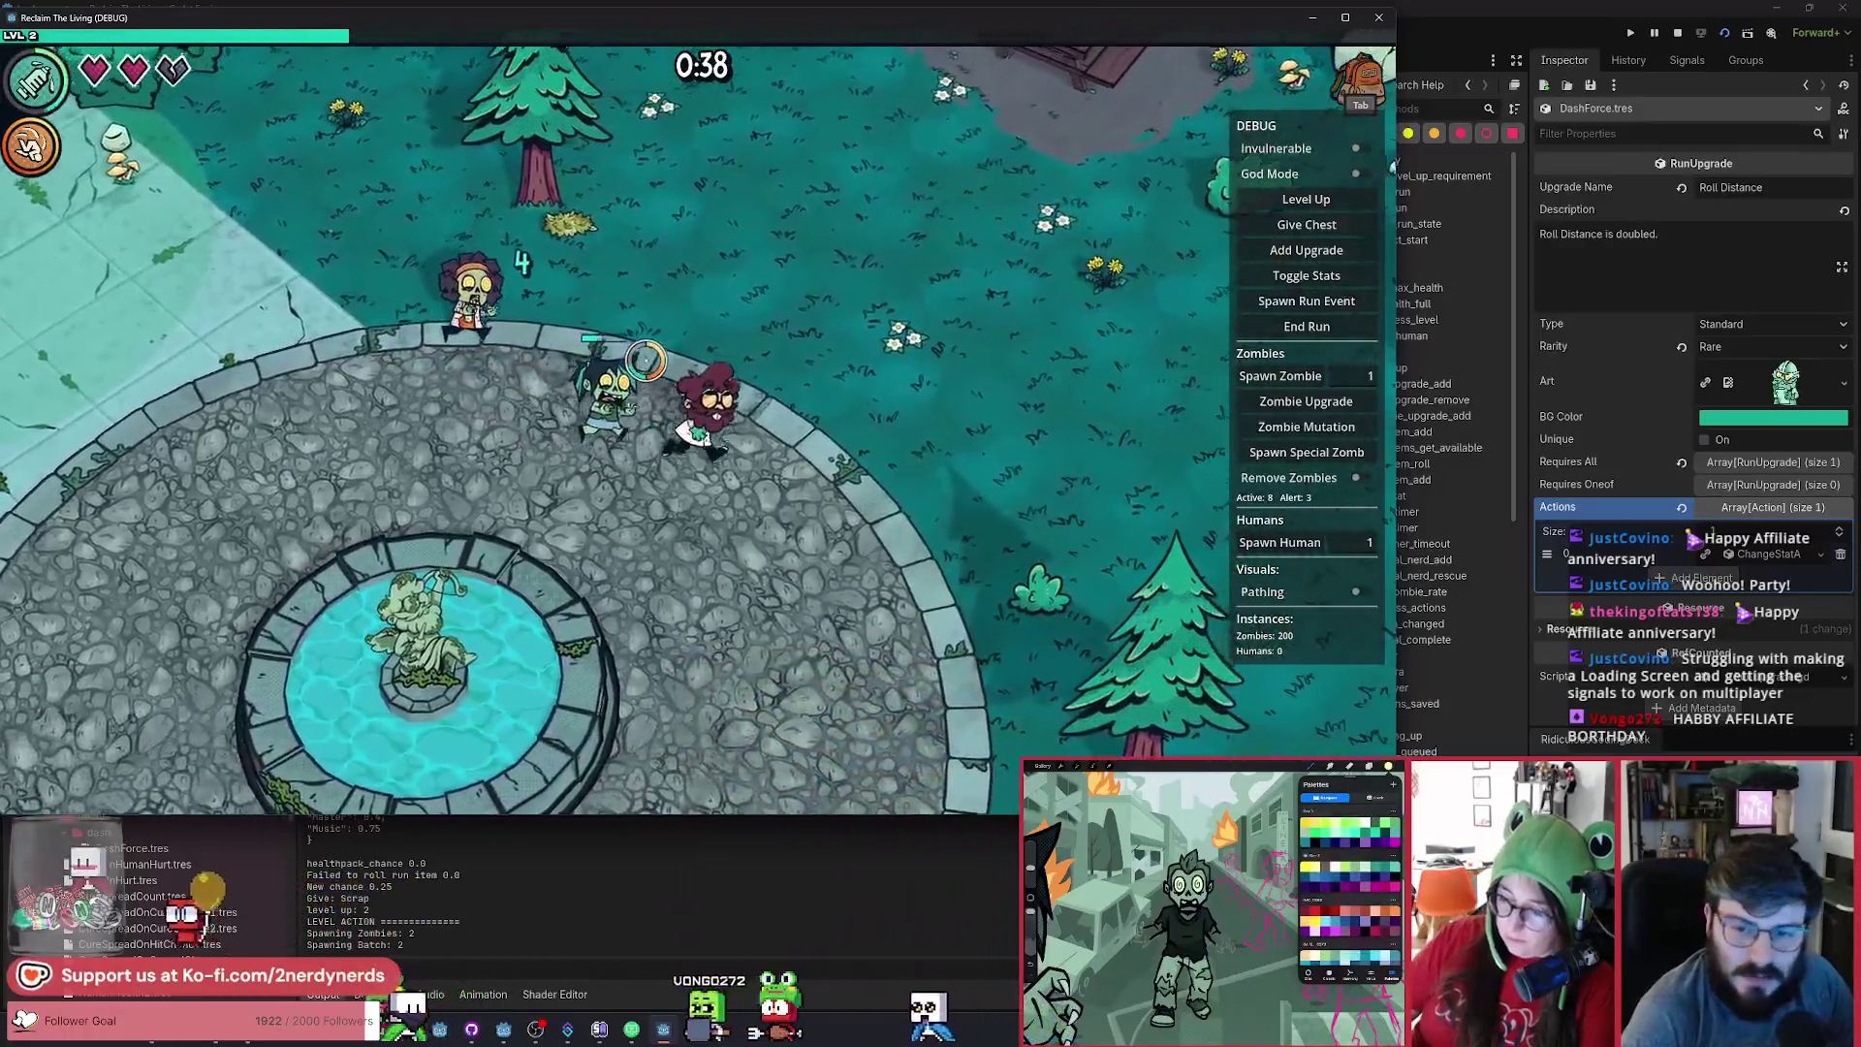
{"action": "key", "text": "d"}
{"action": "key", "text": "w"}
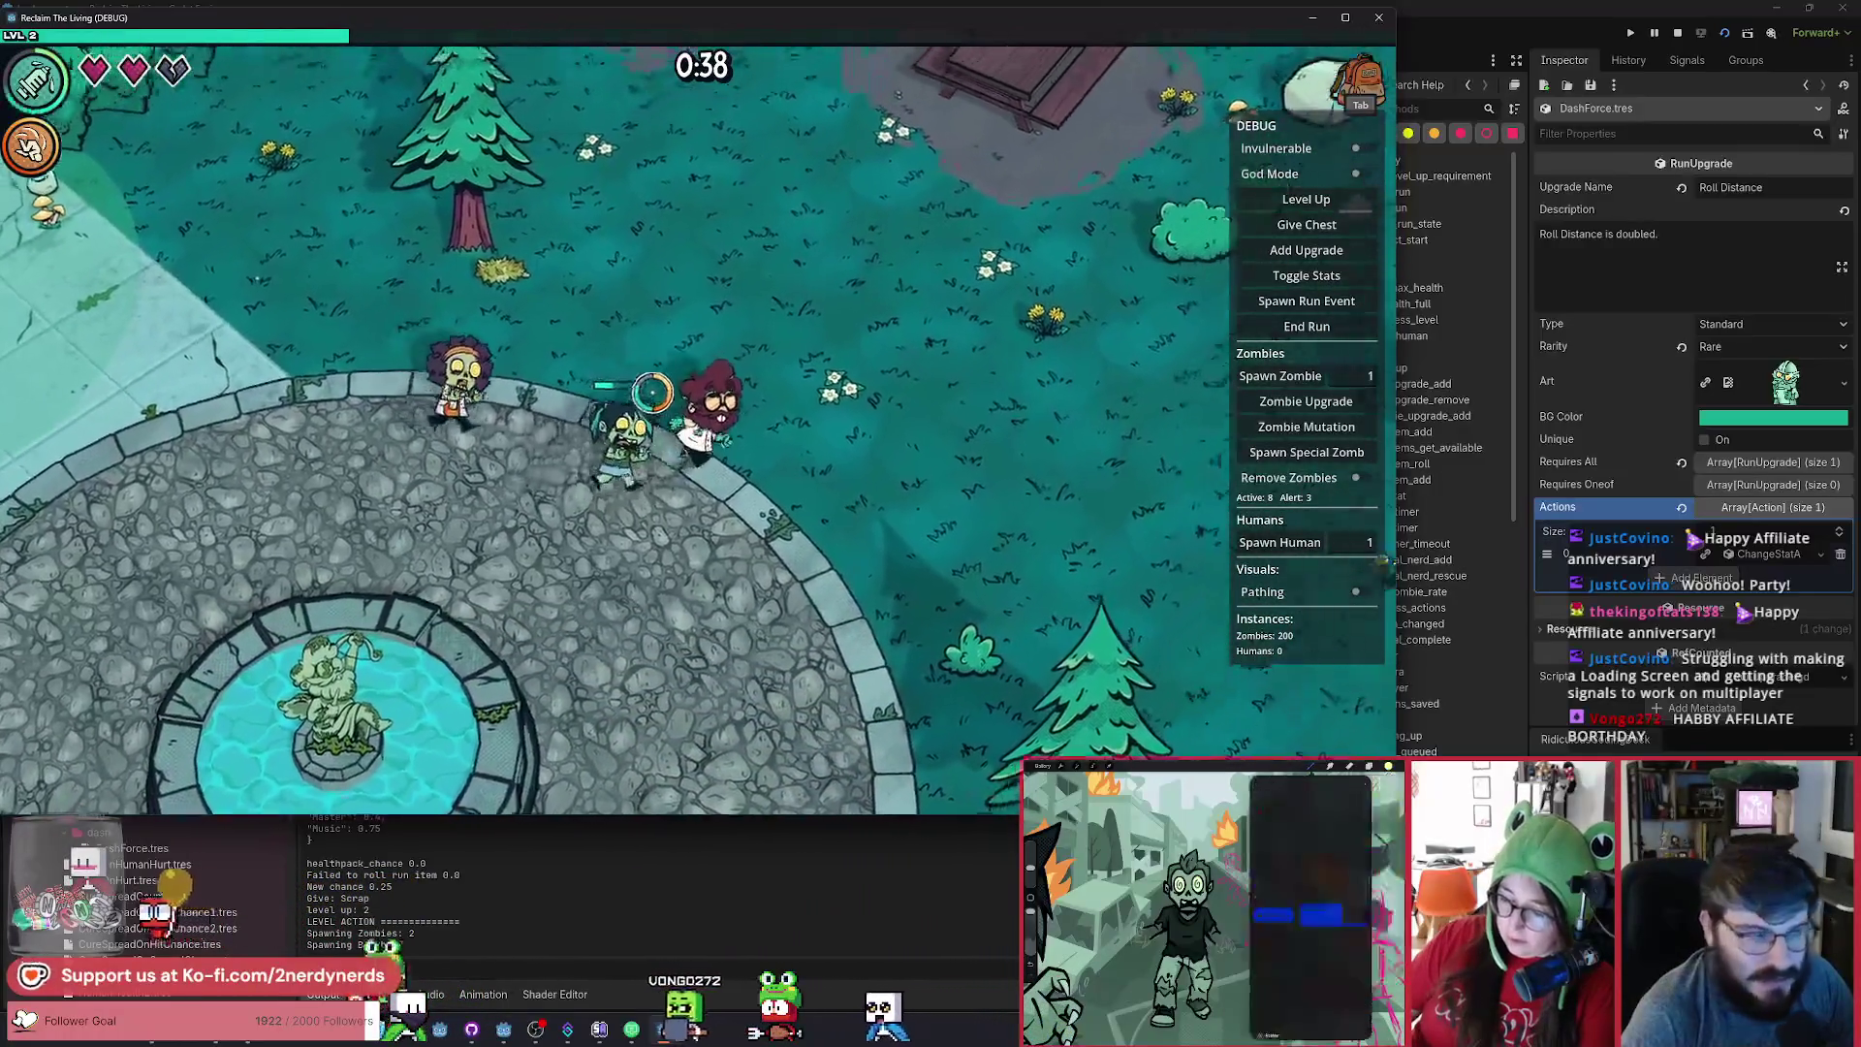
{"action": "key", "text": "w"}
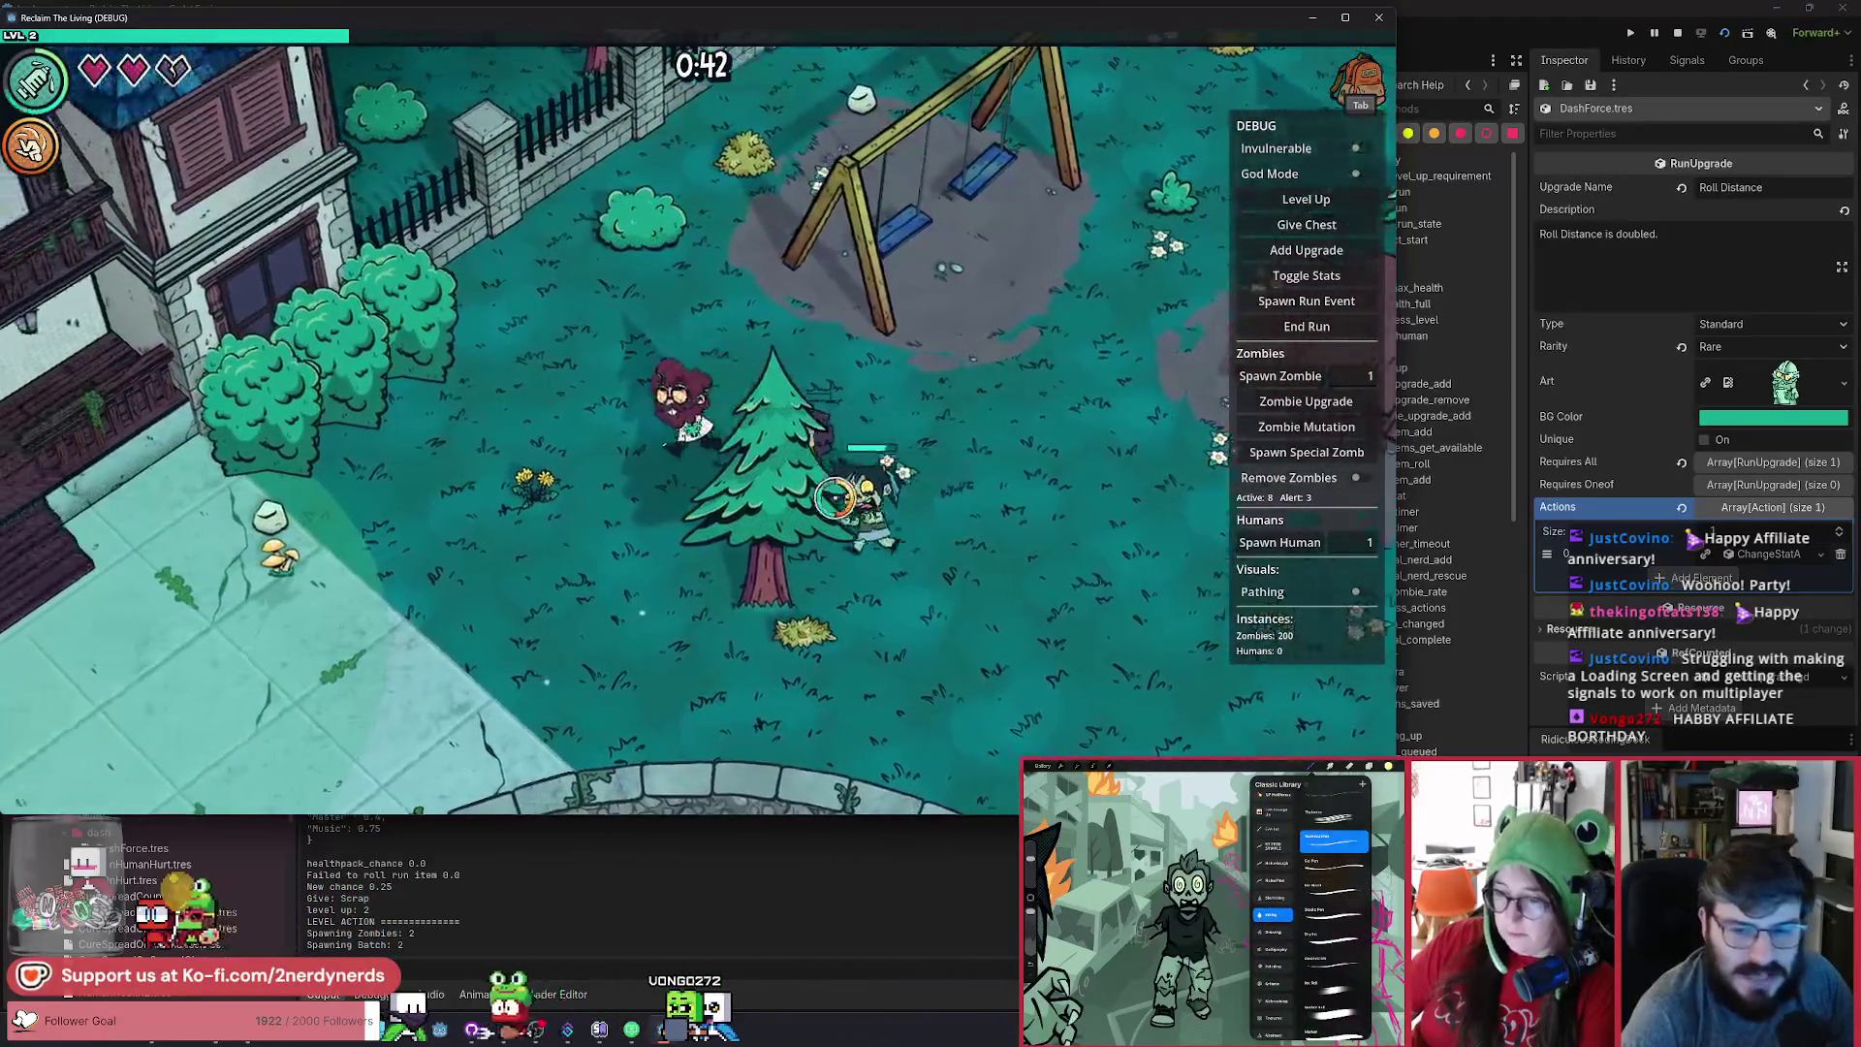
{"action": "key", "text": "a"}
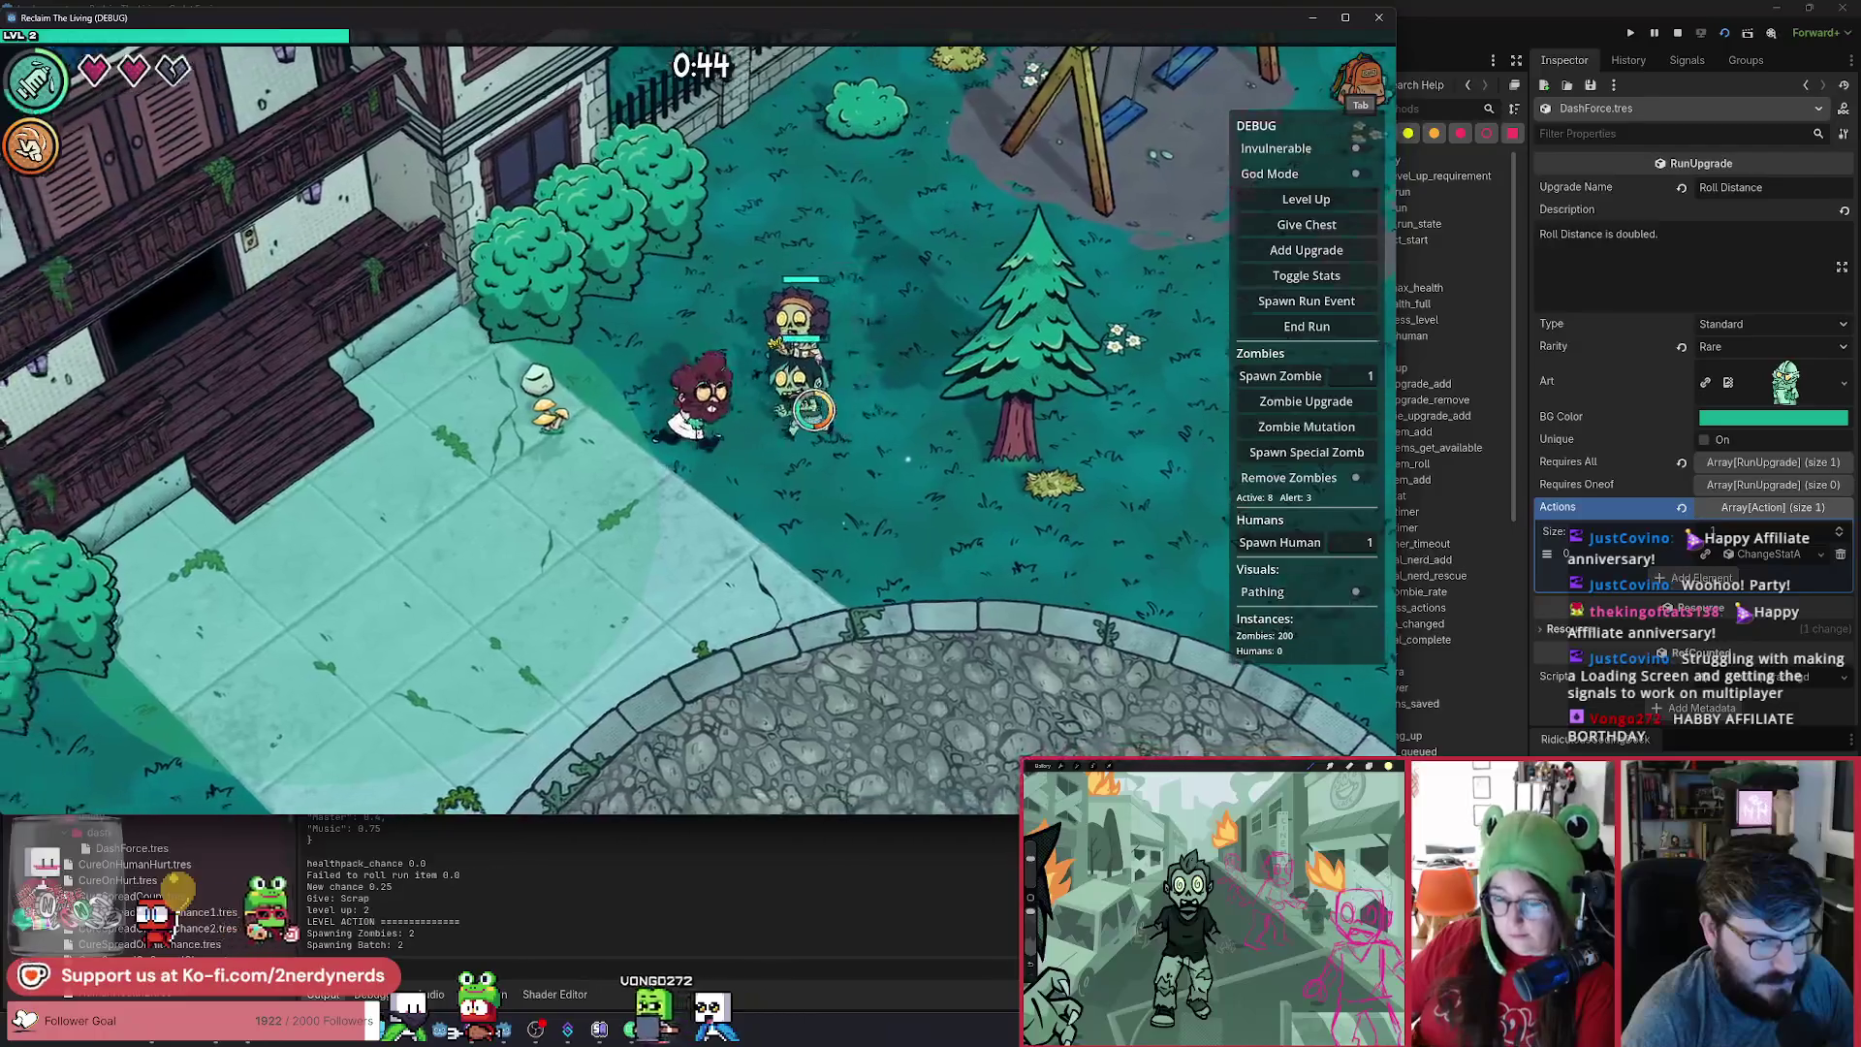
{"action": "key", "text": "a"}
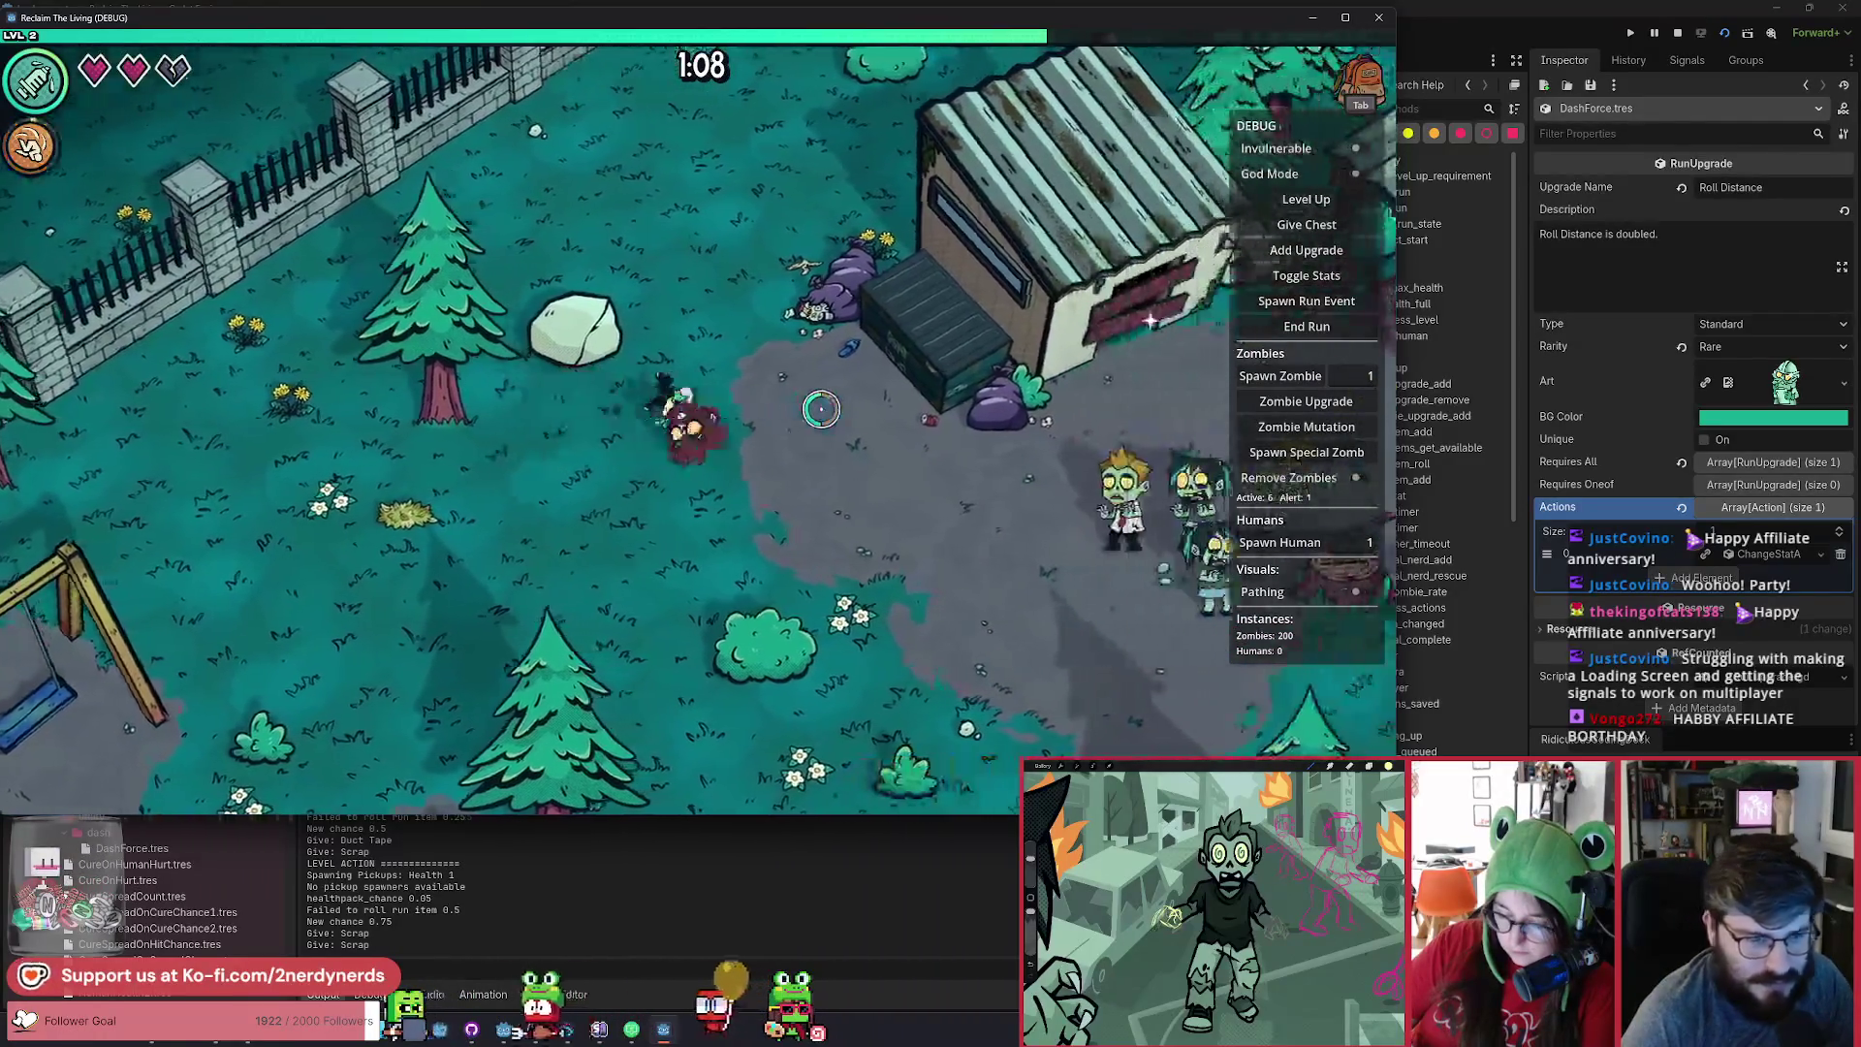
Retreat down-left curing more zombies until level 3, then reveal the Dart Gun card.
{"action": "key", "text": "s"}
{"action": "key", "text": "a"}
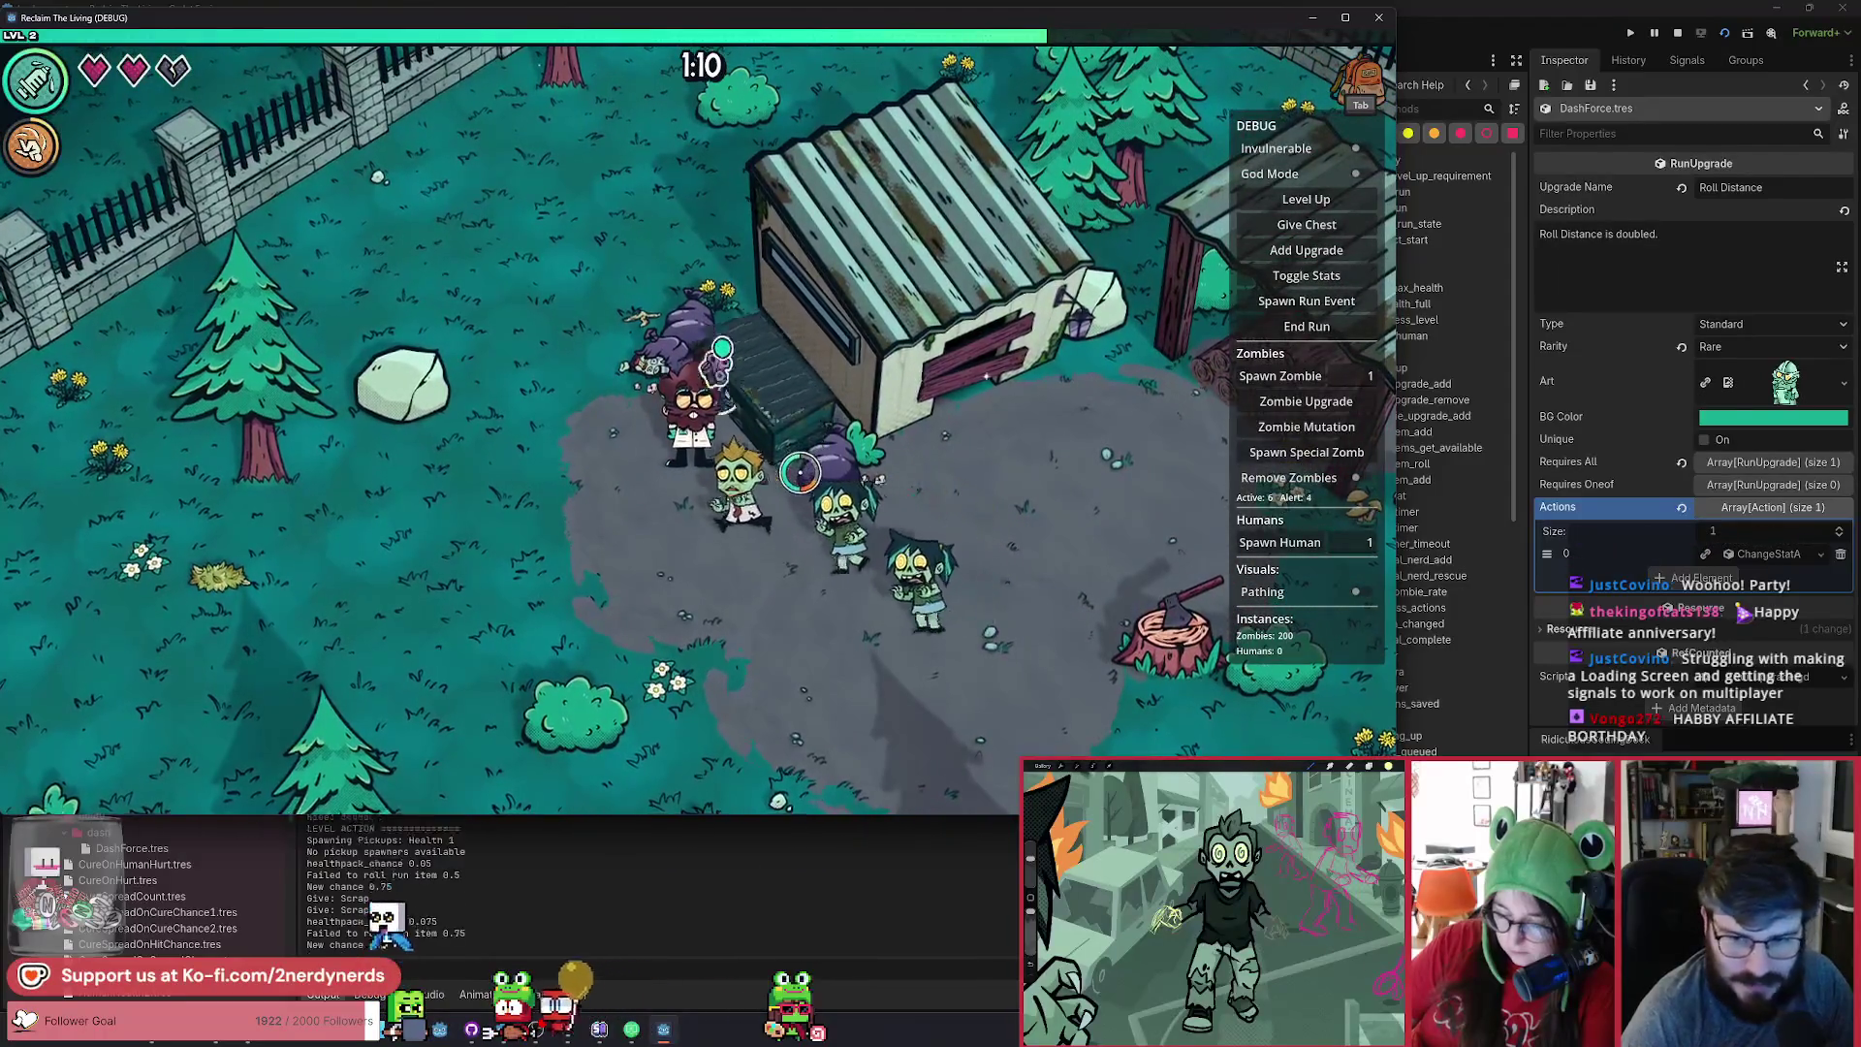
{"action": "key", "text": "s"}
{"action": "key", "text": "a"}
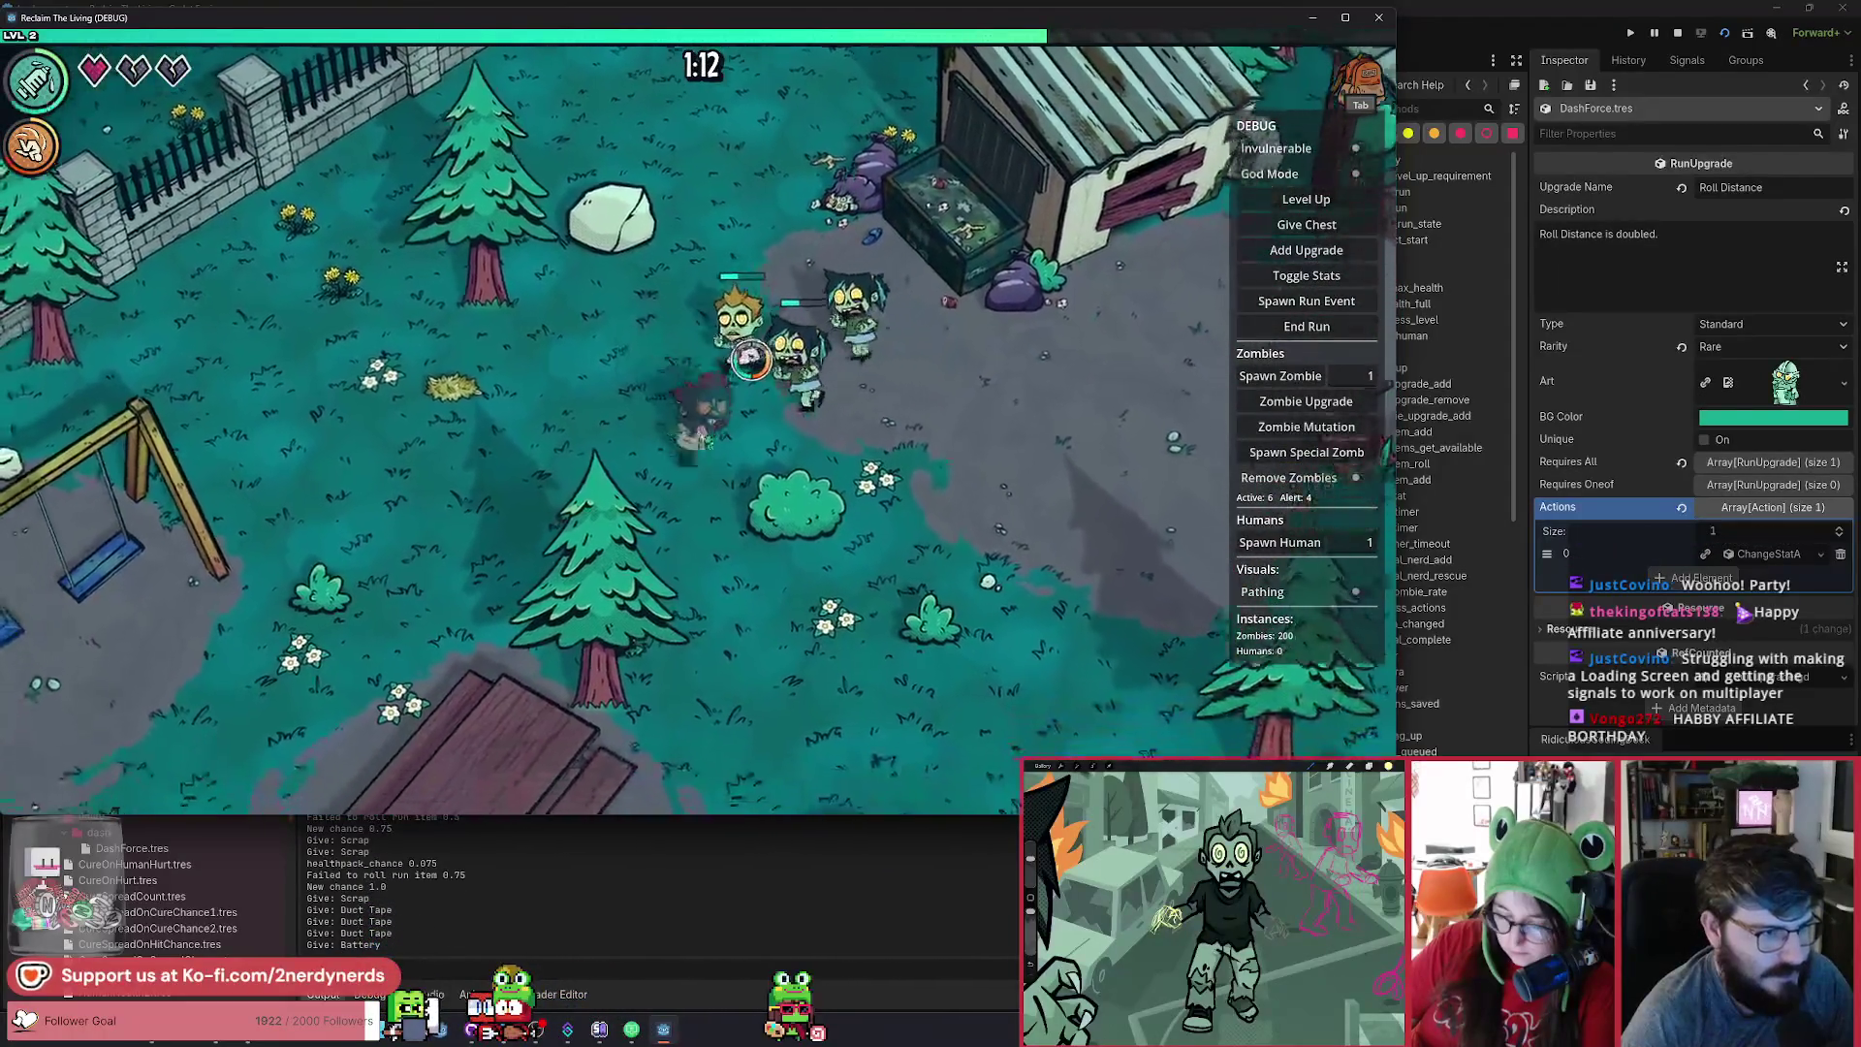
{"action": "key", "text": "s"}
{"action": "key", "text": "a"}
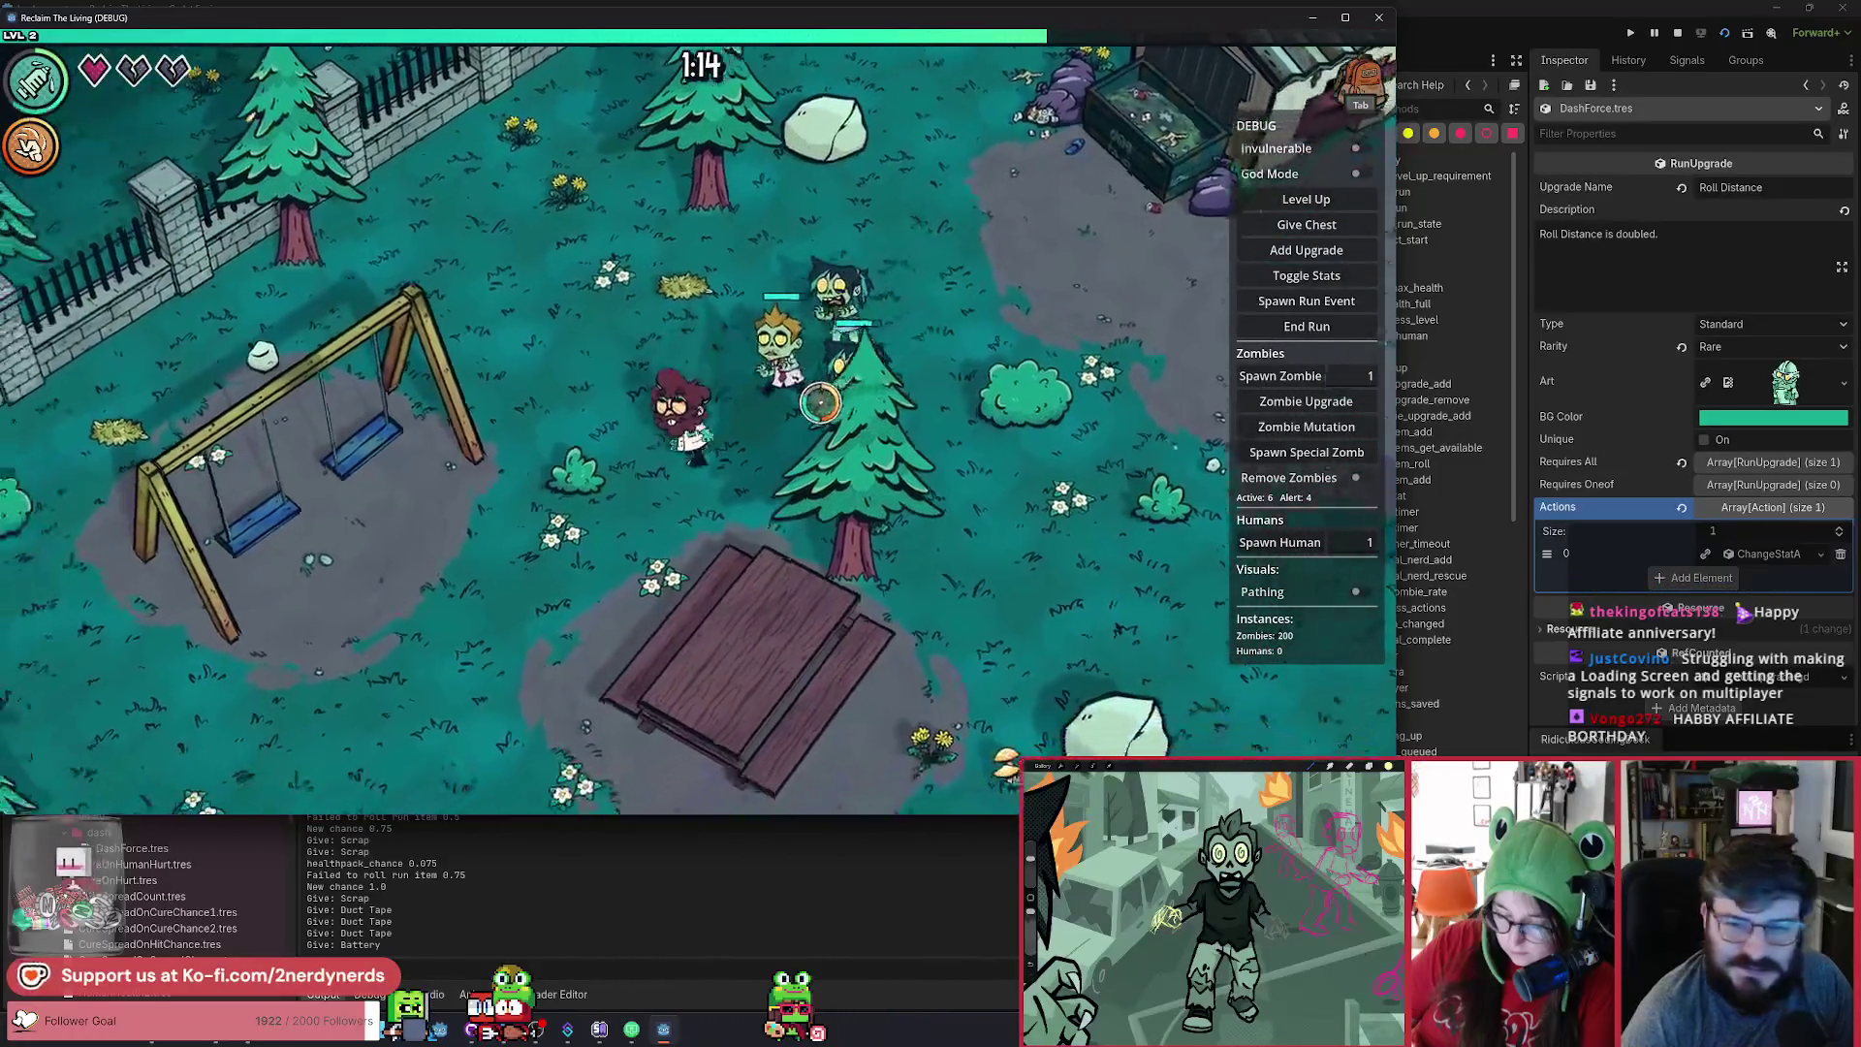
{"action": "key", "text": "s"}
{"action": "key", "text": "a"}
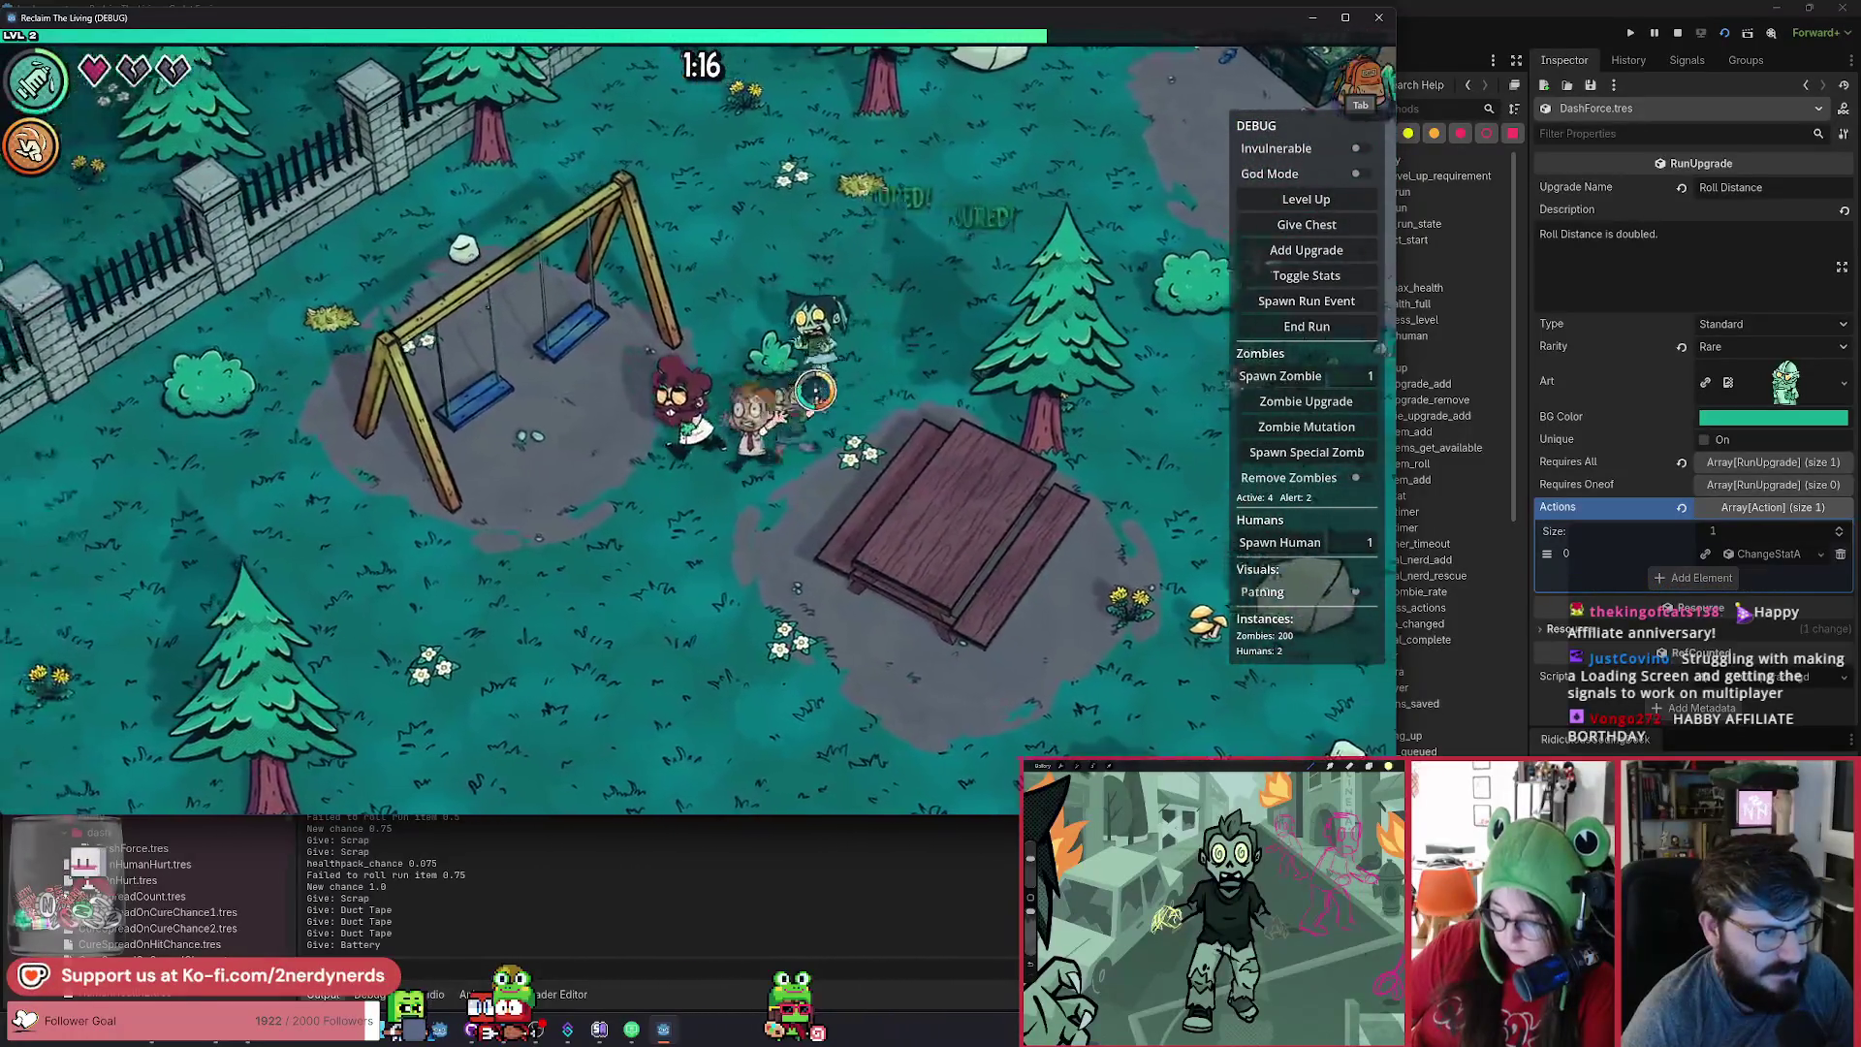
{"action": "key", "text": "a"}
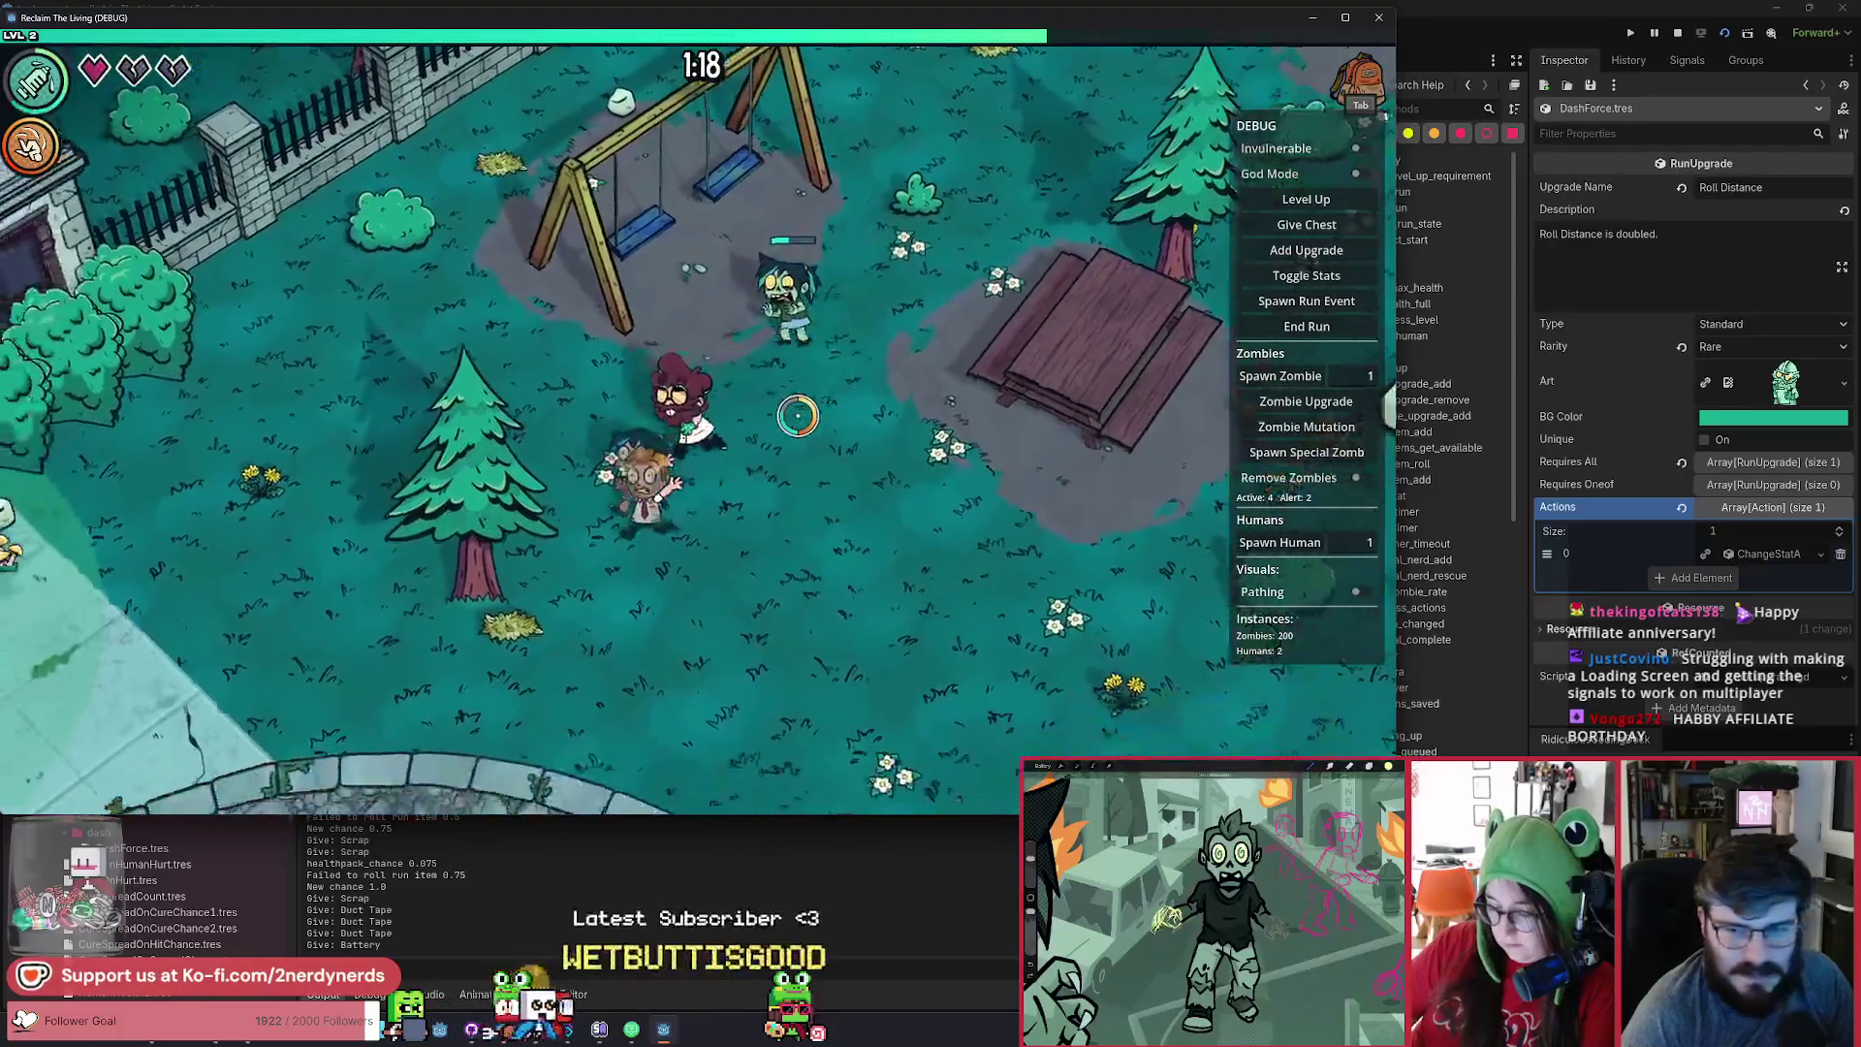
{"action": "key", "text": "s"}
{"action": "key", "text": "a"}
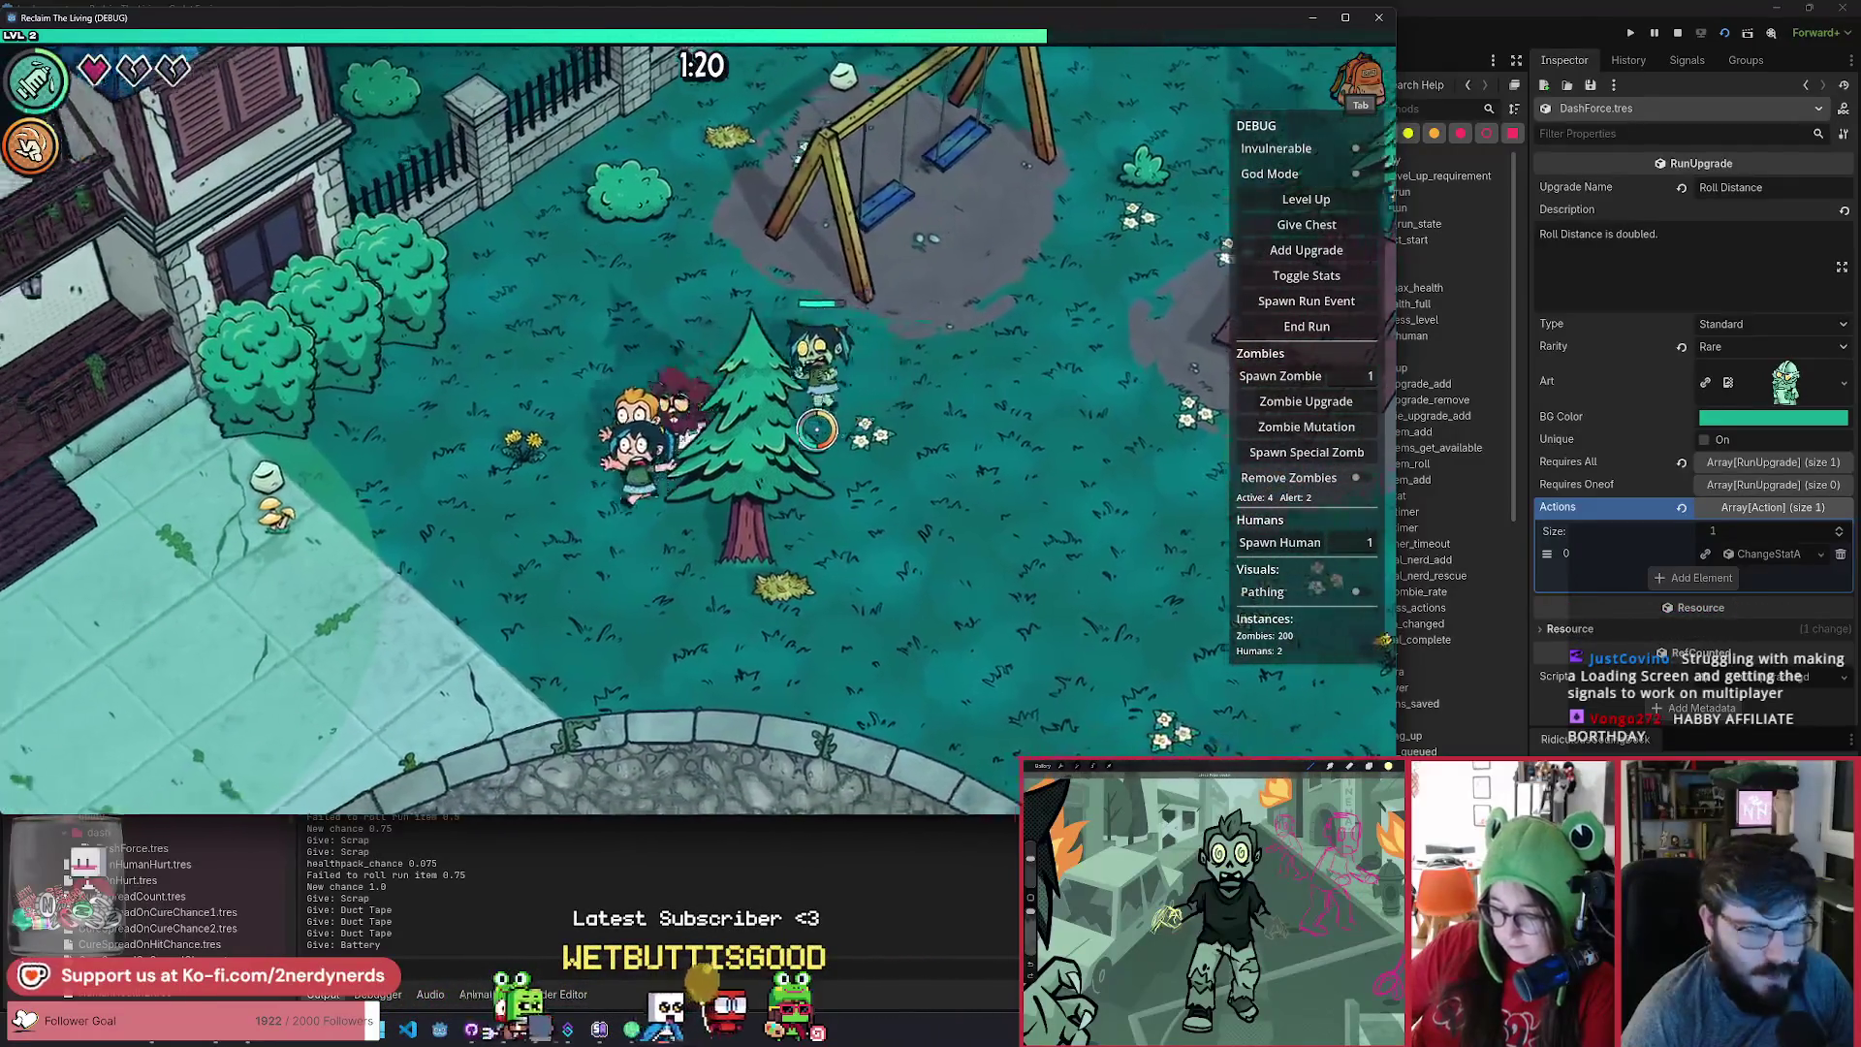
{"action": "key", "text": "s"}
{"action": "key", "text": "a"}
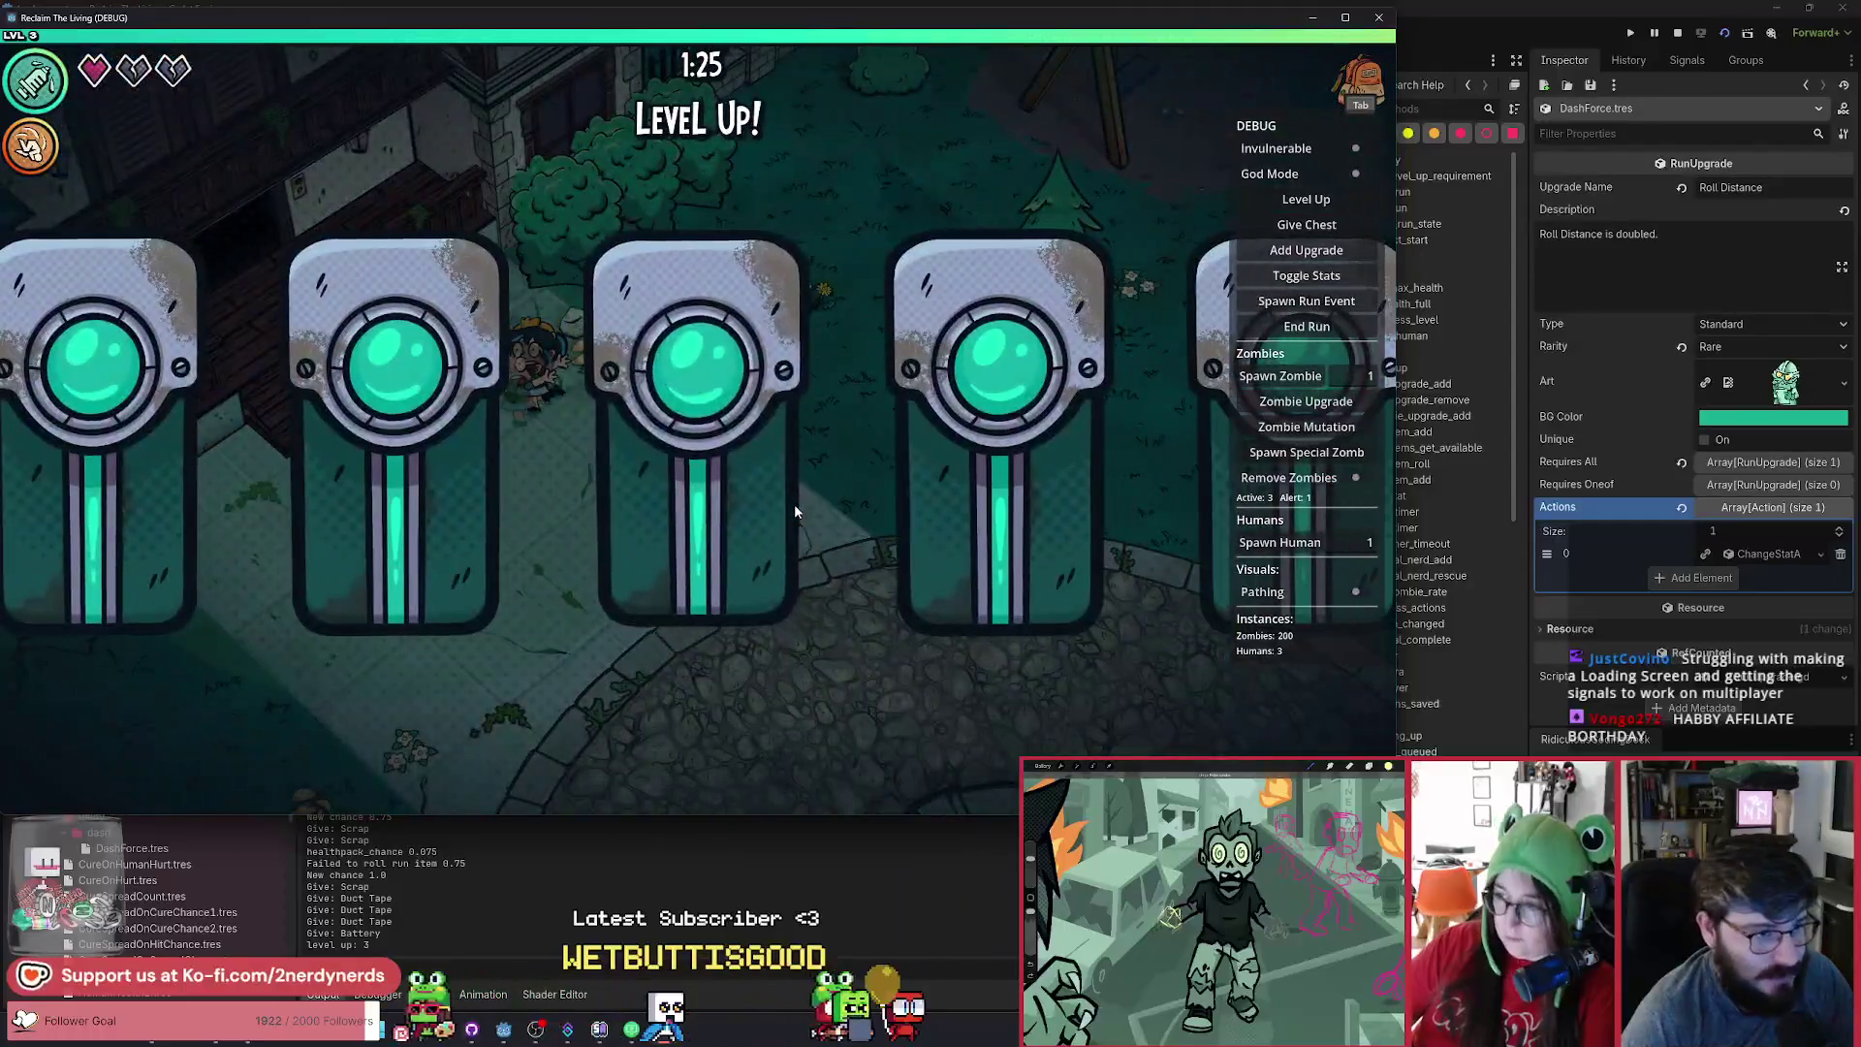
{"action": "left_click", "coordinate": [794, 503]}
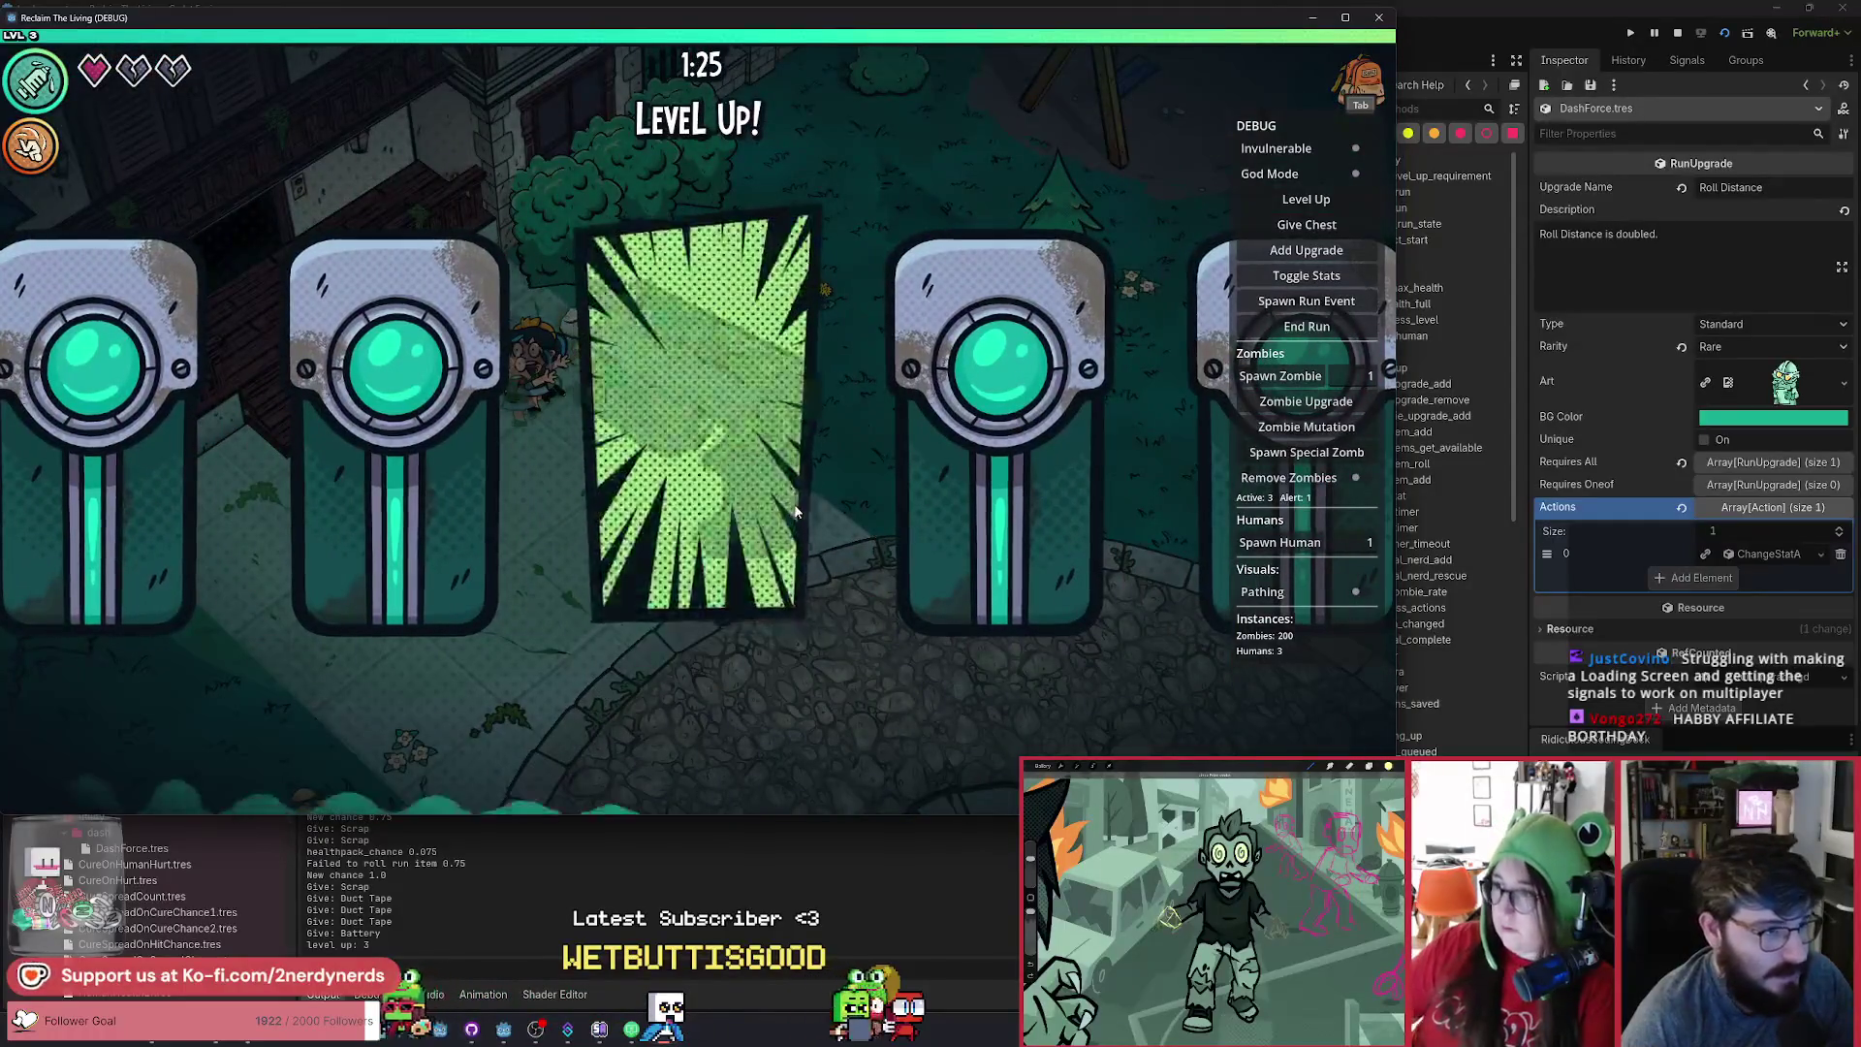
Take the Dart Gun upgrade, walk right, and pick the Antibodies mutation.
{"action": "left_click", "coordinate": [702, 640]}
{"action": "key", "text": "d"}
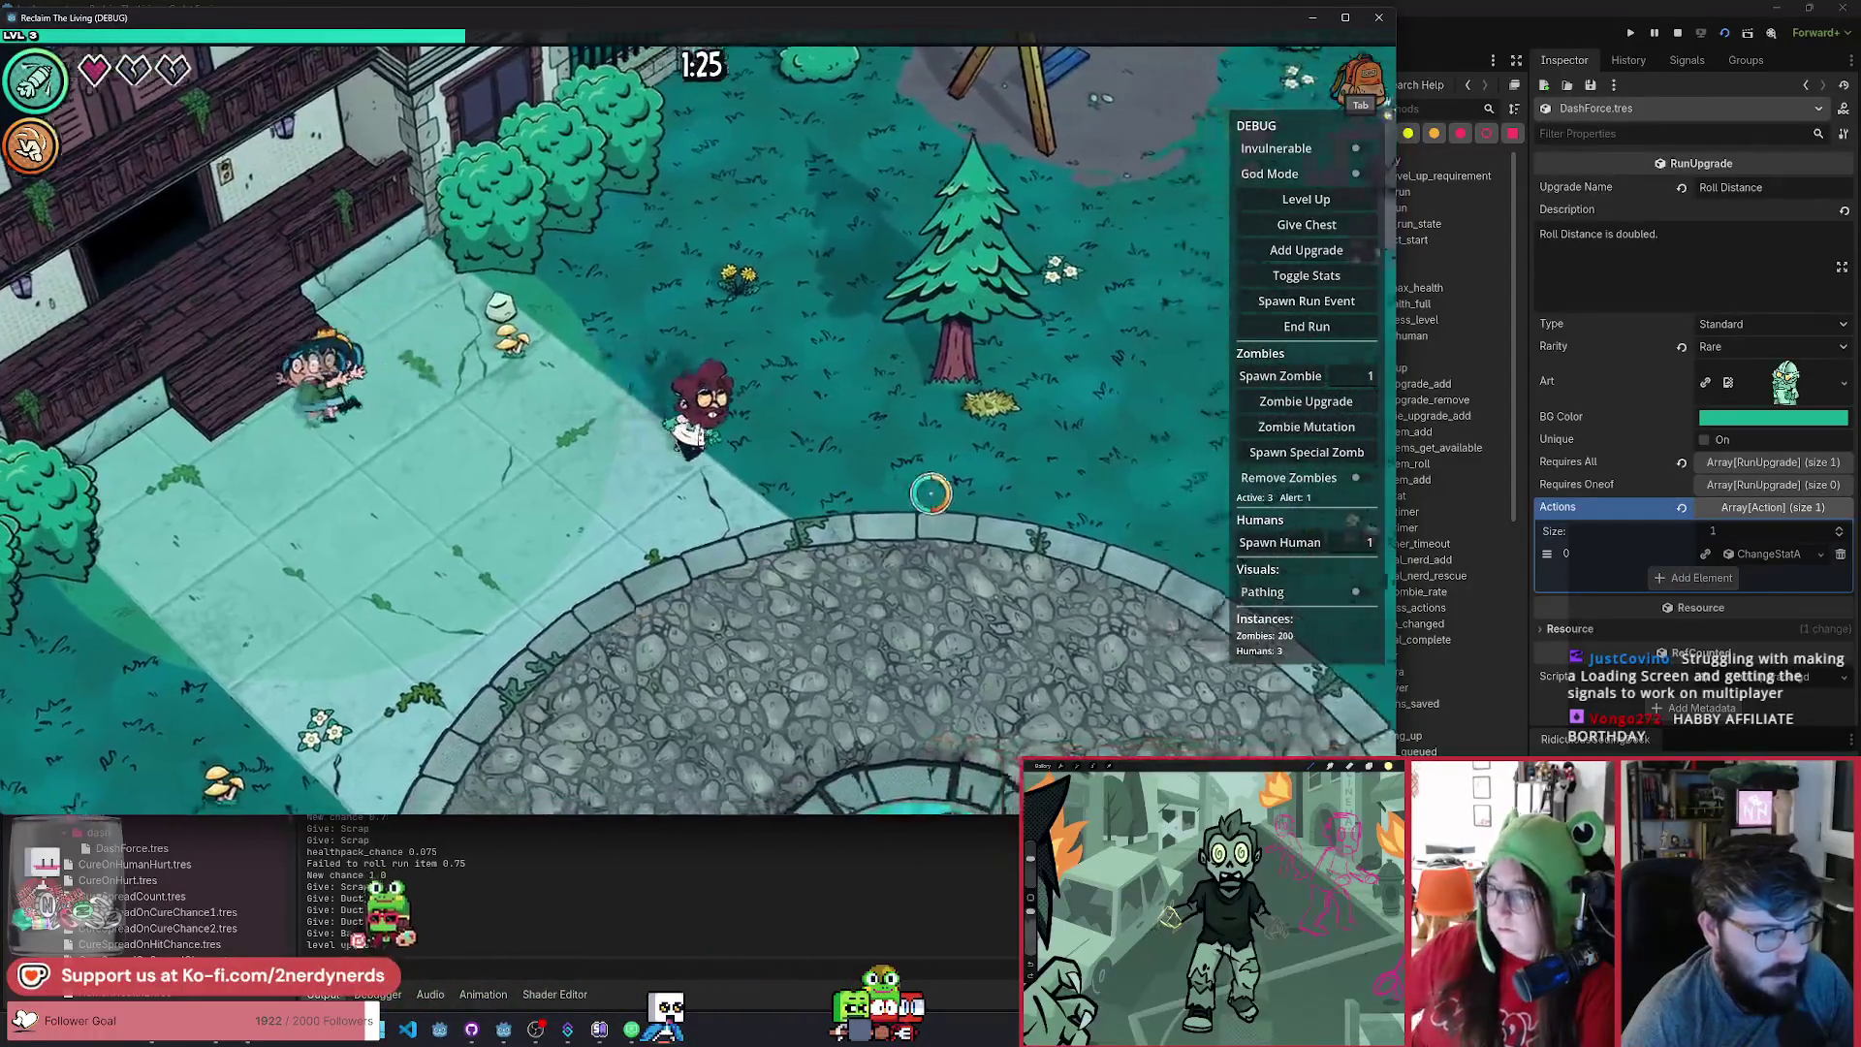
{"action": "key", "text": "w"}
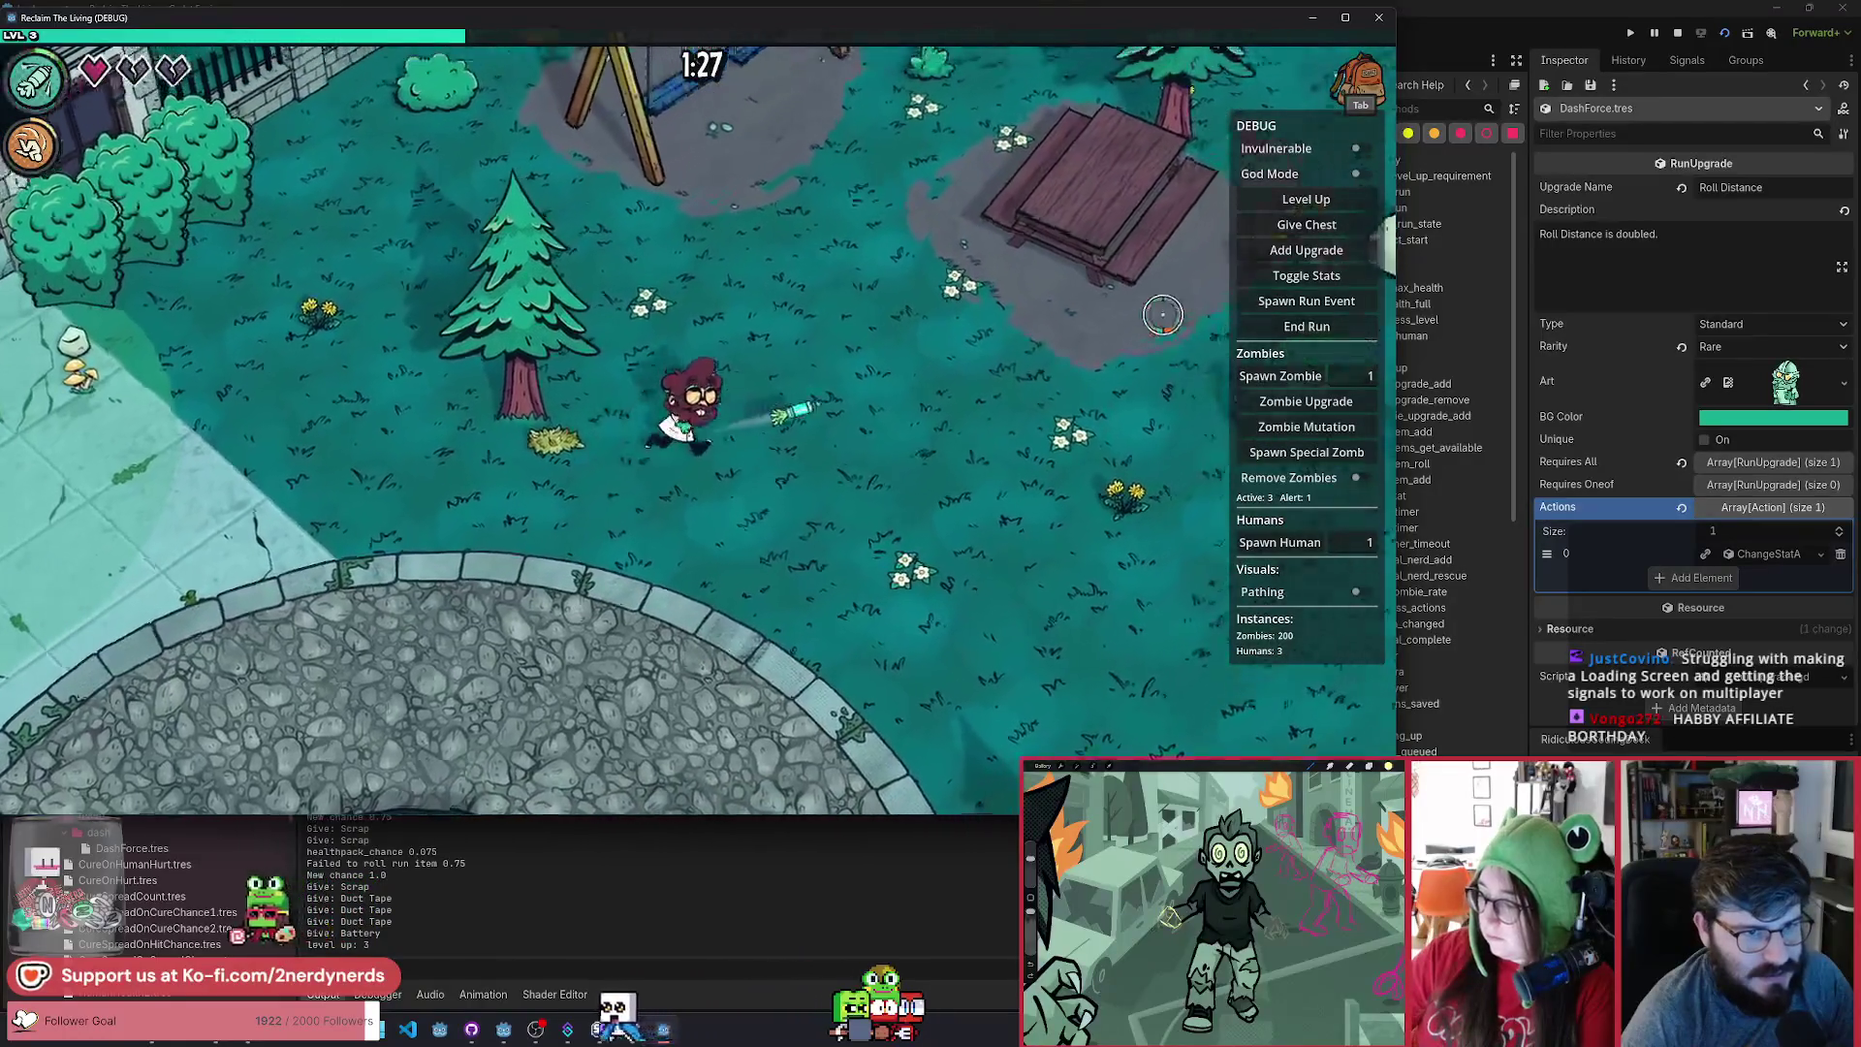
{"action": "key", "text": "d"}
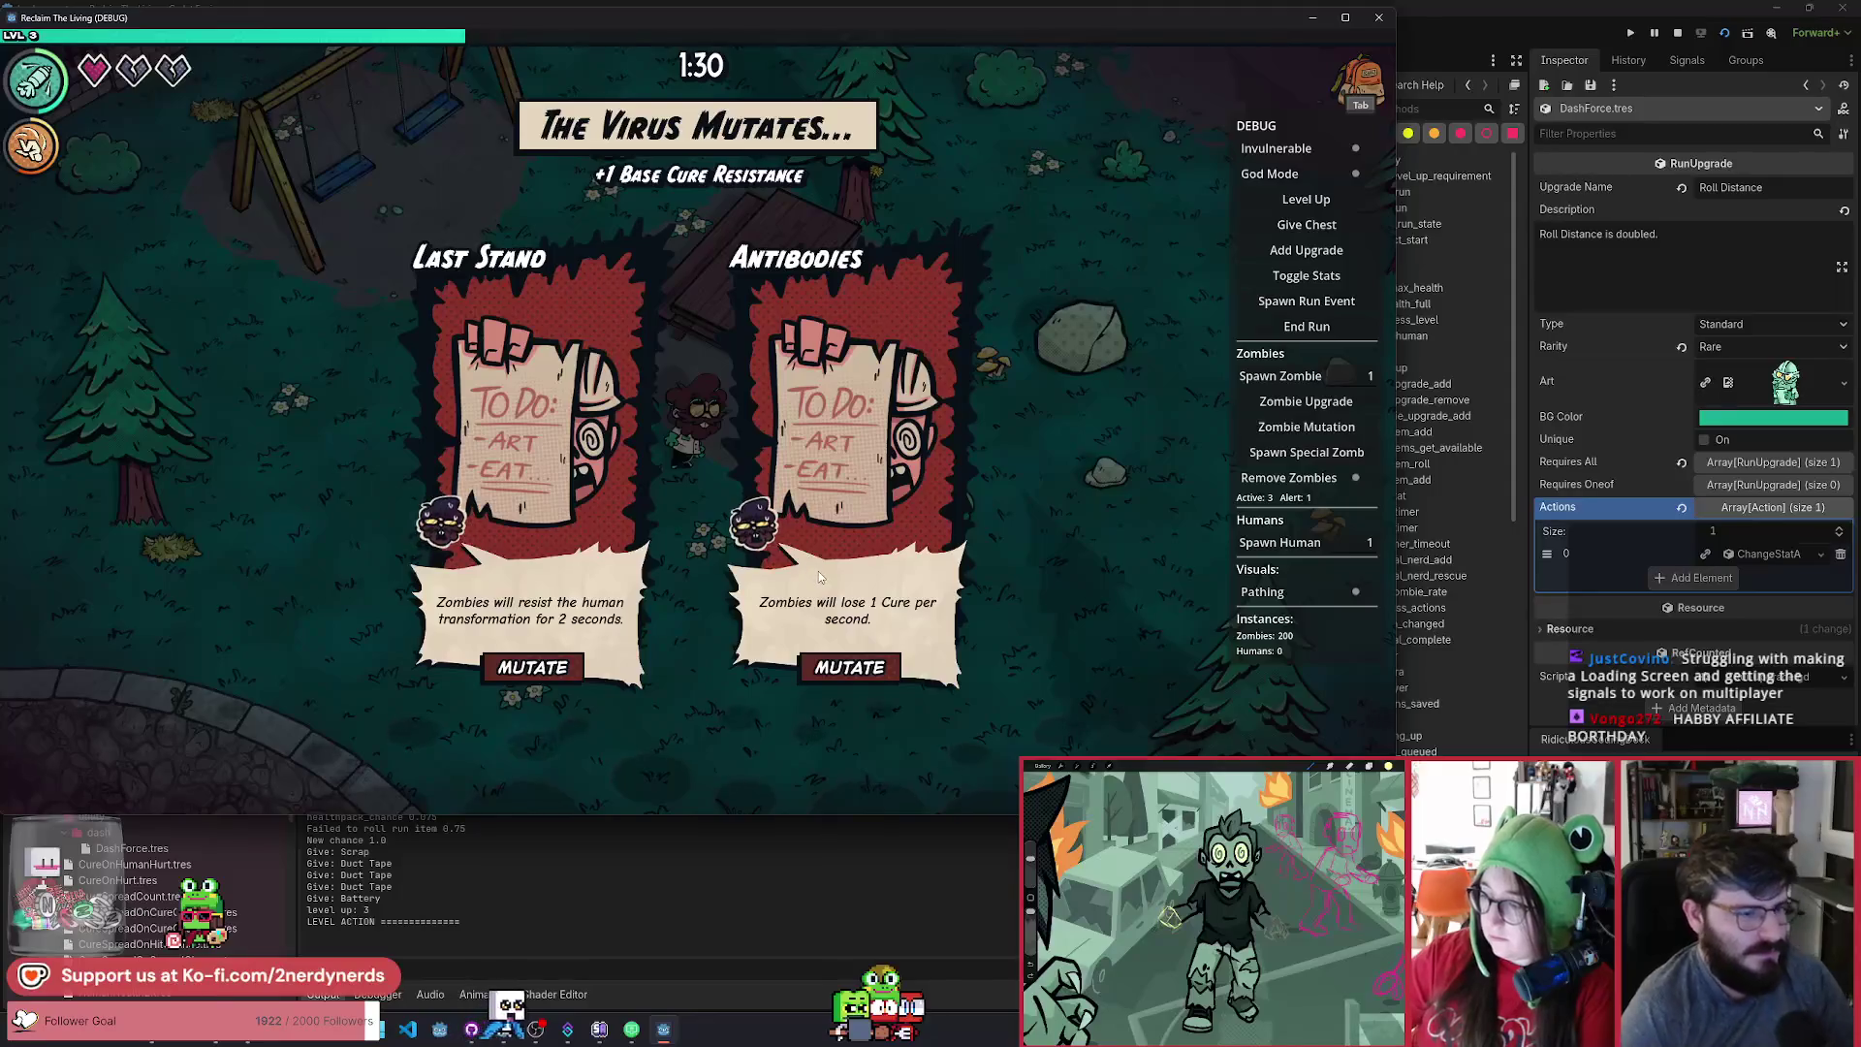
{"action": "left_click", "coordinate": [853, 669]}
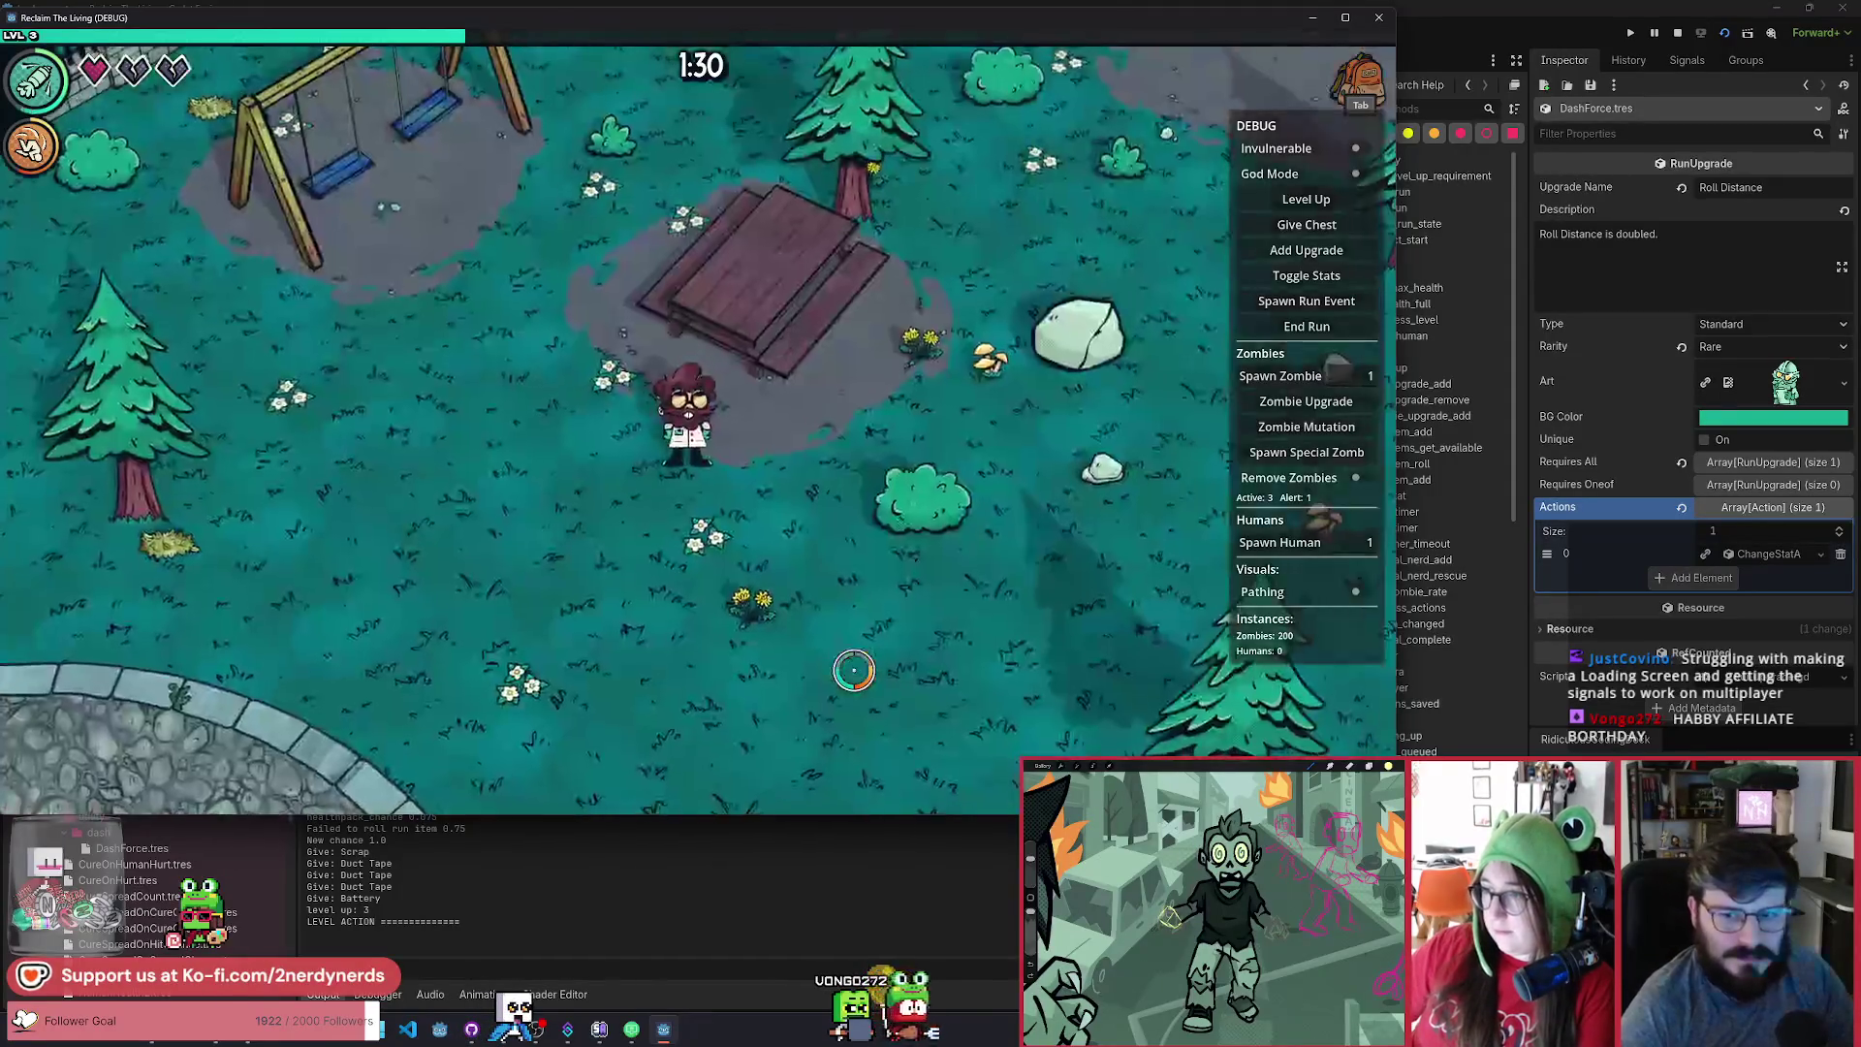
Walk the player right, then down-left across the park.
{"action": "key", "text": "d"}
{"action": "key", "text": "s"}
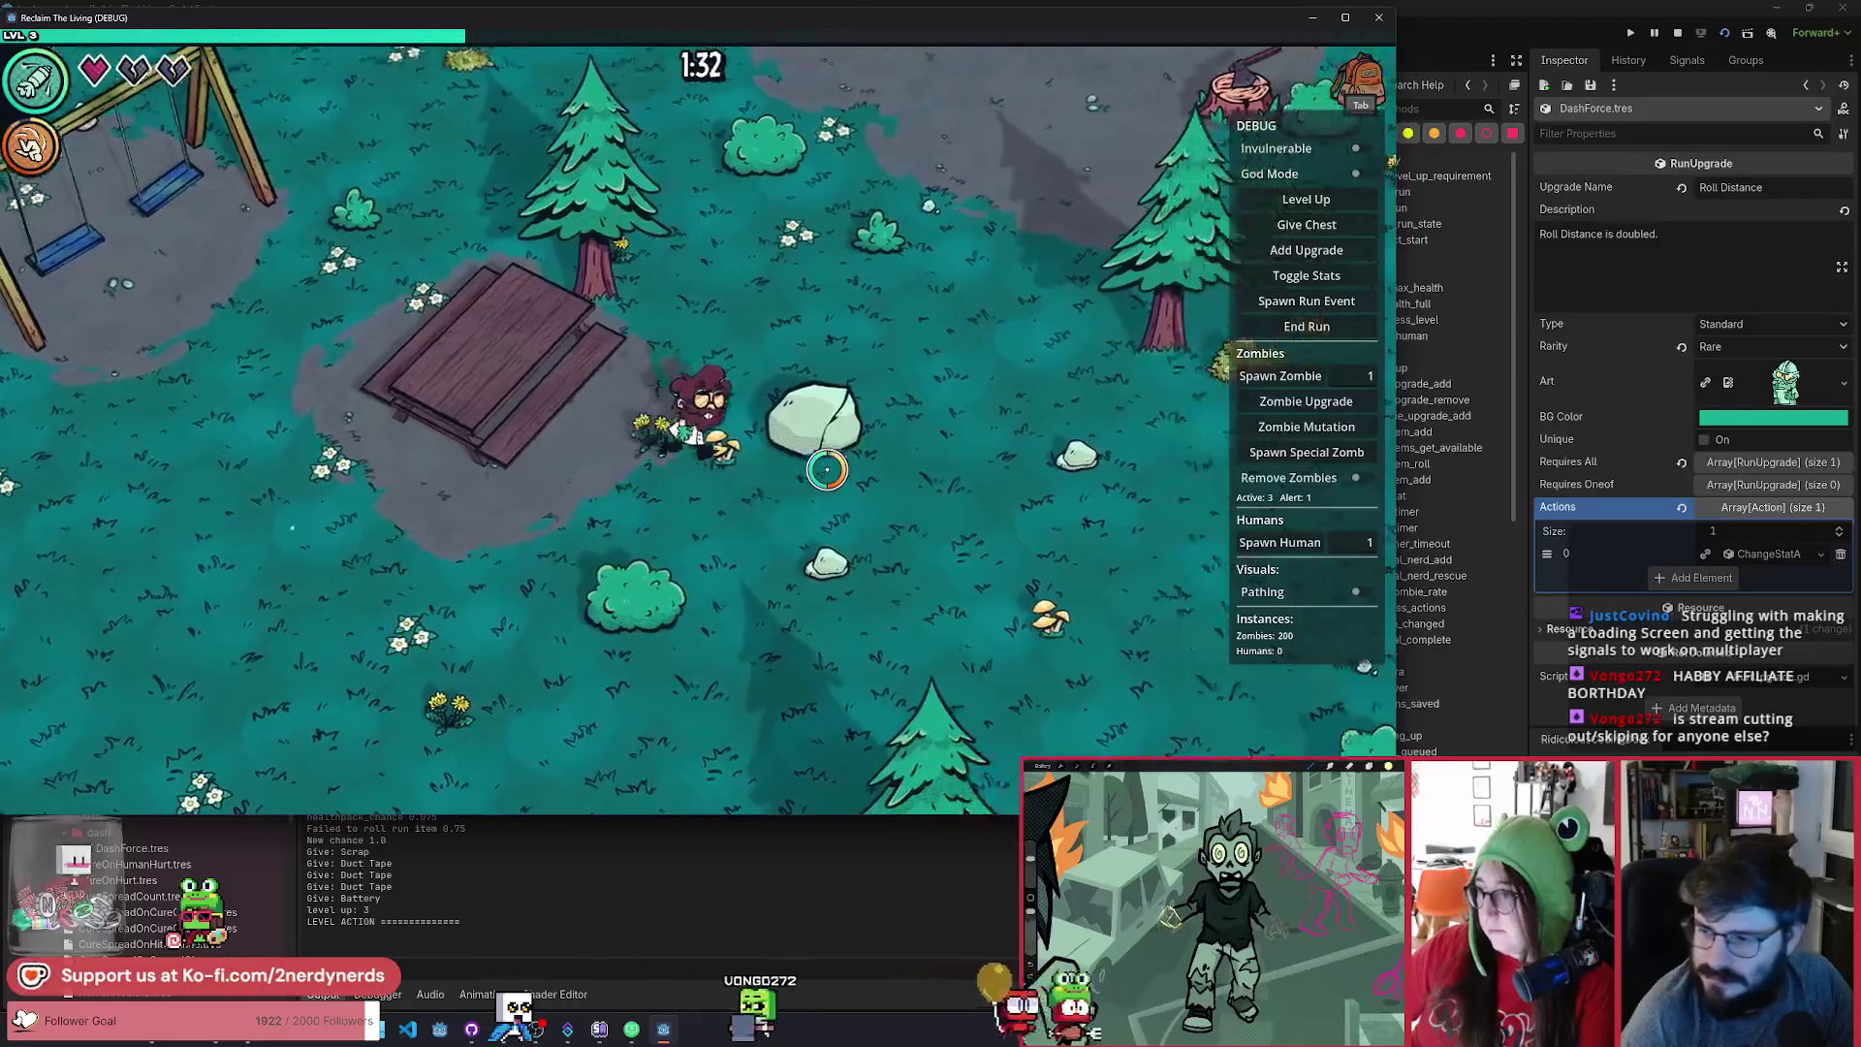
{"action": "key", "text": "a"}
{"action": "key", "text": "a"}
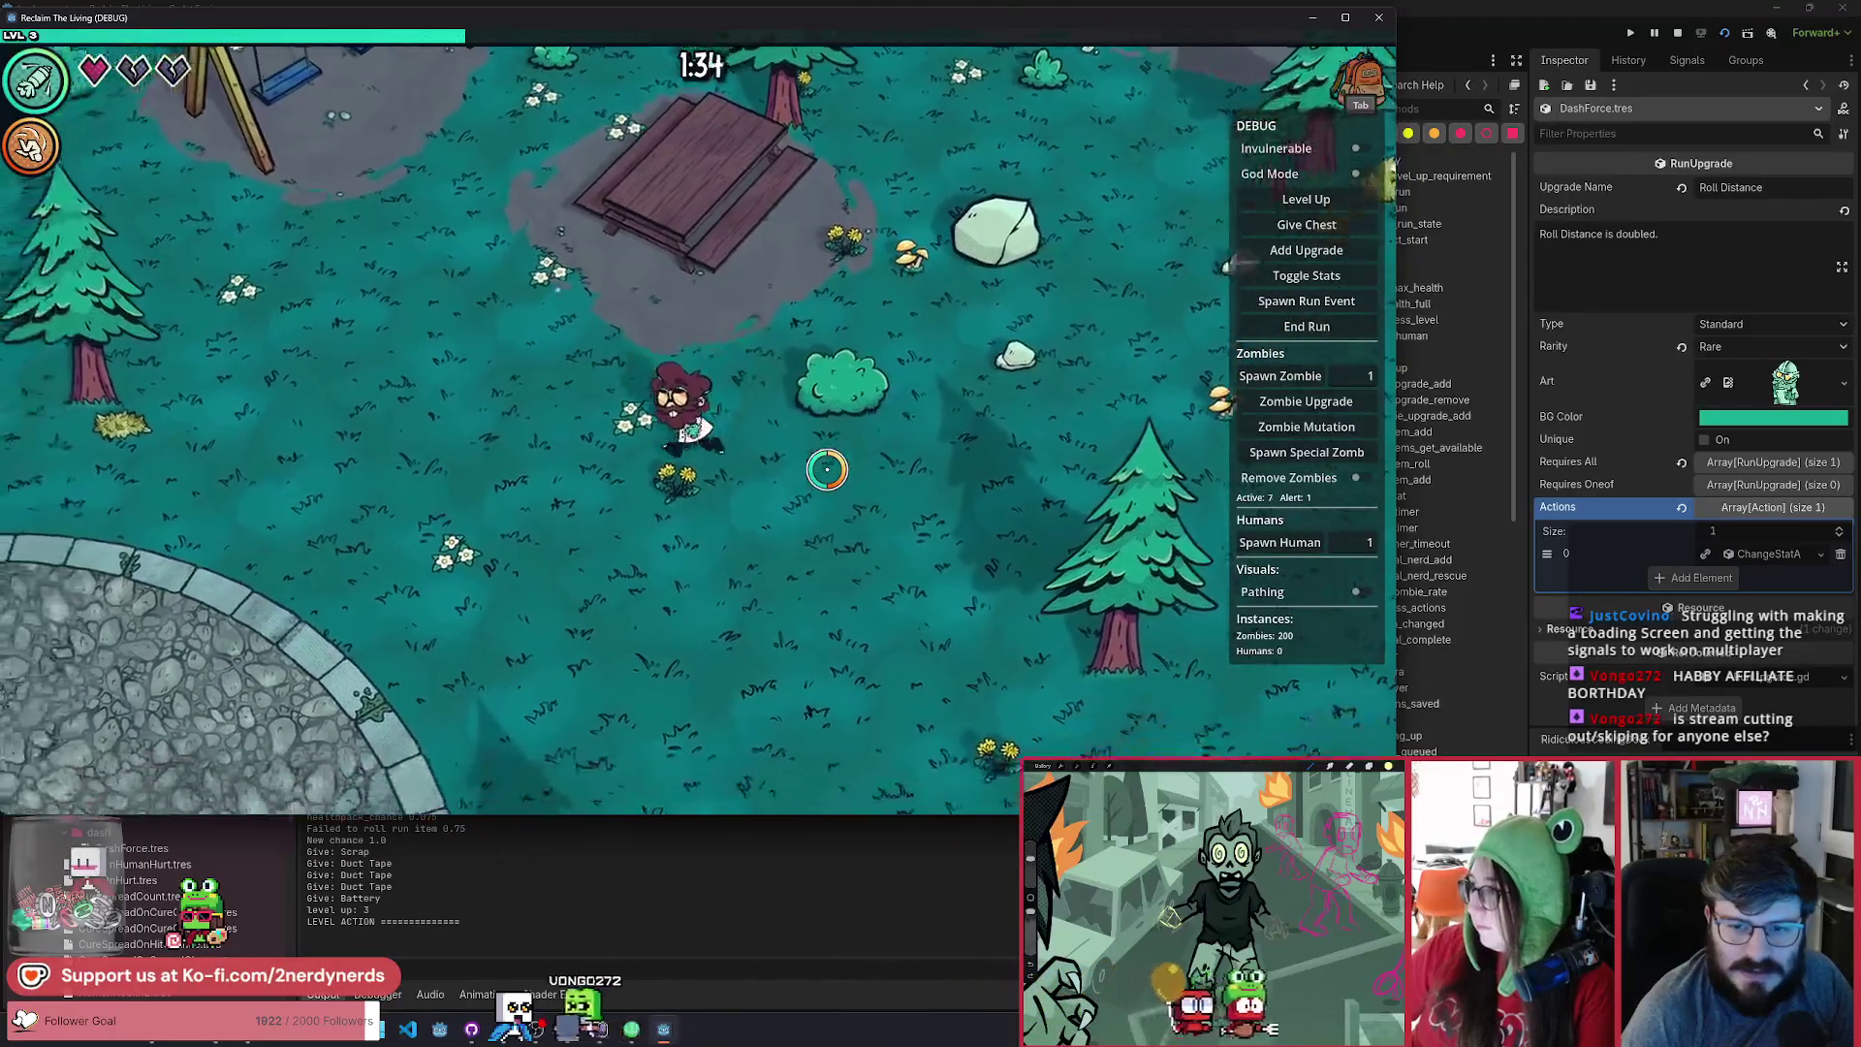
{"action": "key", "text": "s"}
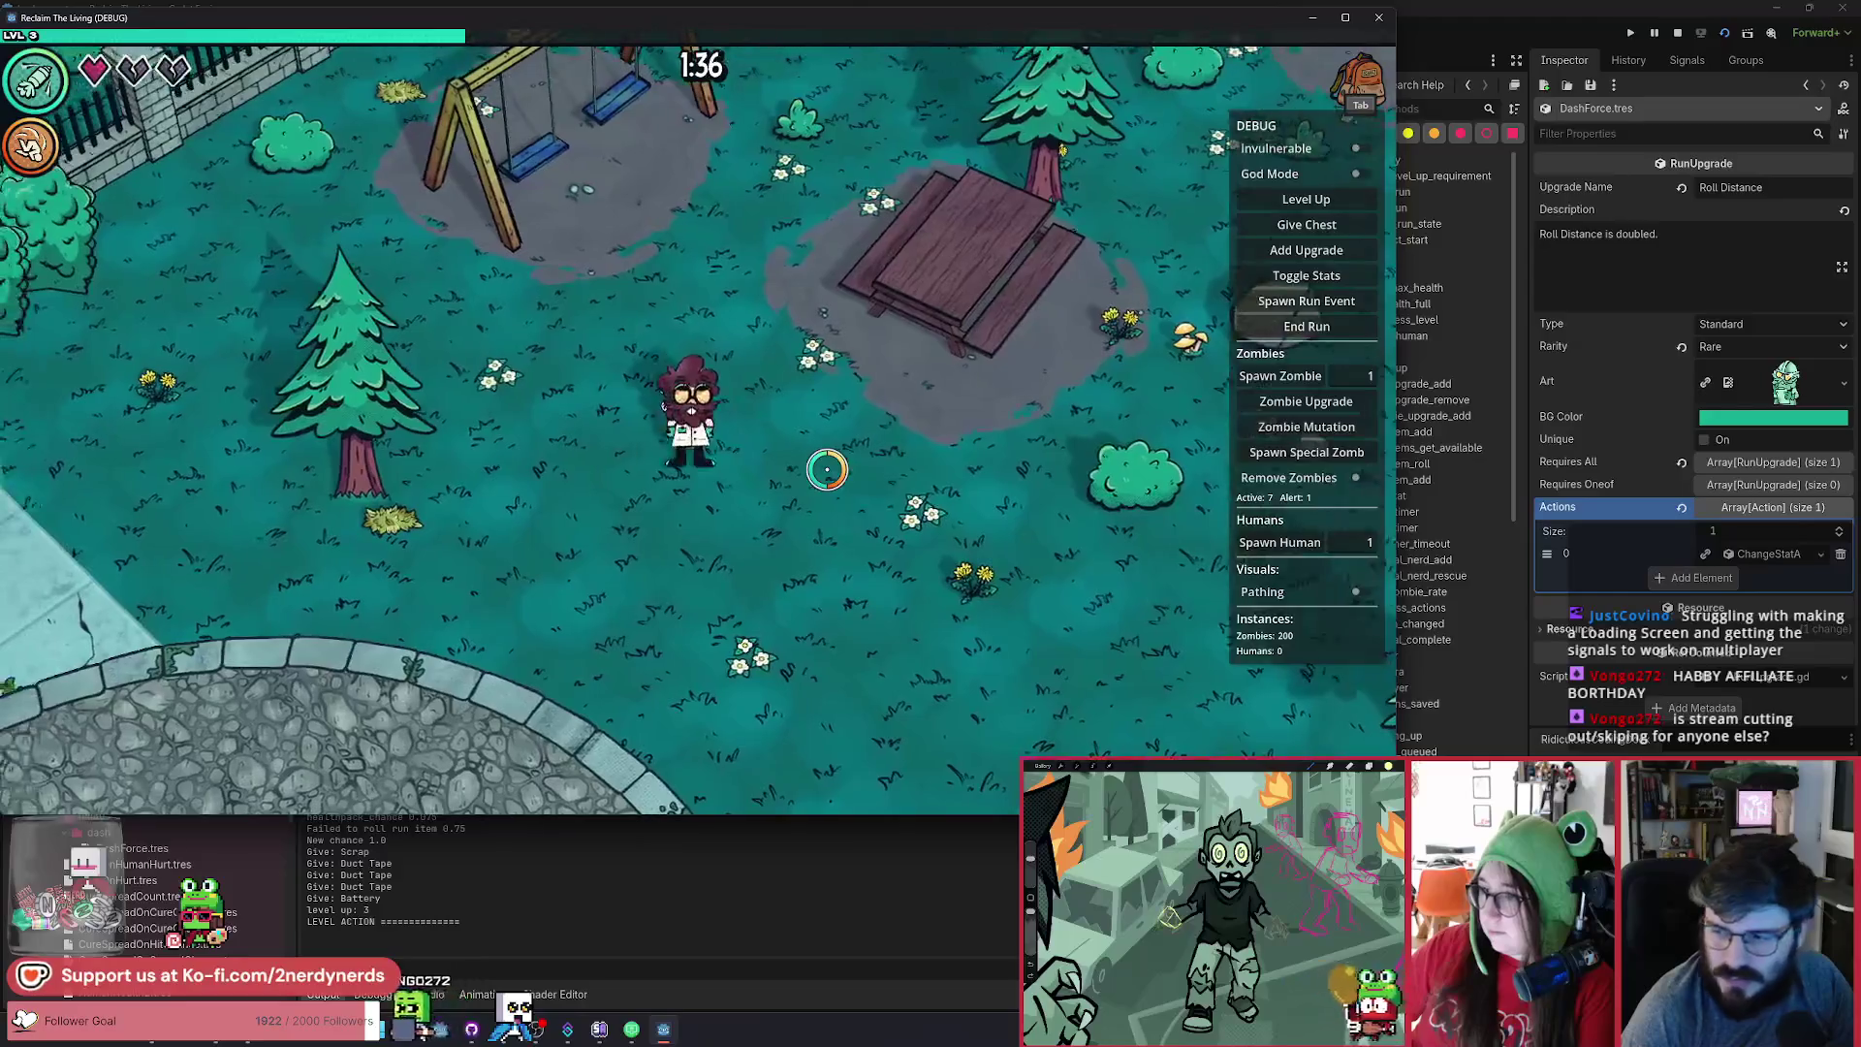
{"action": "key", "text": "a"}
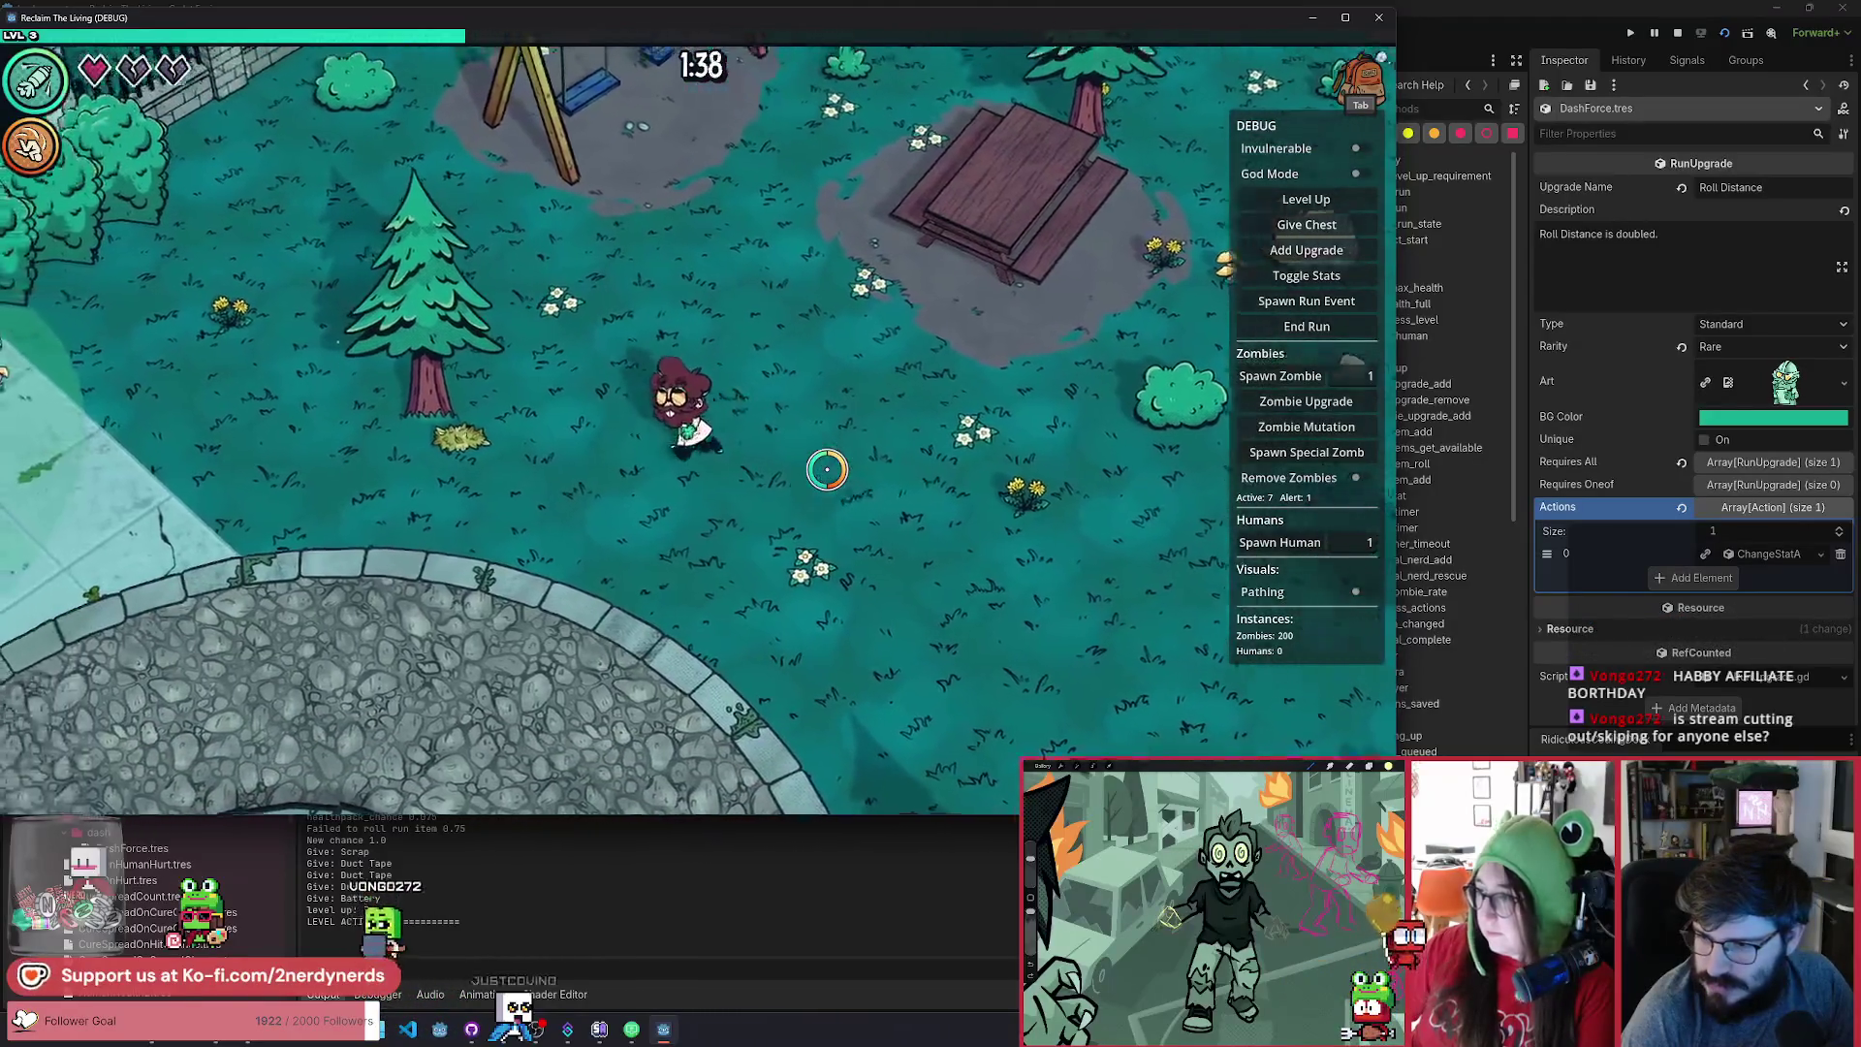
{"action": "key", "text": "s"}
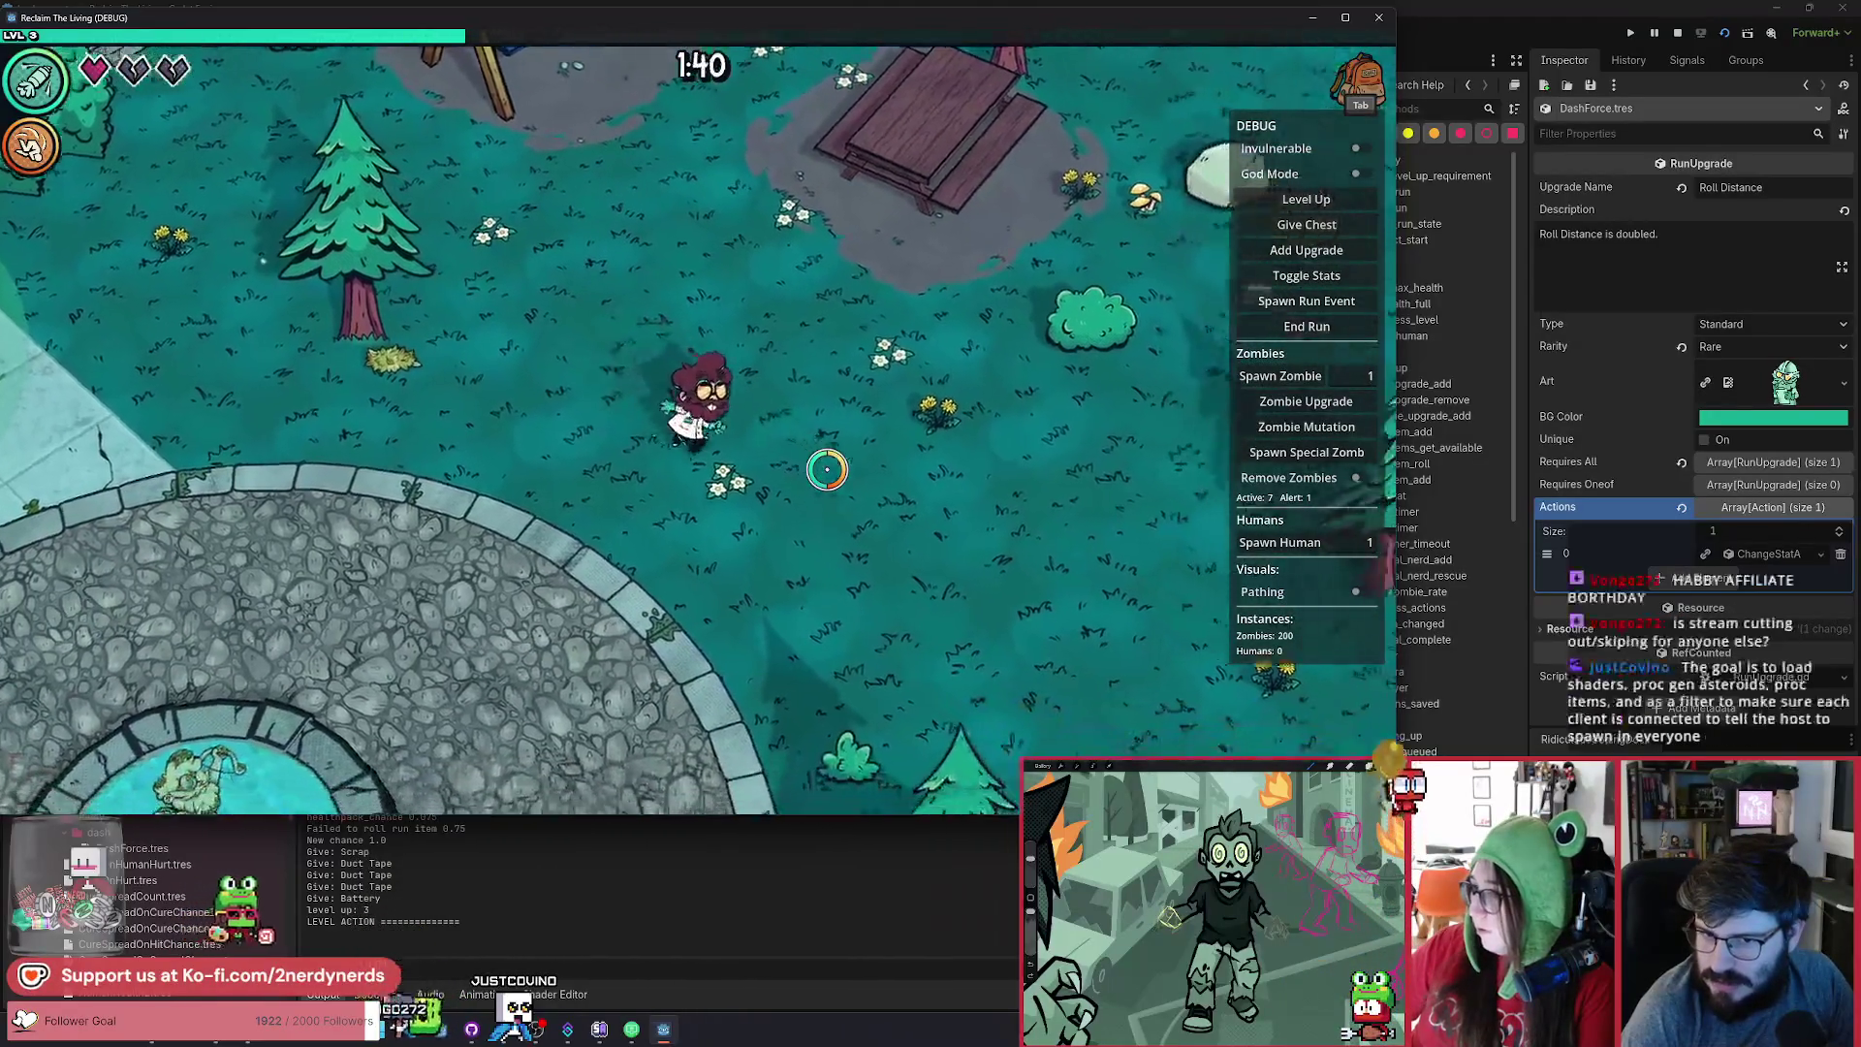
Walk up past the swings toward the shed, then back down-left toward the zombies.
{"action": "key", "text": "w"}
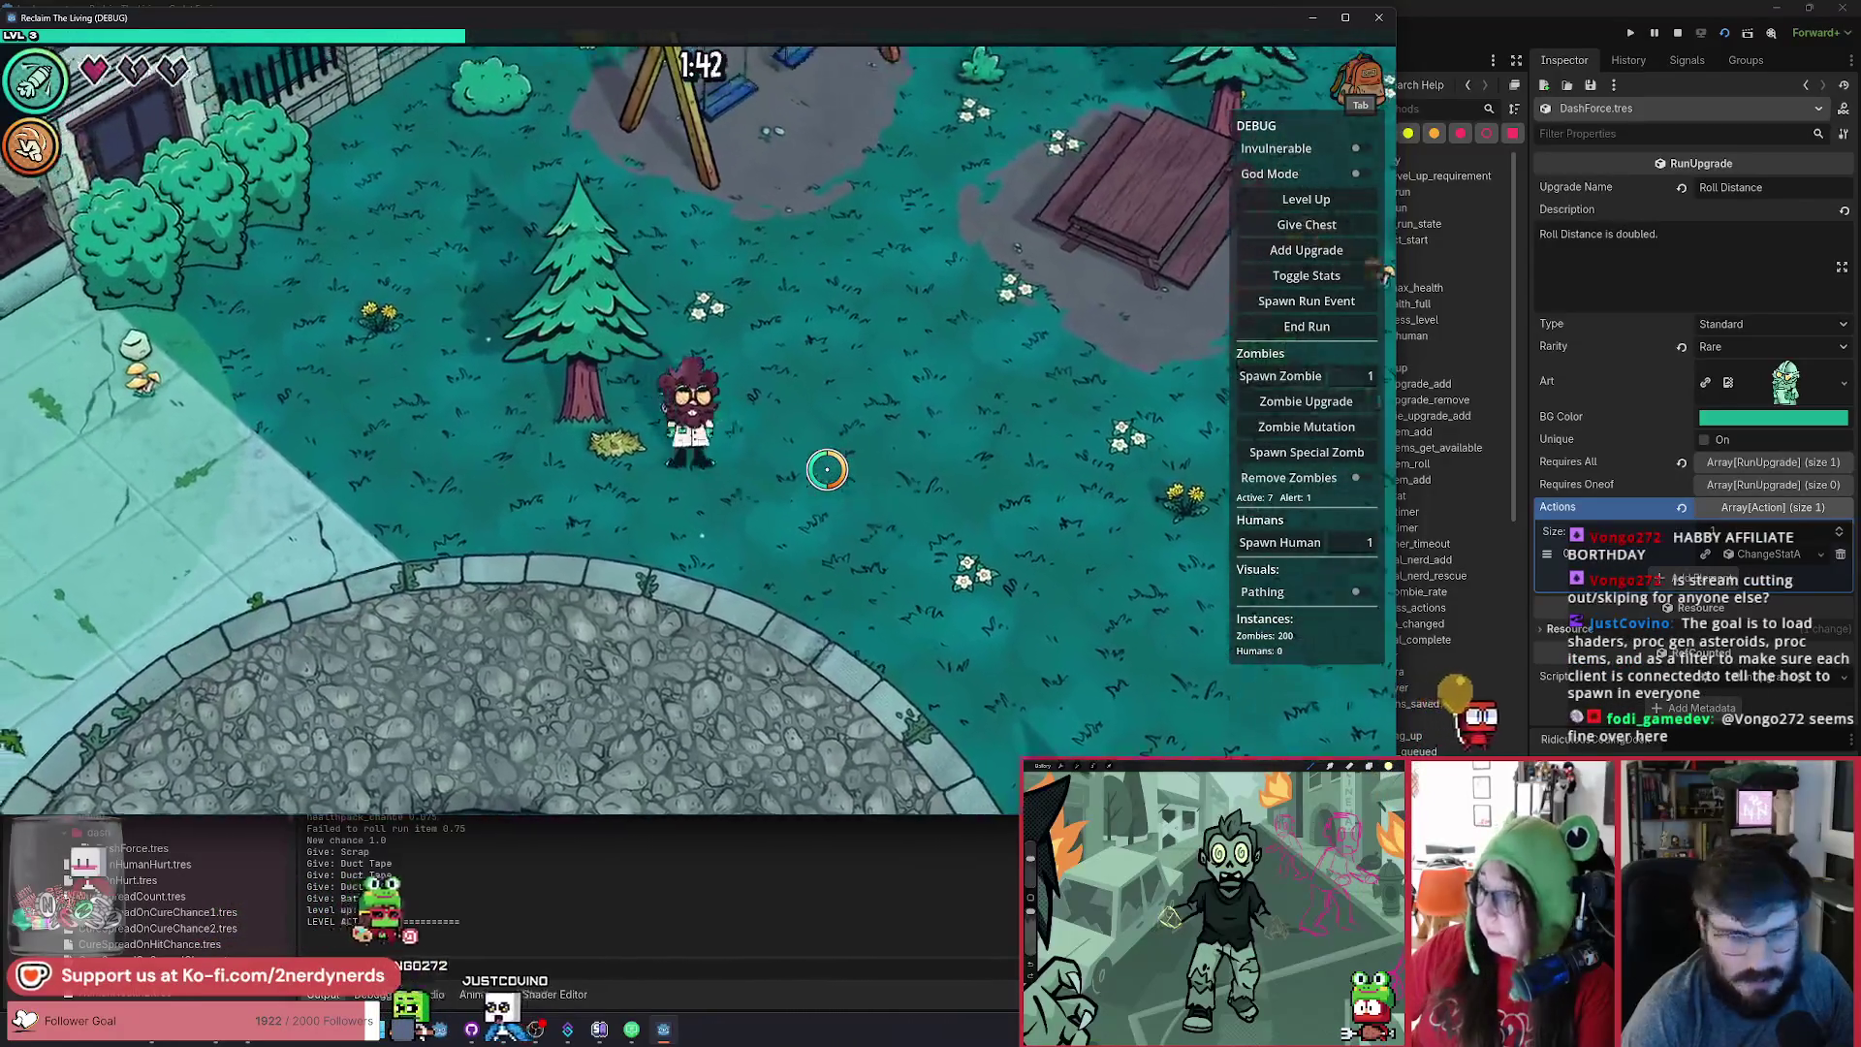
{"action": "key", "text": "d"}
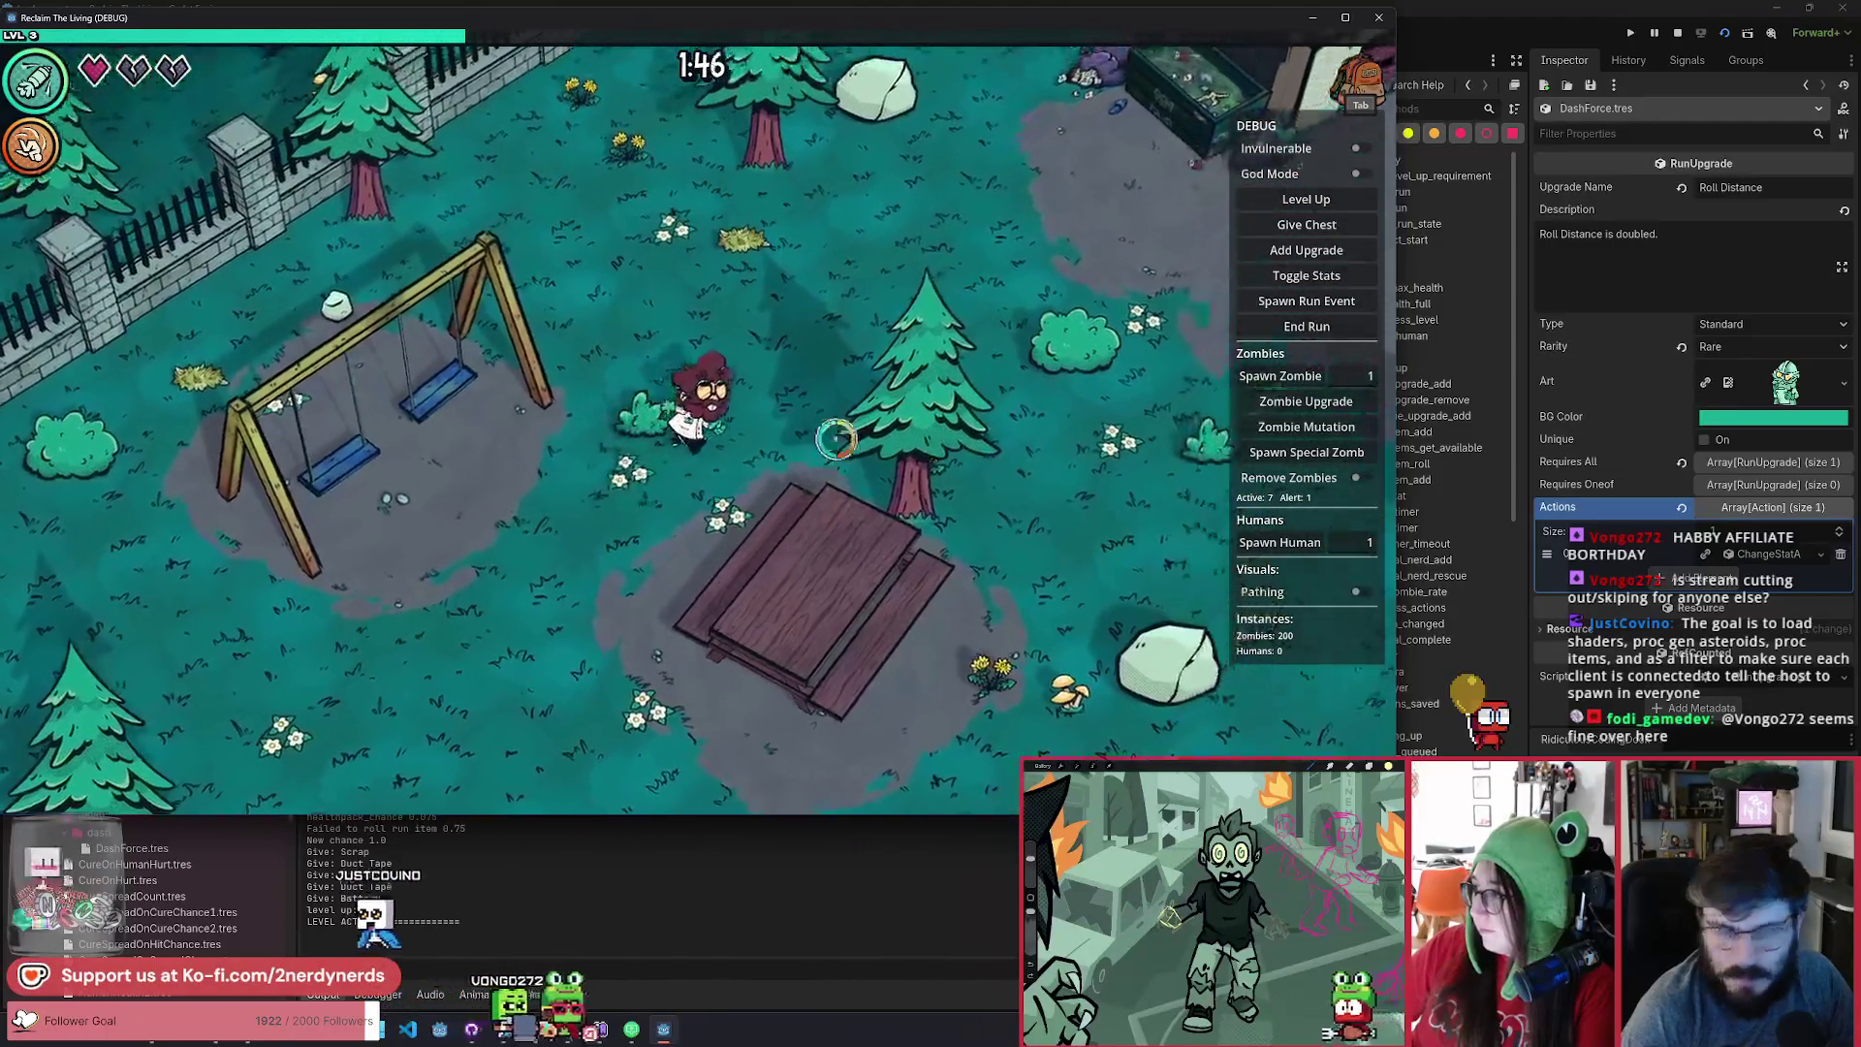
{"action": "key", "text": "w+d"}
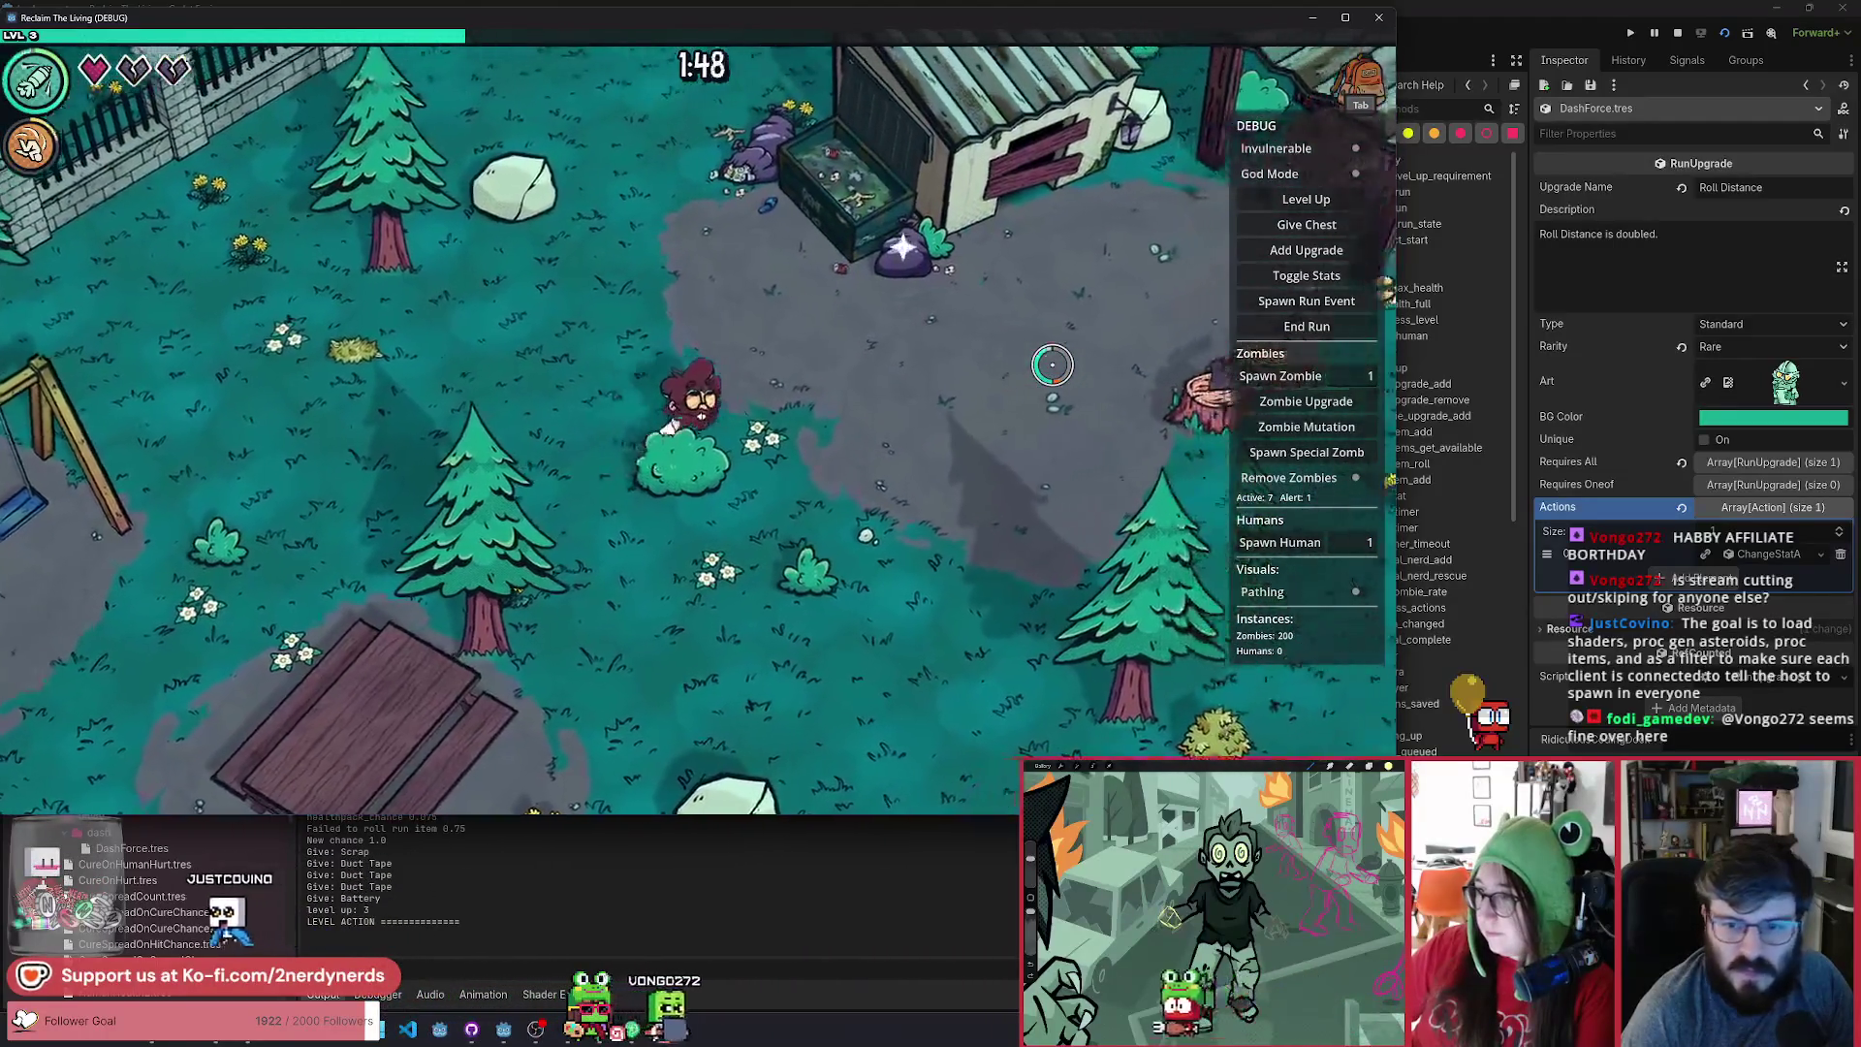
{"action": "key", "text": "w+d"}
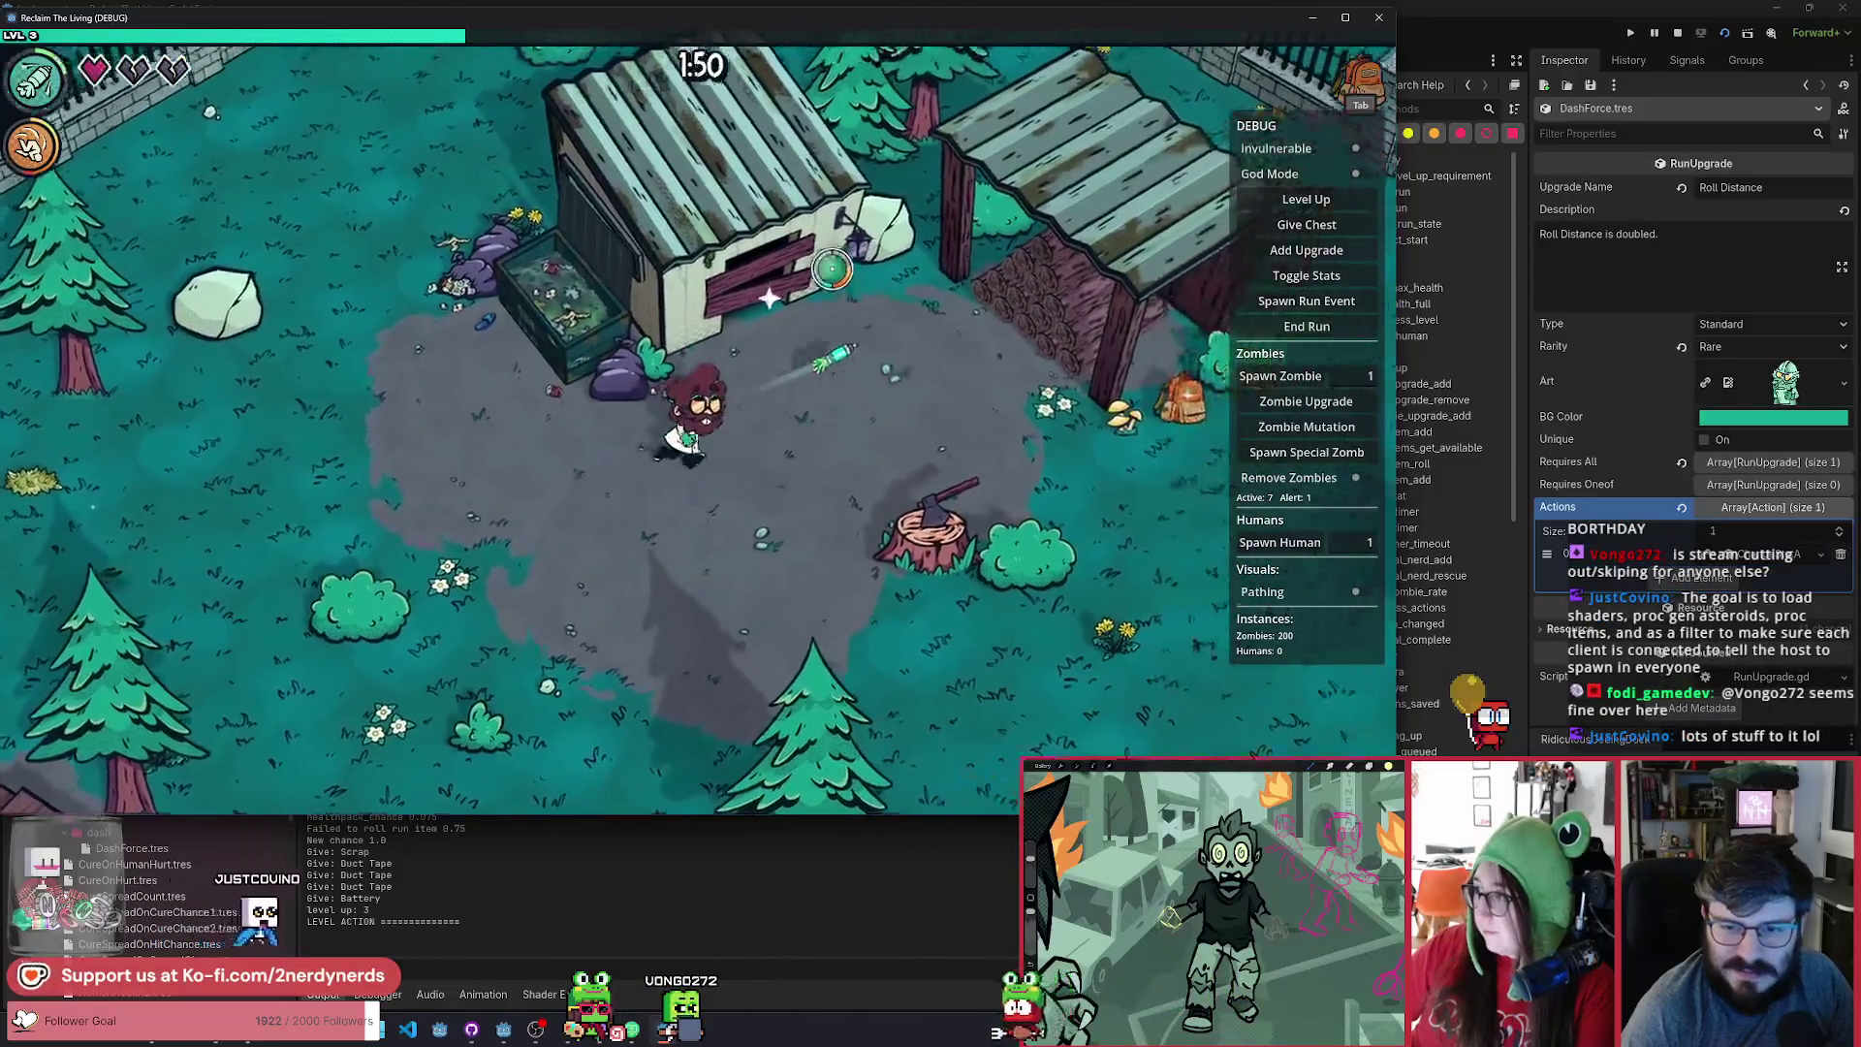
{"action": "key", "text": "a+s"}
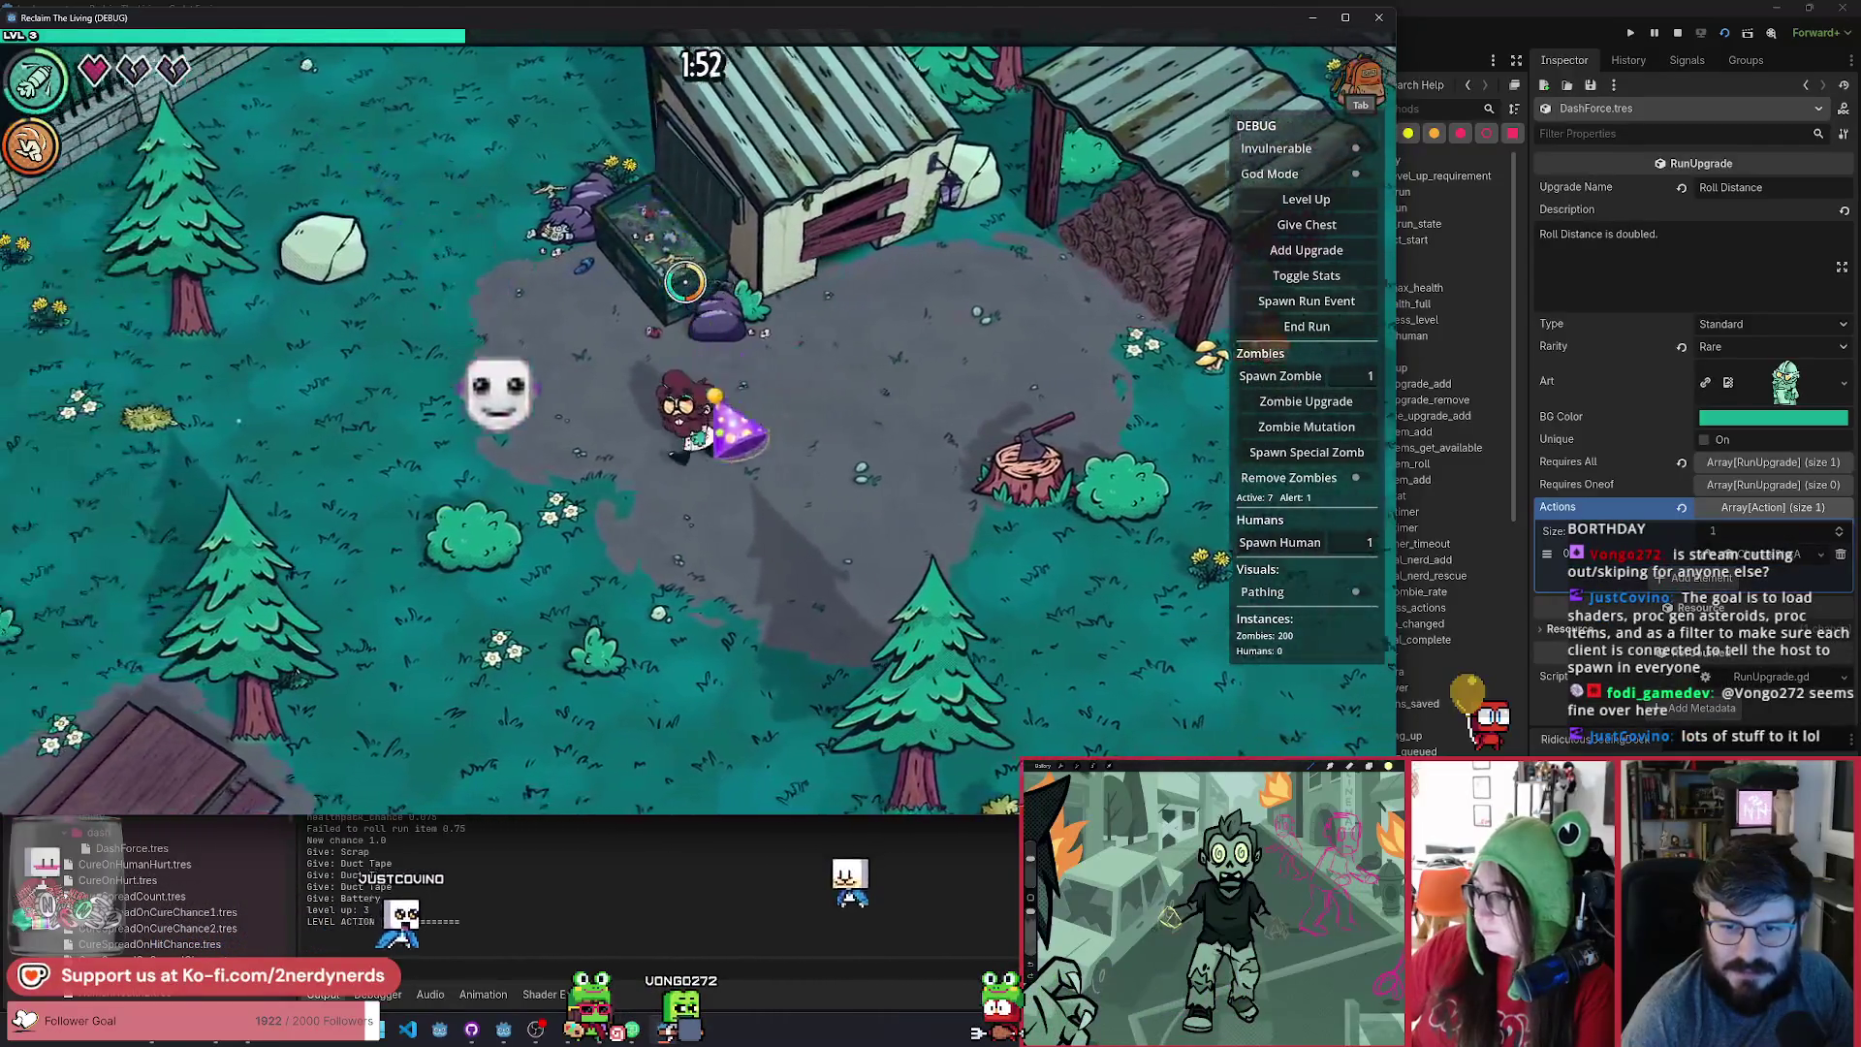
{"action": "key", "text": "a"}
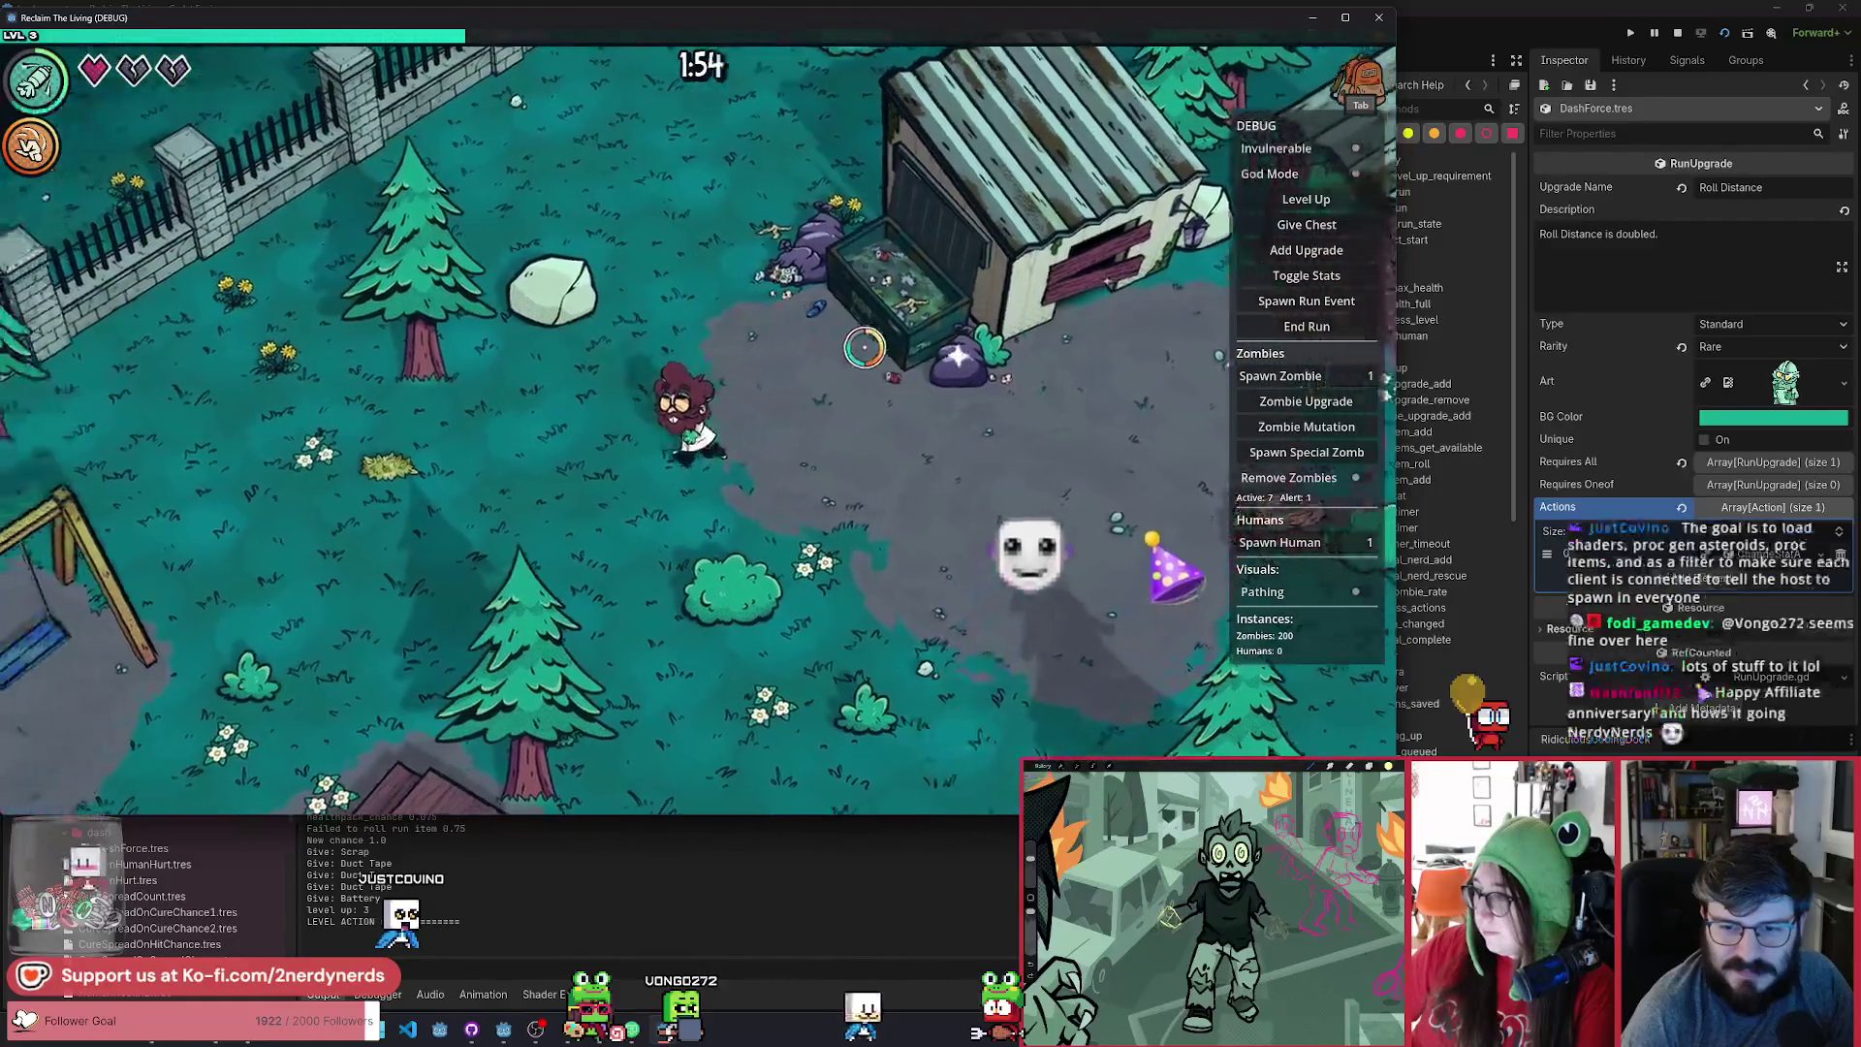
{"action": "key", "text": "s"}
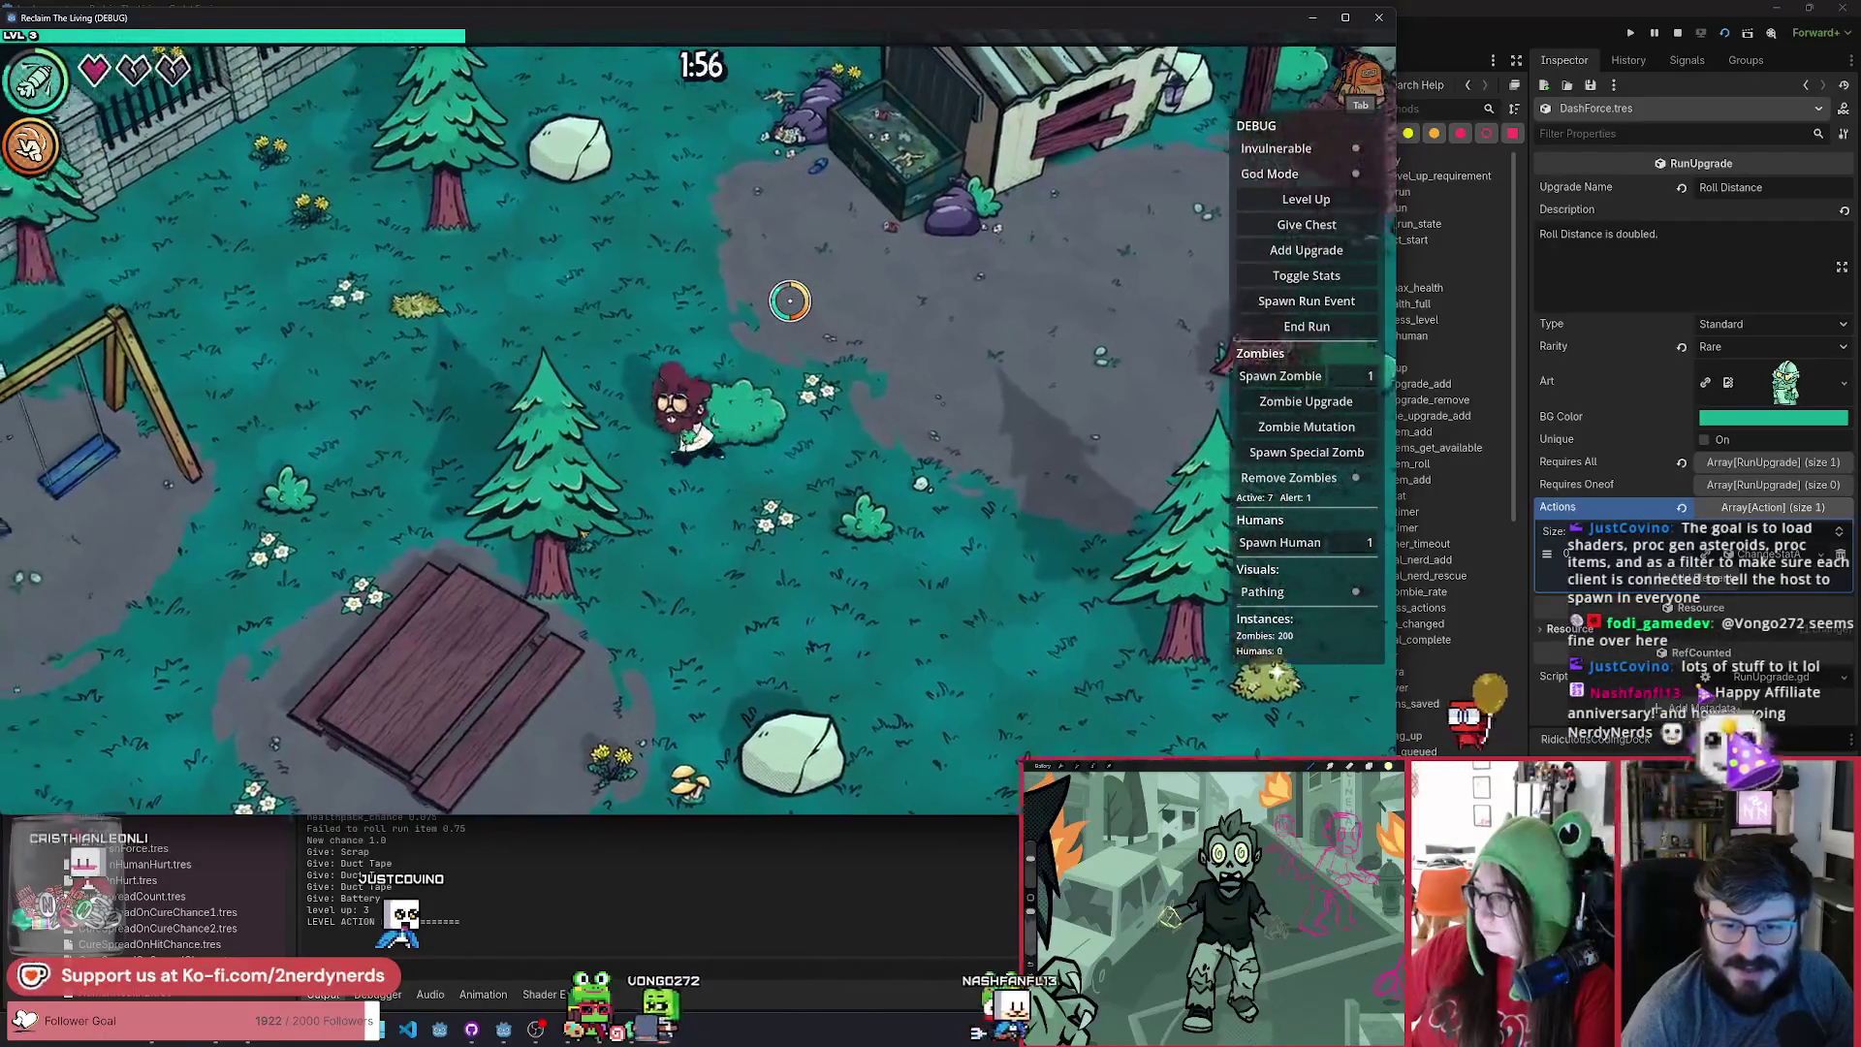
{"action": "key", "text": "w+a"}
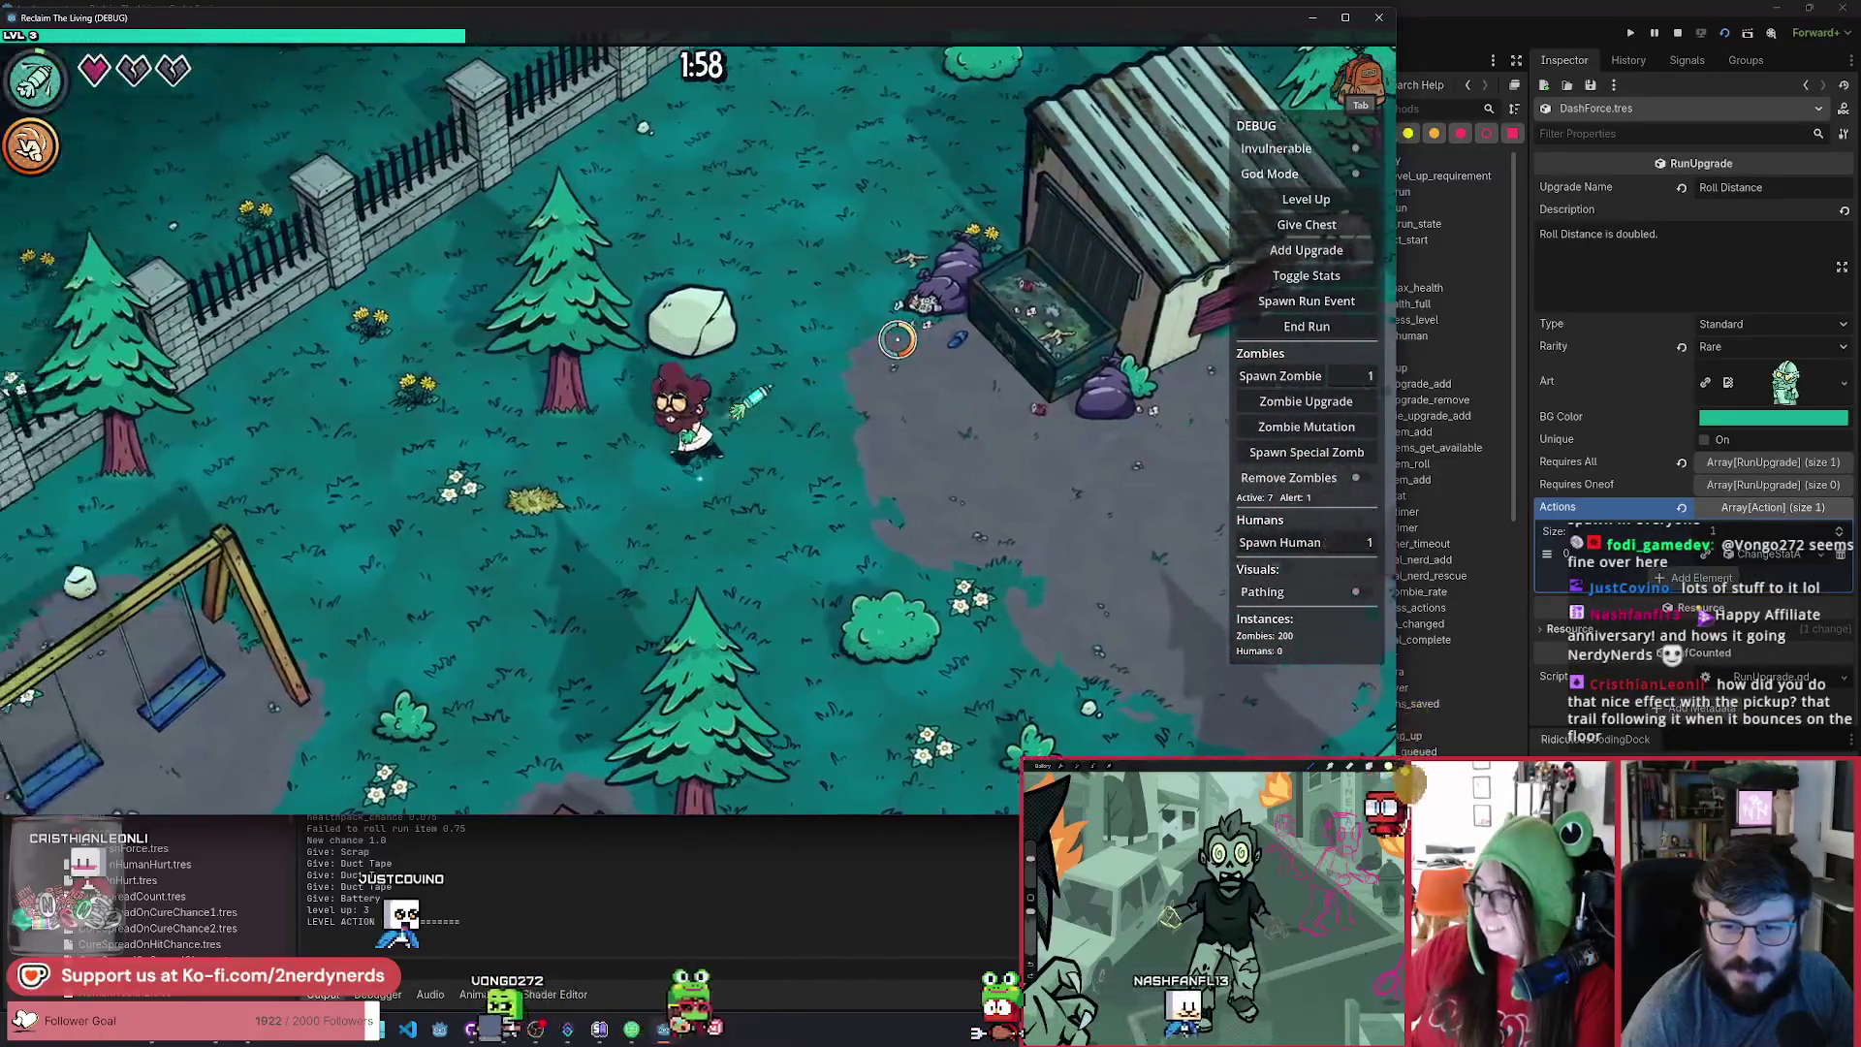
{"action": "key", "text": "s+a"}
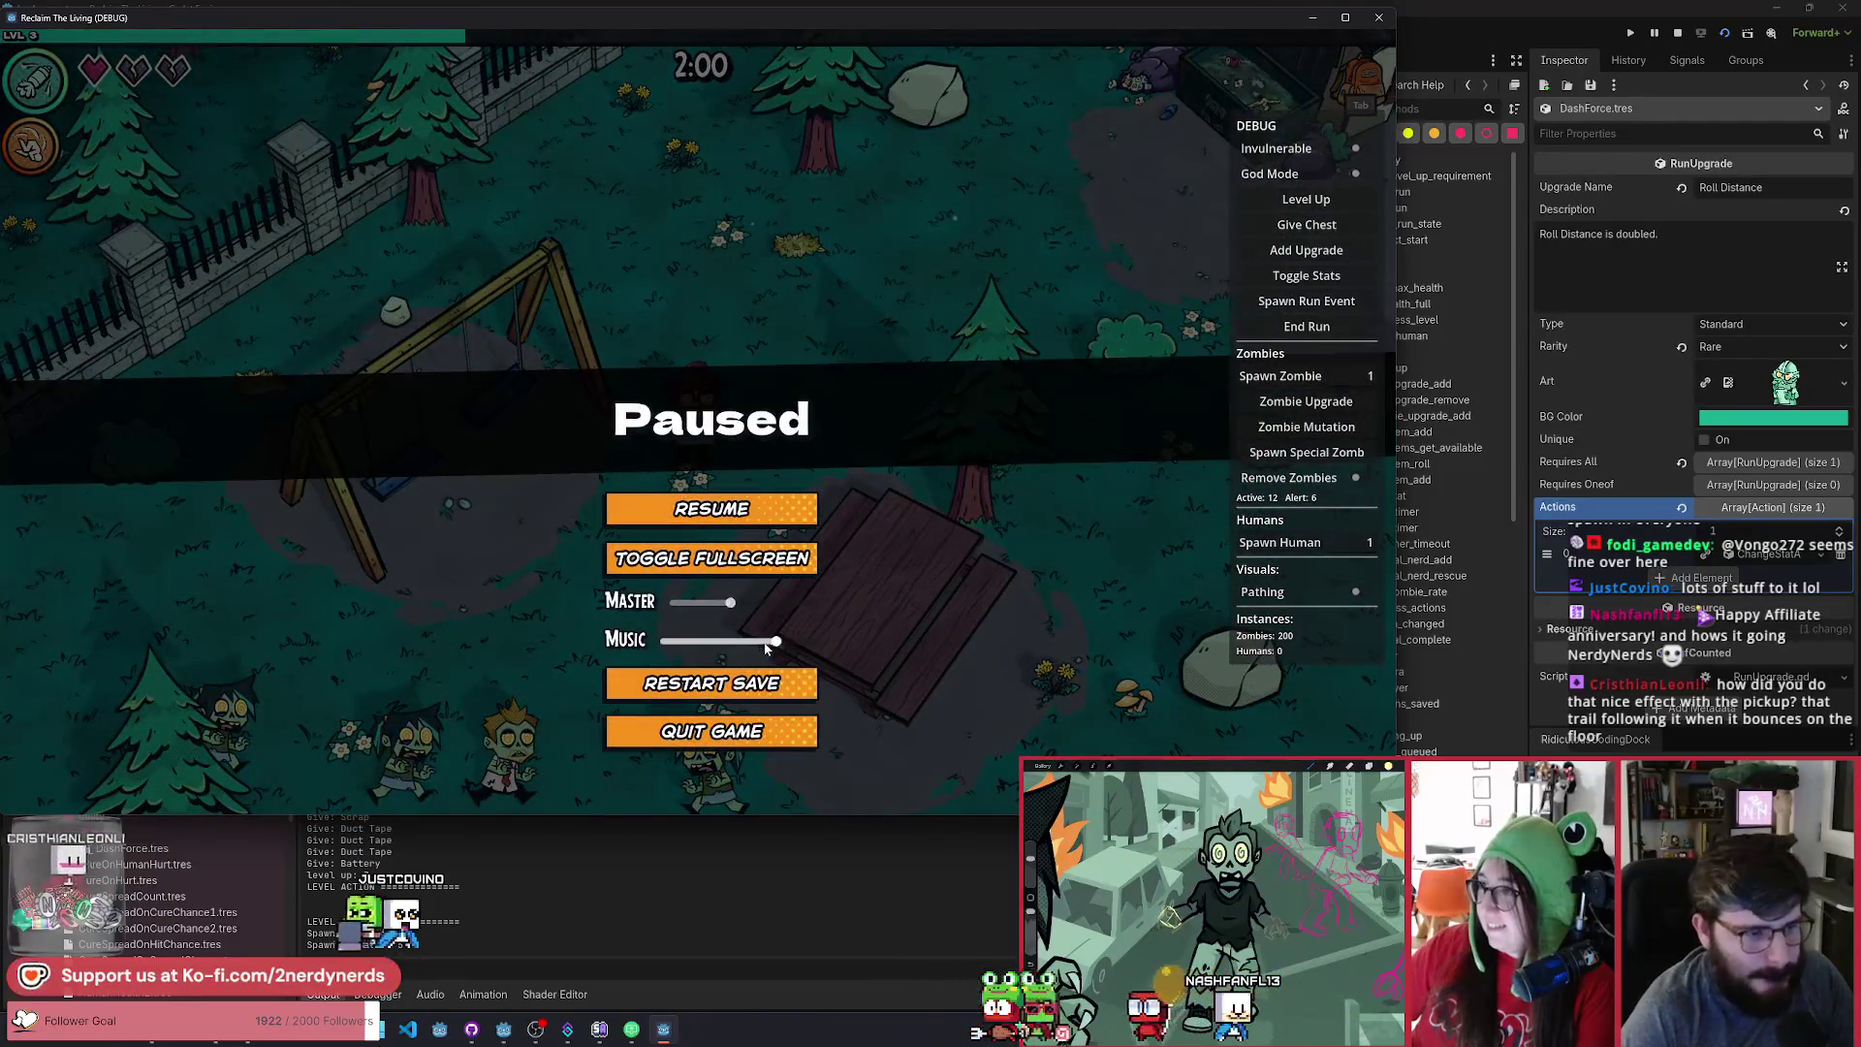
Resume the run and lead the zombie horde past the pond to the fountain plaza.
{"action": "left_click", "coordinate": [733, 510]}
{"action": "key", "text": "d"}
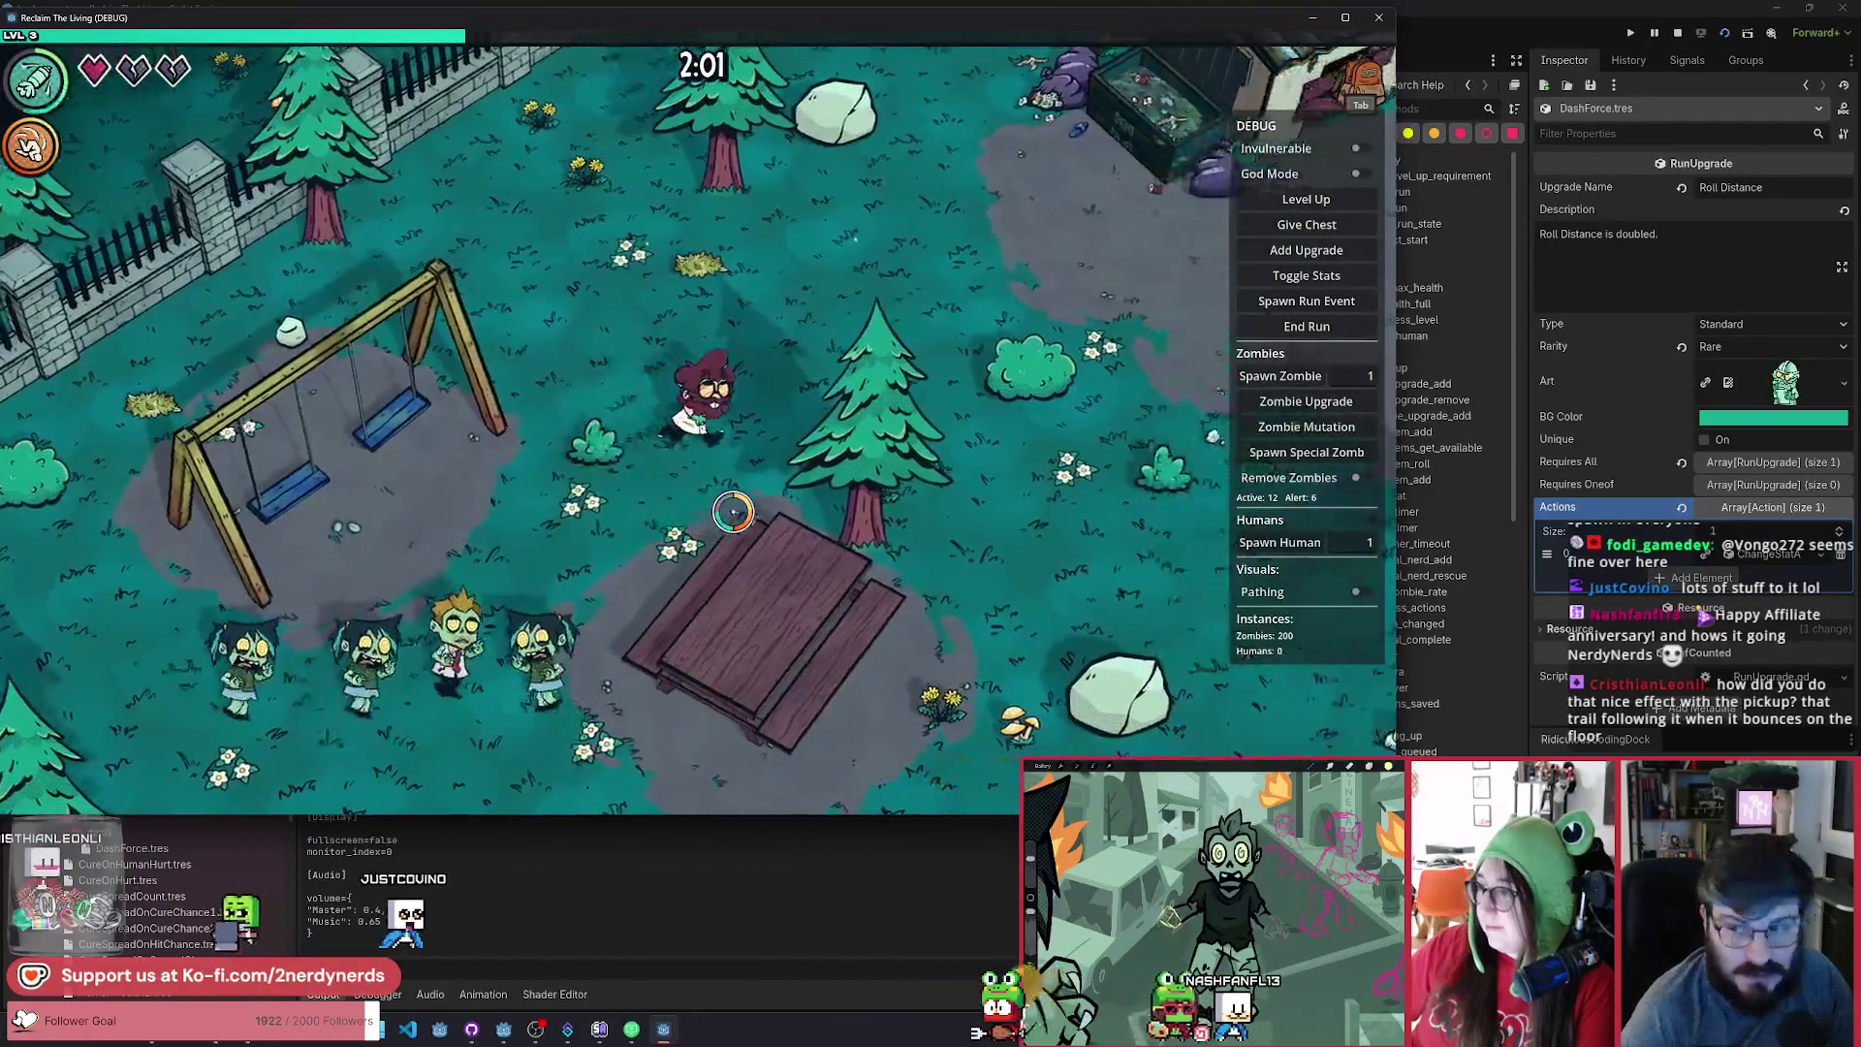
{"action": "key", "text": "d"}
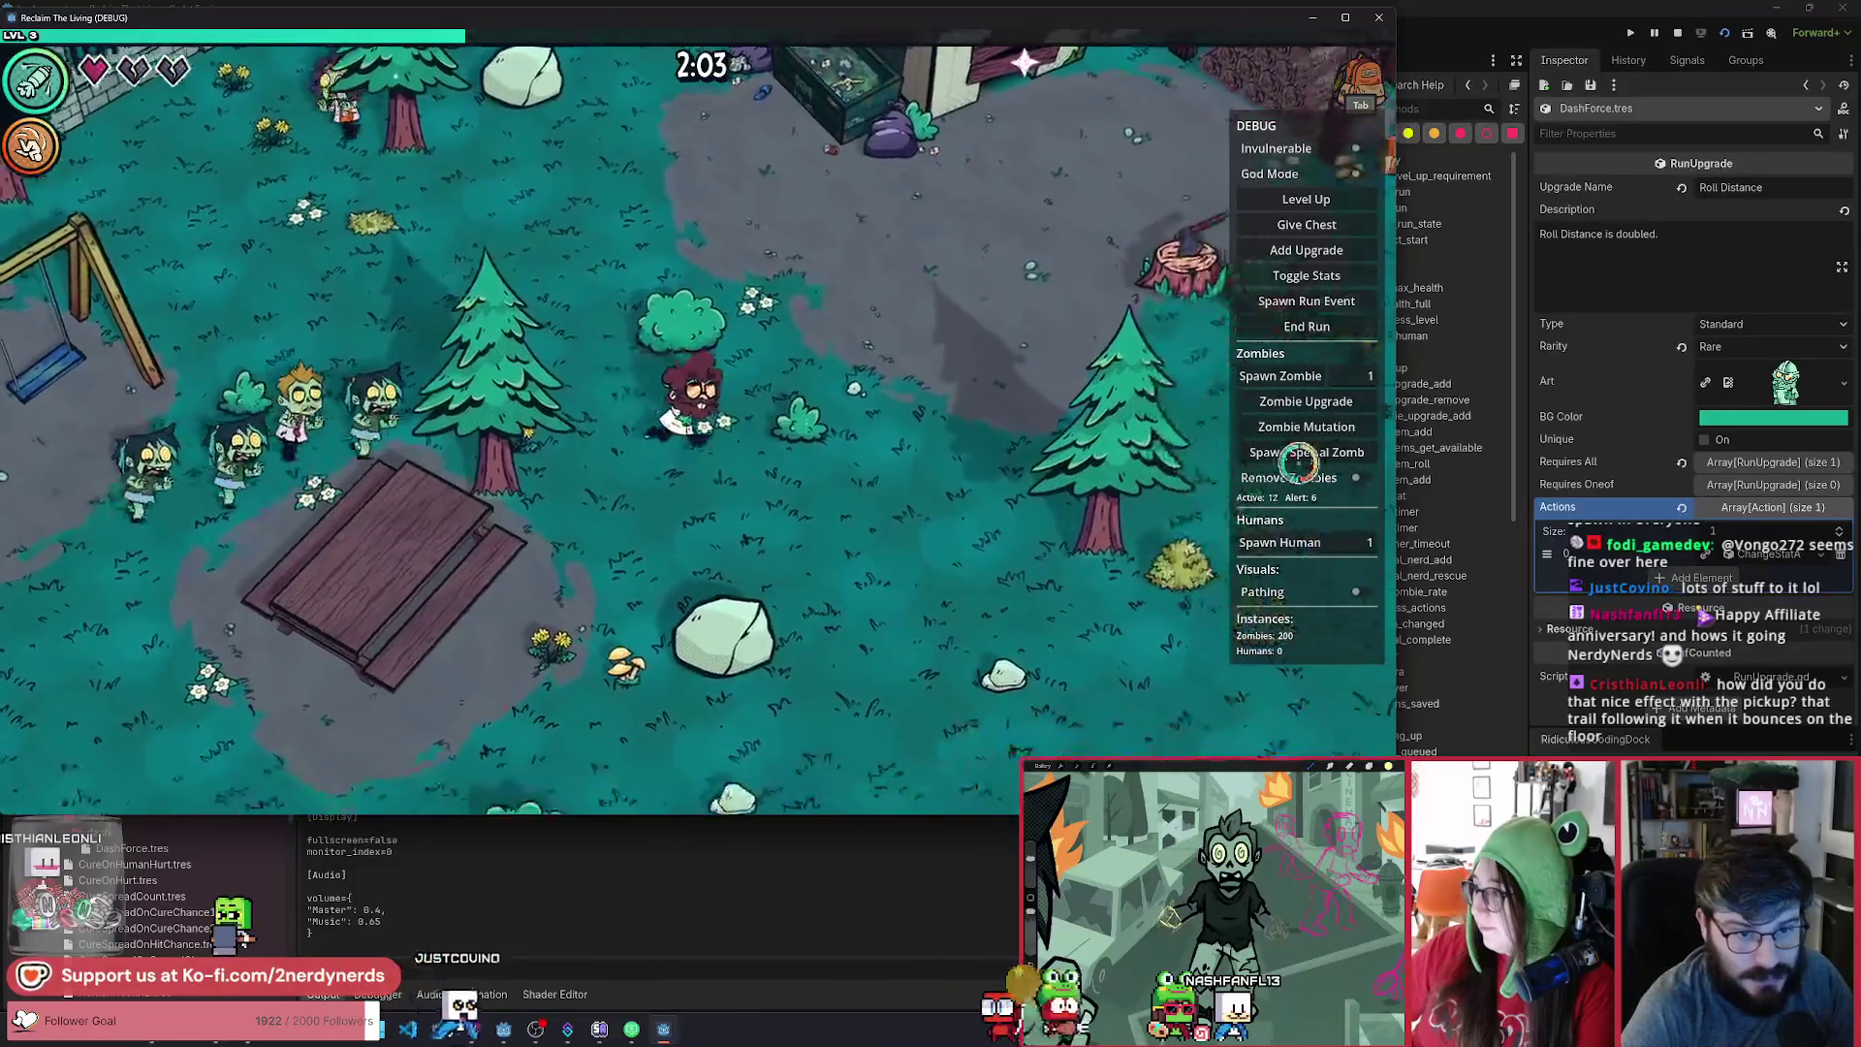
{"action": "key", "text": "s"}
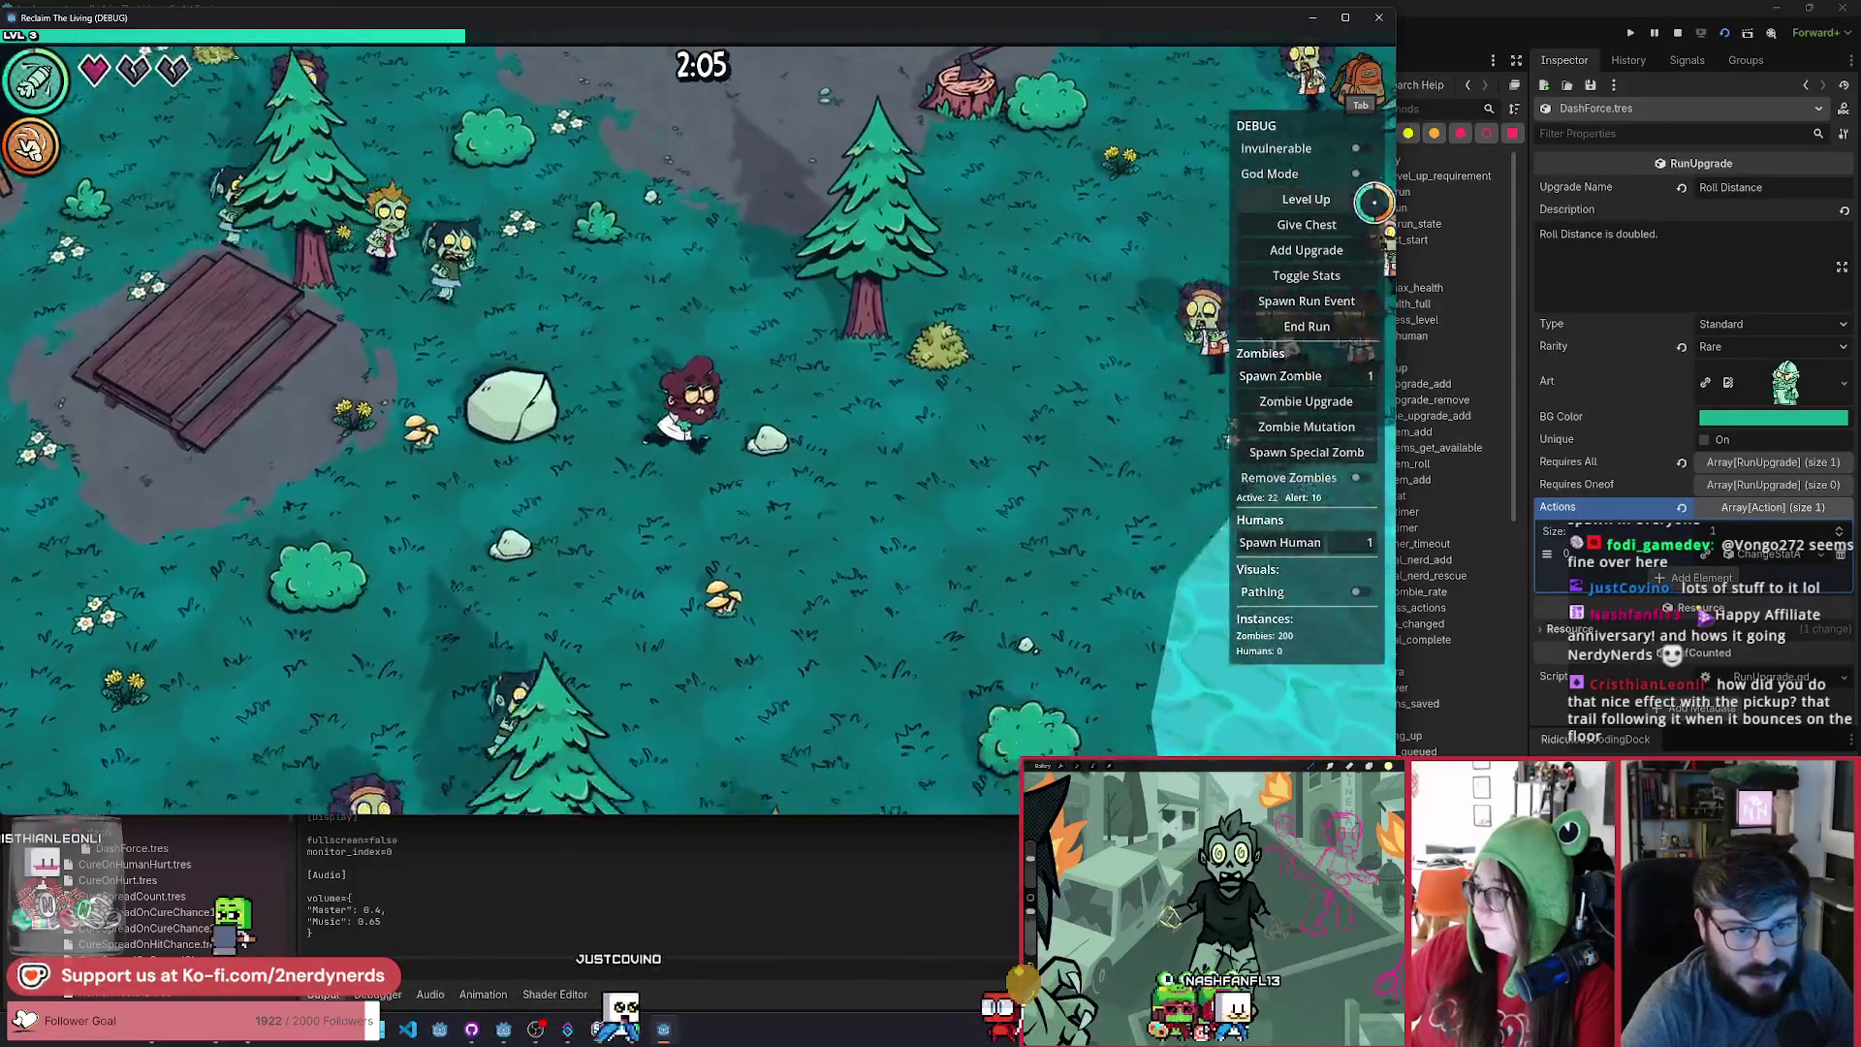
{"action": "key", "text": "s"}
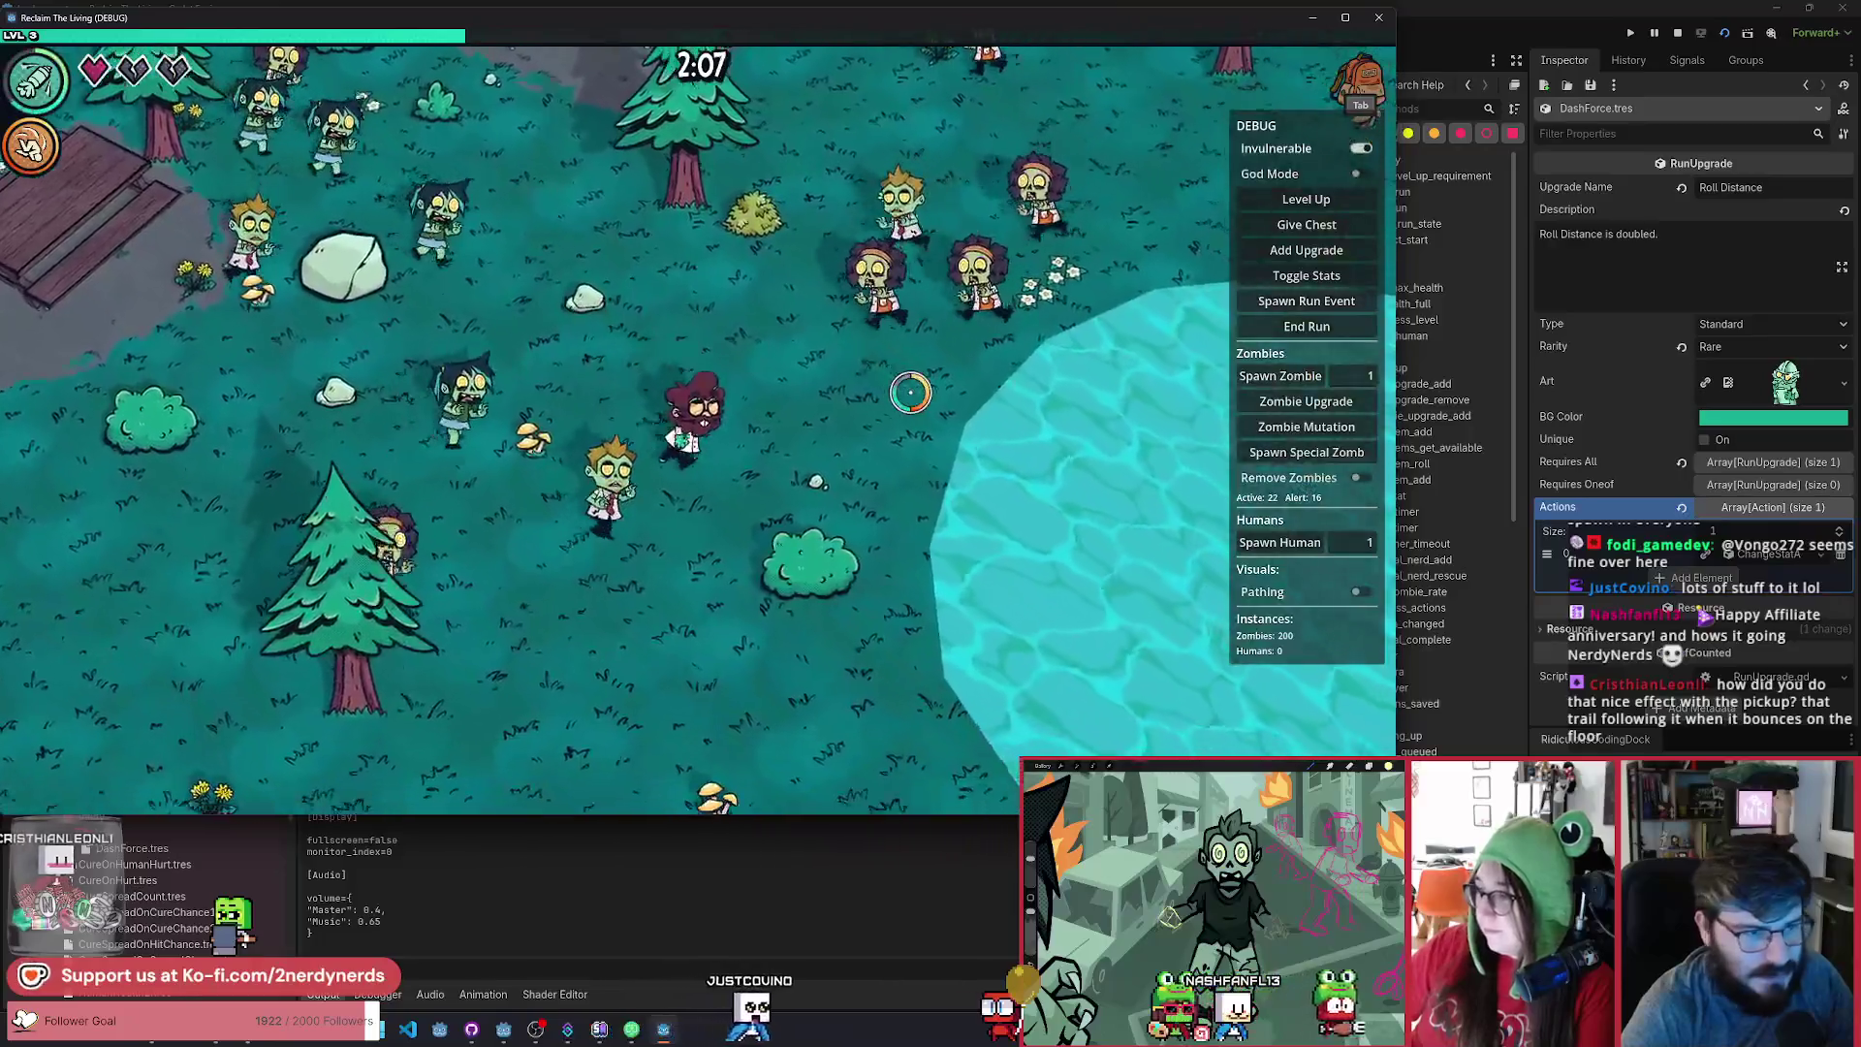
{"action": "key", "text": "s"}
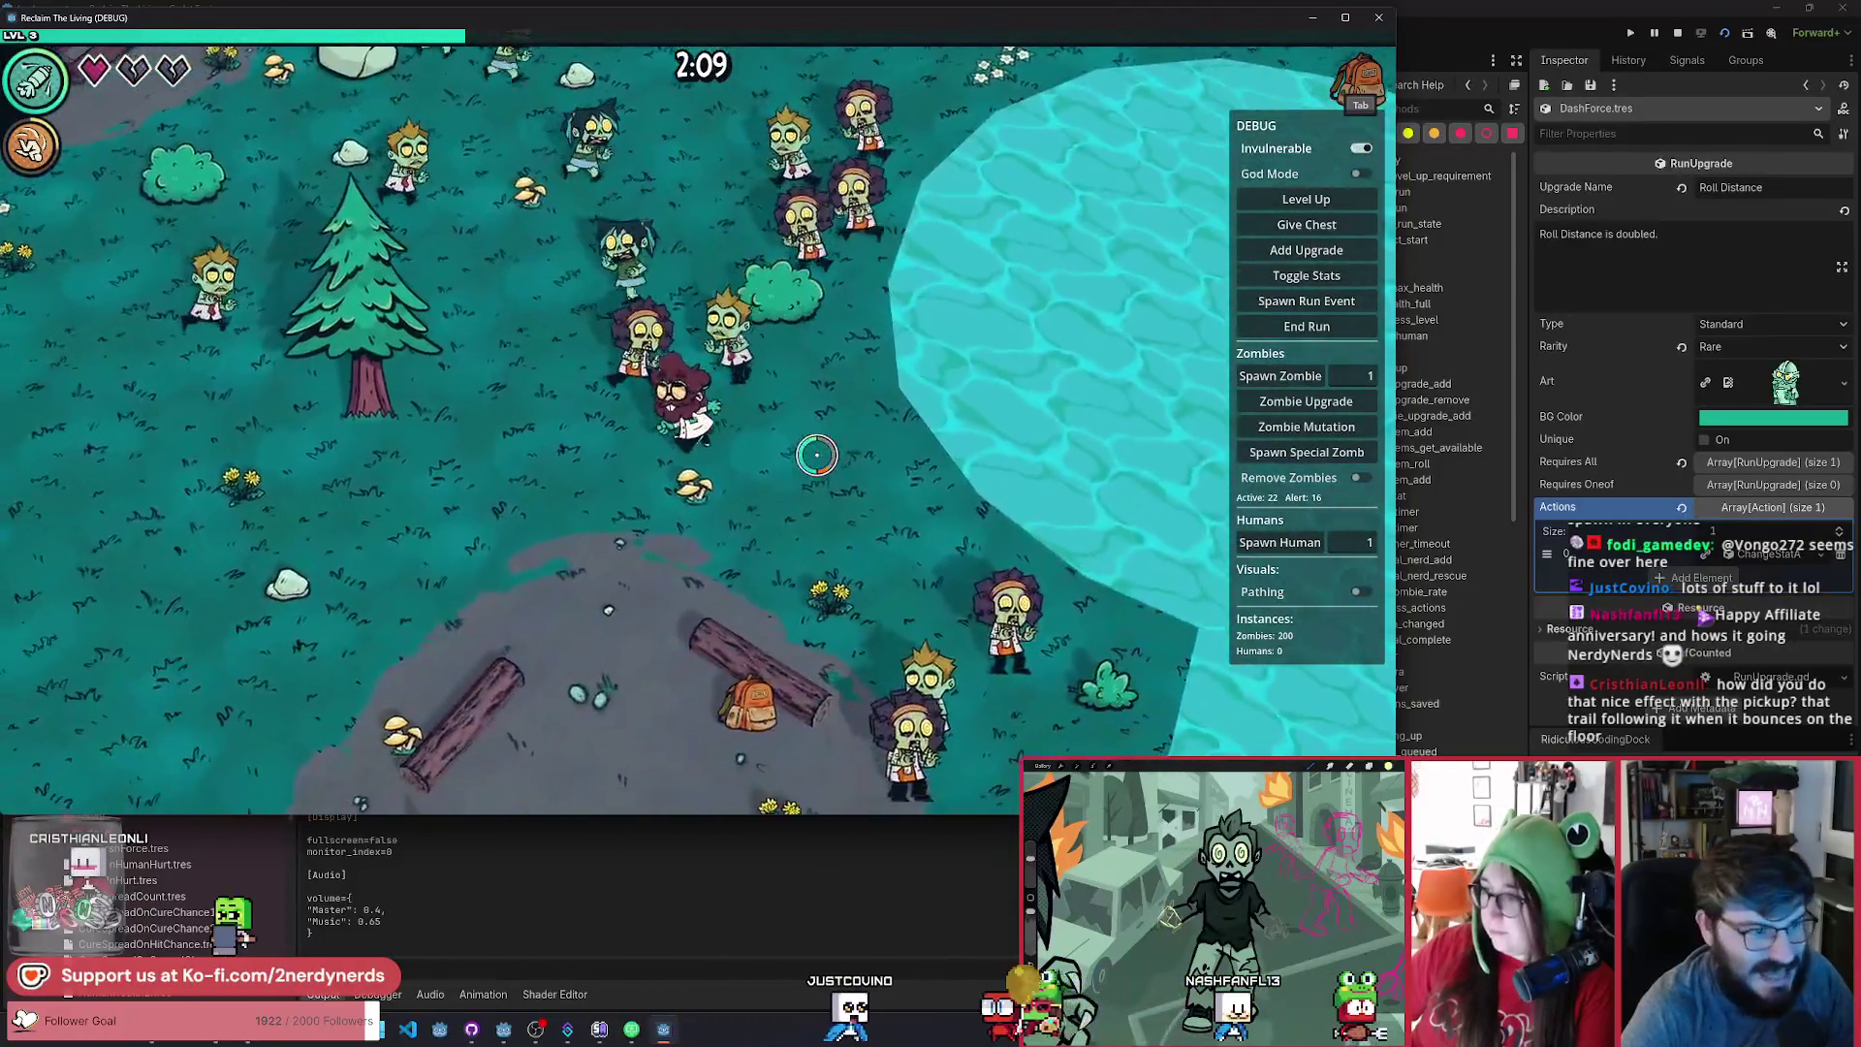
{"action": "key", "text": "s"}
{"action": "key", "text": "a"}
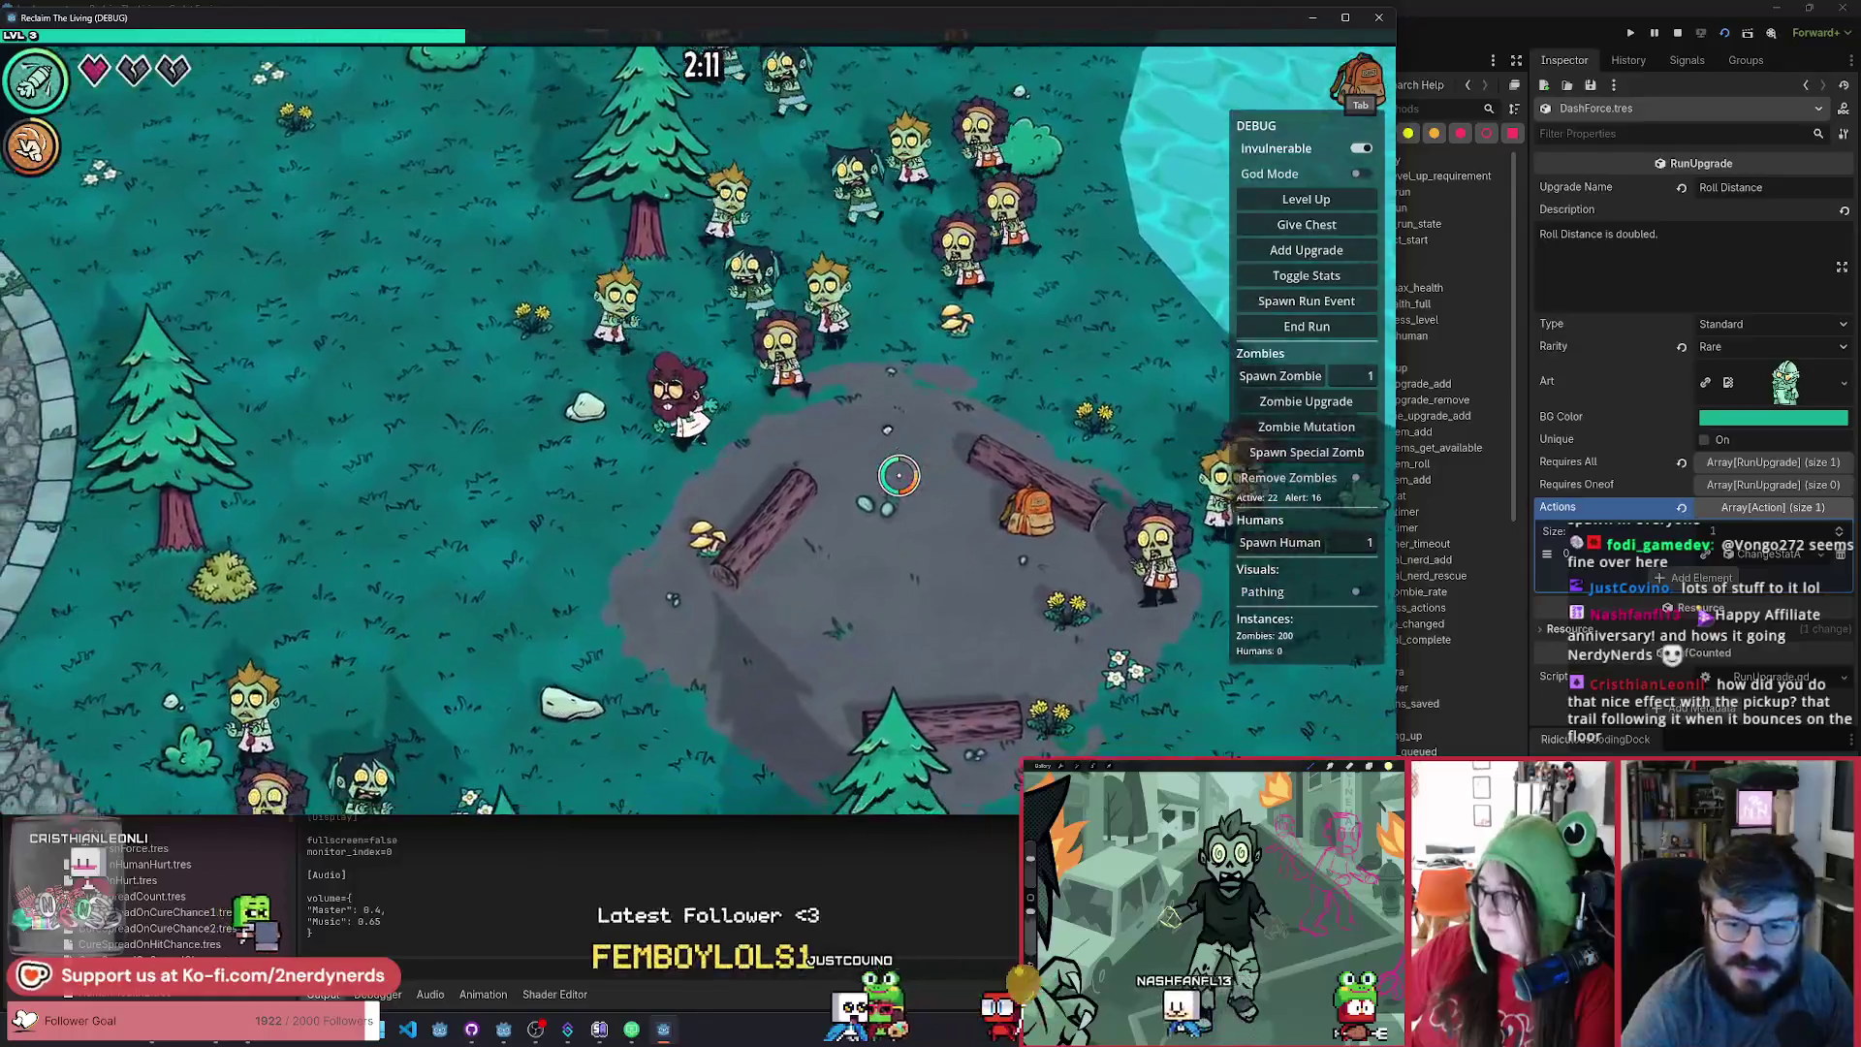
{"action": "key", "text": "a"}
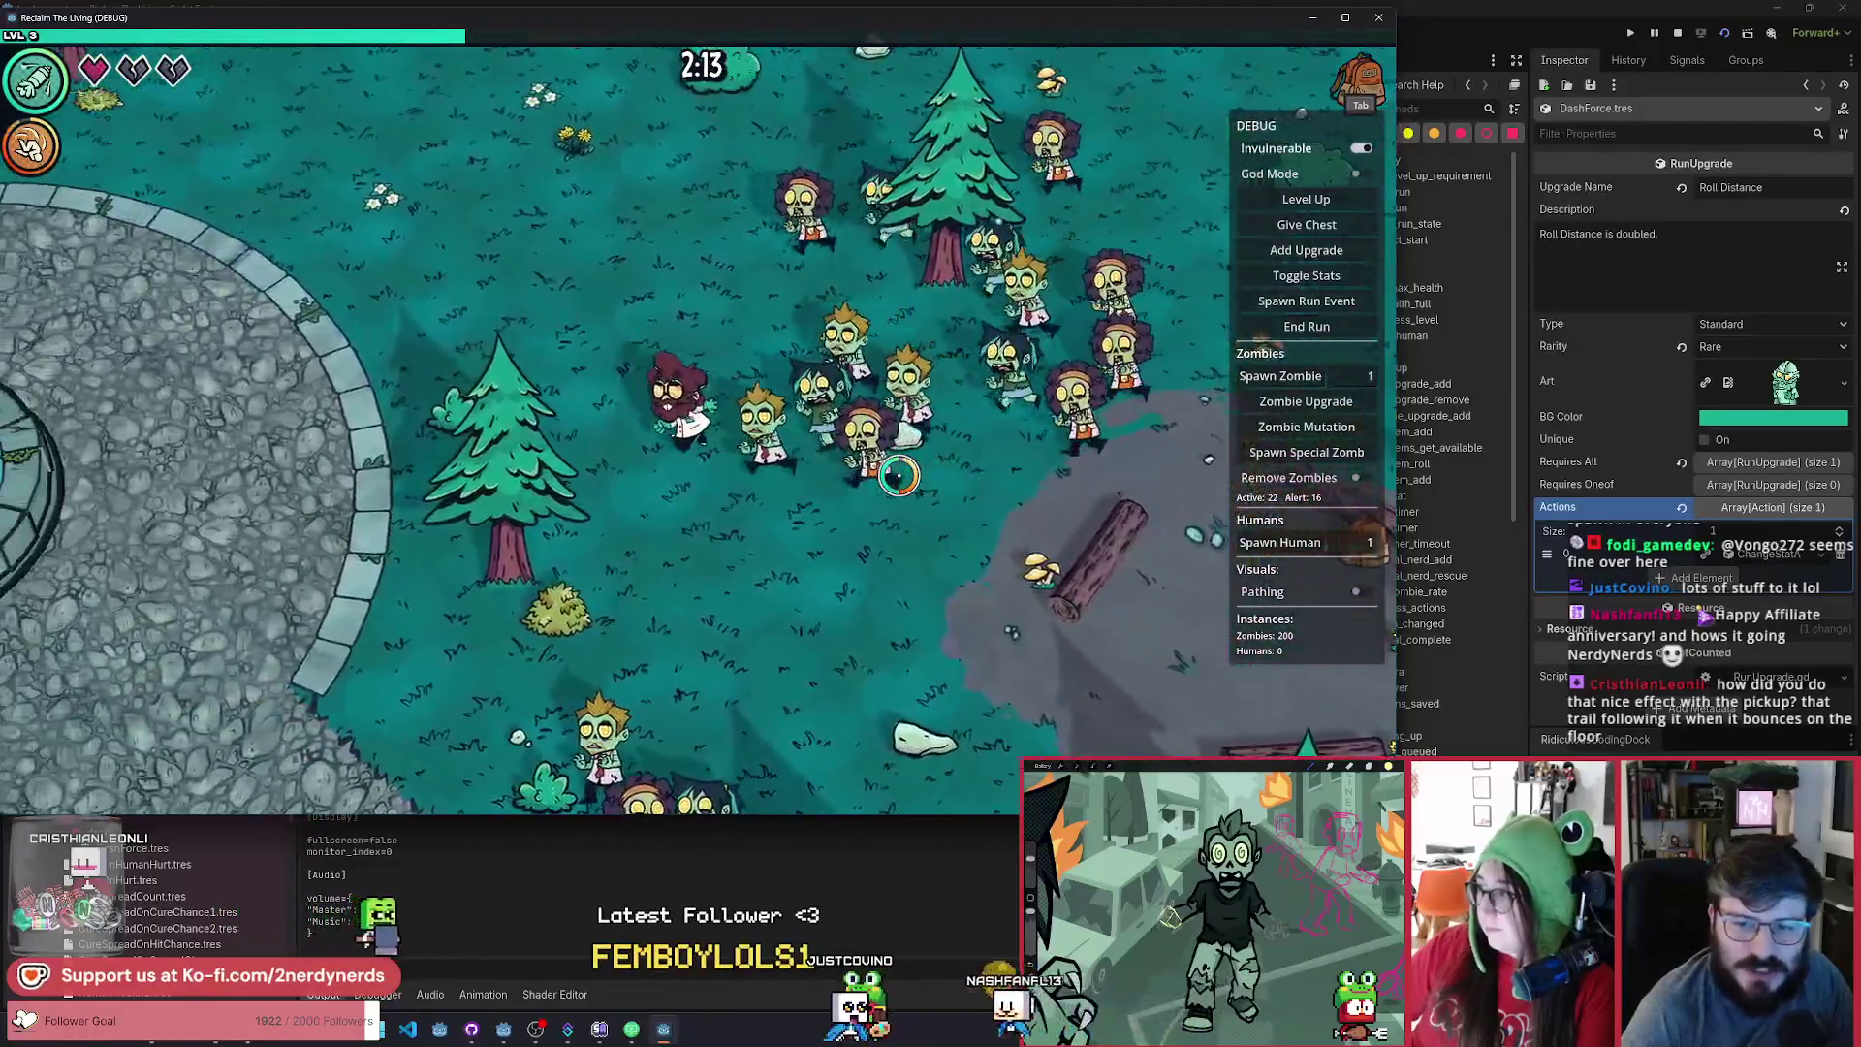
{"action": "key", "text": "w"}
{"action": "key", "text": "a"}
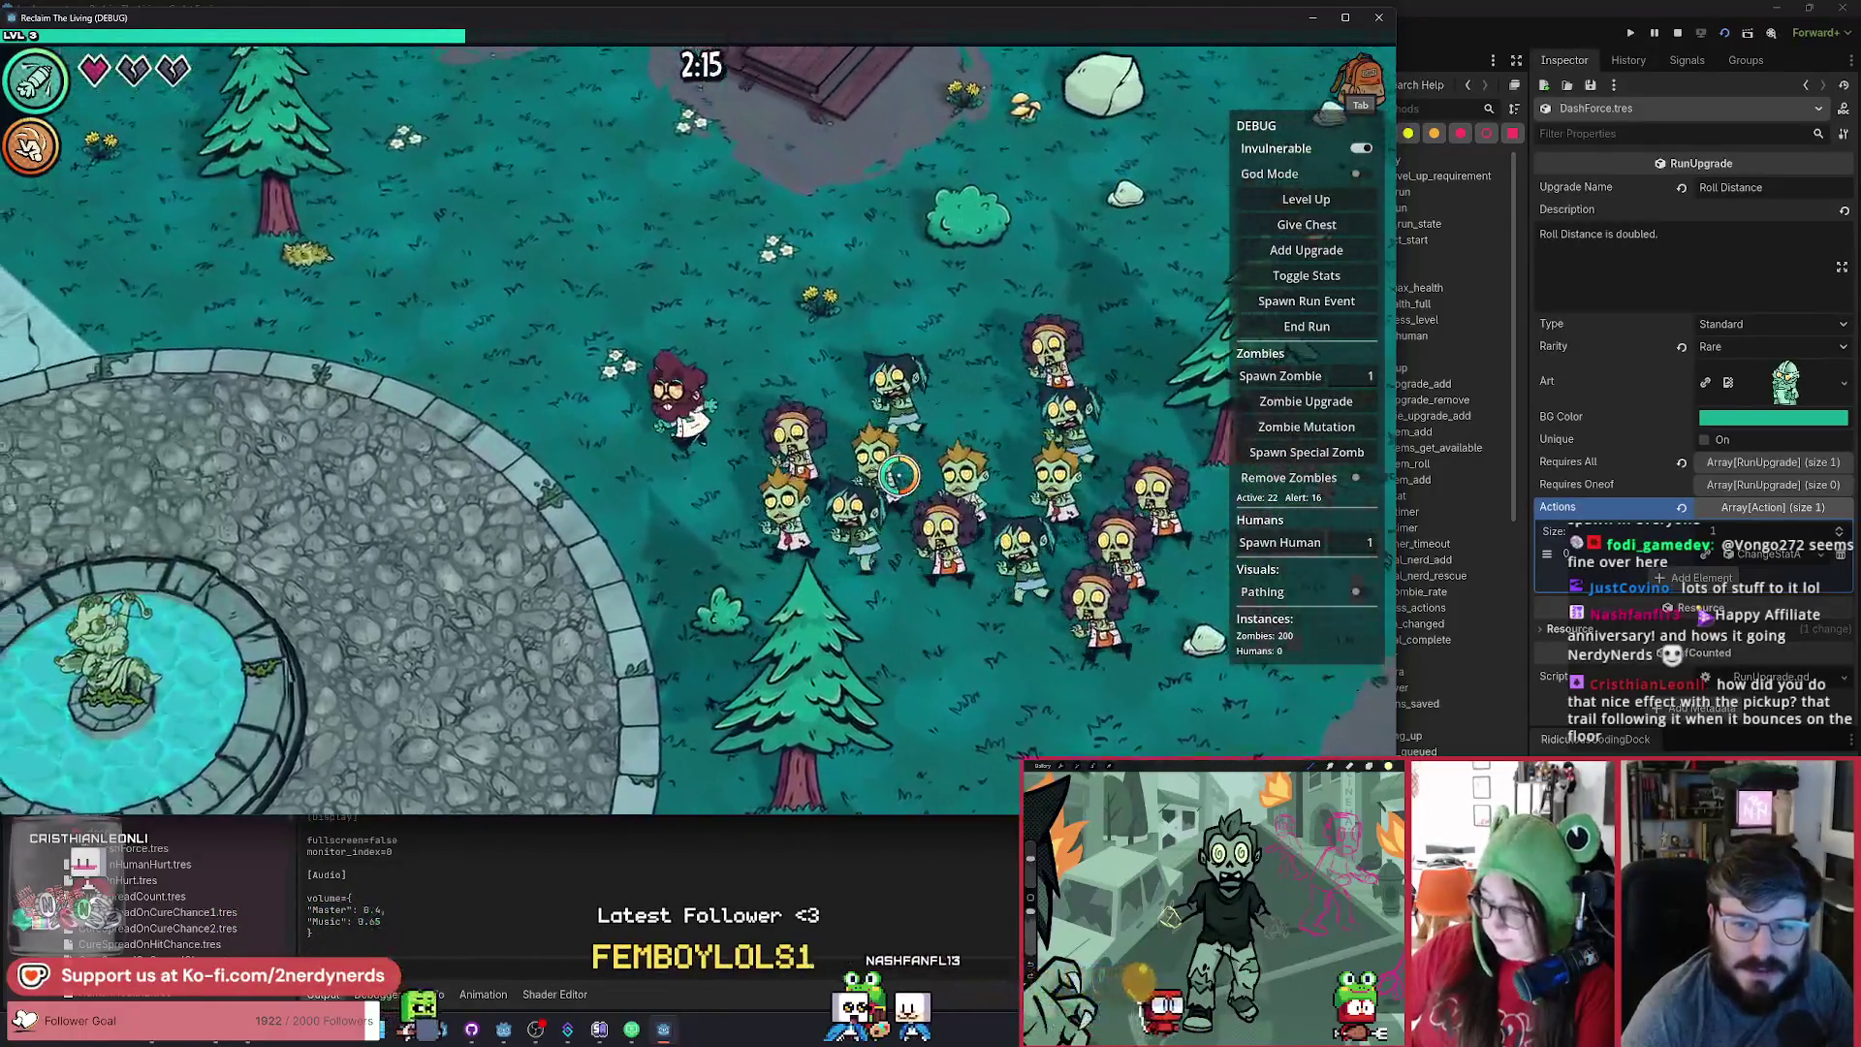
{"action": "key", "text": "a"}
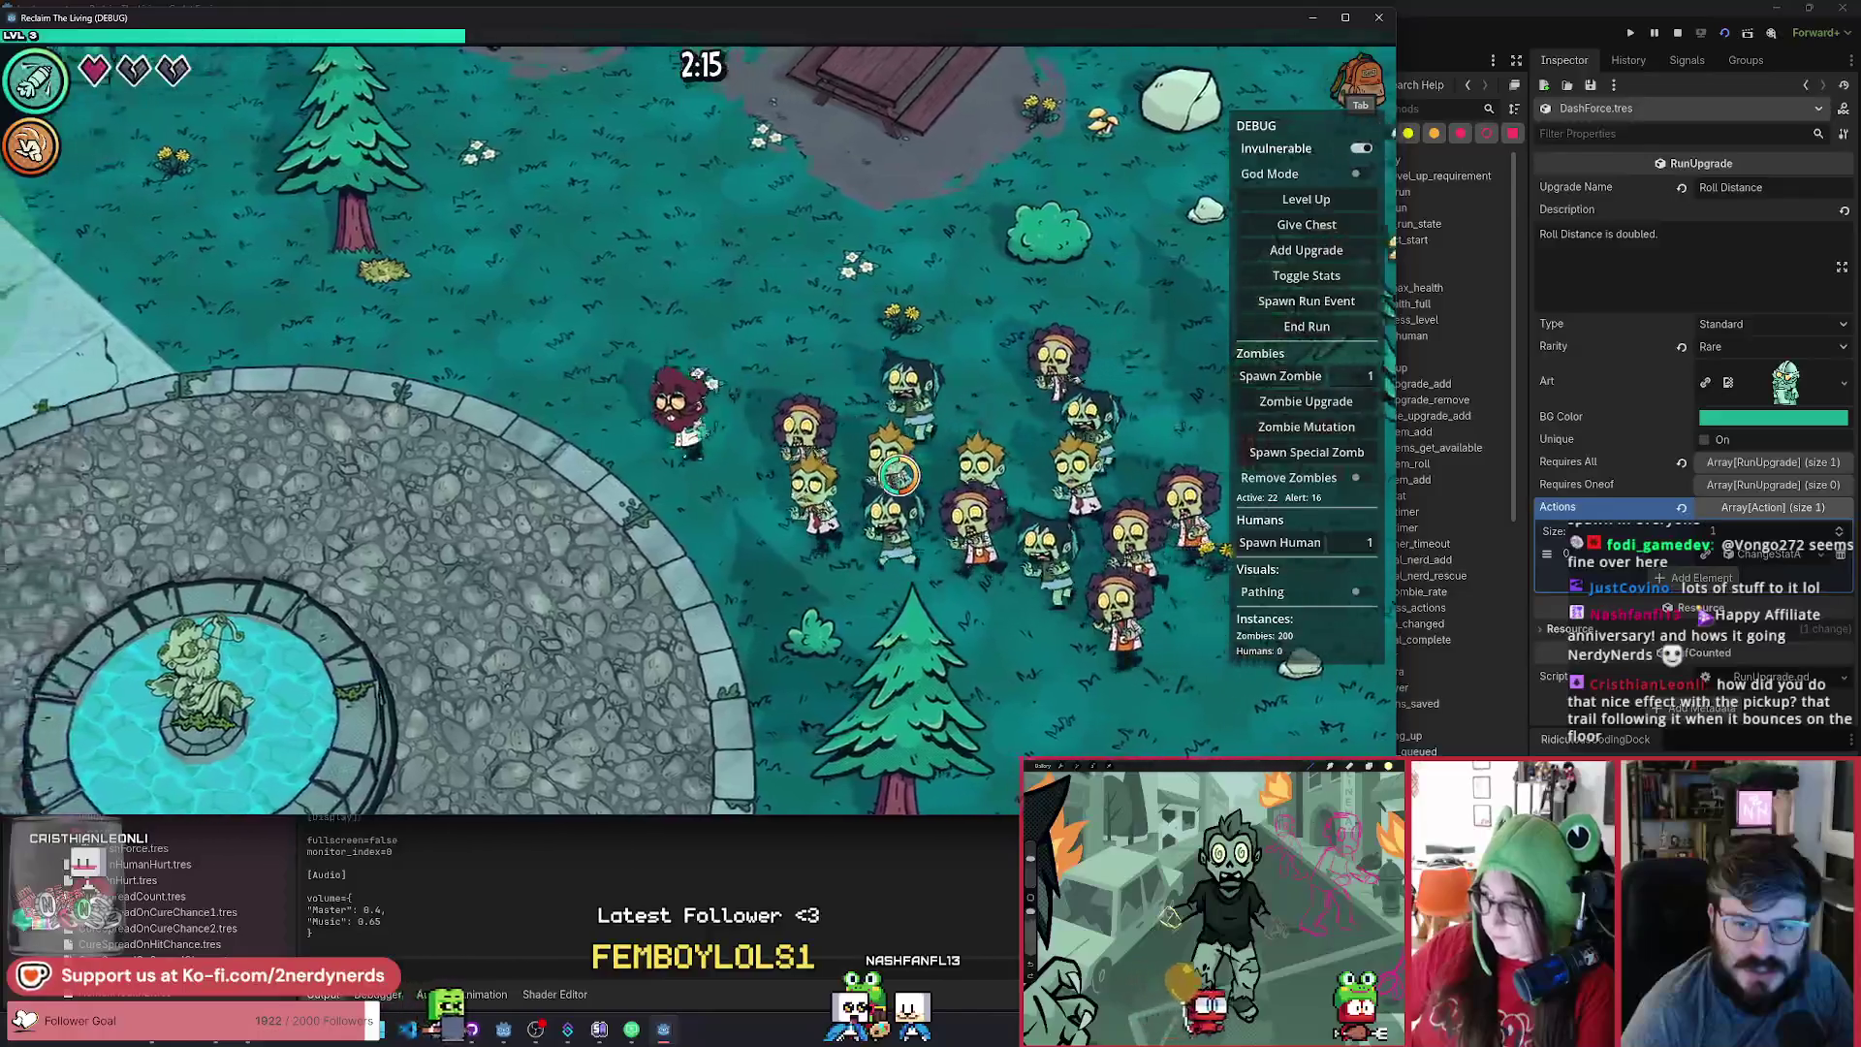